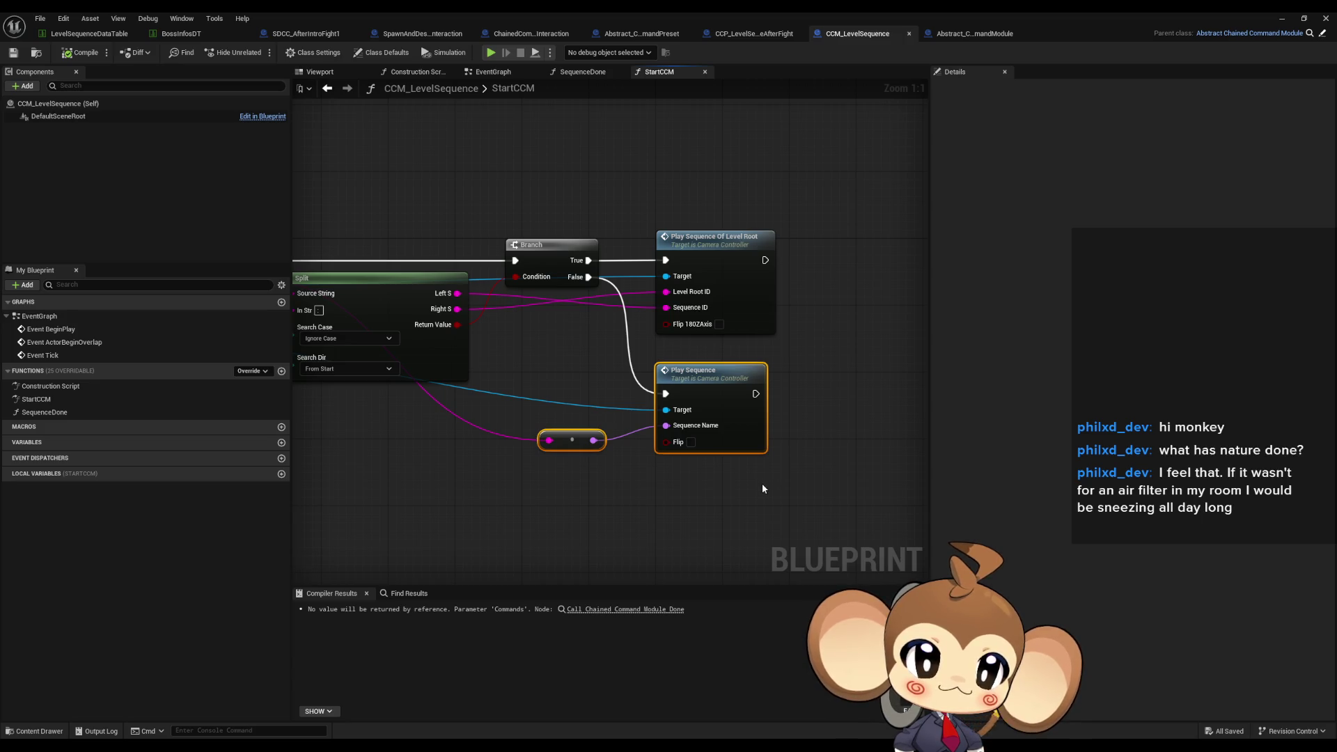
Deselect and pan the StartCCM graph, then minimize the CCM_LevelSequence blueprint editor.
left_click(668, 524)
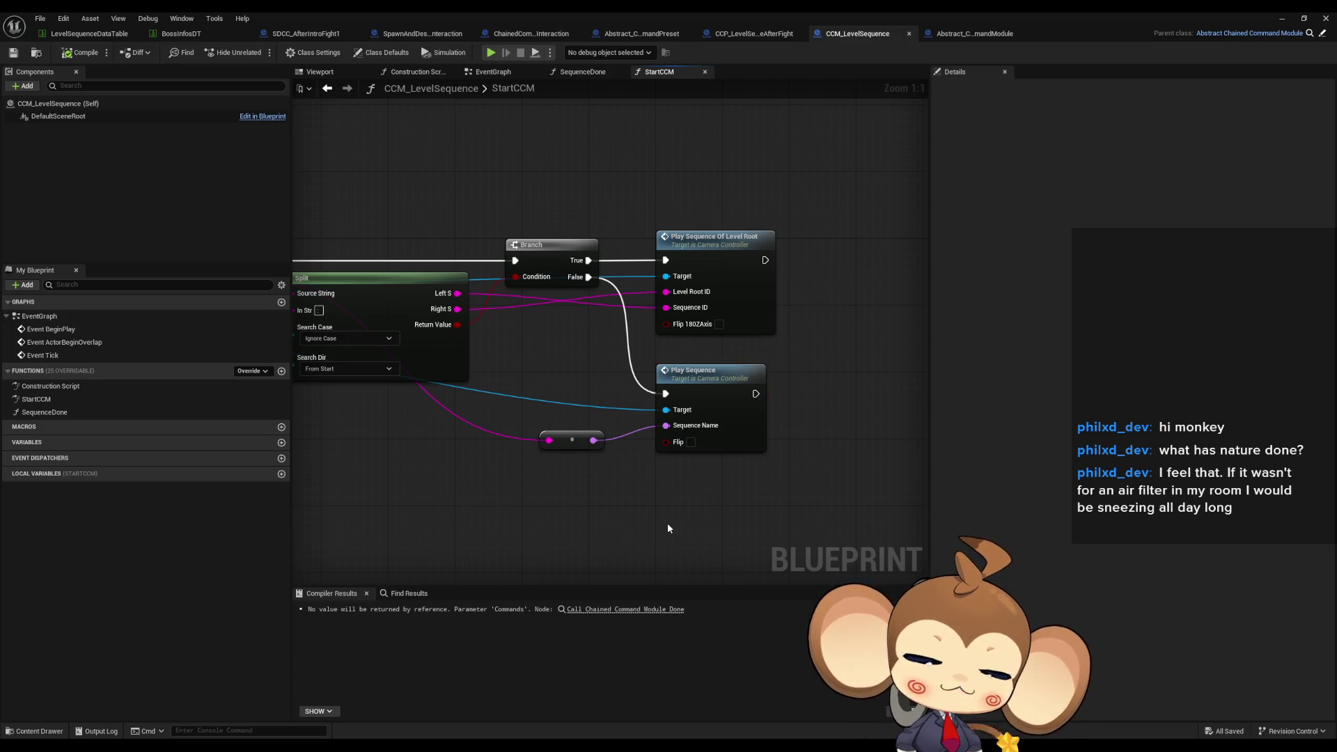
left_click_drag(668, 528, 743, 526)
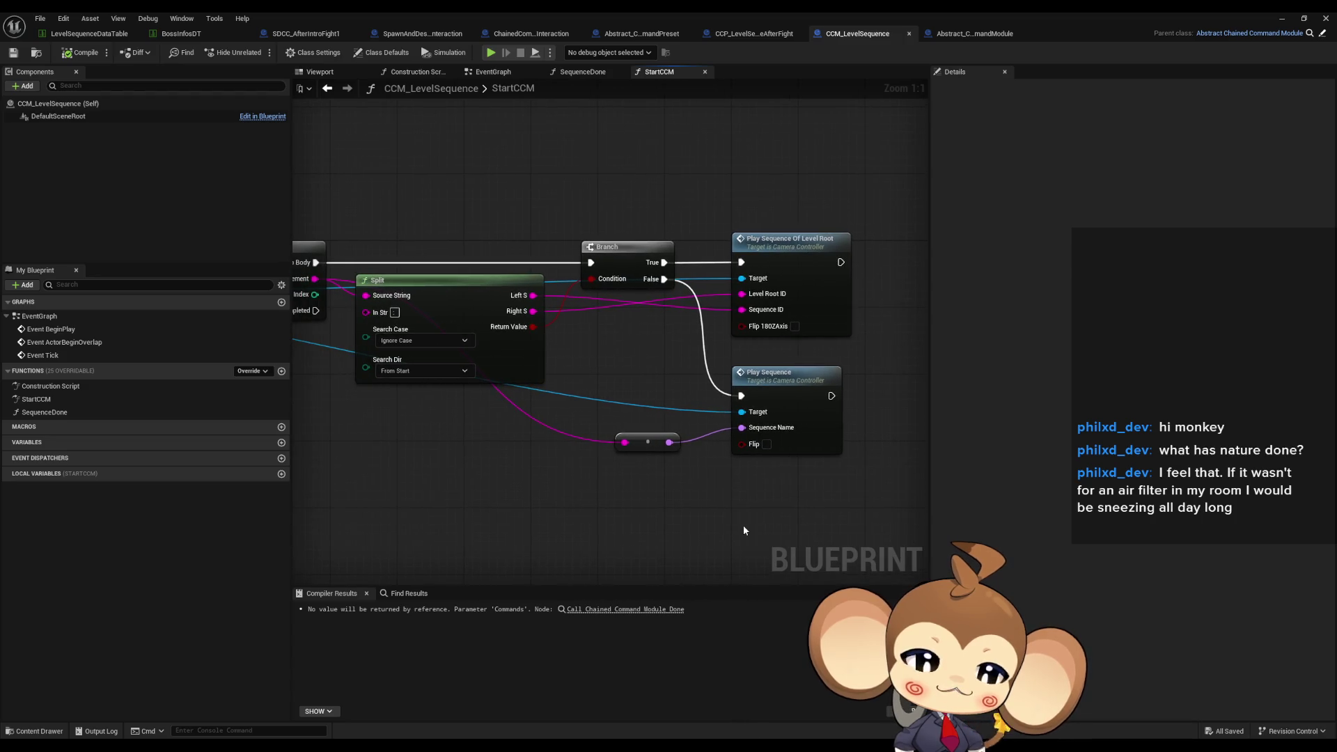
left_click(1281, 22)
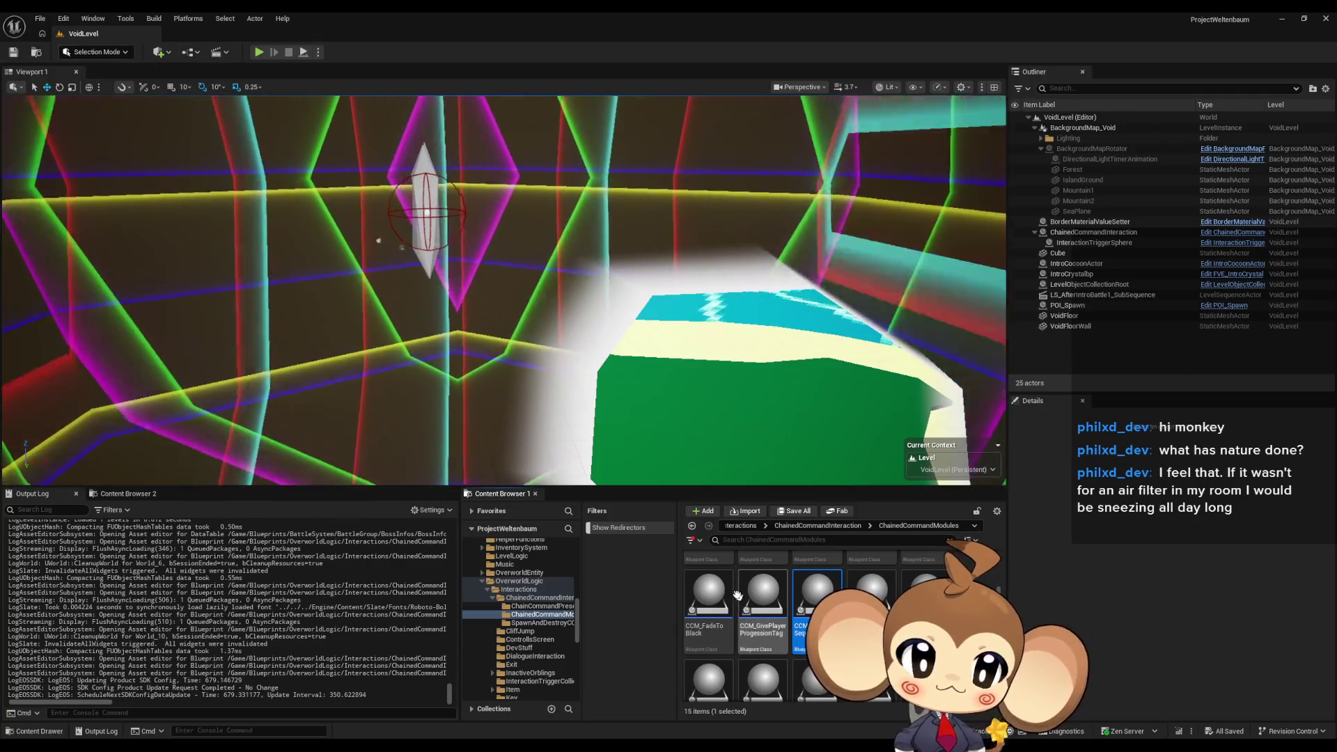
Return to the Content root and load the Main level.
scroll(766, 612, "up", 2)
left_click(737, 527)
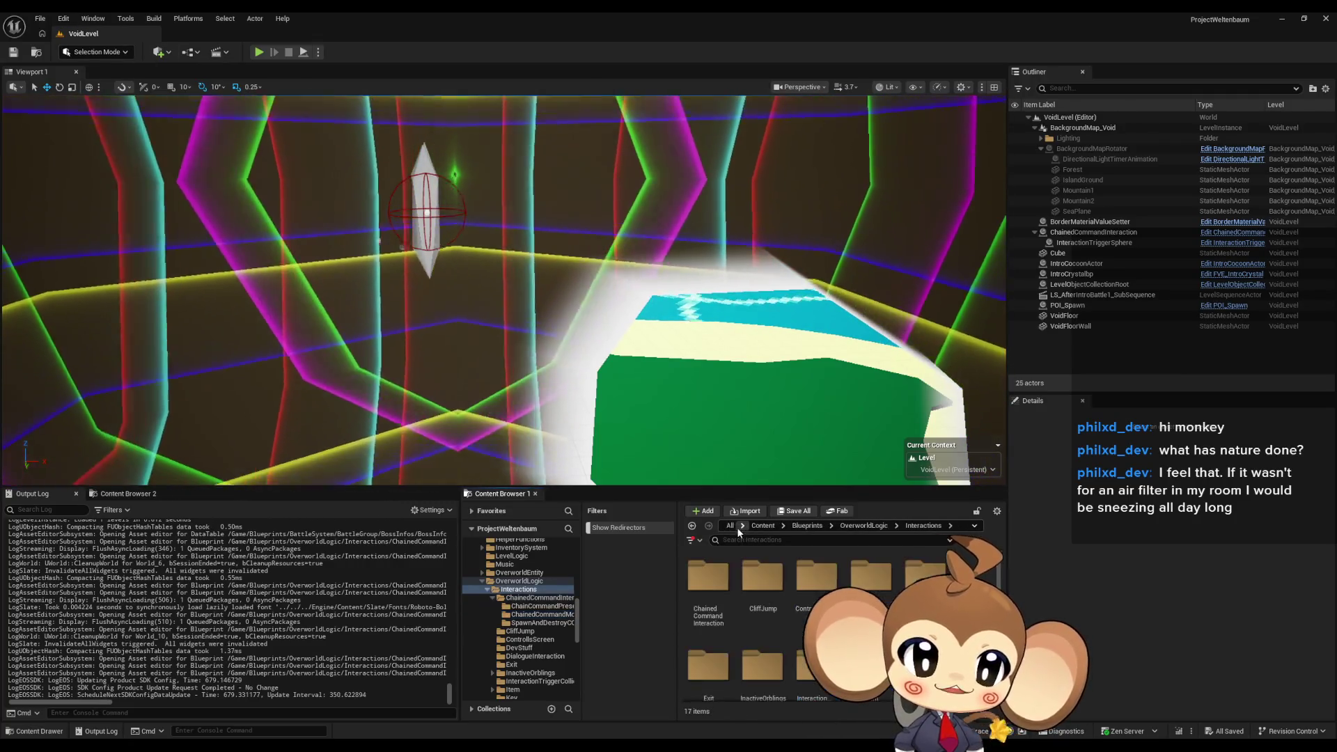
scroll(927, 575, "down", 5)
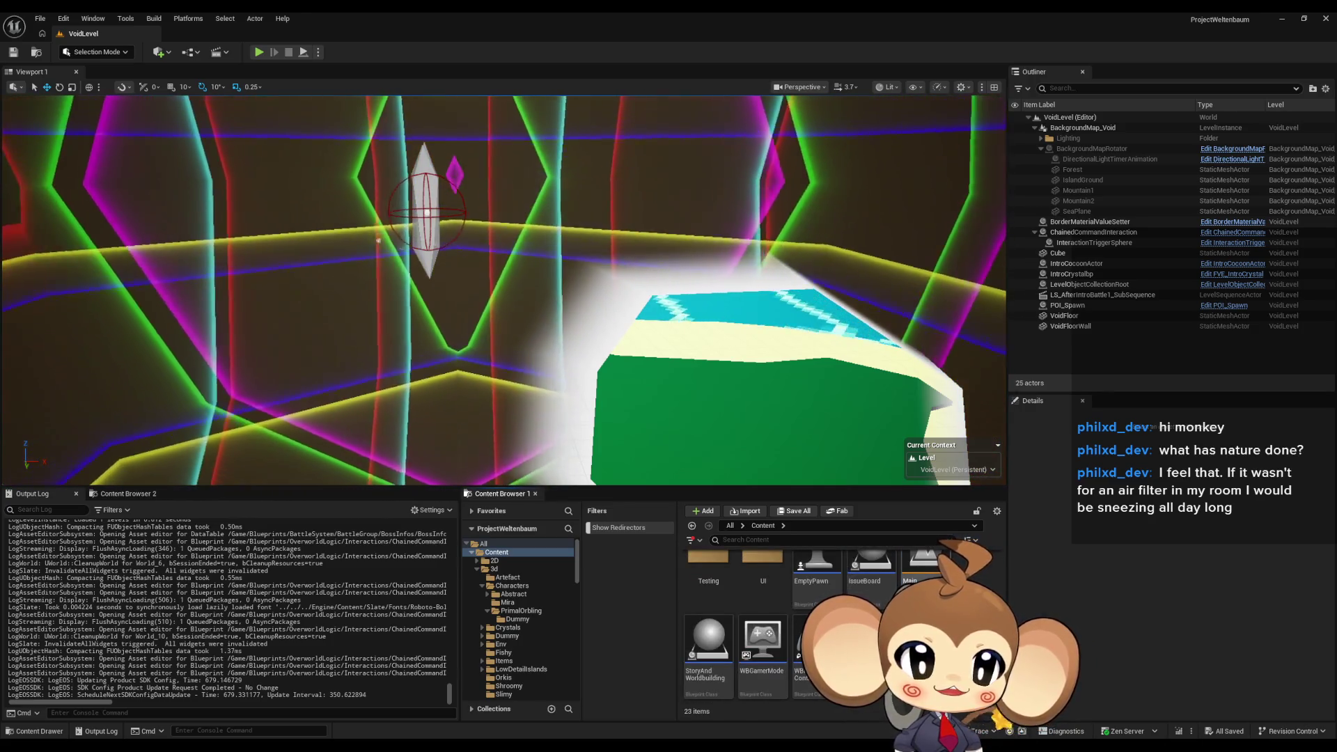
double_click(925, 567)
Browse into the Blueprints > Cameras folder.
scroll(836, 613, "up", 2)
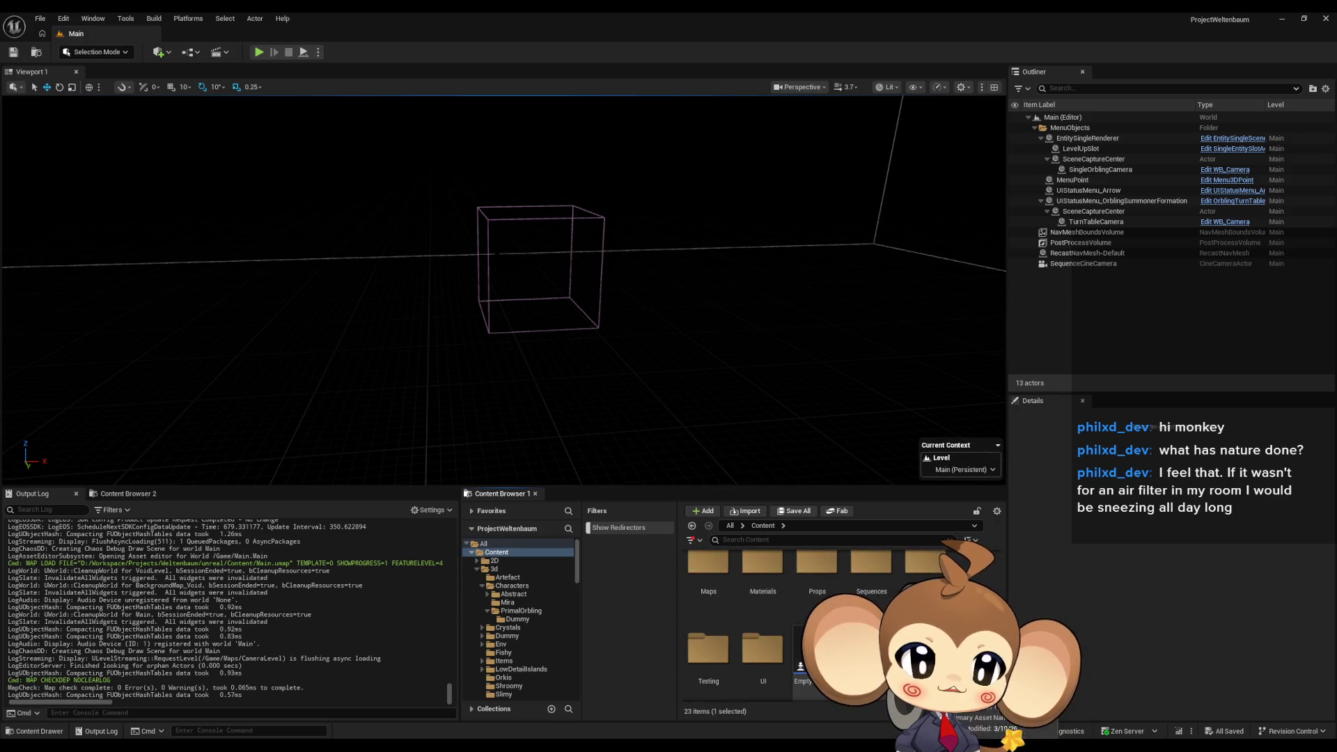
scroll(926, 574, "up", 3)
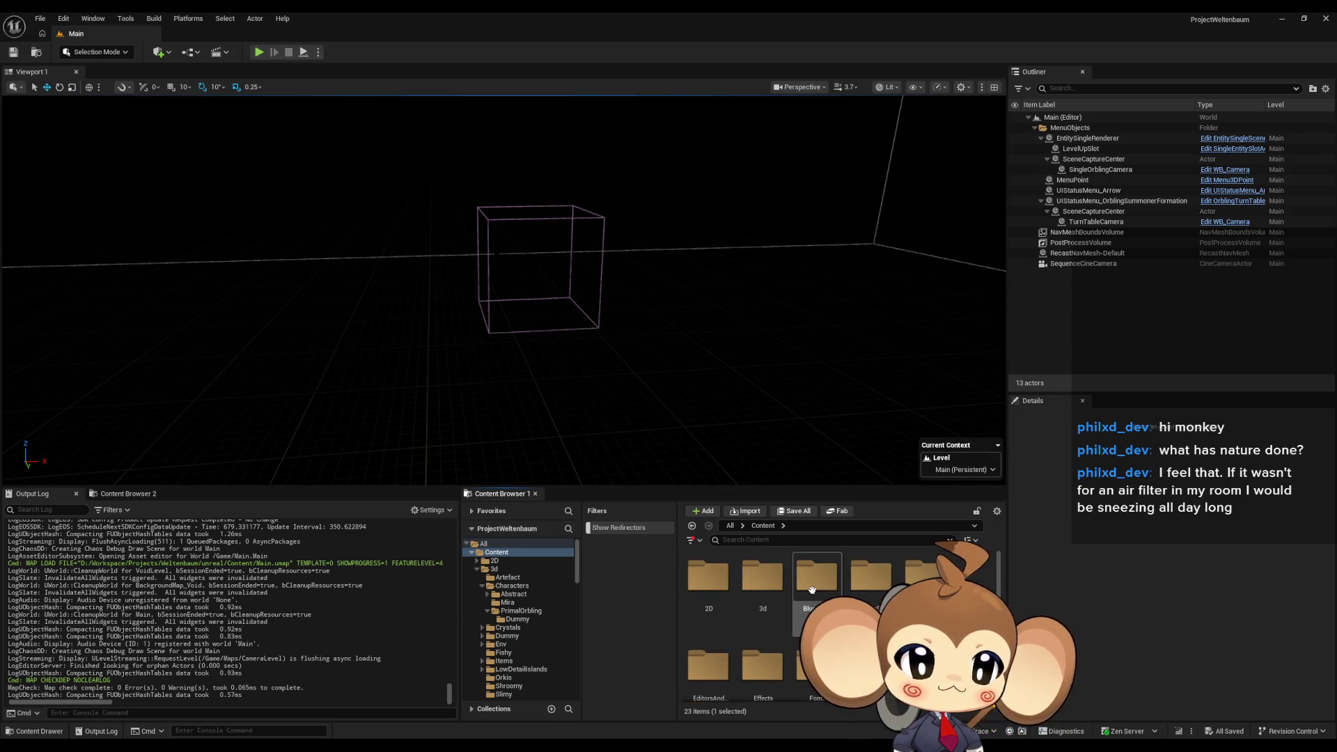
double_click(813, 589)
double_click(764, 580)
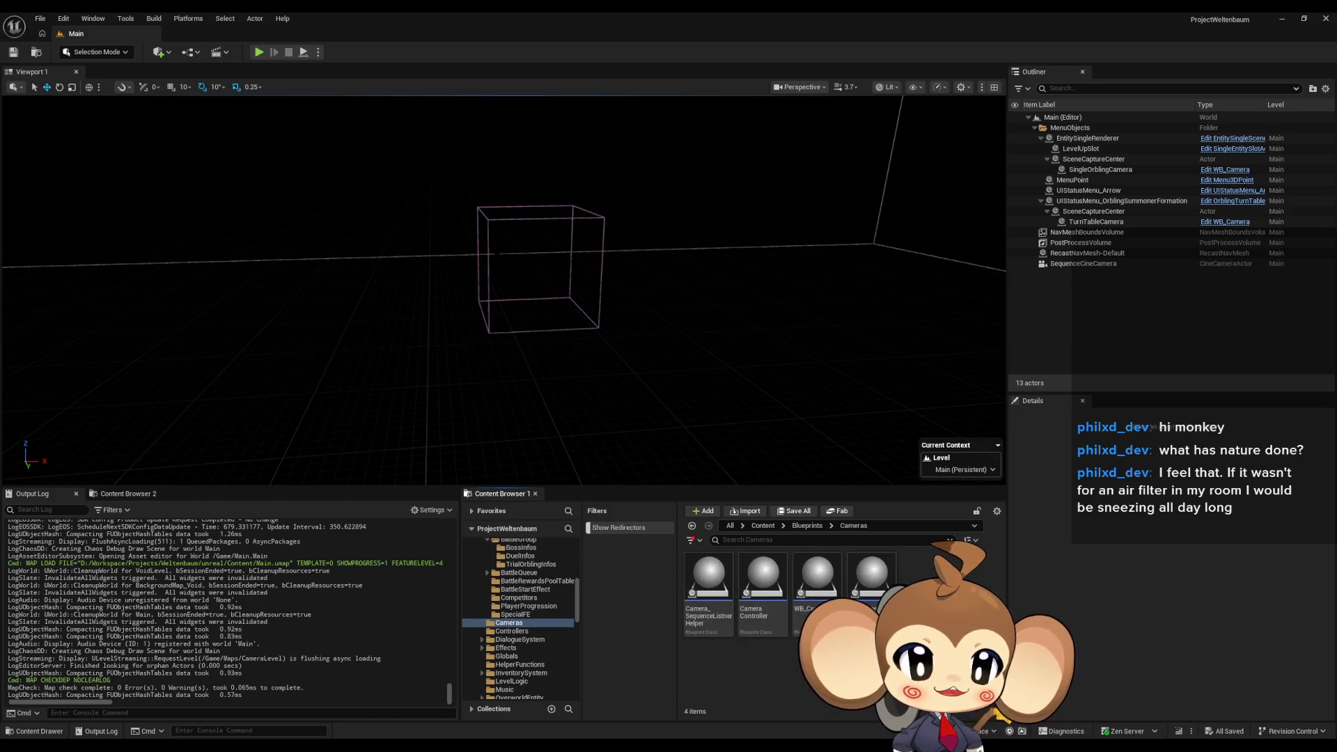
Create an Actor blueprint named CineCameraBlueprint in the Cameras folder and open it.
right_click(946, 603)
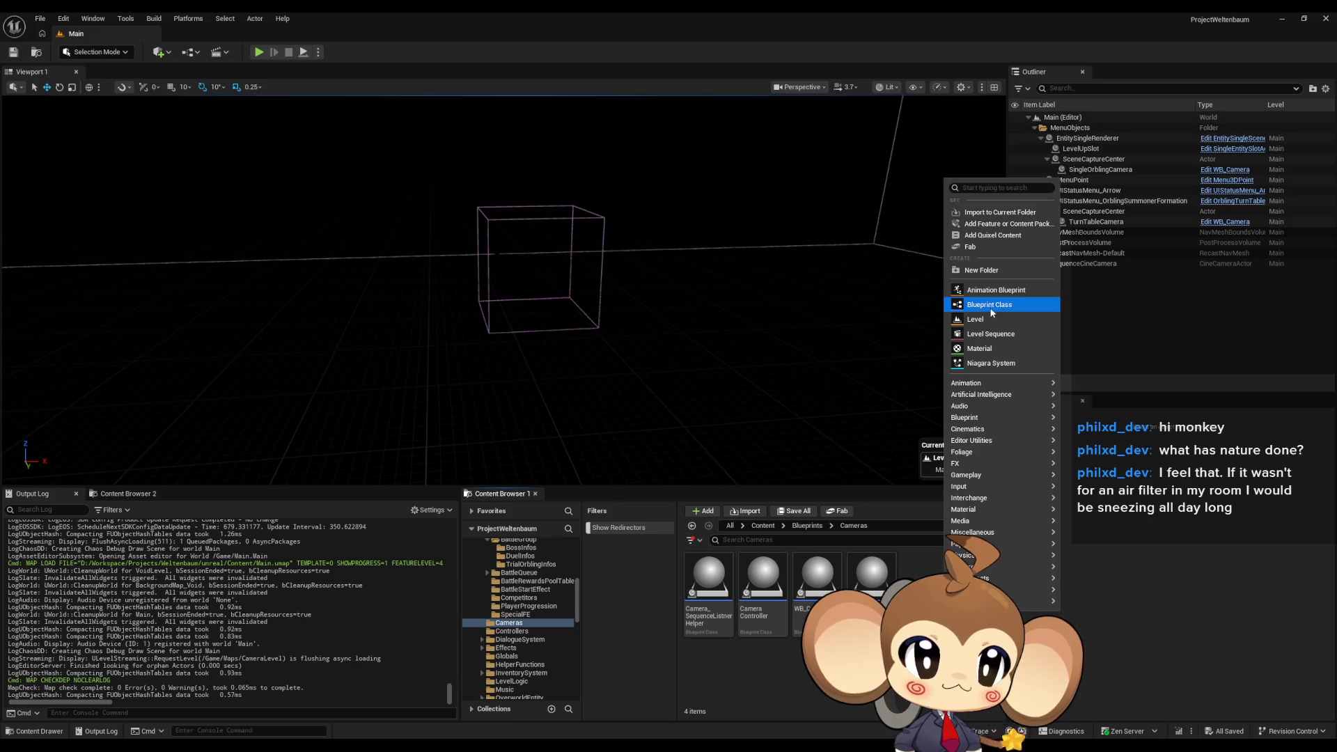
left_click(993, 306)
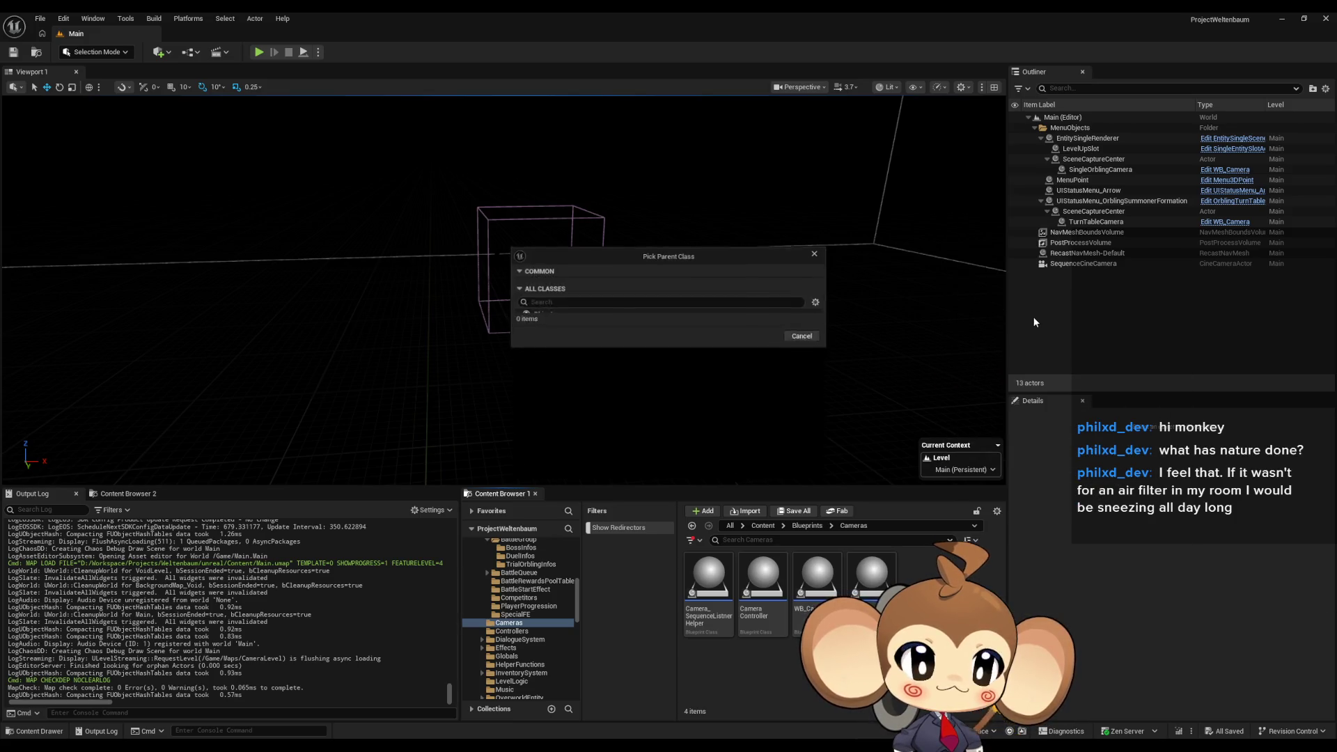
left_click(565, 288)
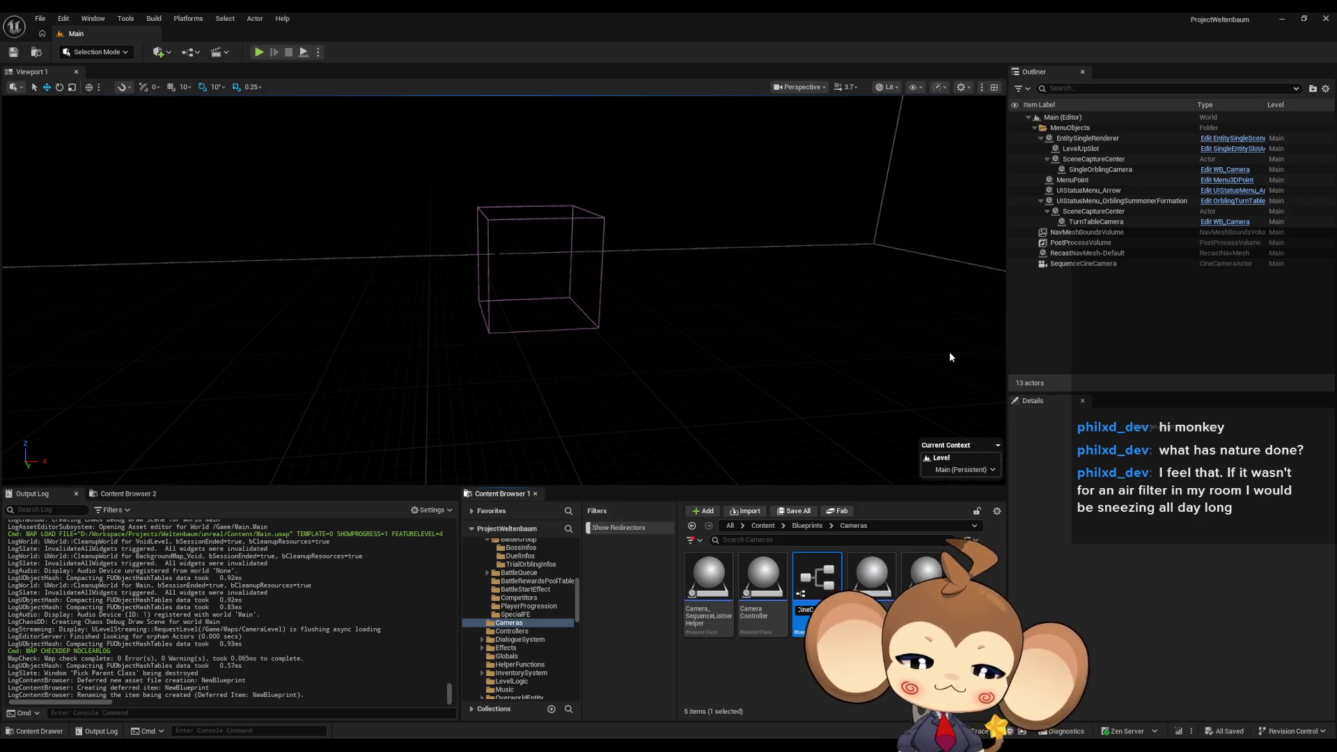
key("Return")
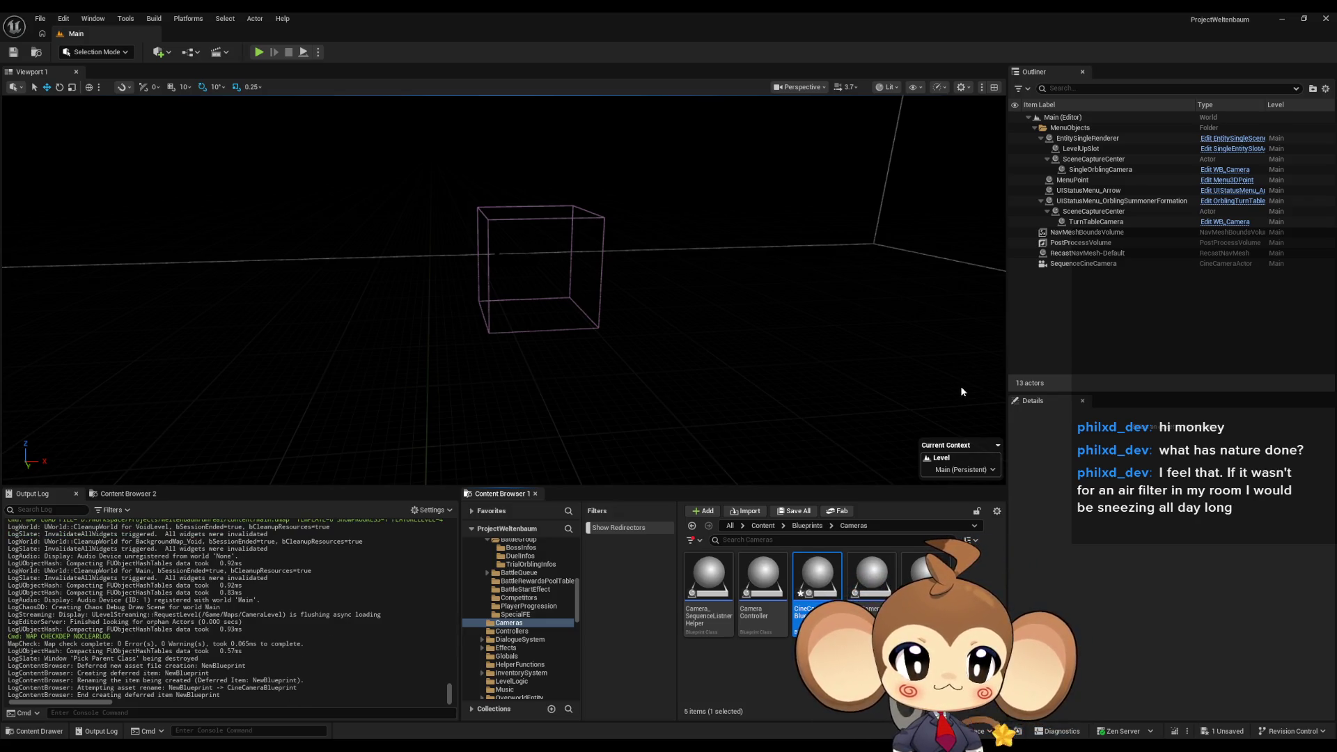
double_click(819, 583)
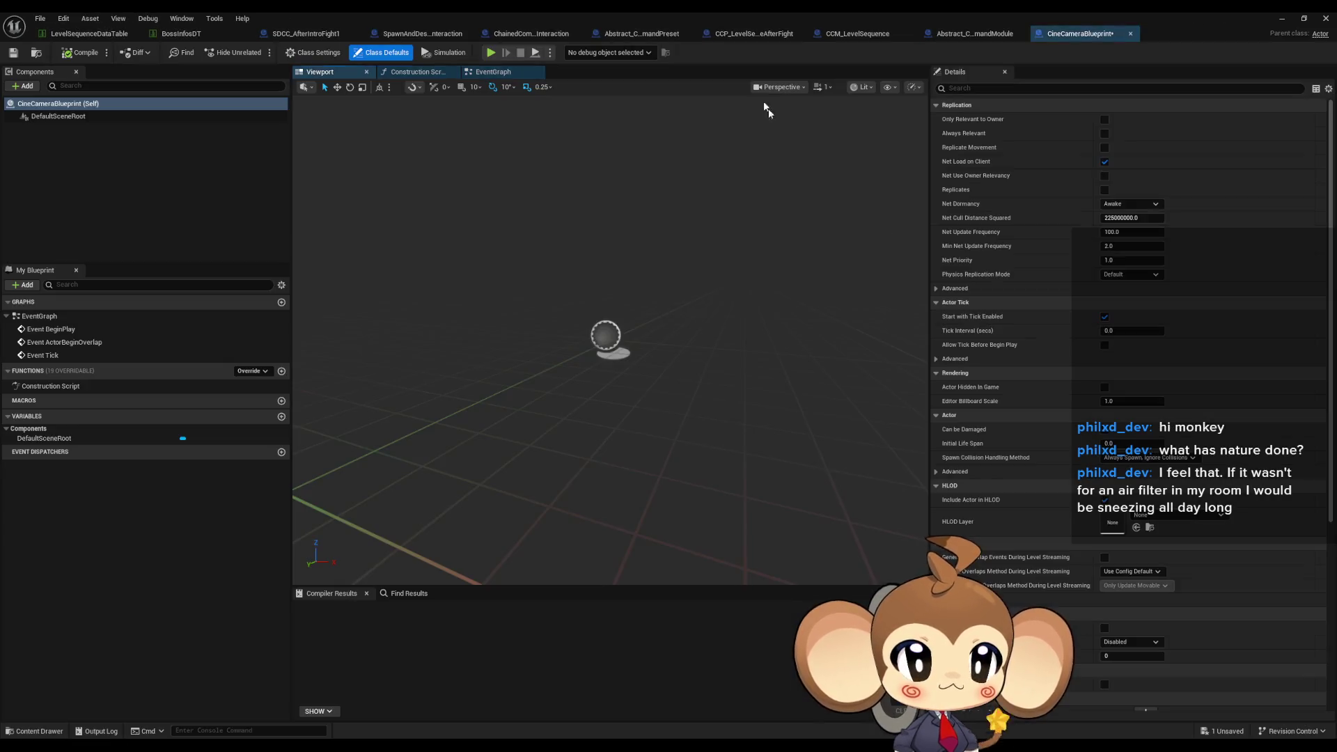
Float, move and enlarge the blueprint editor window beside the Main level.
double_click(672, 11)
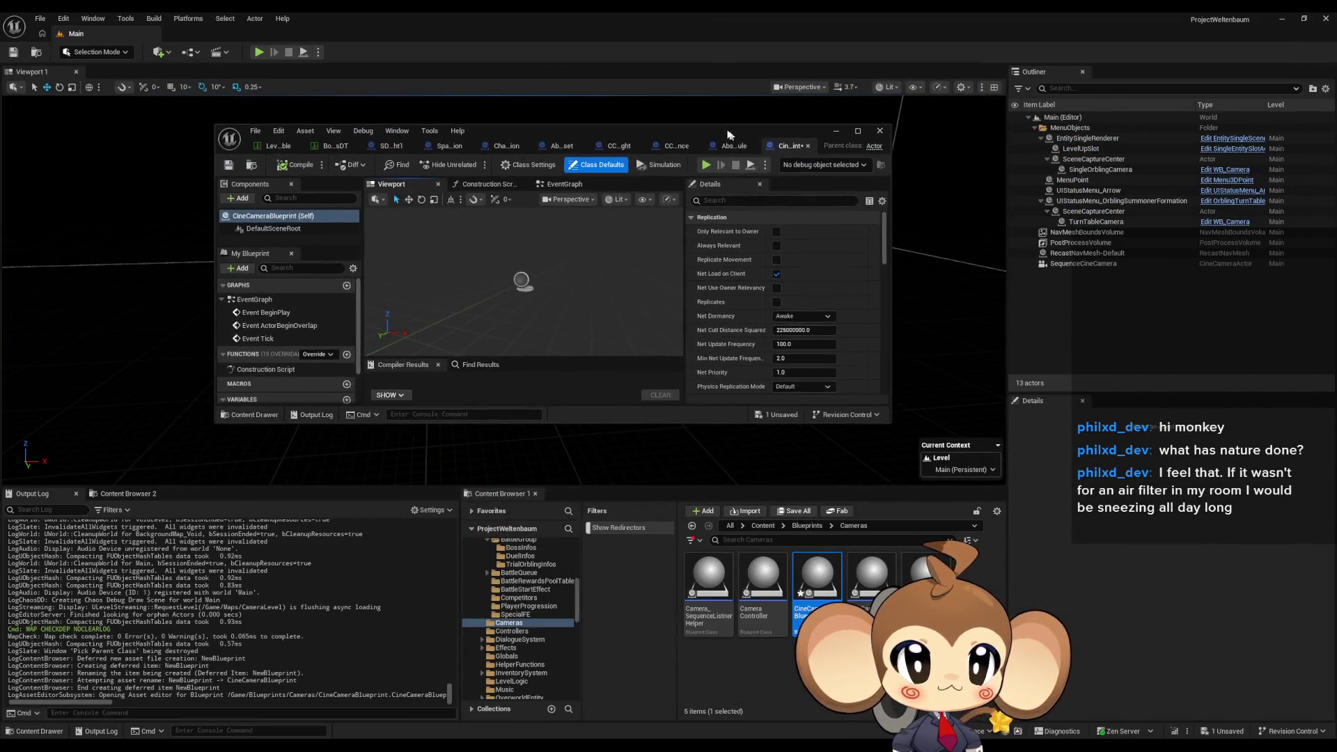
left_click_drag(728, 134, 588, 86)
mouse_move(750, 375)
left_mouse_down()
mouse_move(867, 529)
mouse_move(899, 649)
mouse_move(982, 675)
left_mouse_up()
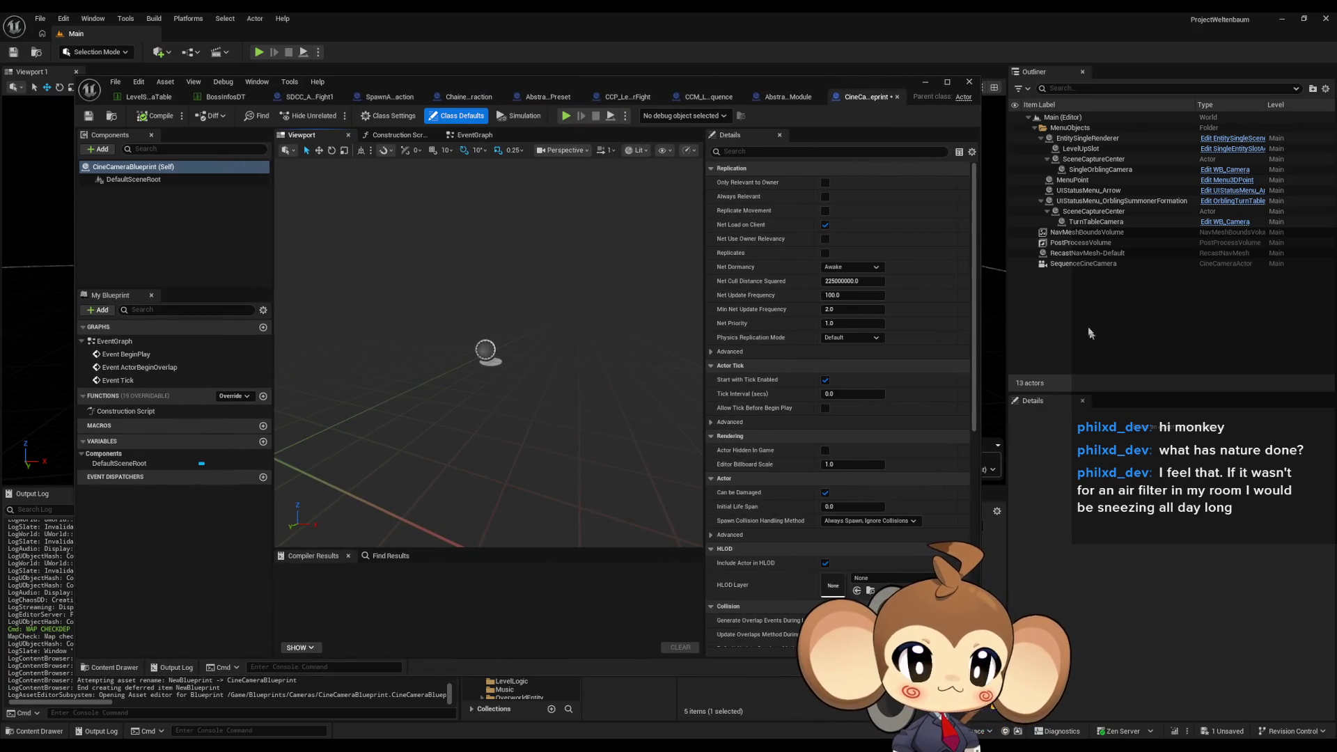
Select SequenceCineCamera in the Outliner and add a CineCamera component to the blueprint.
left_click(1097, 268)
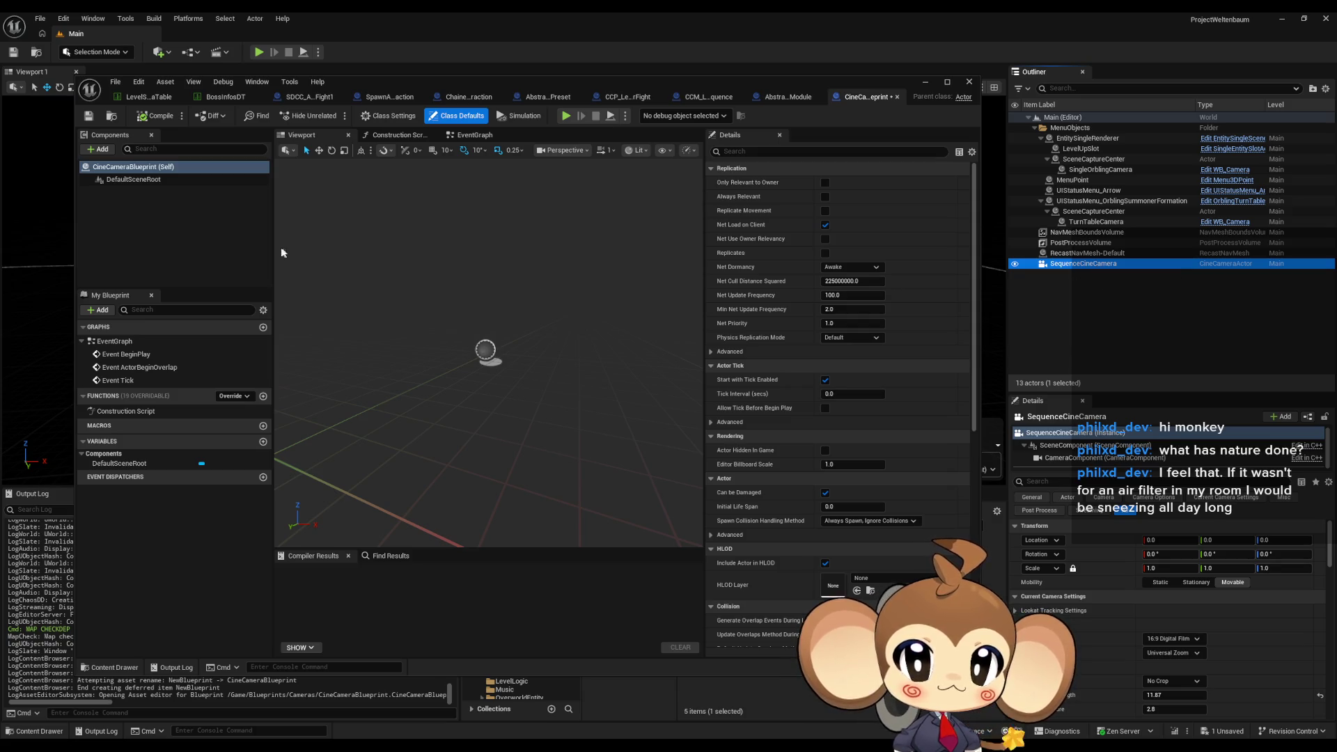
left_click(101, 150)
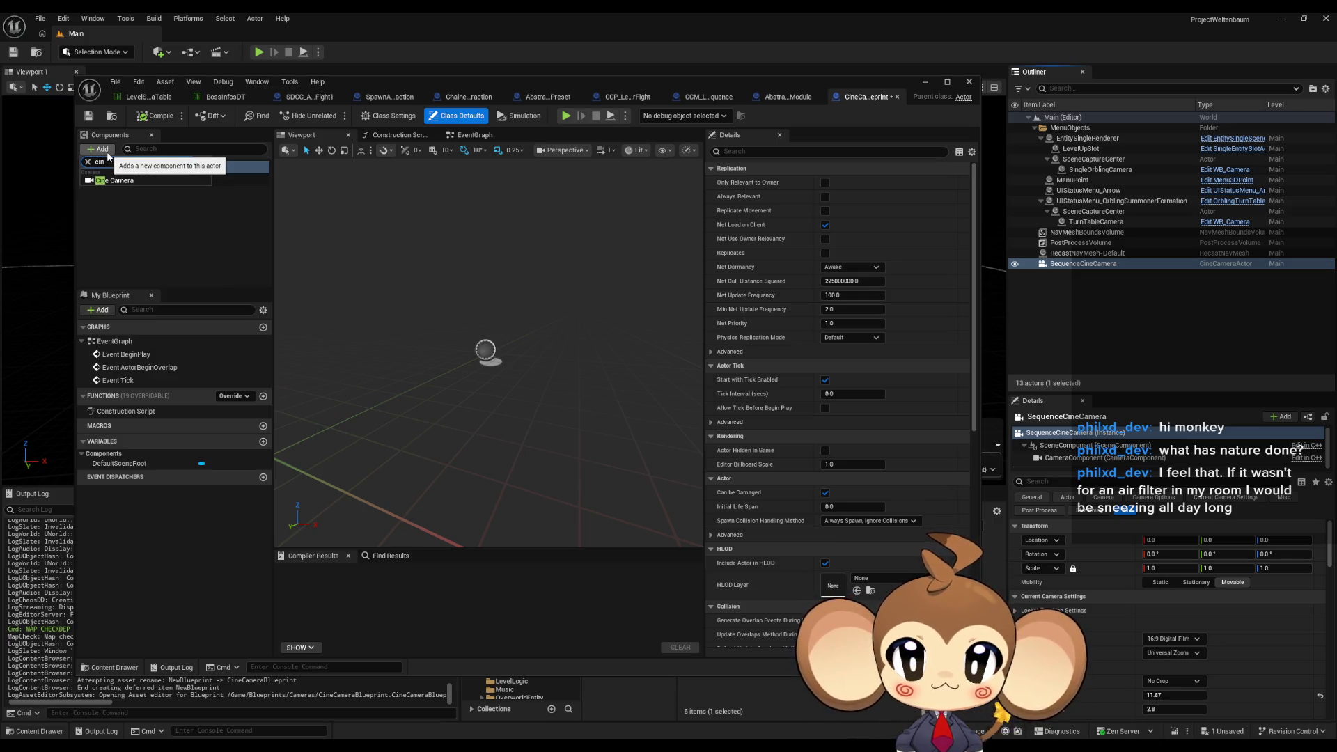
left_click(116, 180)
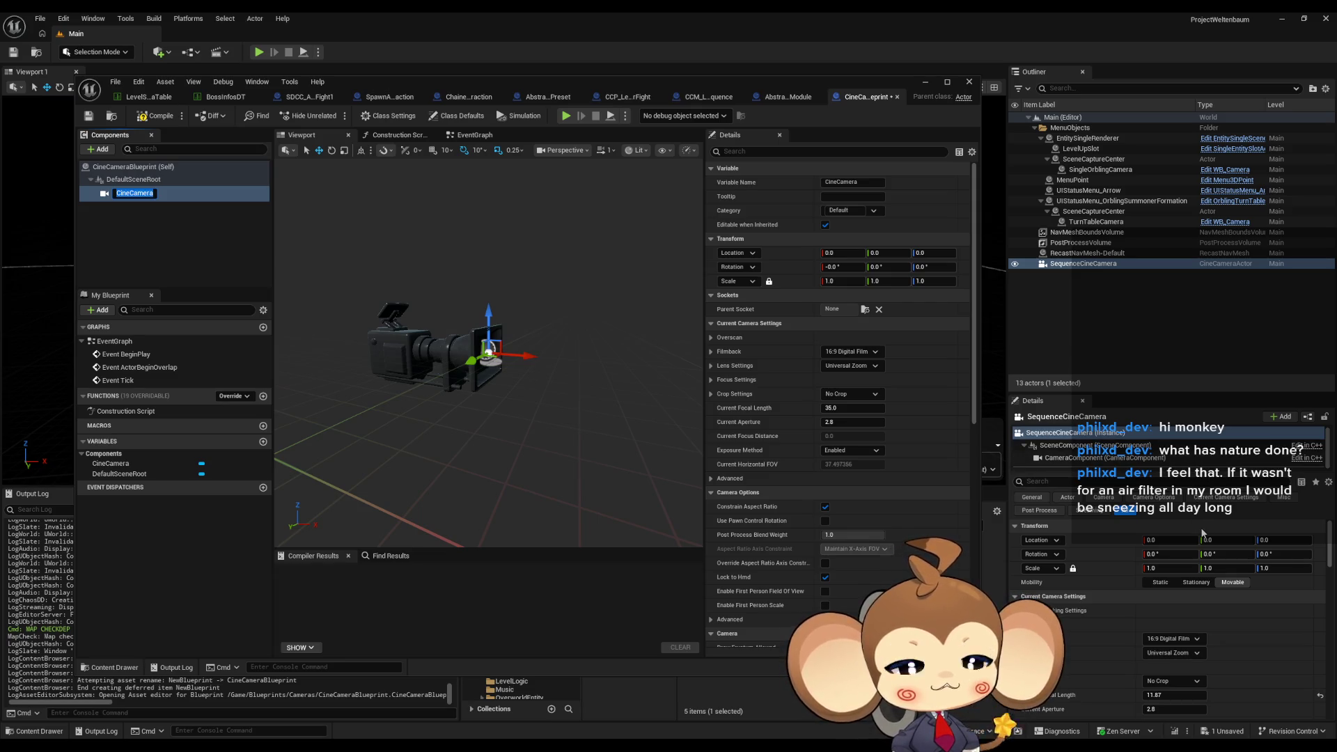
Copy the level camera's 11.87 focal length into the blueprint camera's Current Focal Length.
scroll(1201, 532, "down", 3)
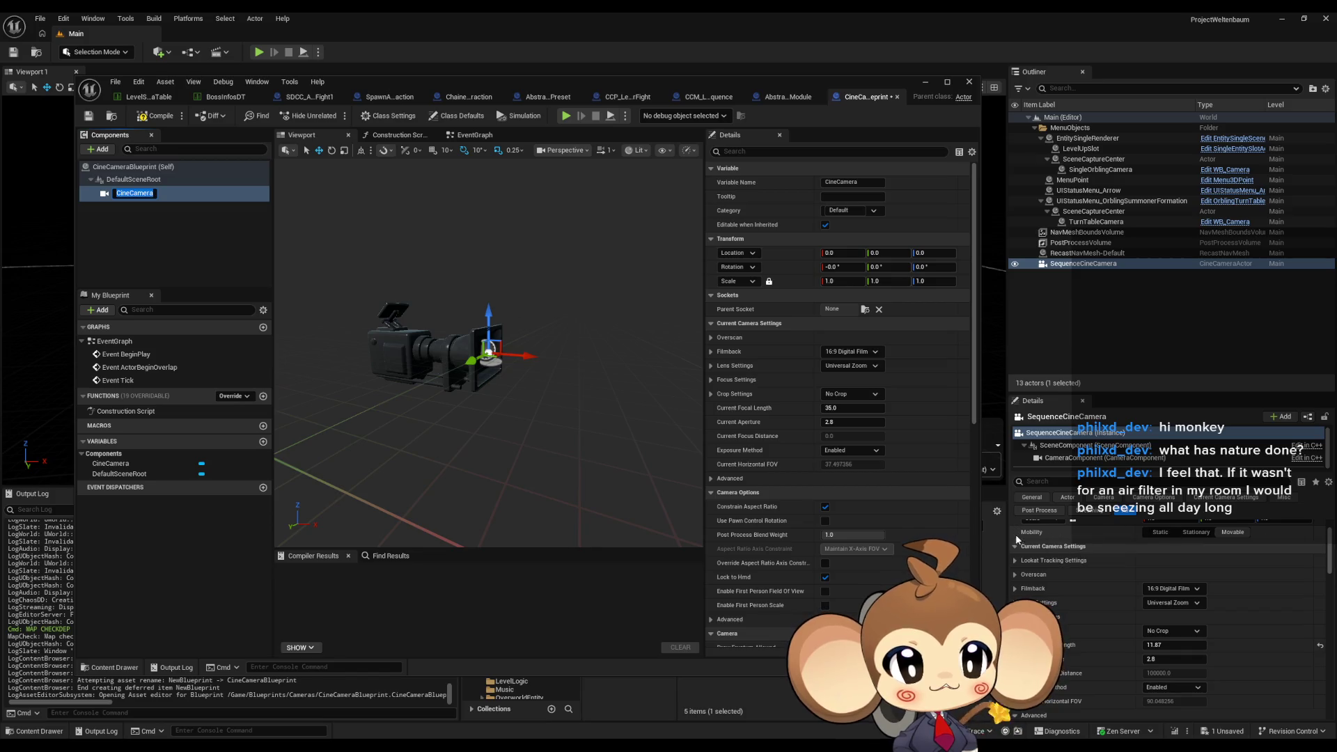
left_click(1015, 547)
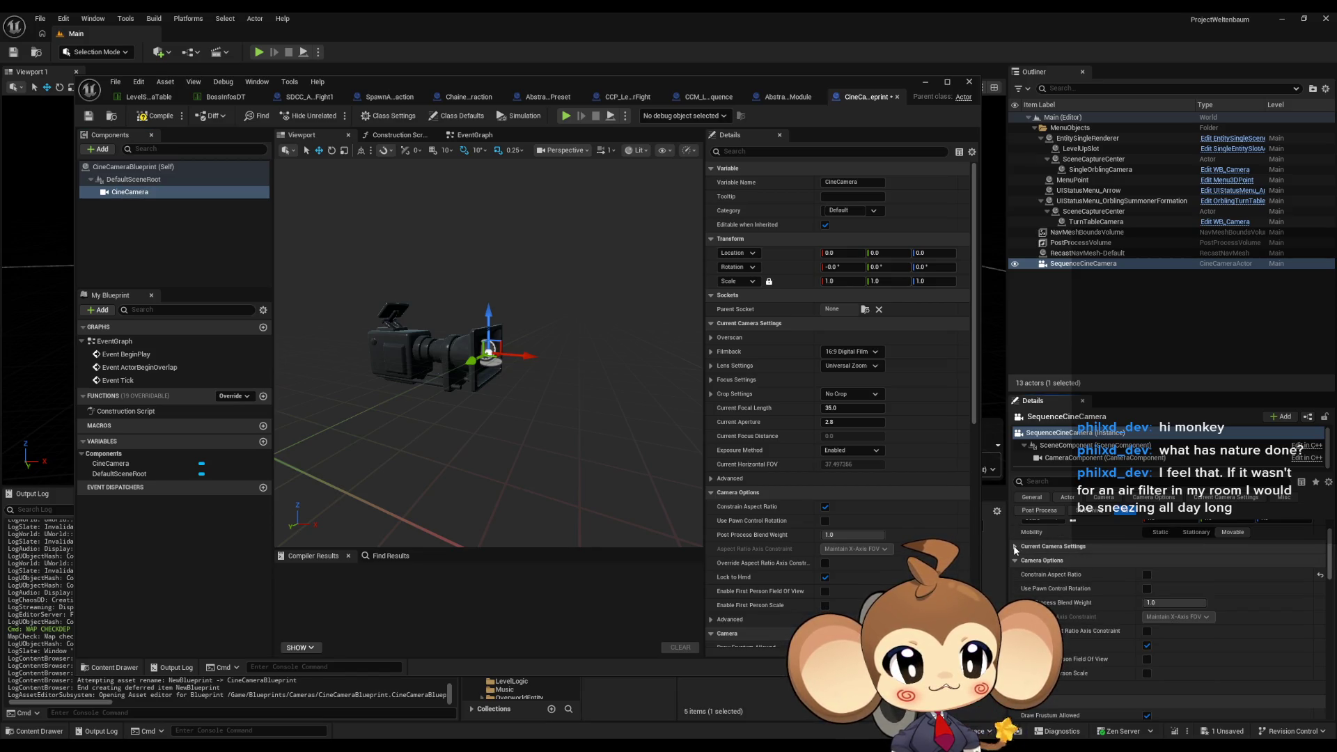
left_click(1014, 547)
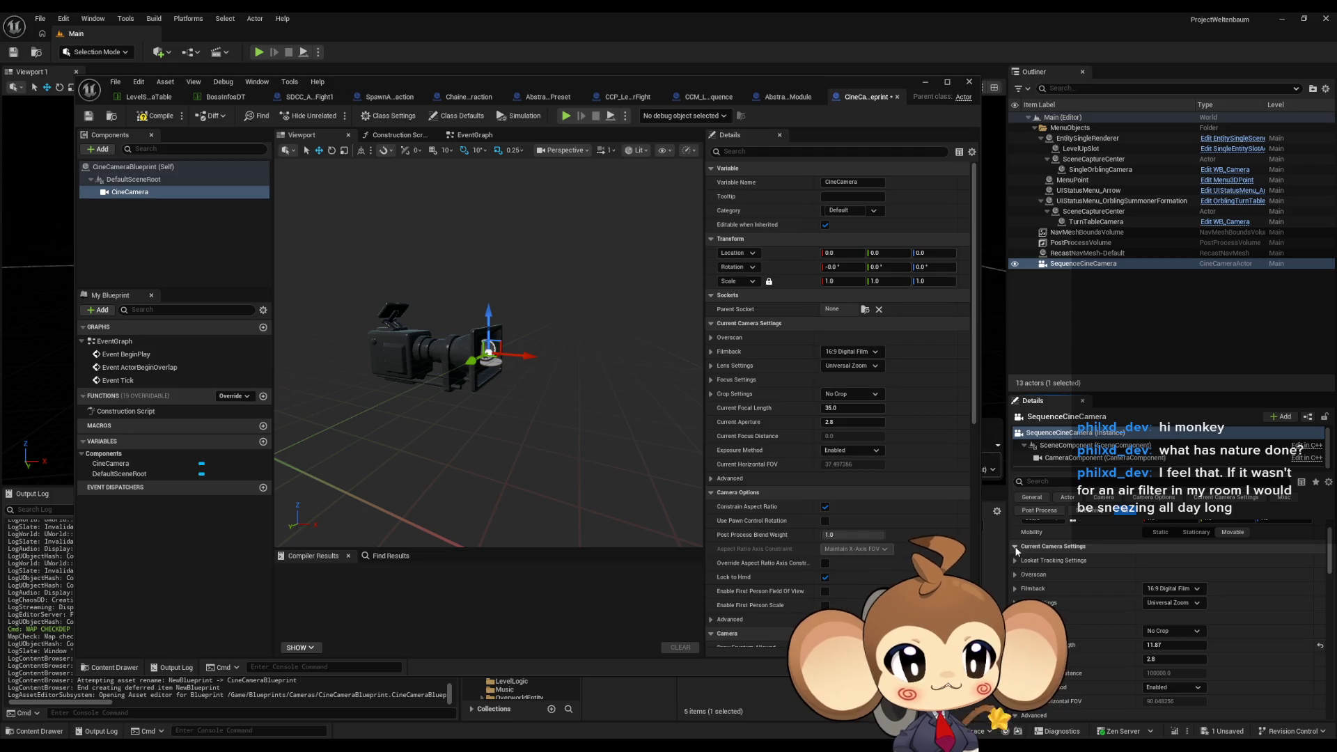
left_click(1164, 643)
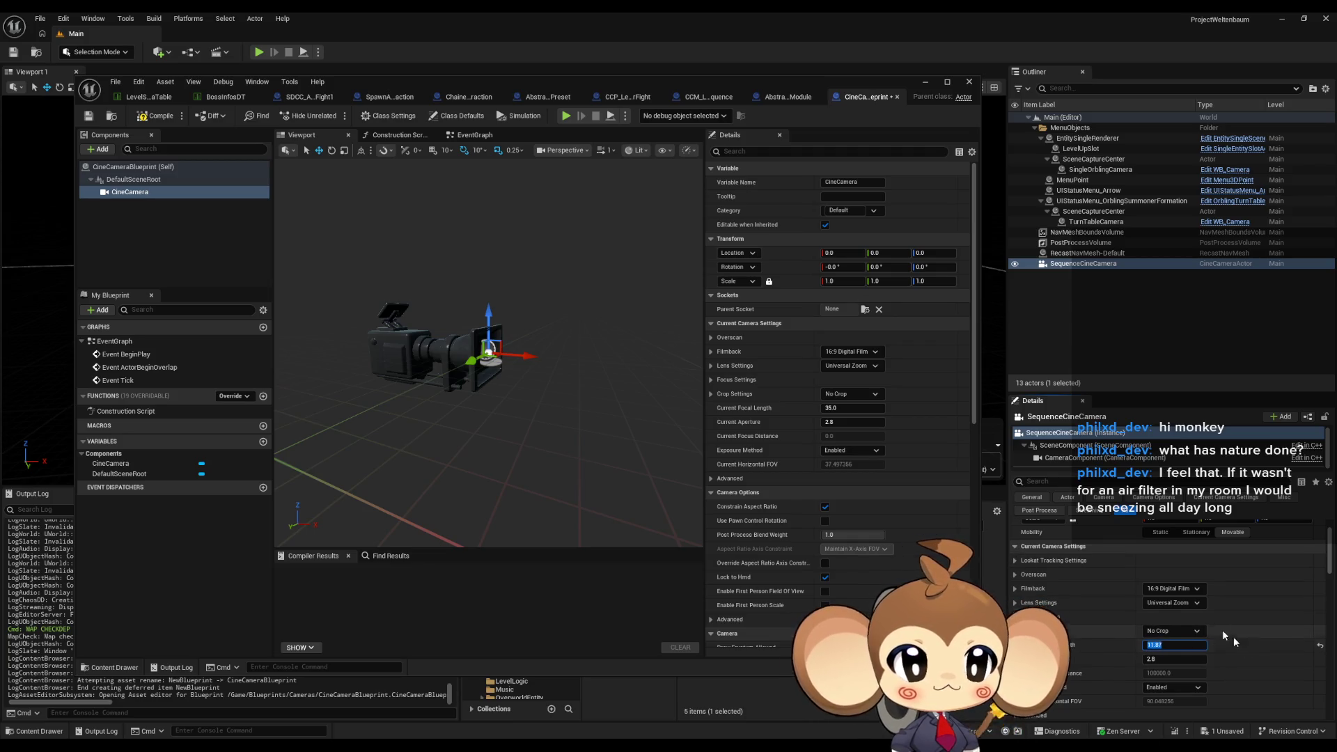
left_click(842, 408)
type("11.87")
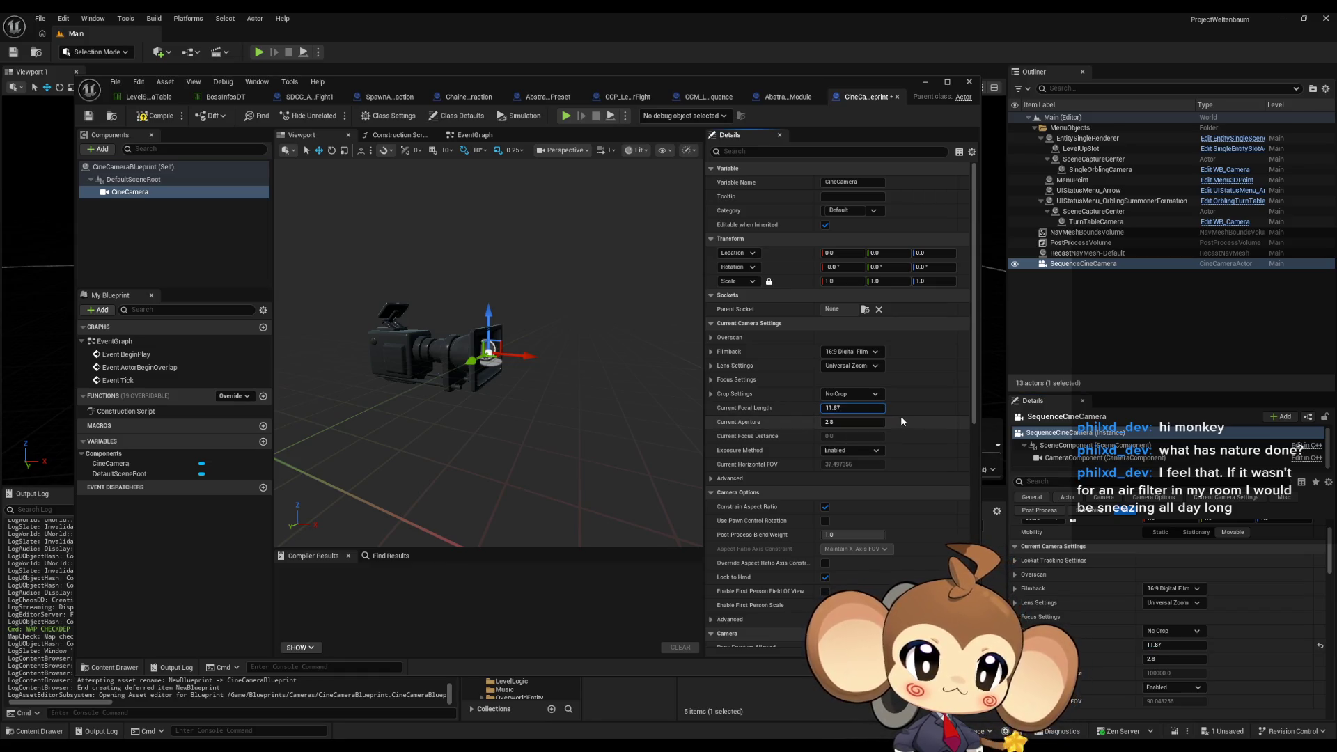
key("Return")
Turn off Constrain Aspect Ratio on the blueprint's CineCamera.
scroll(901, 415, "down", 1)
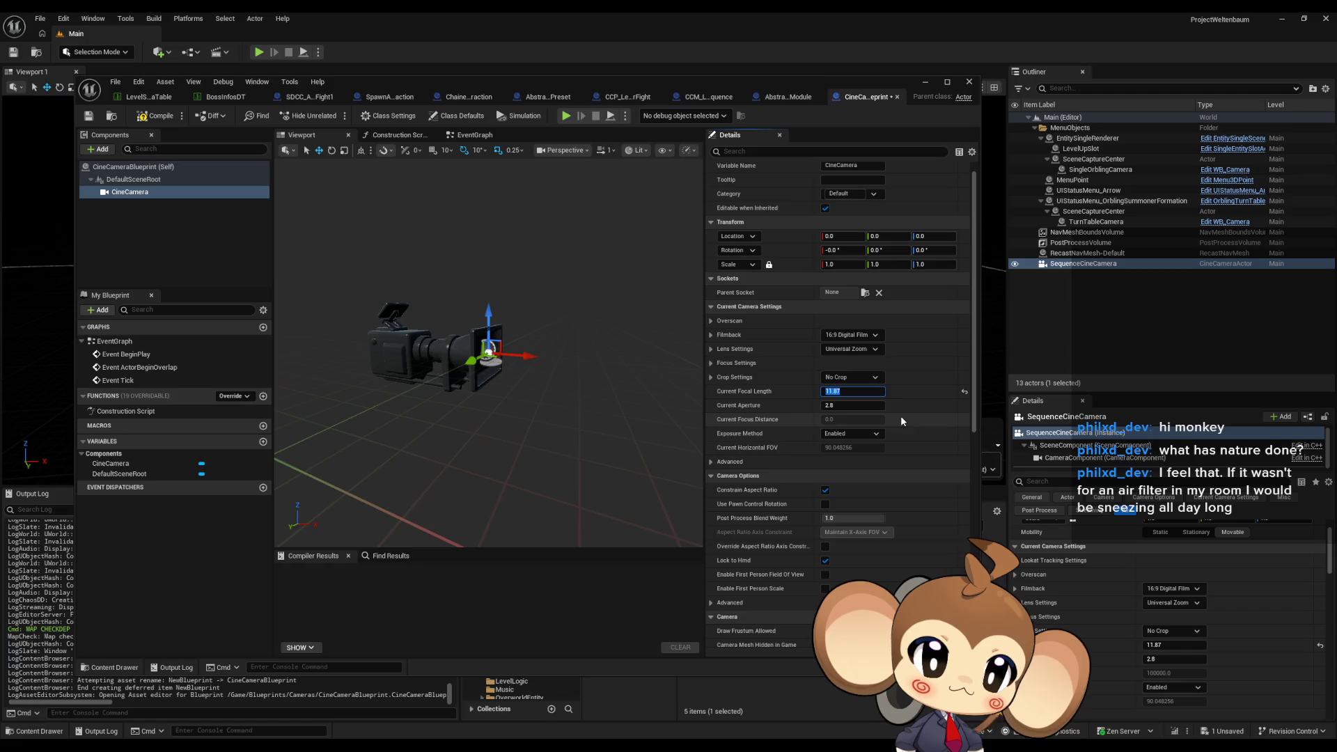
scroll(773, 443, "down", 1)
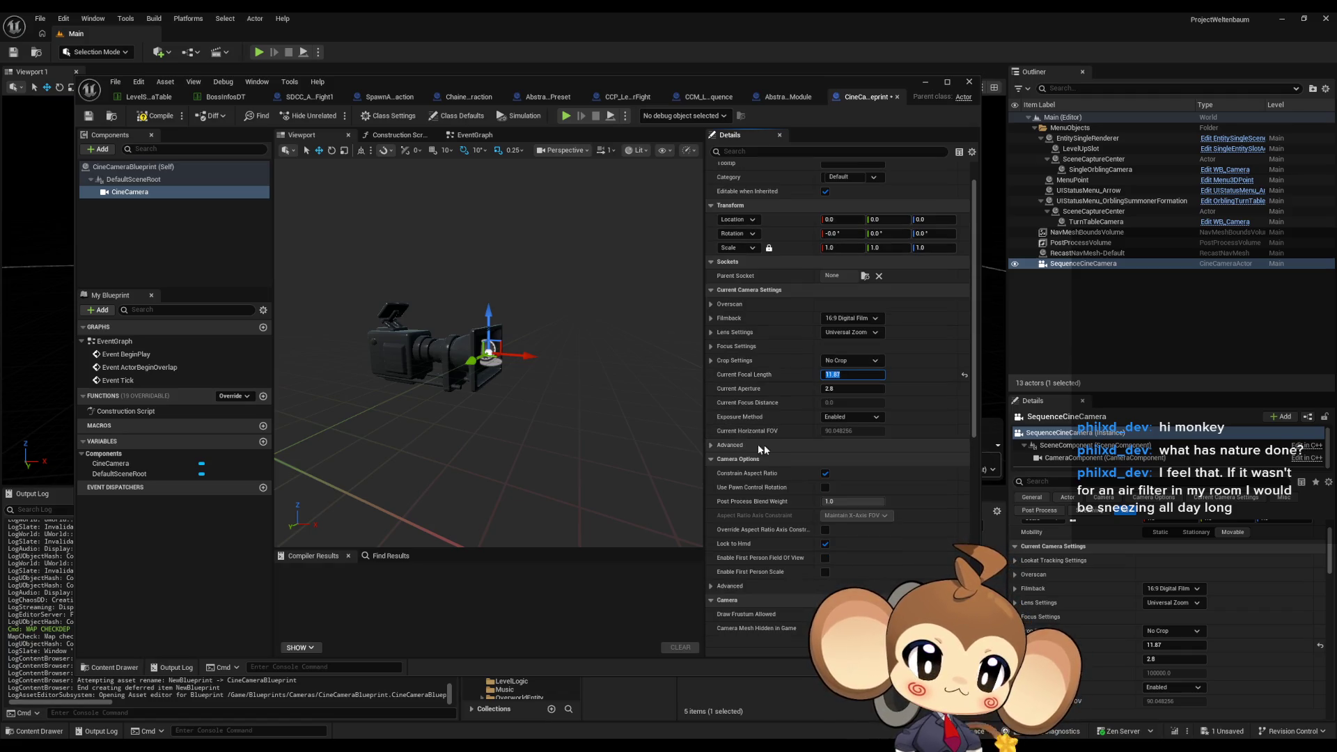
scroll(1242, 581, "down", 4)
left_click(1239, 578)
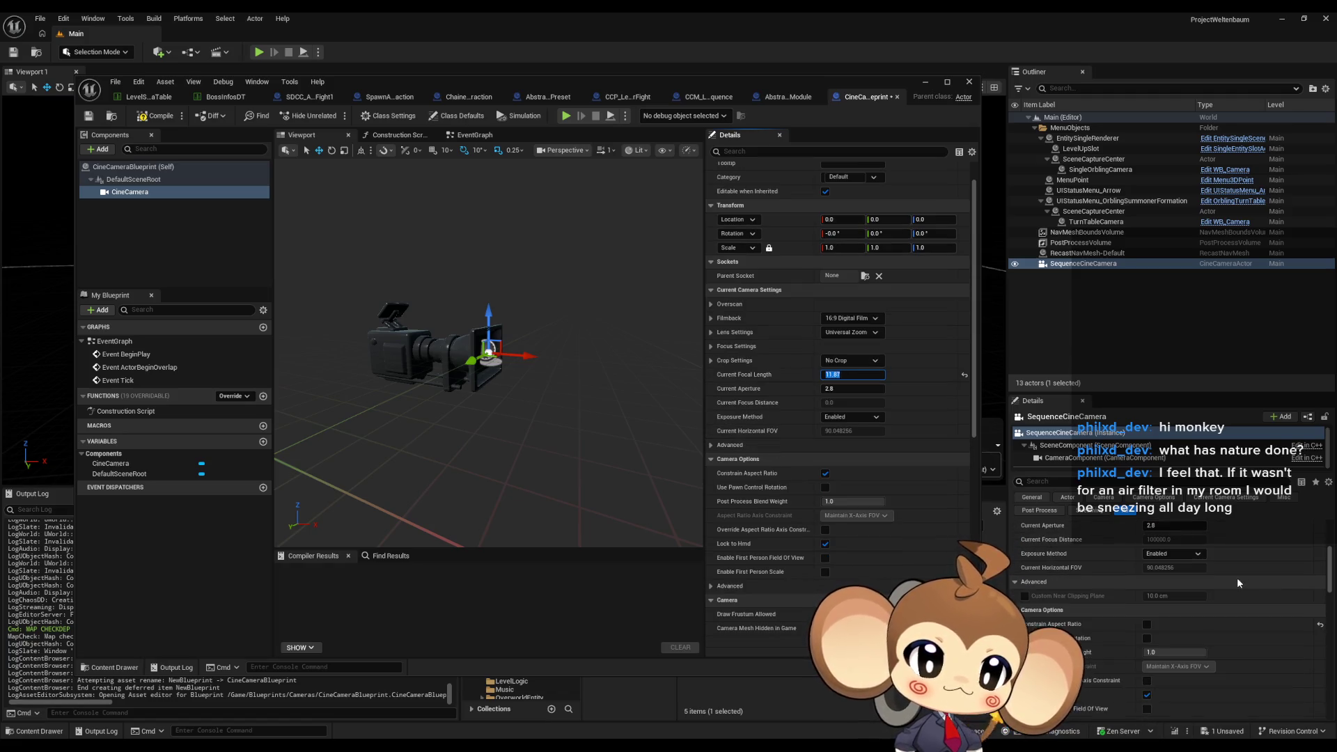
scroll(1237, 578, "down", 2)
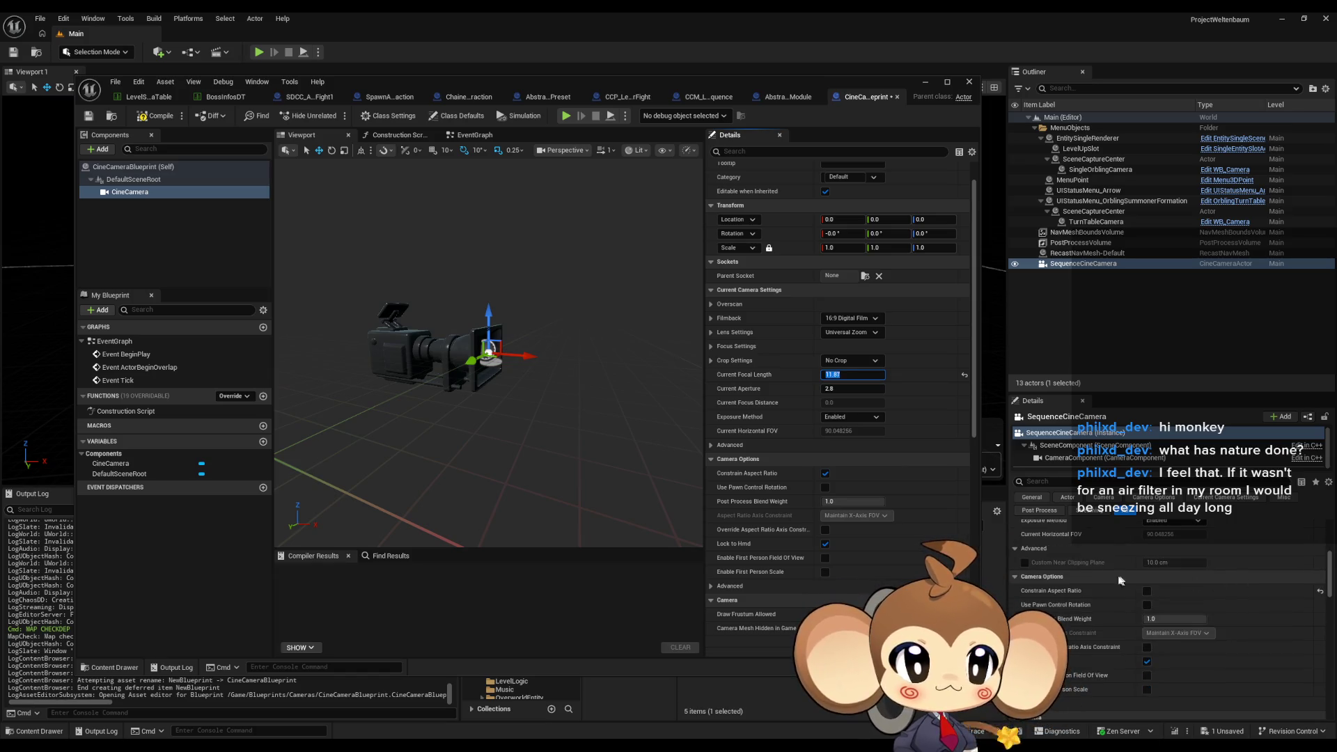
left_click(825, 473)
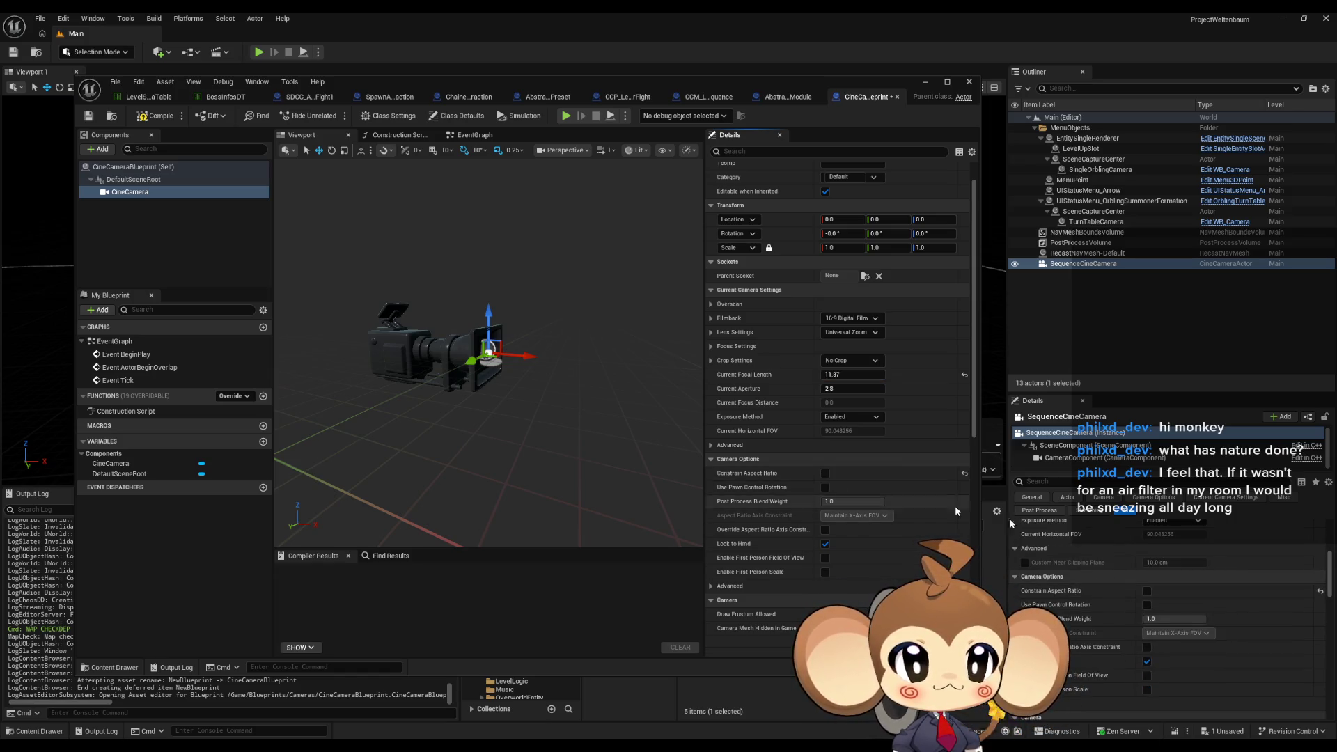
Review the camera settings, then compile and save CineCameraBlueprint with Ctrl+S.
scroll(1238, 596, "down", 10)
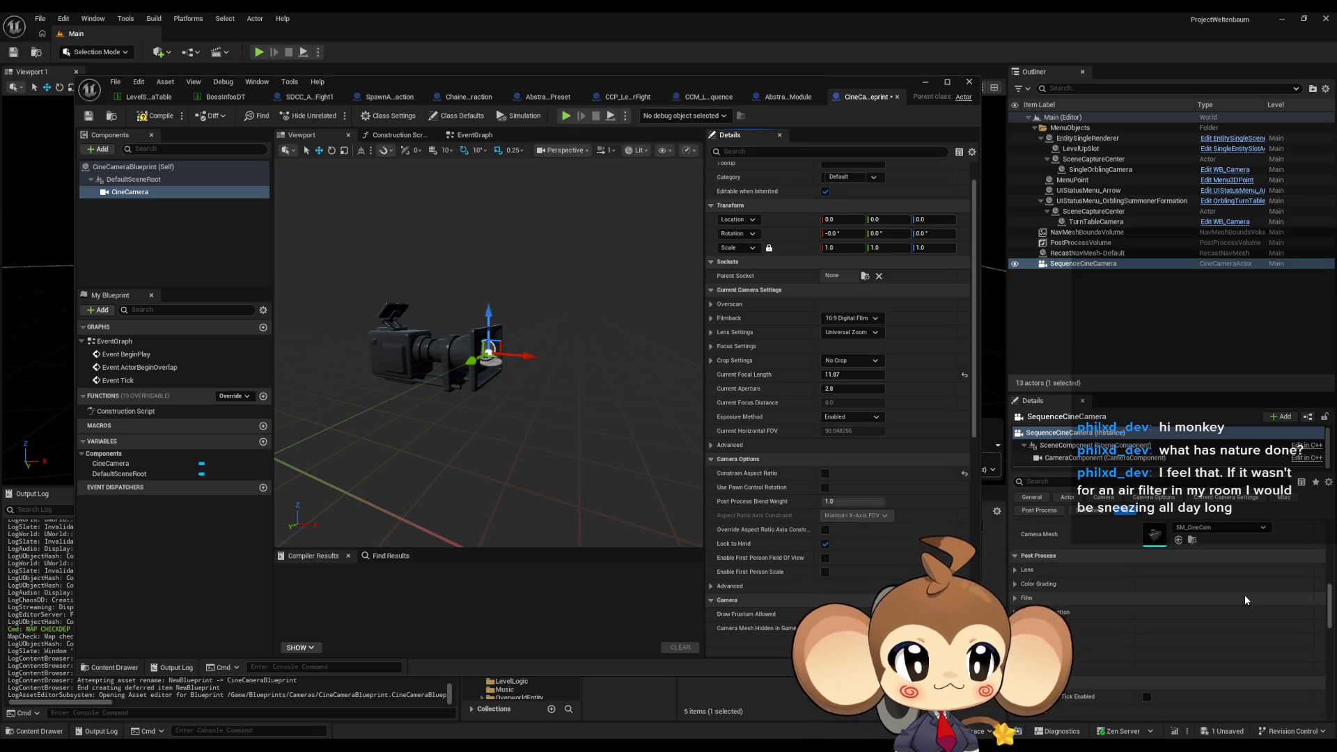
scroll(1245, 599, "down", 15)
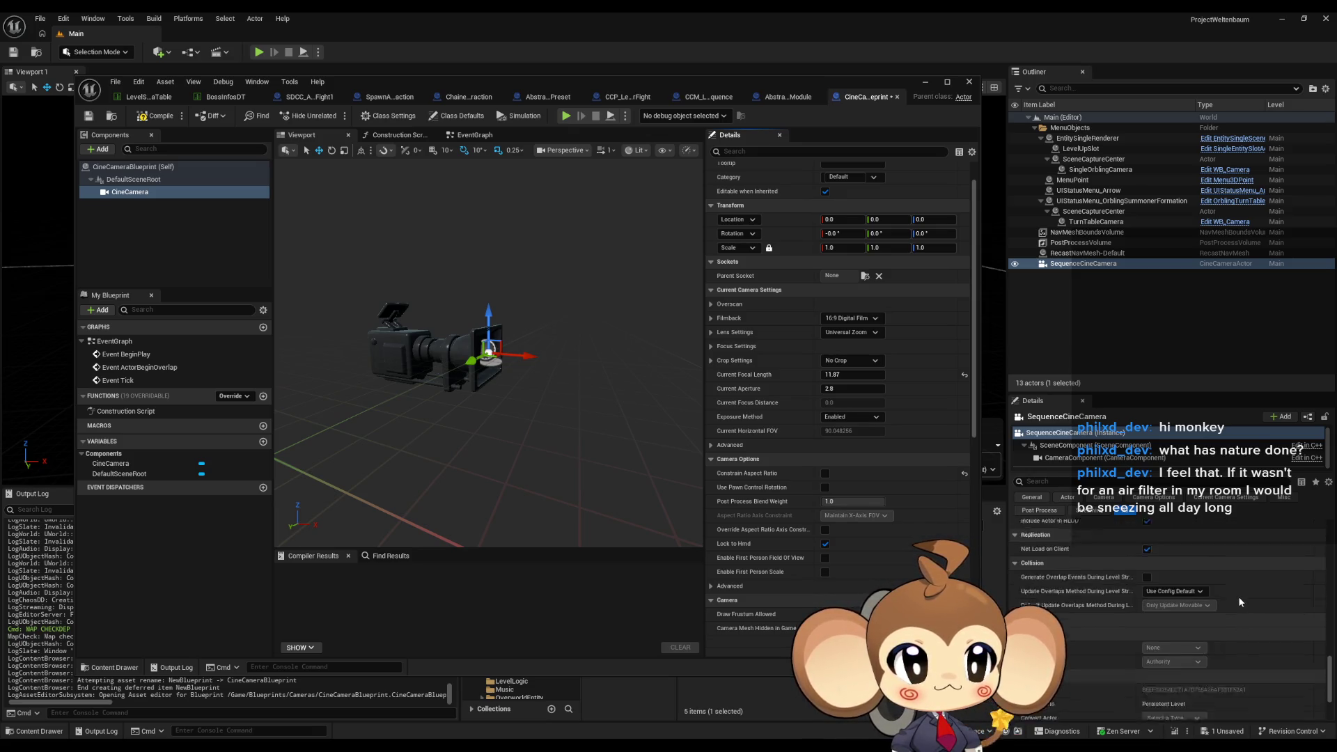
scroll(1238, 596, "up", 12)
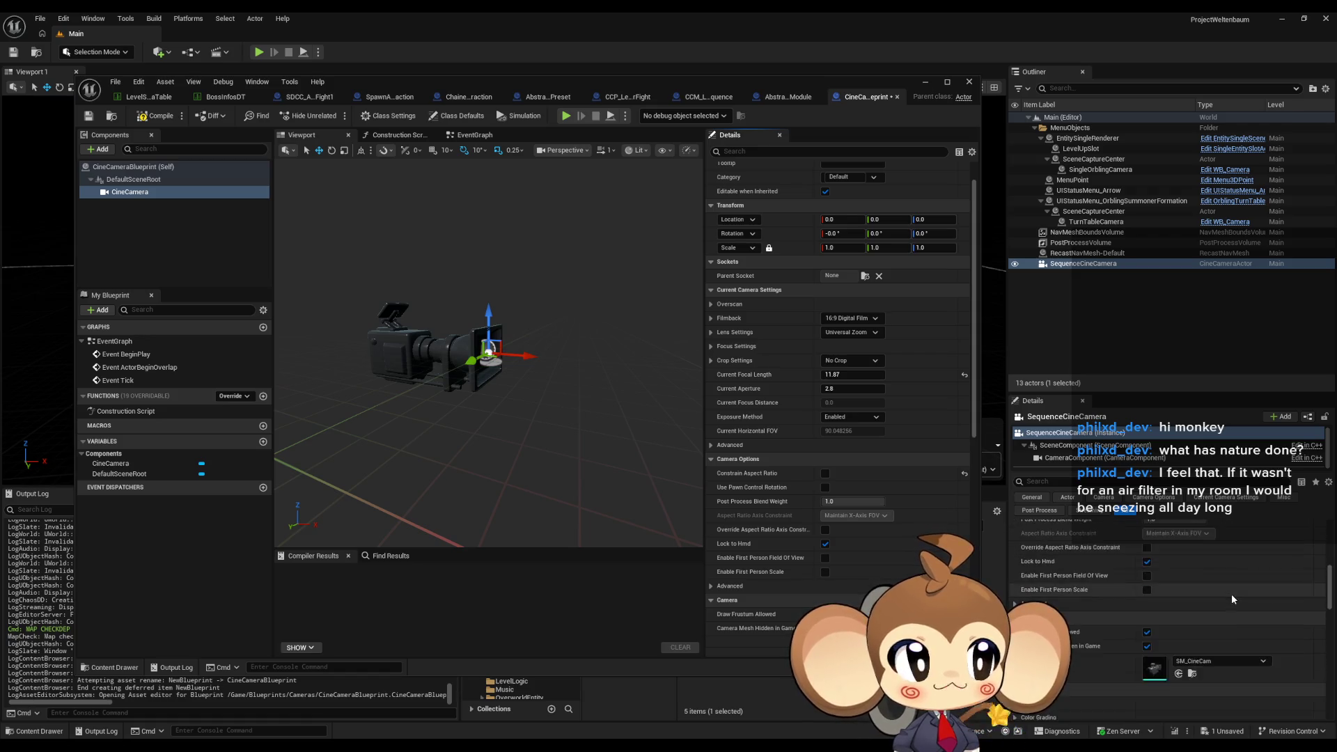
scroll(1231, 596, "up", 8)
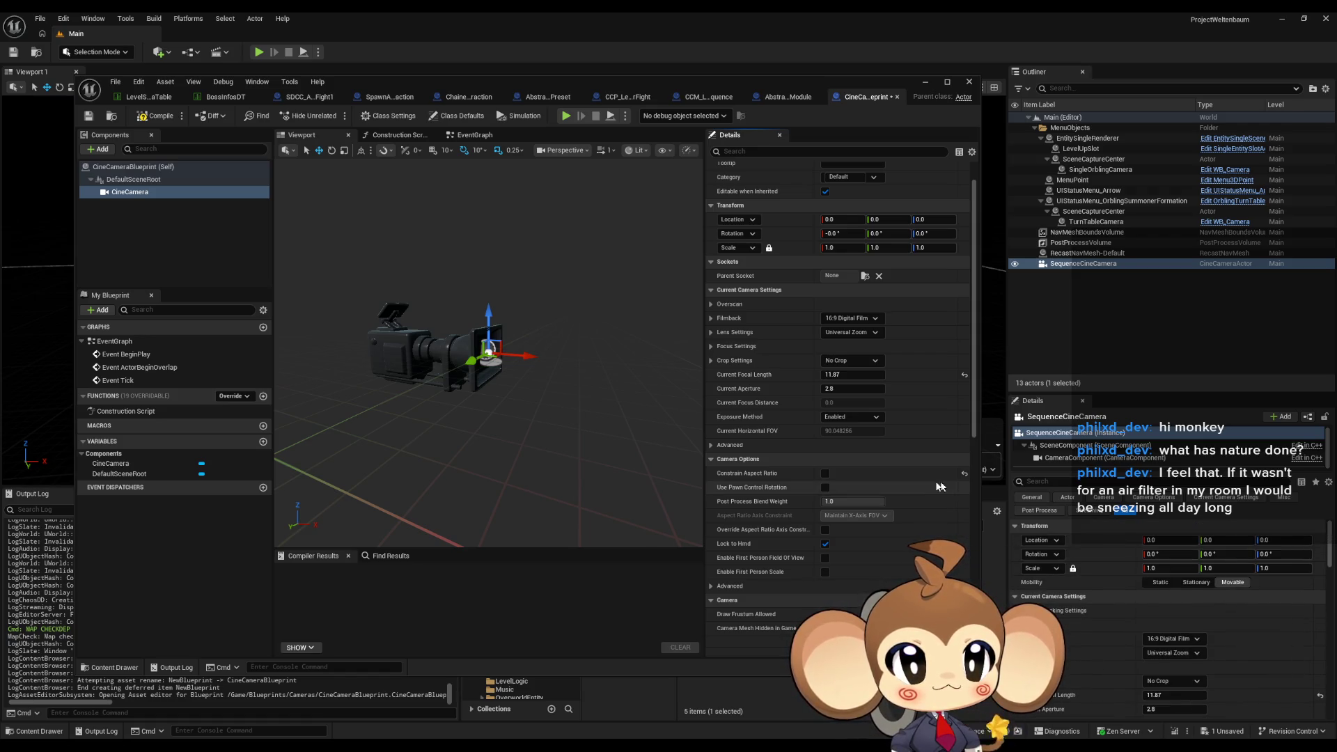
scroll(937, 487, "down", 8)
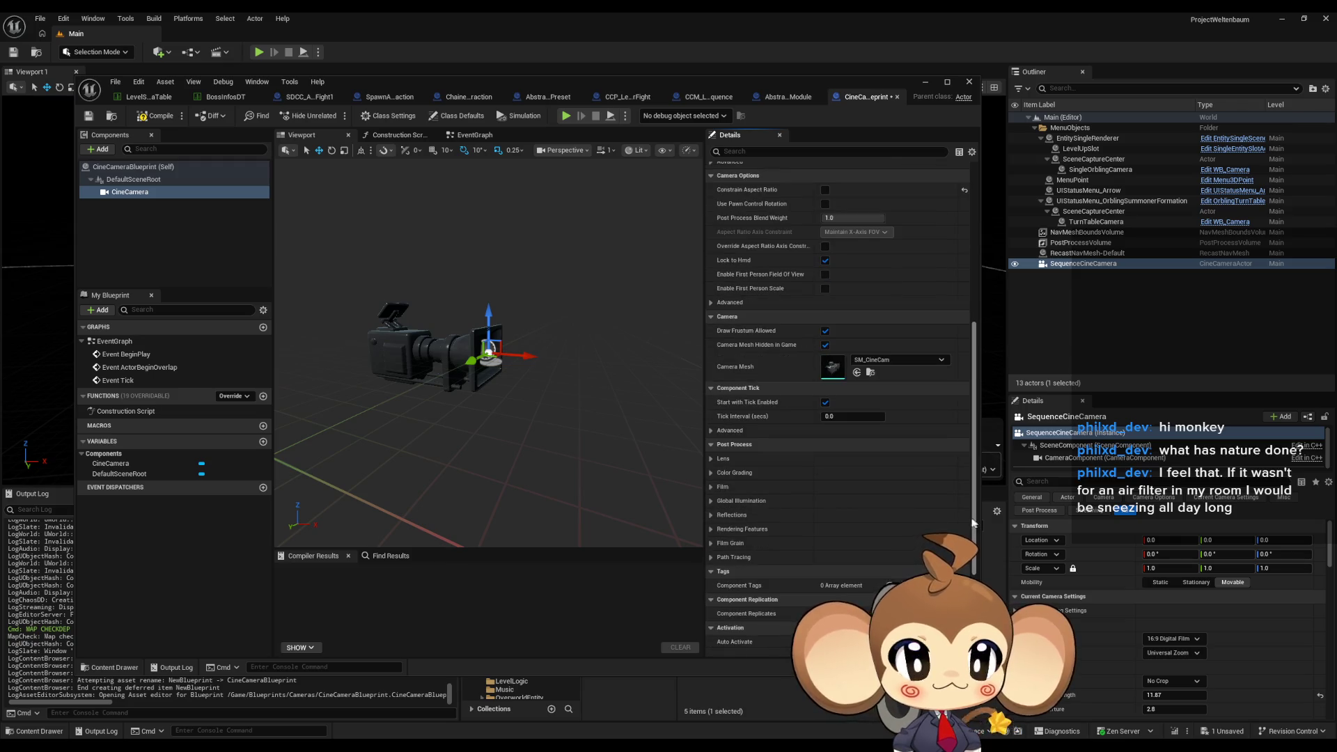
scroll(973, 523, "up", 1)
key("ctrl+s")
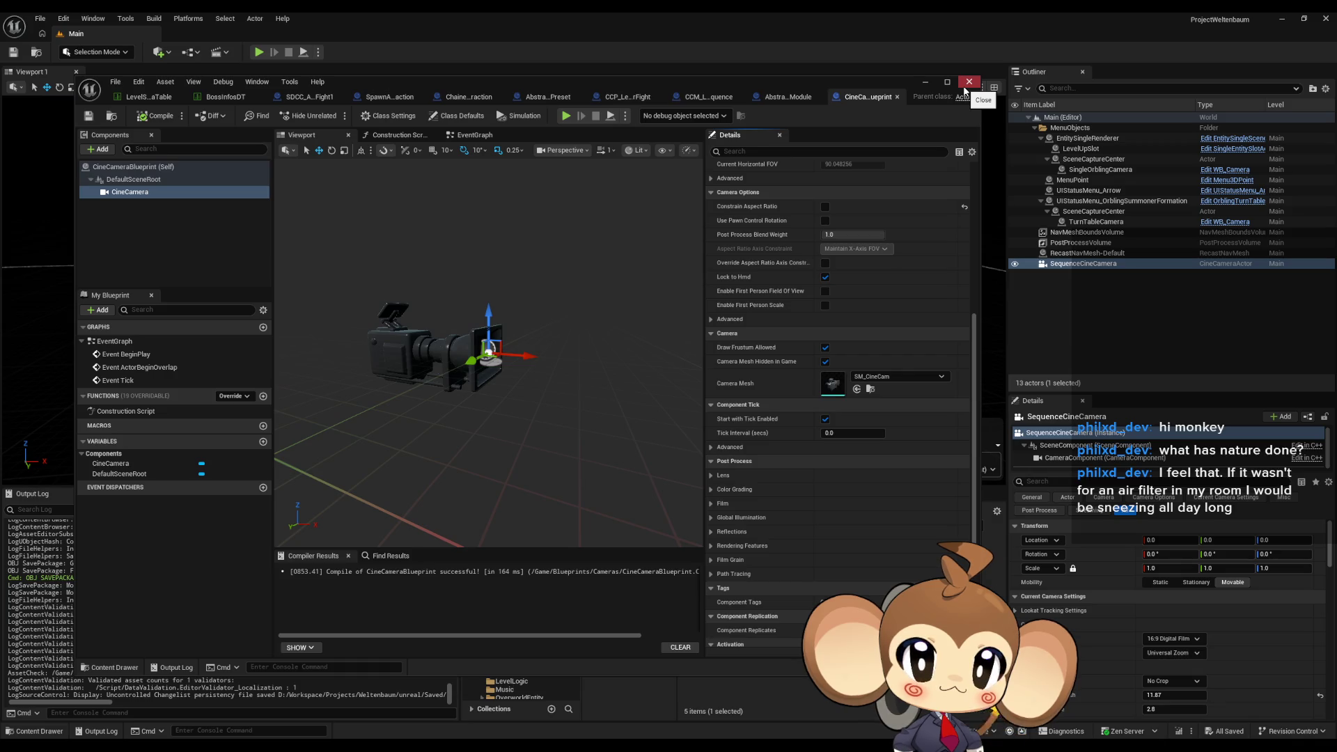
Minimize the blueprint editor and open LS_AfterIntroBattle1_Master from Sequences > Void.
left_click(924, 82)
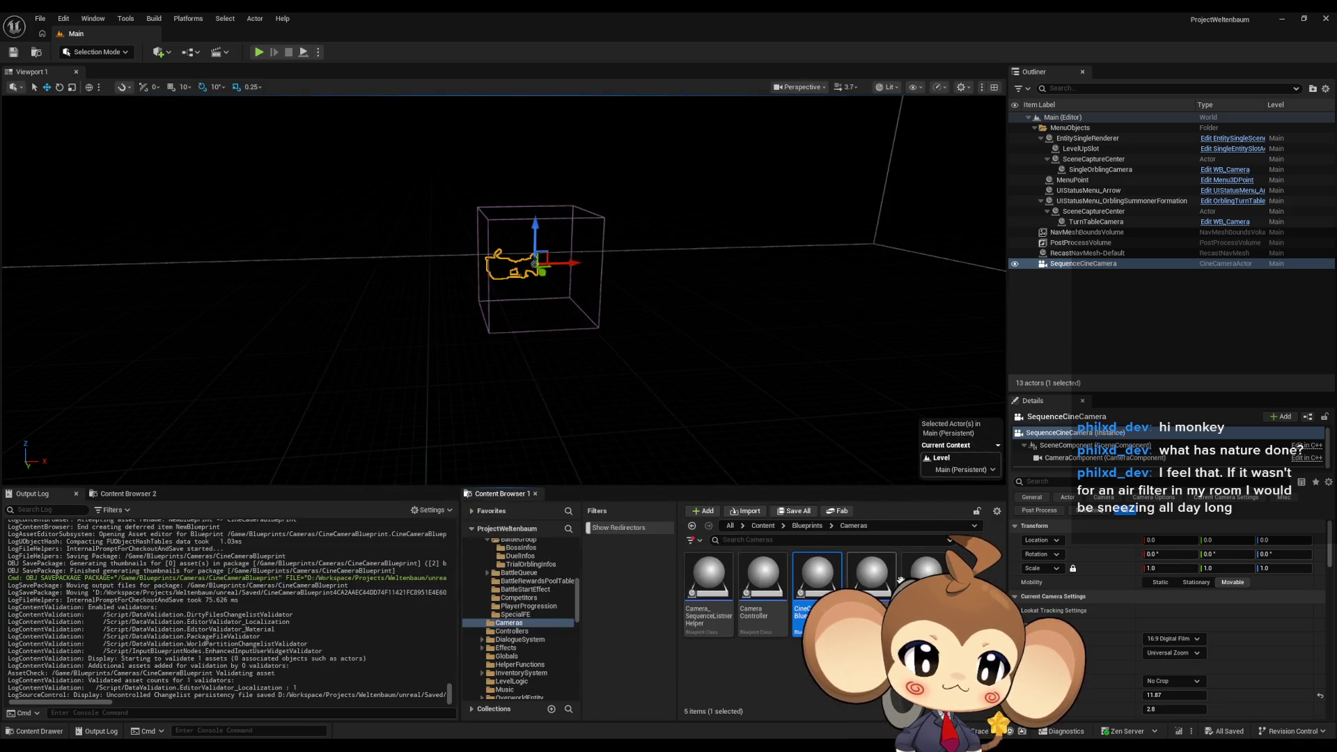
left_click(764, 526)
double_click(816, 582)
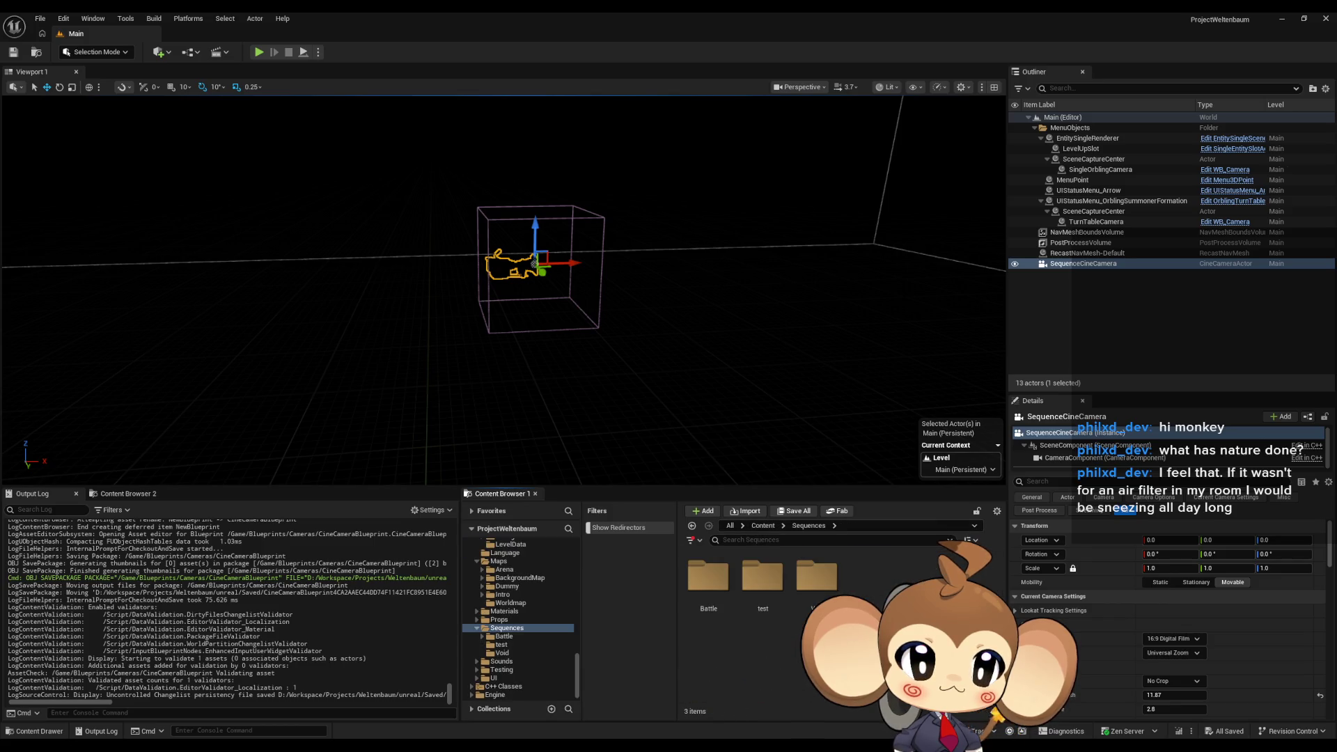
double_click(816, 583)
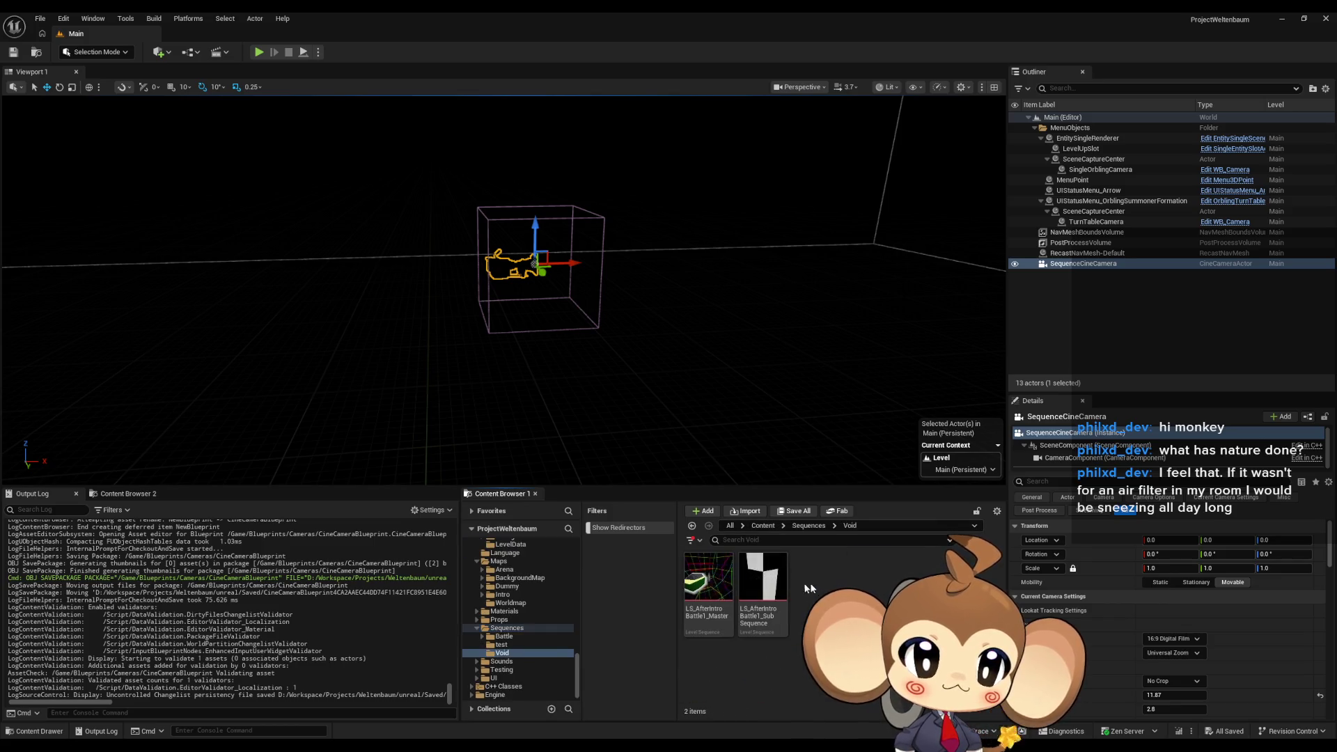
left_click(707, 580)
double_click(706, 579)
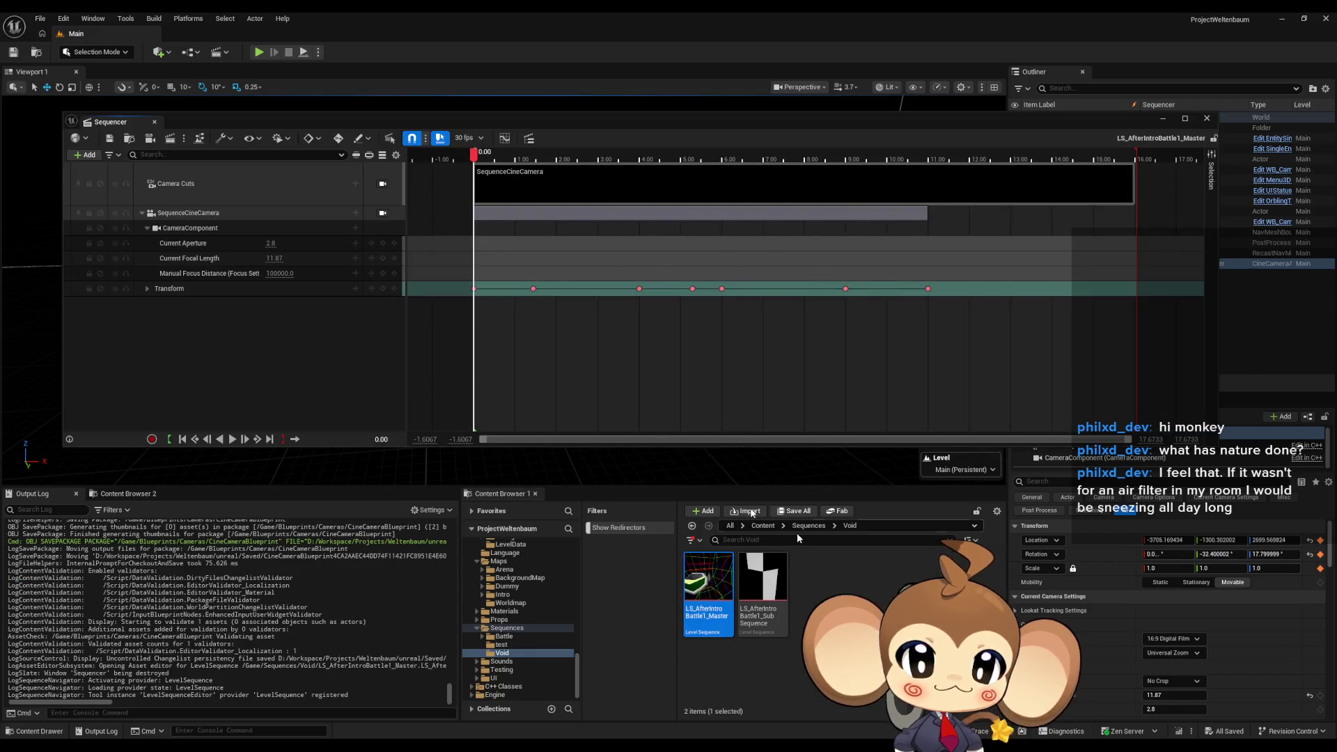
Copy the SequenceCineCamera Transform track keys, then open LS_AfterIntroBattle1_SubSequence.
left_click(473, 289)
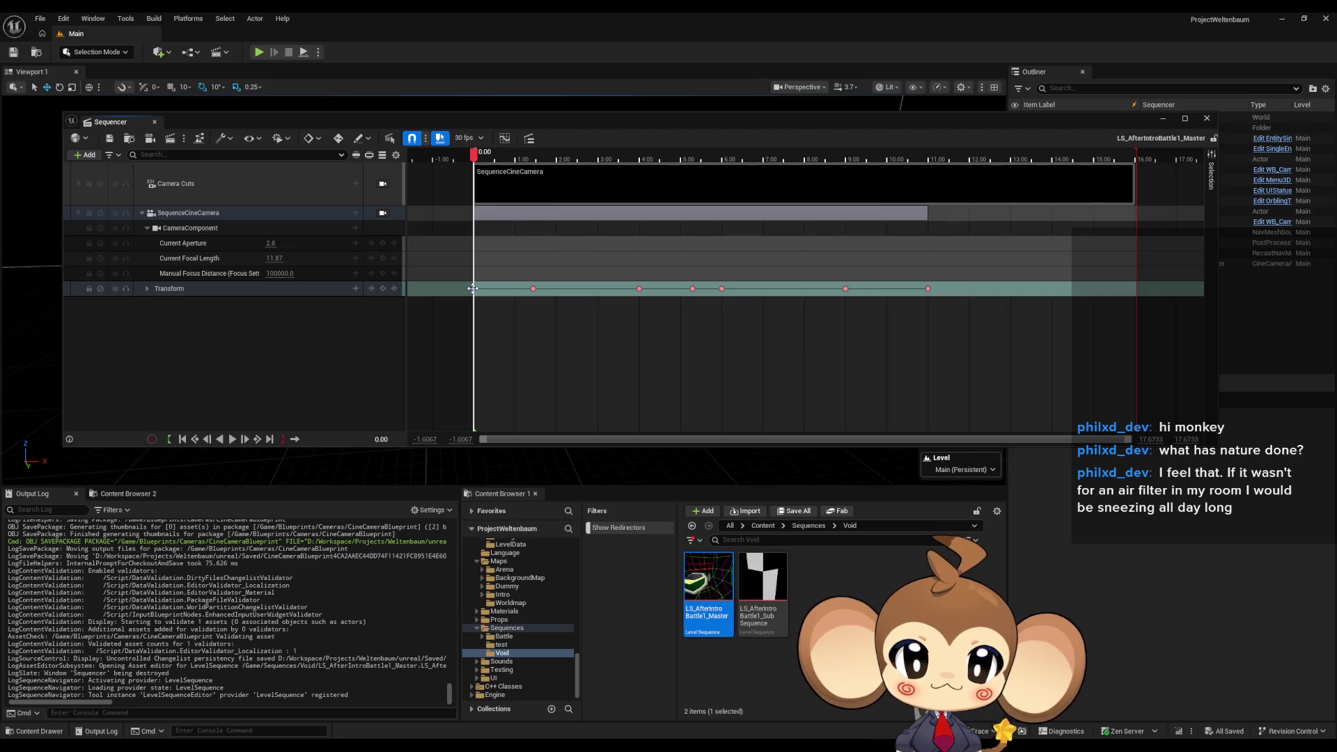
right_click(285, 289)
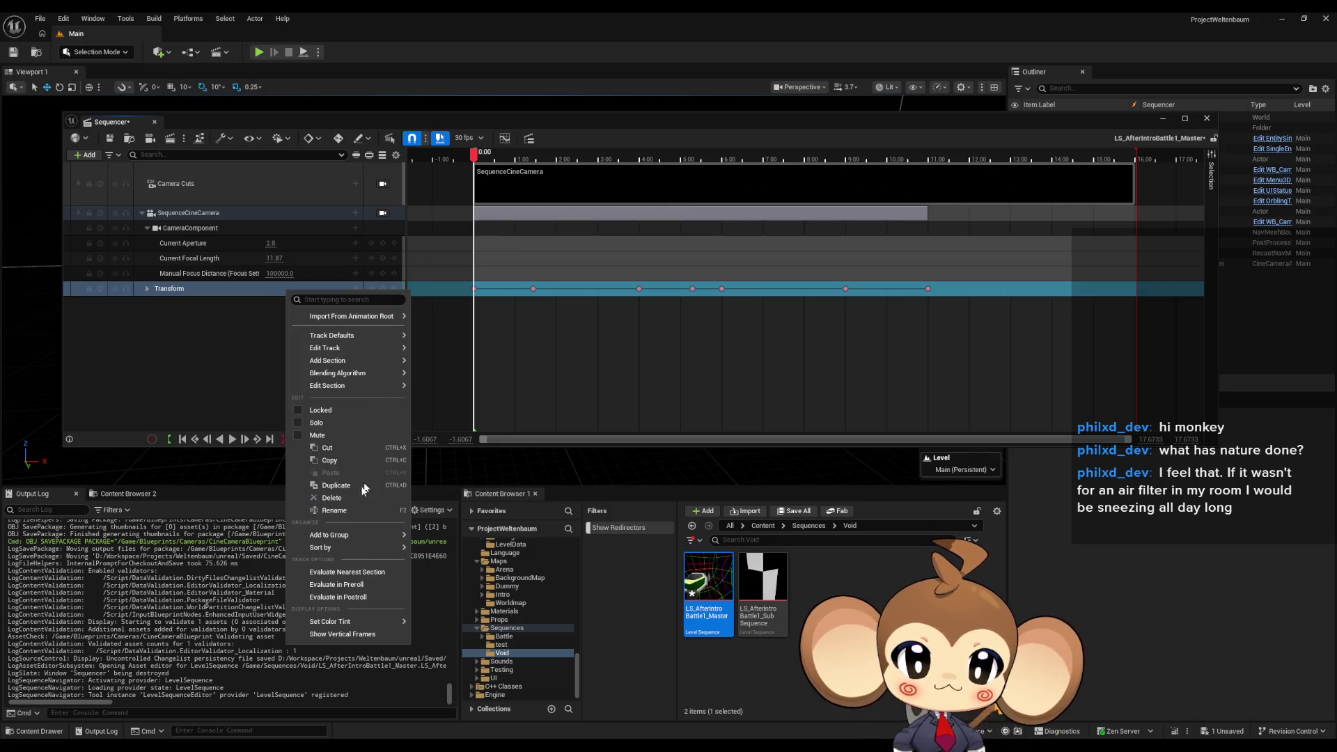
left_click(335, 461)
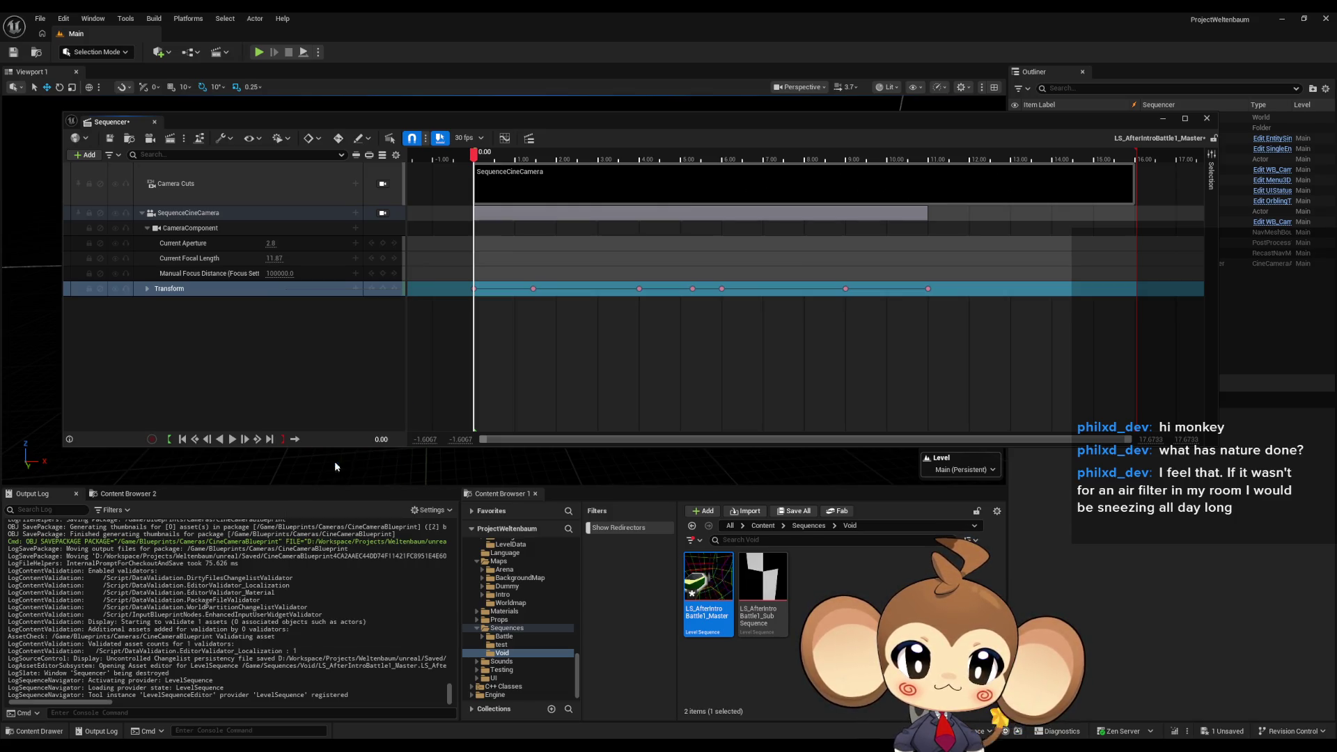
left_click(754, 581)
double_click(755, 580)
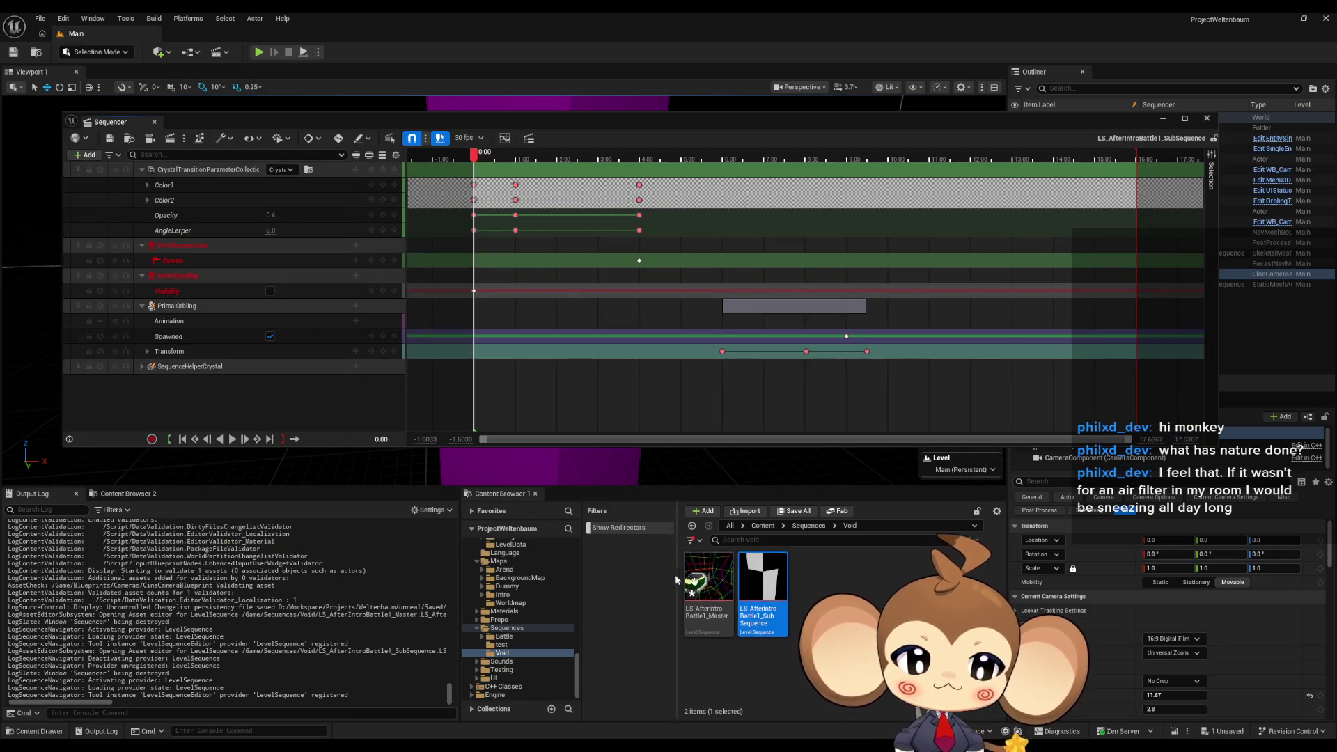
Load the VoidLevel map from Maps > Intro without saving content.
left_click(762, 525)
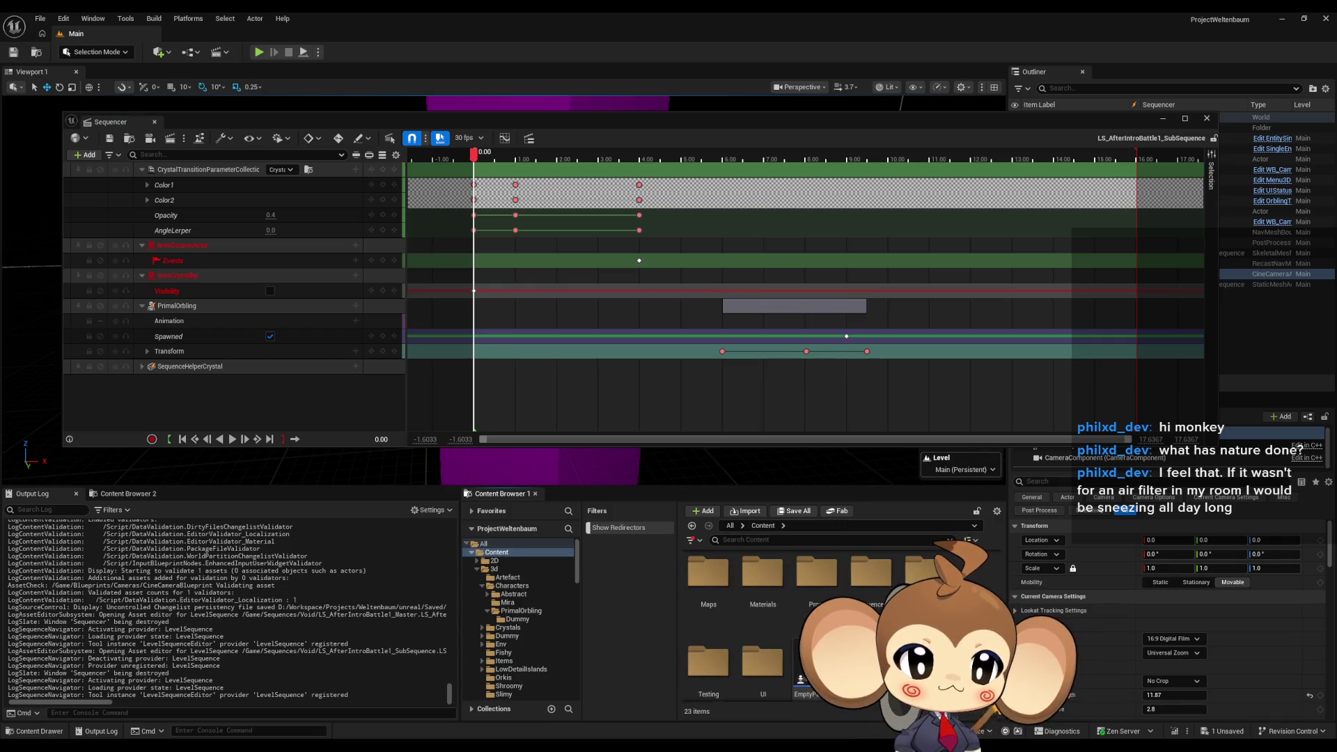
double_click(705, 617)
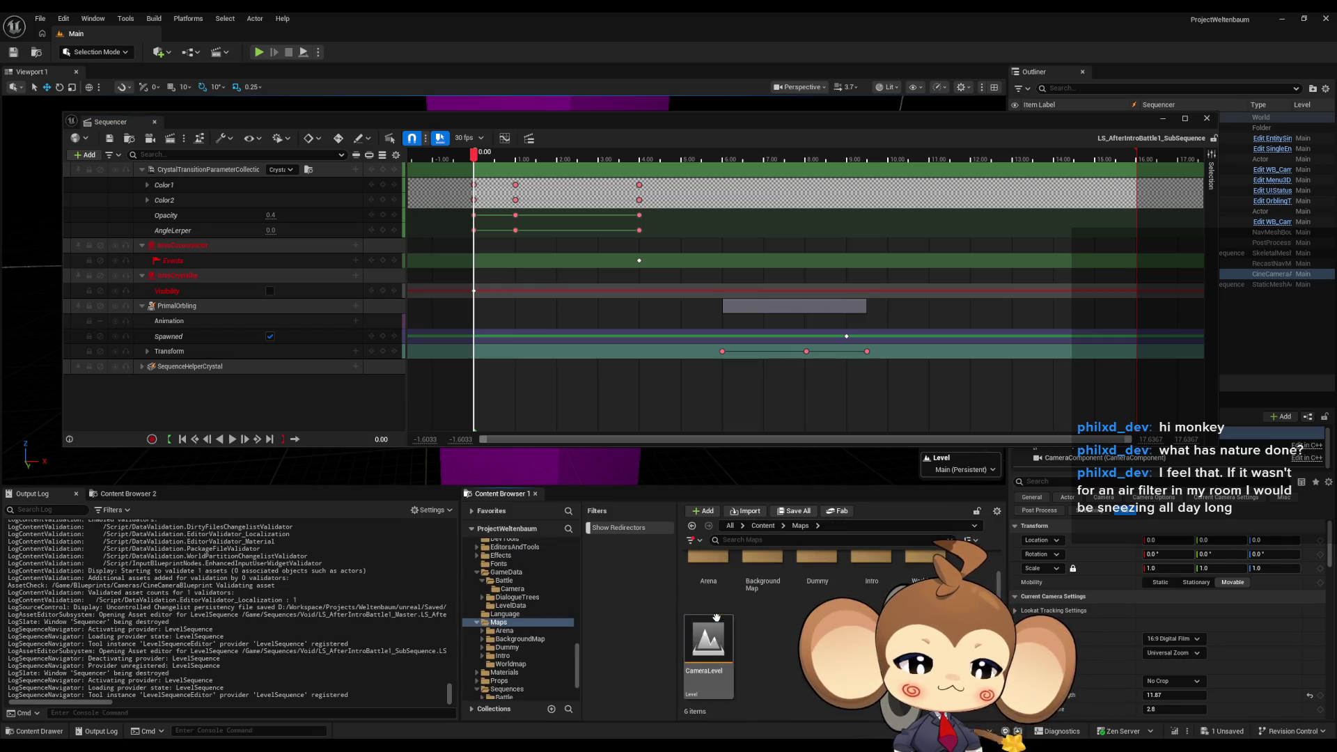
double_click(871, 604)
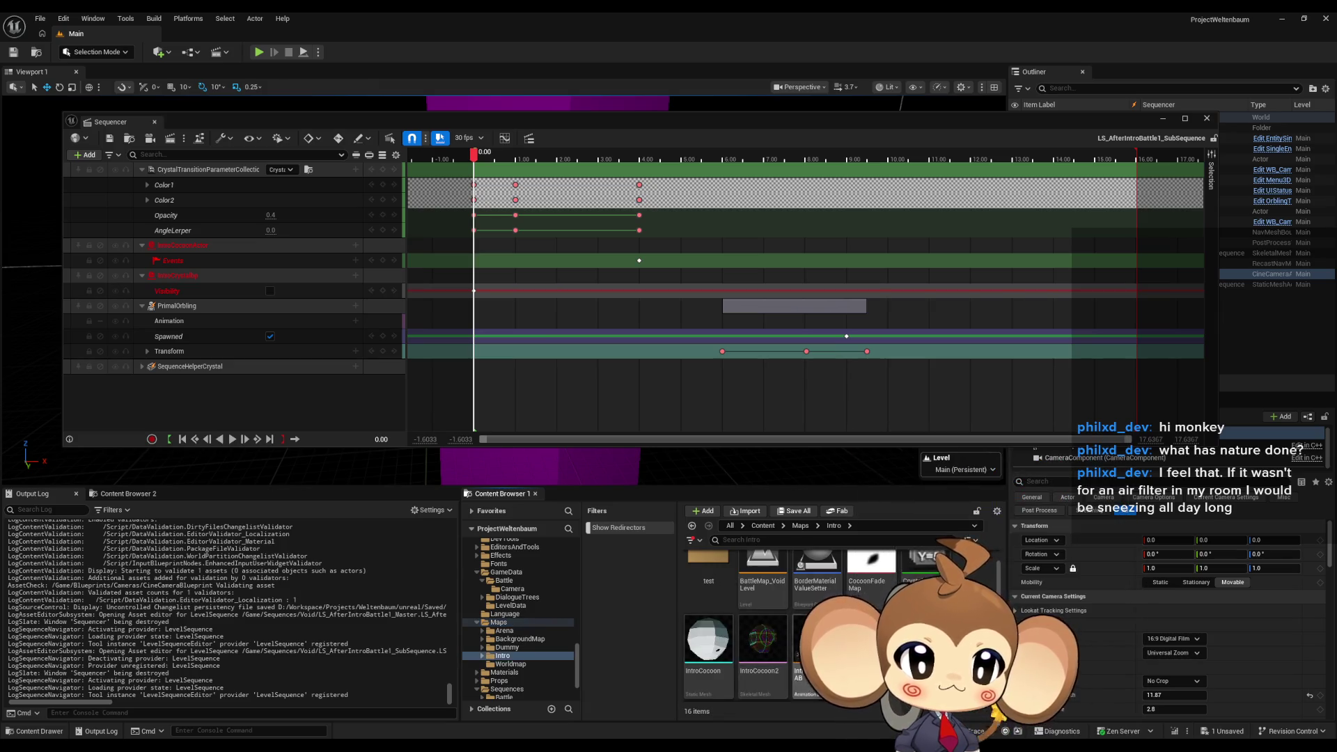
double_click(871, 595)
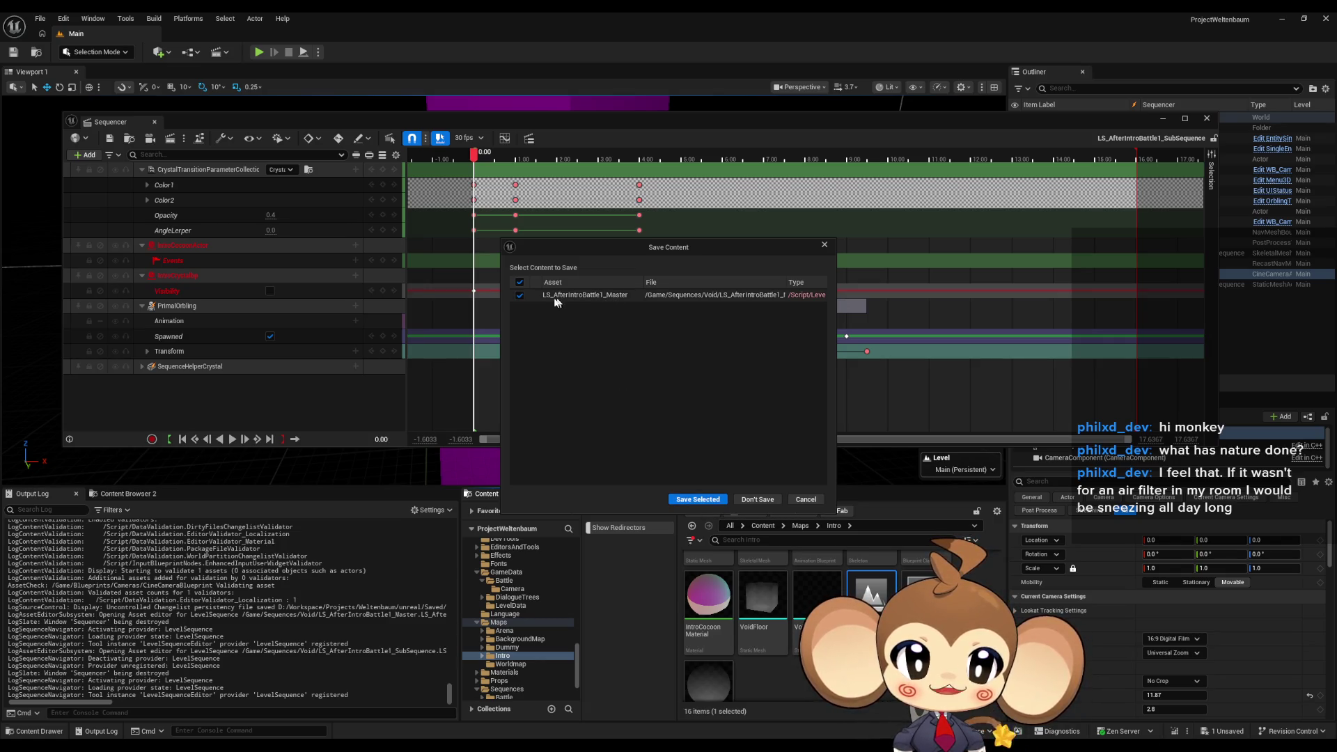
left_click(700, 499)
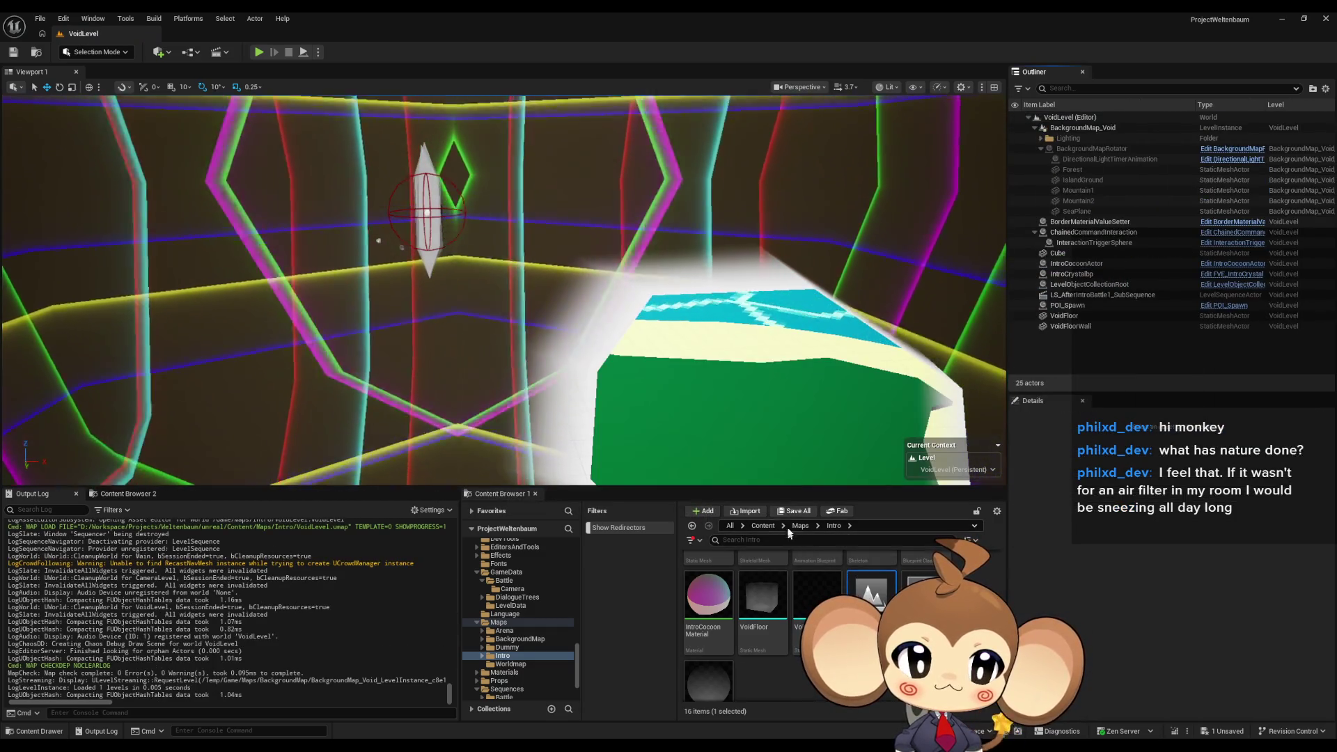
Reopen LS_AfterIntroBattle1_SubSequence from Sequences > Void in Sequencer.
left_click(763, 526)
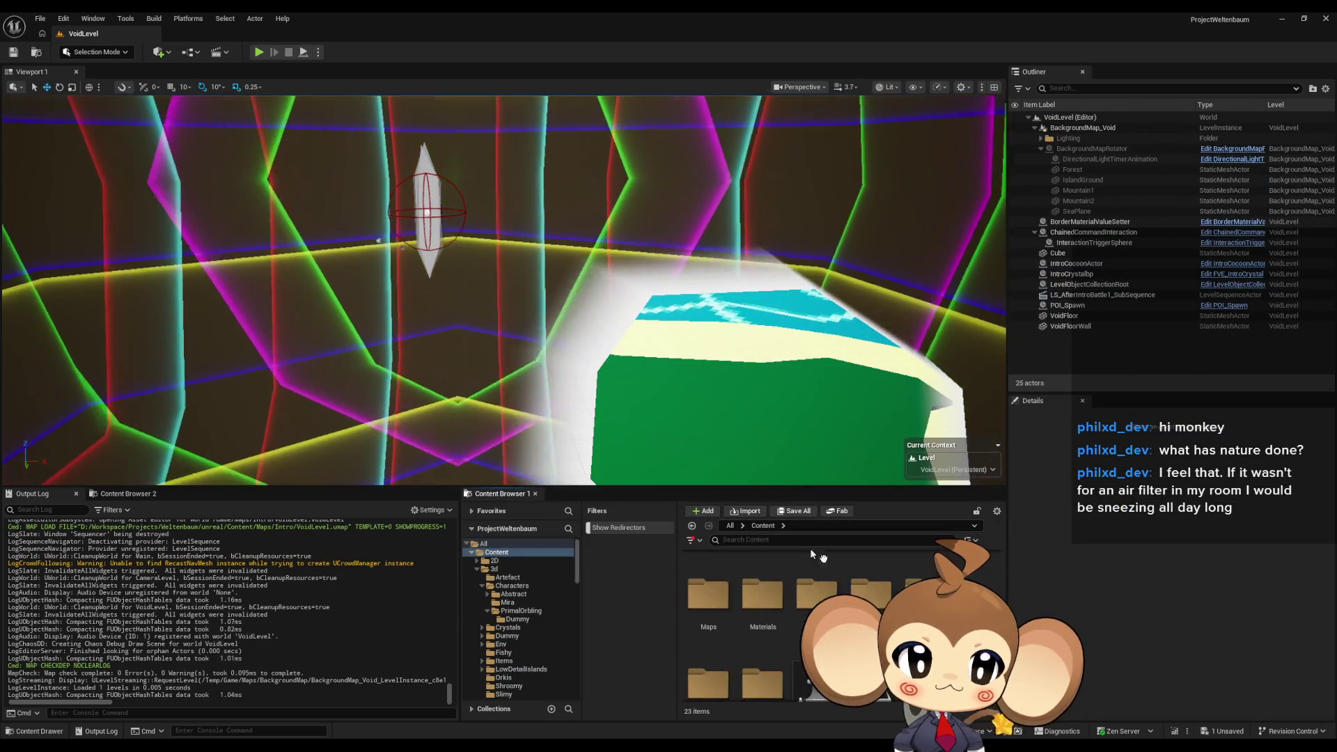
scroll(519, 613, "down", 5)
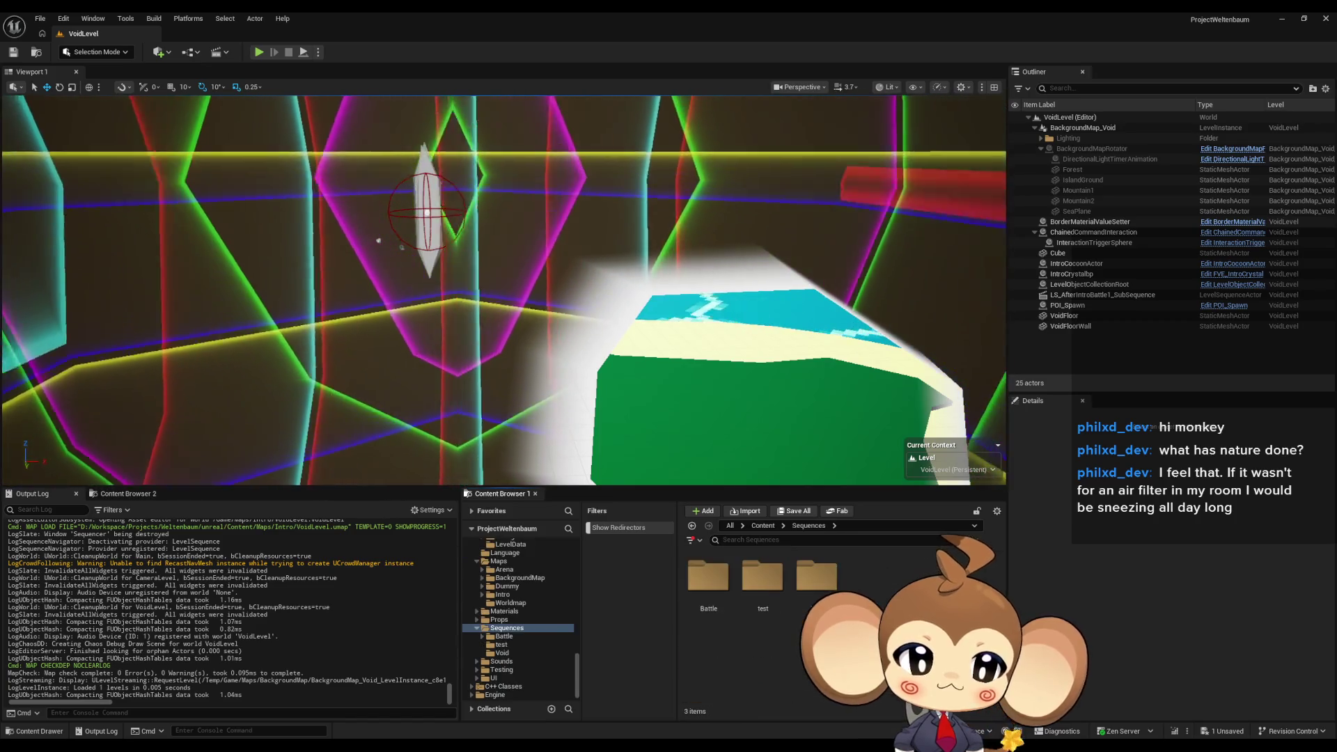
left_click(502, 653)
left_click(782, 591)
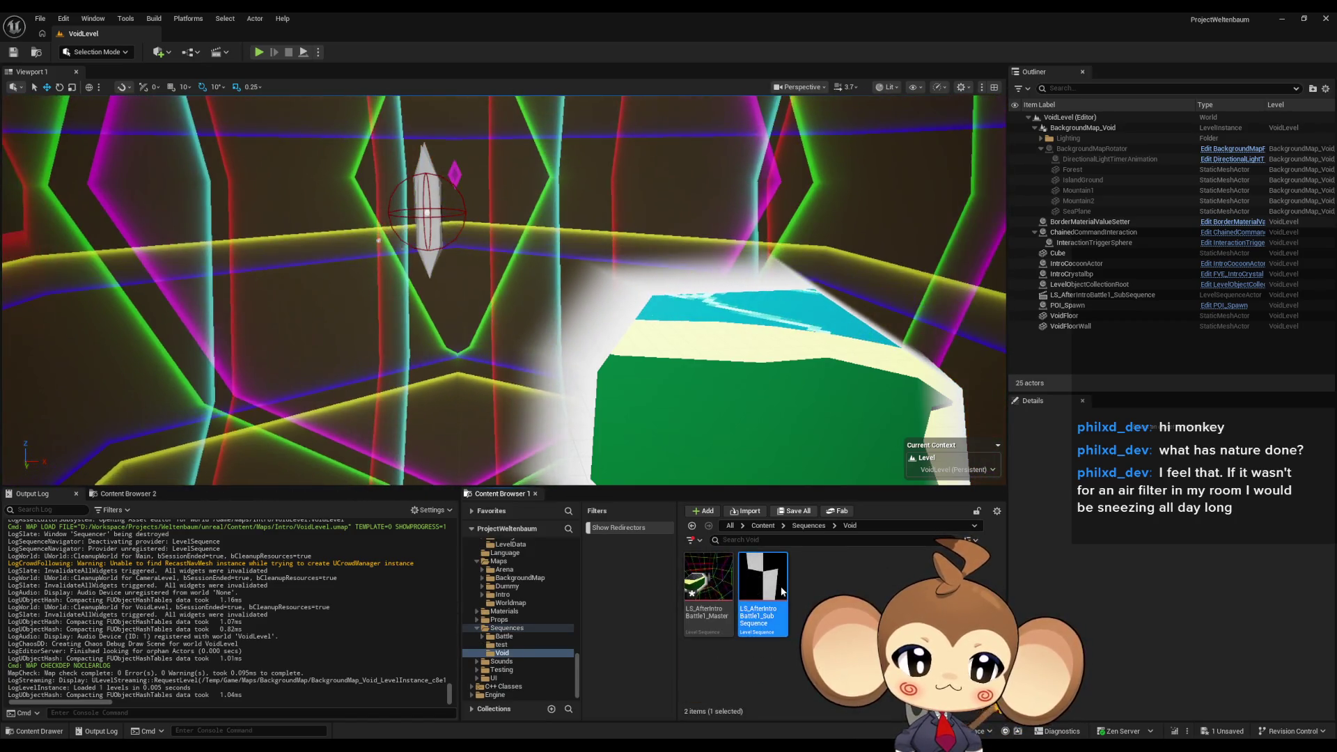
double_click(782, 591)
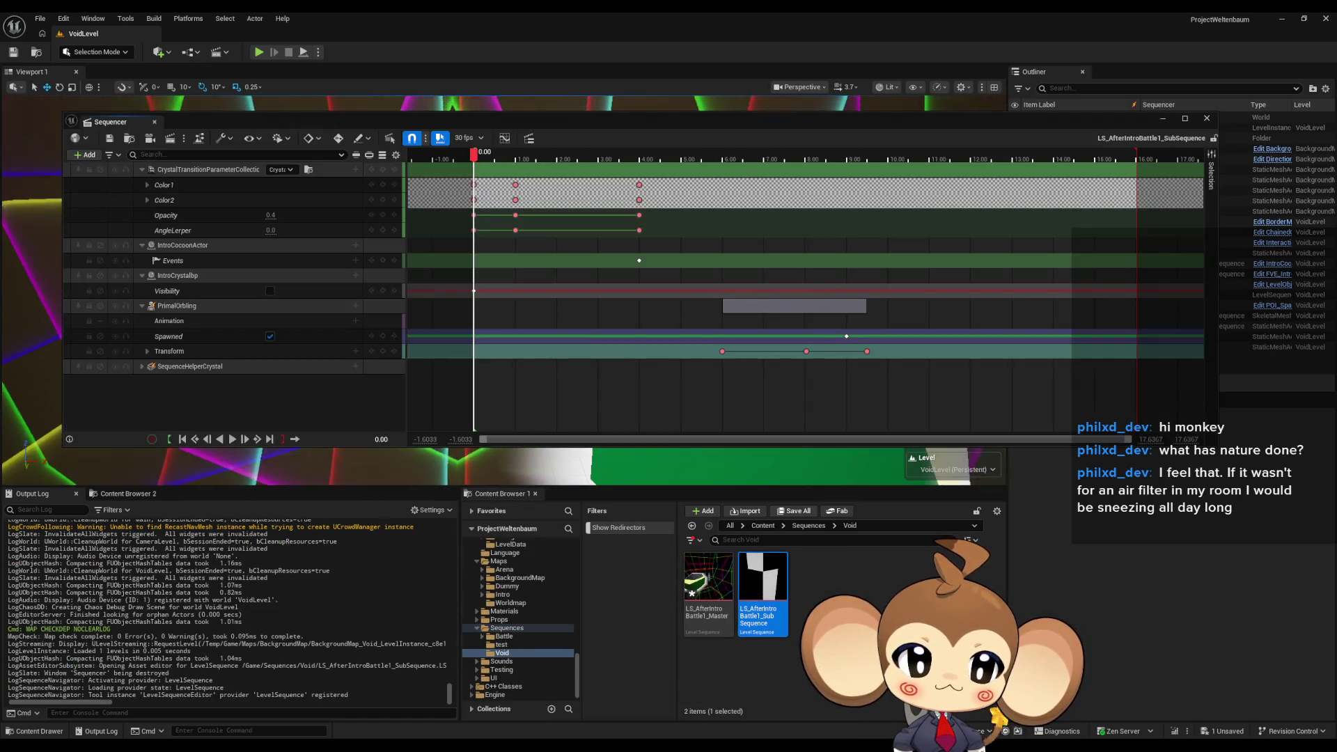
right_click(202, 402)
left_click(178, 396)
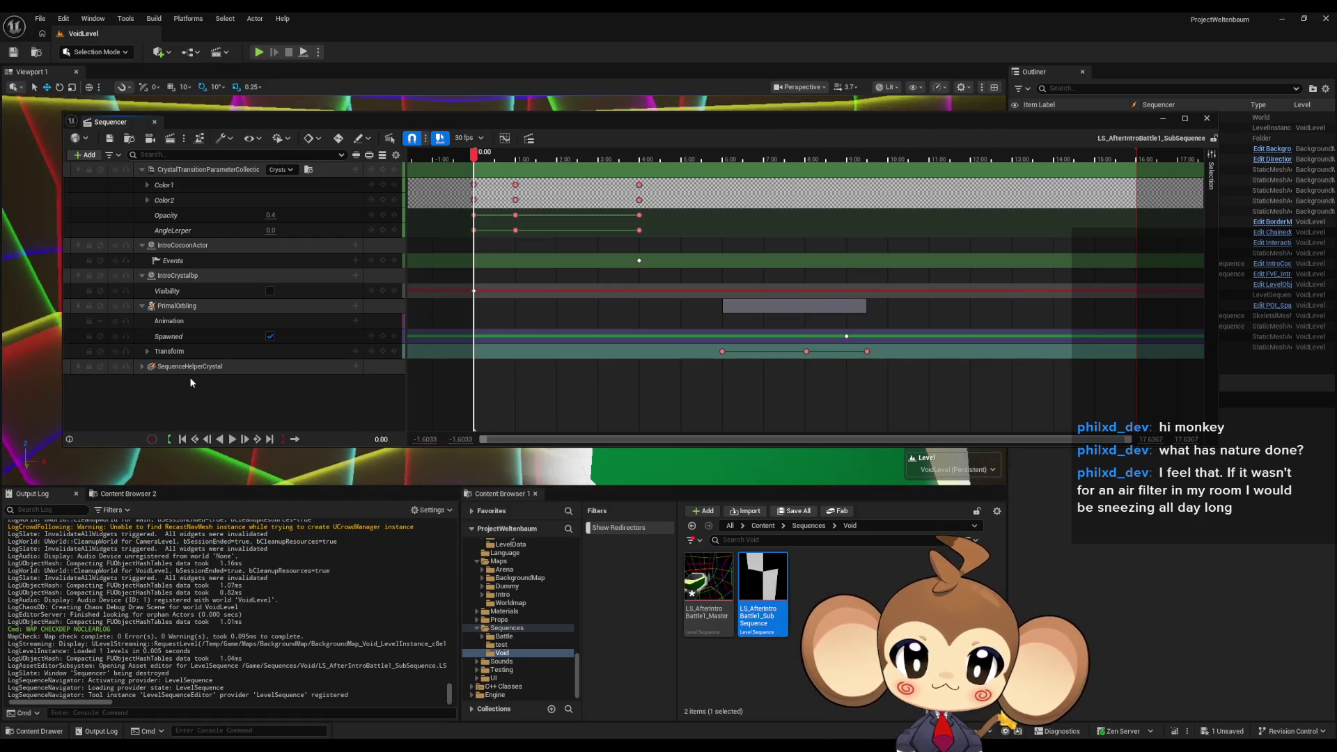
right_click(189, 378)
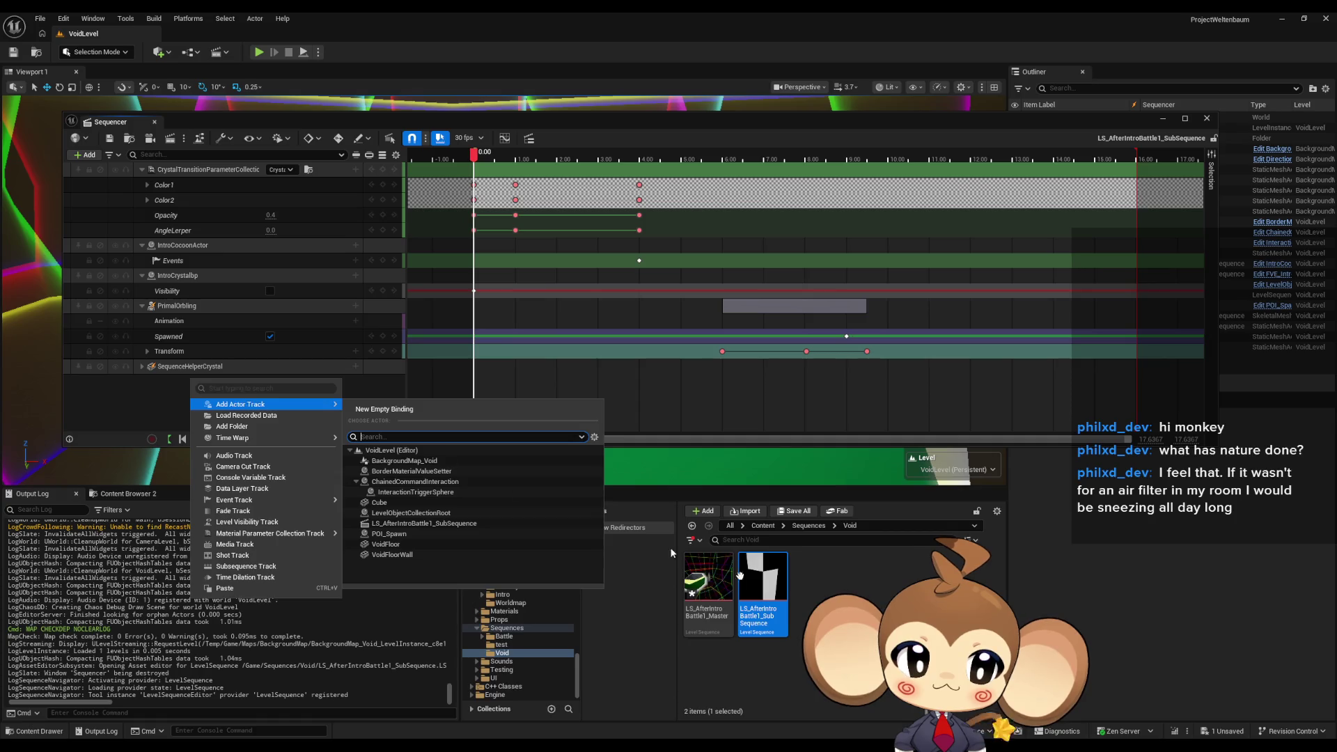
Add CineCameraBlueprint from Blueprints > Cameras to the sub-sequence as a spawnable track.
key("Escape")
left_click(762, 526)
double_click(809, 590)
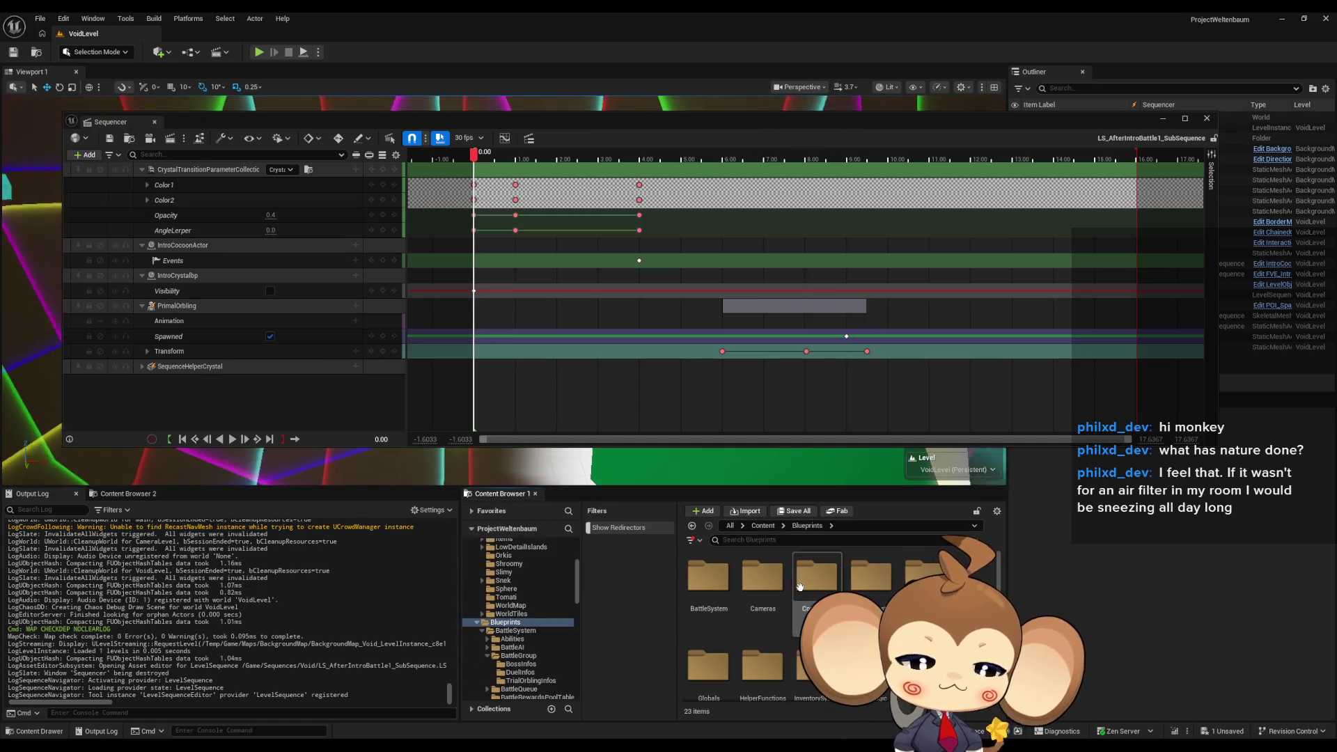
double_click(762, 577)
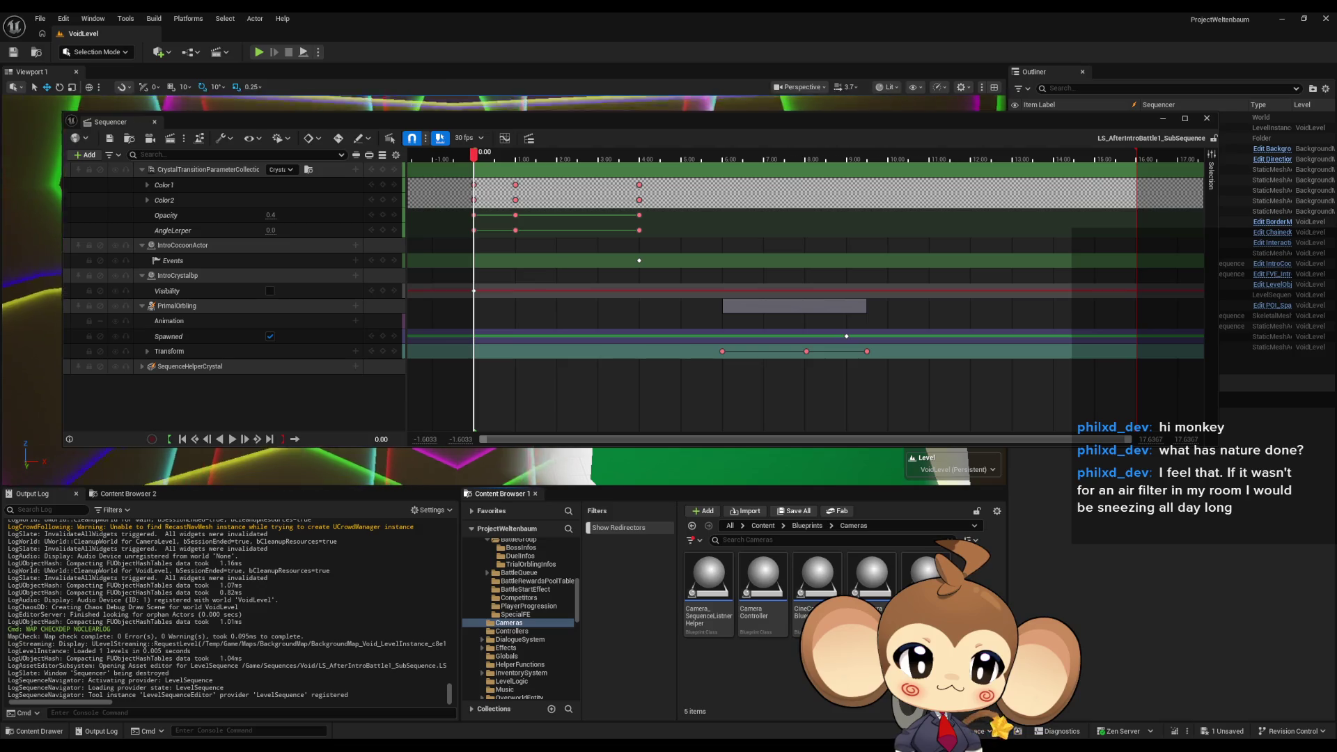
left_click(820, 595)
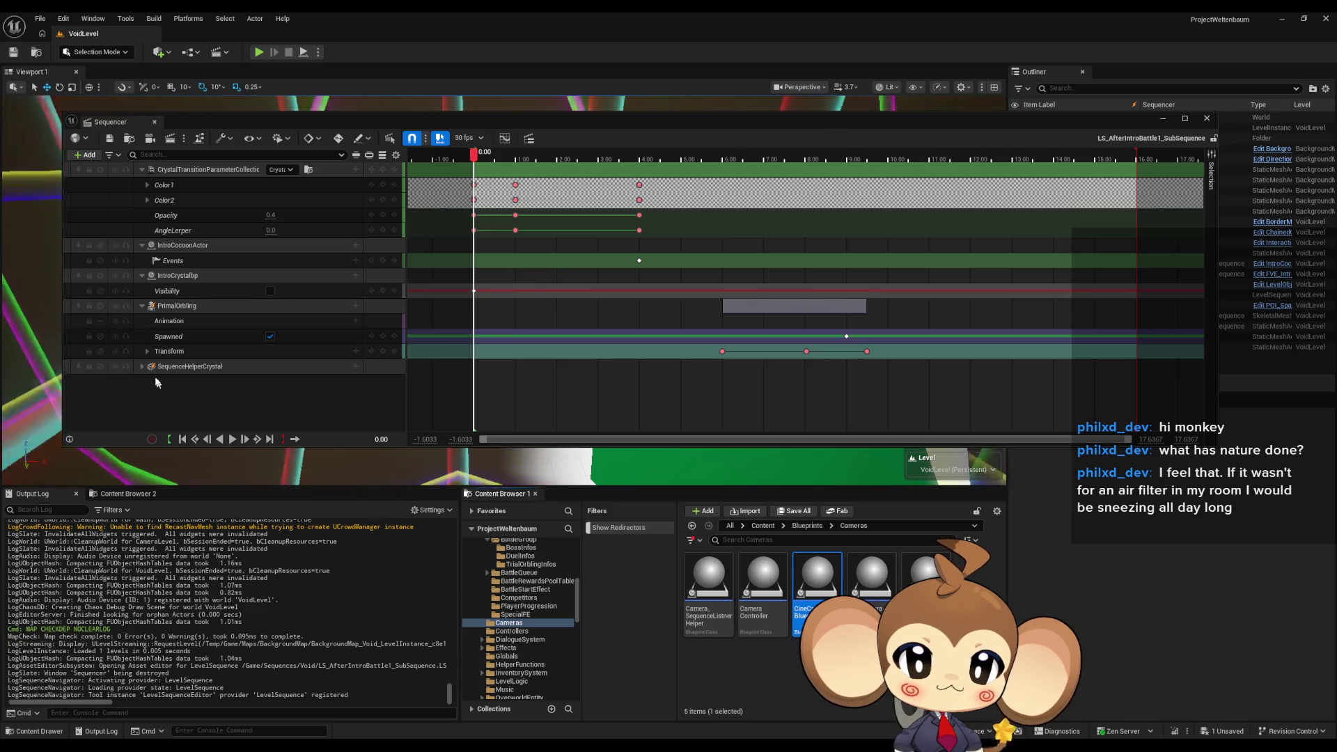
left_click(82, 155)
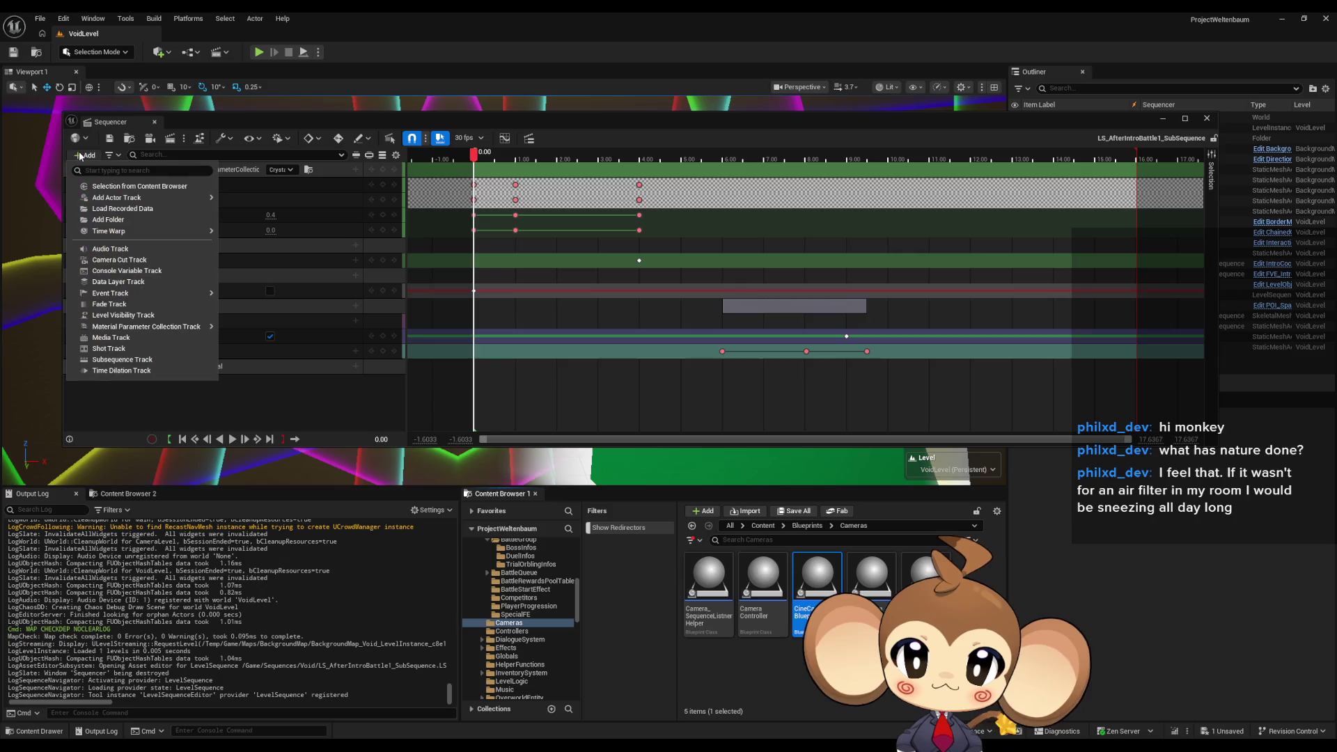
left_click(140, 187)
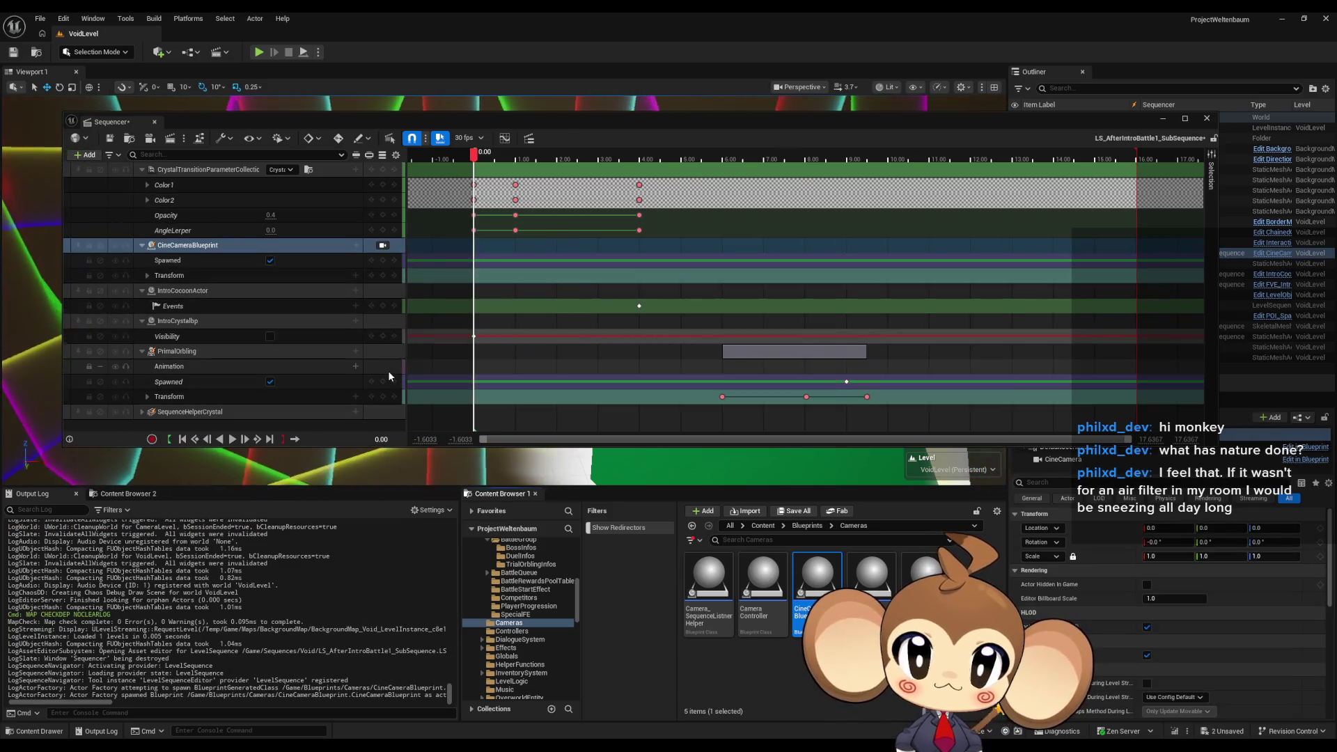
Paste the copied camera transform keys onto the CineCameraBlueprint's Transform track.
right_click(173, 277)
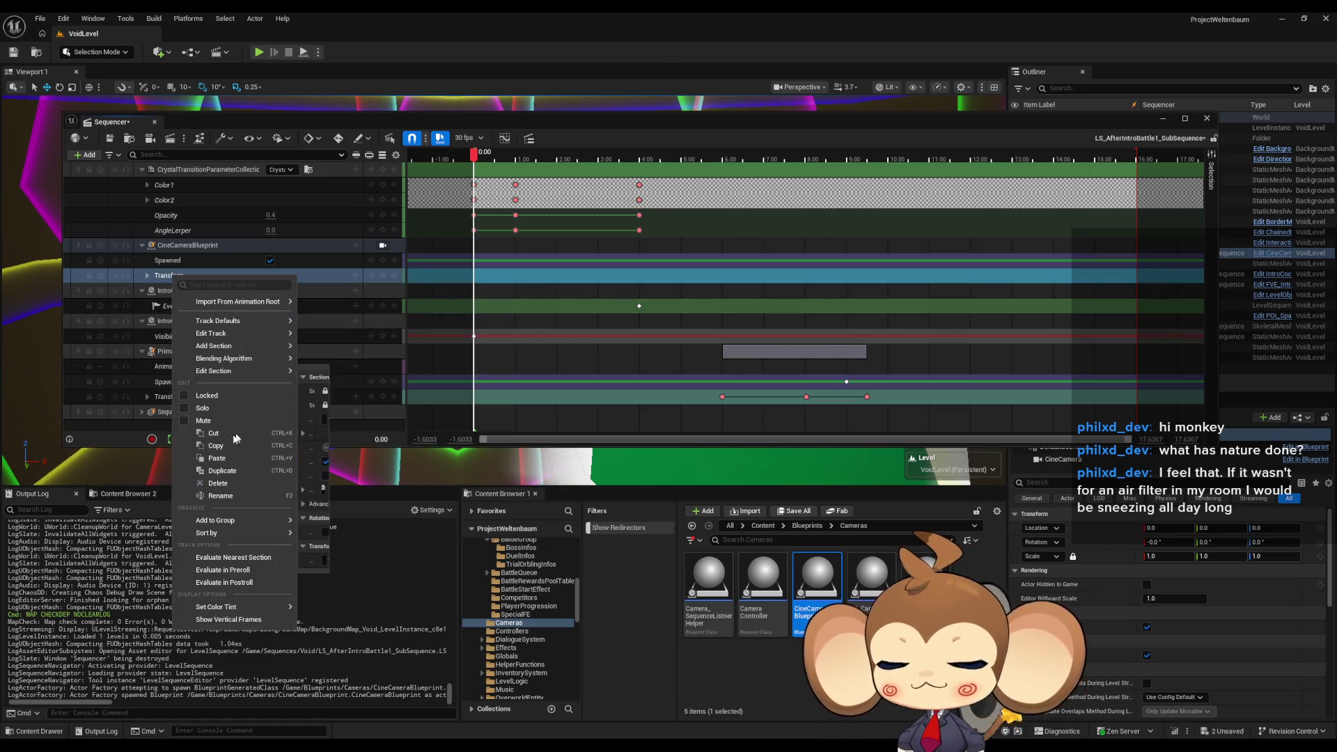
left_click(216, 459)
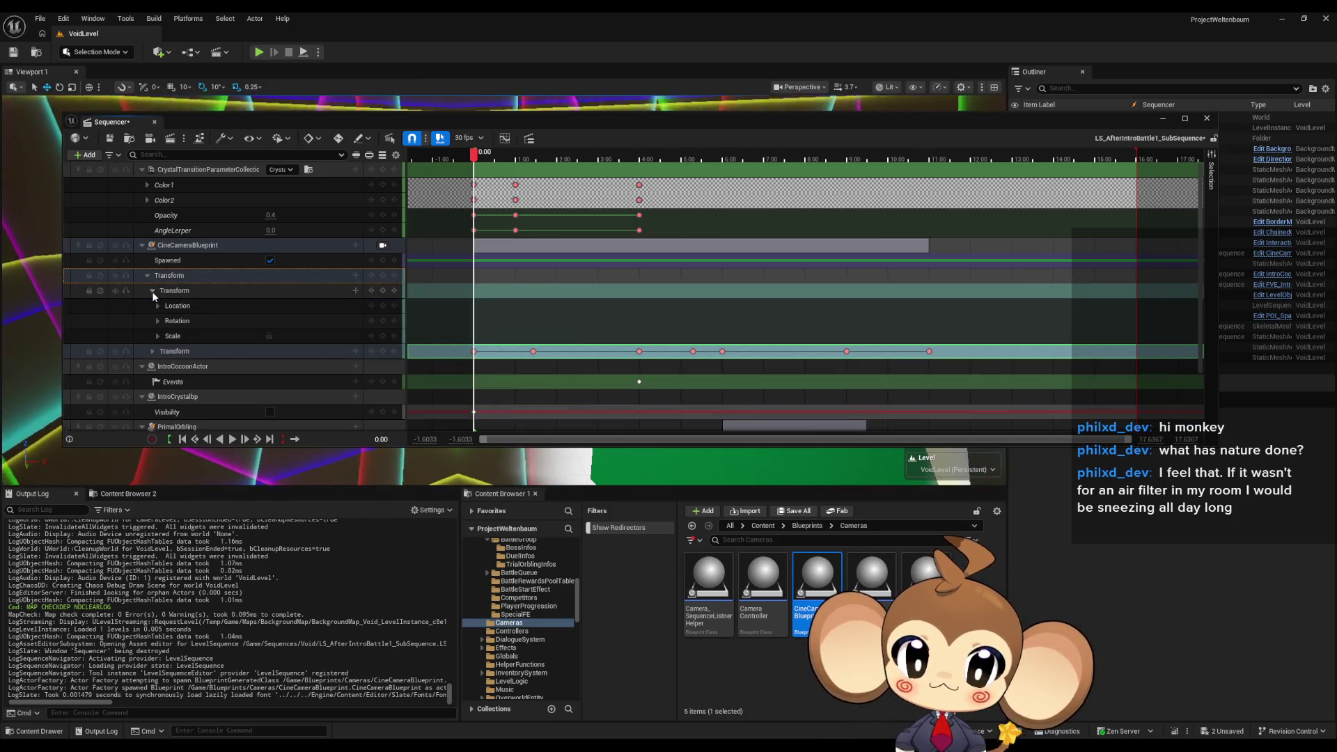
left_click(153, 306)
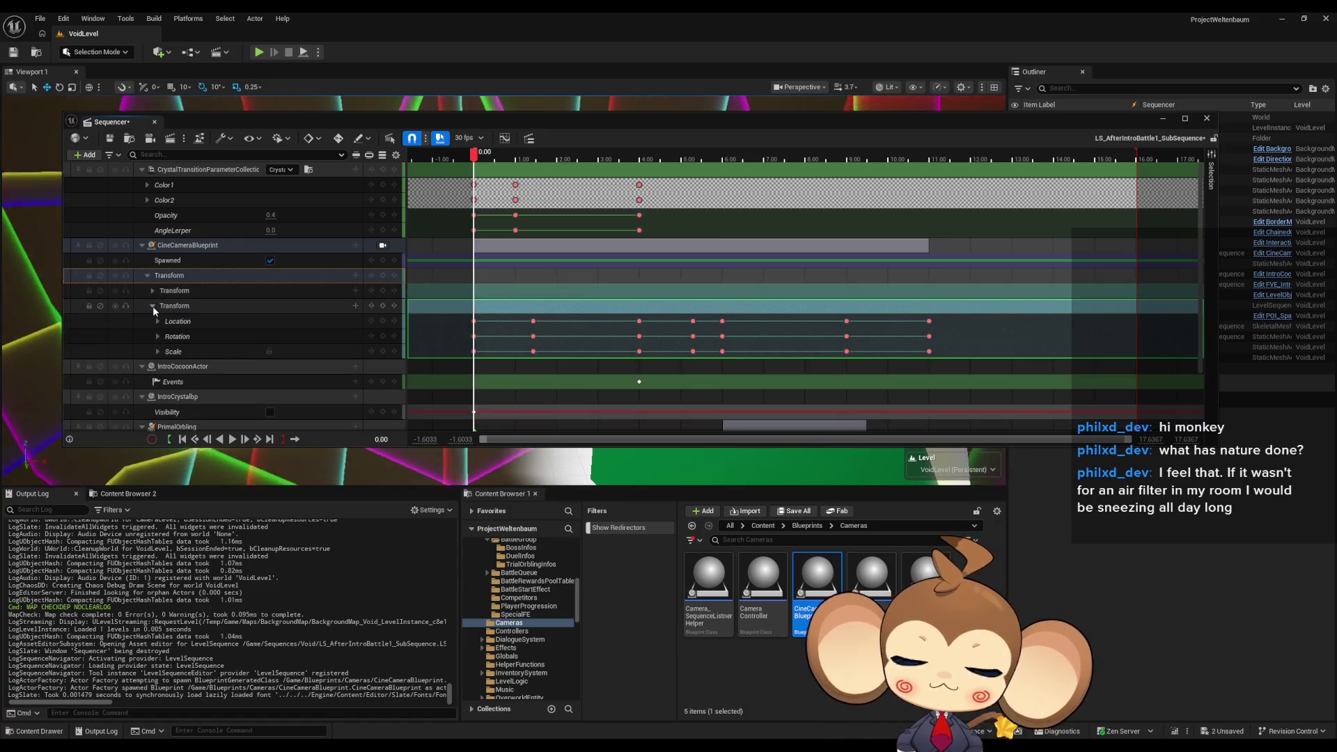
left_click(153, 306)
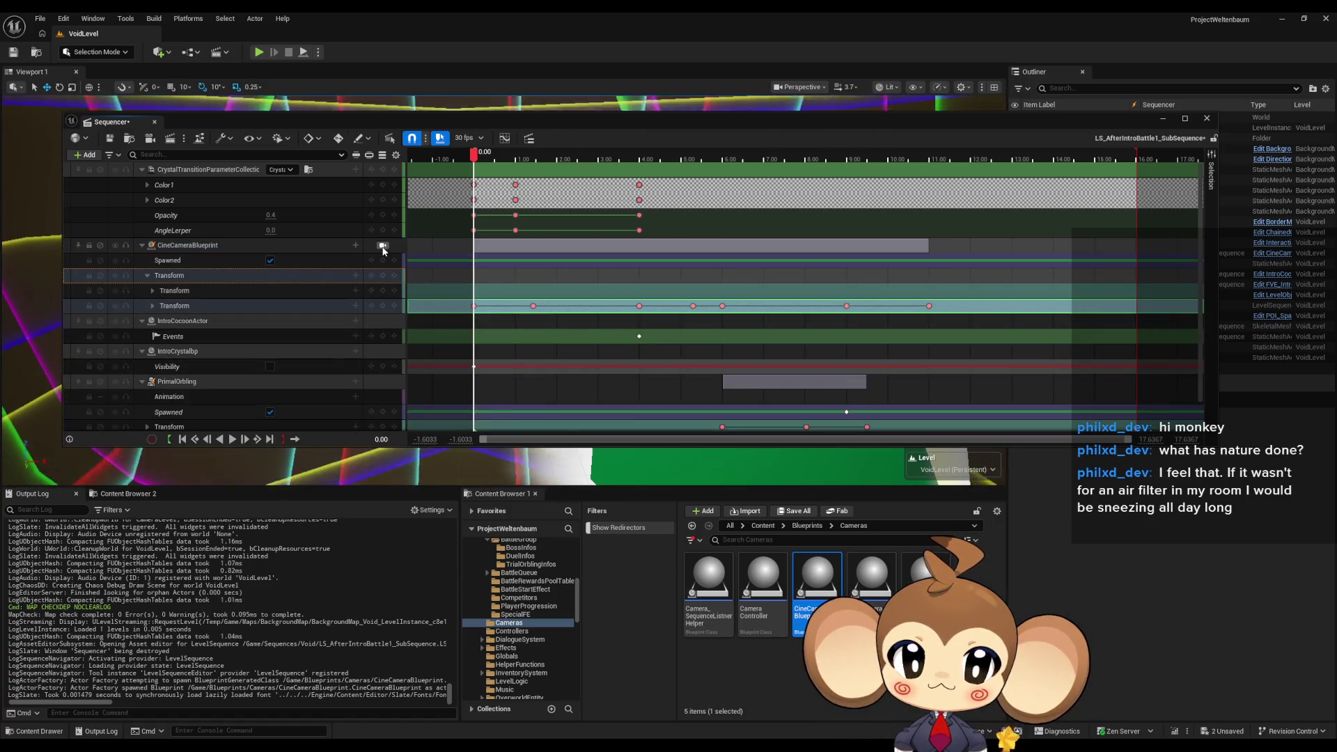
Lock the viewport to the spawned camera and scrub the playhead to preview its motion.
left_click(382, 246)
mouse_move(474, 154)
left_mouse_down()
mouse_move(1090, 202)
mouse_move(433, 181)
mouse_move(609, 171)
left_mouse_up()
mouse_move(733, 125)
left_mouse_down()
mouse_move(733, 362)
mouse_move(755, 579)
left_mouse_up()
mouse_move(616, 620)
left_mouse_down()
mouse_move(481, 620)
mouse_move(905, 620)
mouse_move(766, 599)
mouse_move(705, 573)
mouse_move(496, 557)
left_mouse_up()
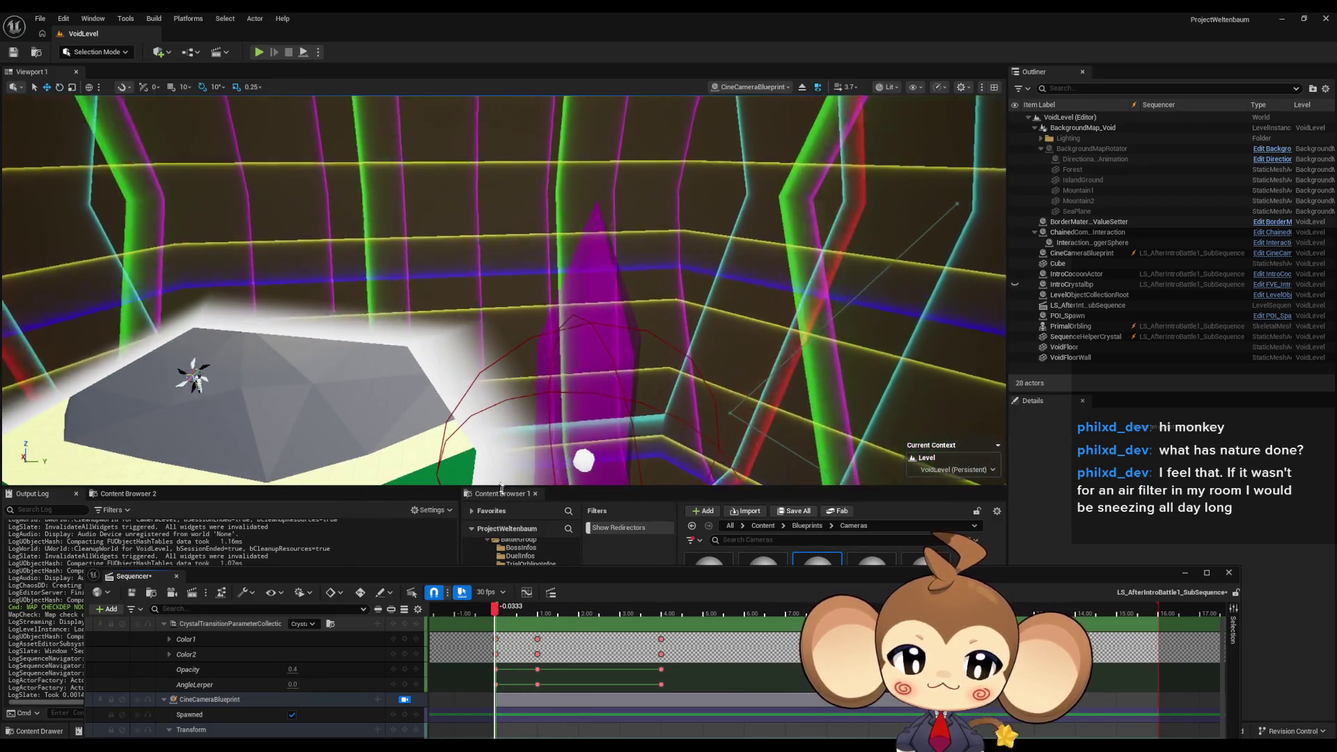
Maximize Sequencer, expand CineCameraBlueprint's Transform tracks, and scrub to check the keyed Roll, Pitch and Yaw.
left_click_drag(597, 586, 604, 245)
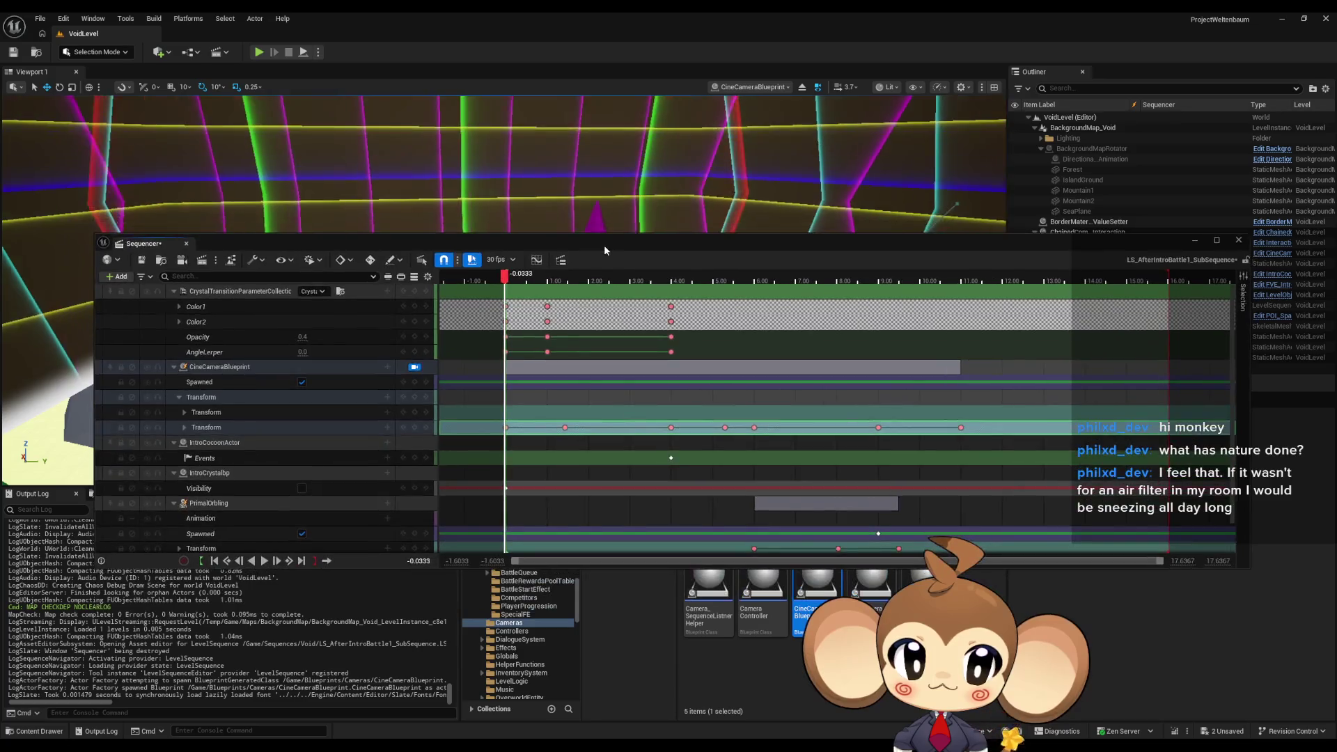
double_click(604, 244)
left_click(87, 205)
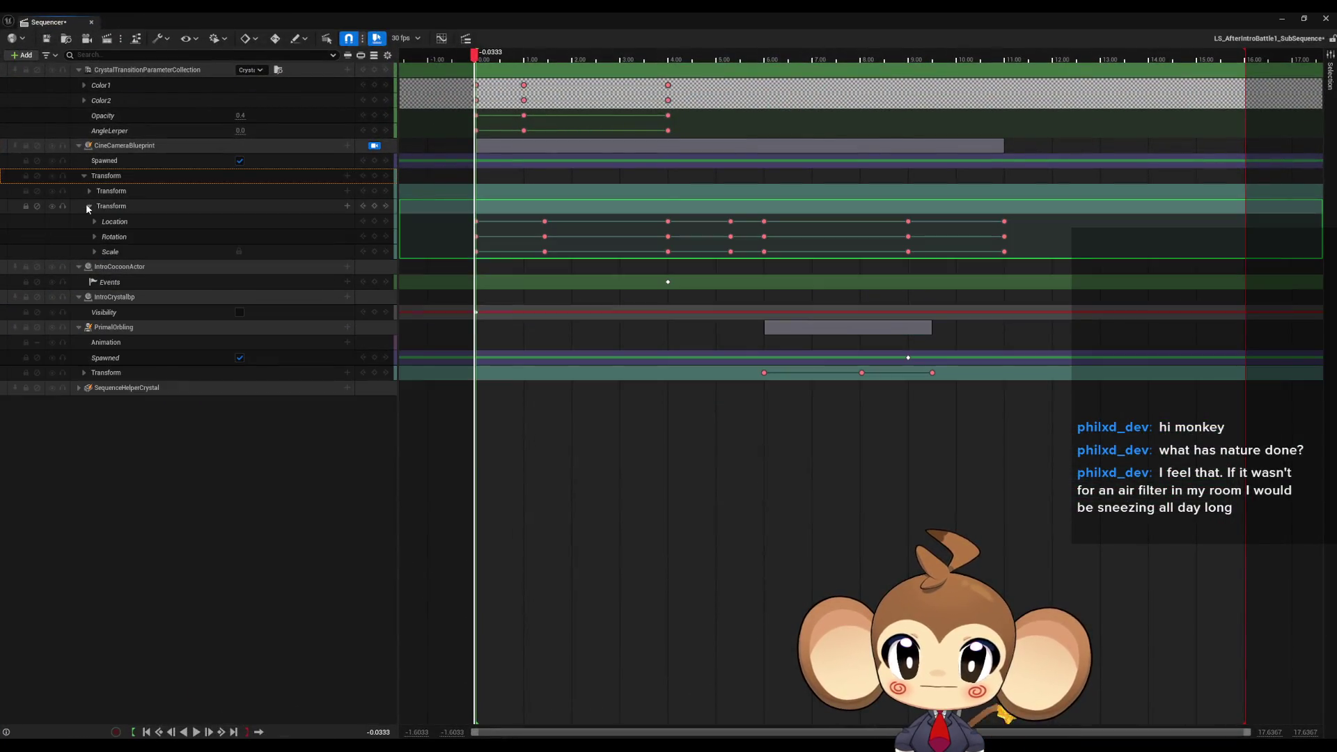
left_click(88, 197)
left_click(89, 192)
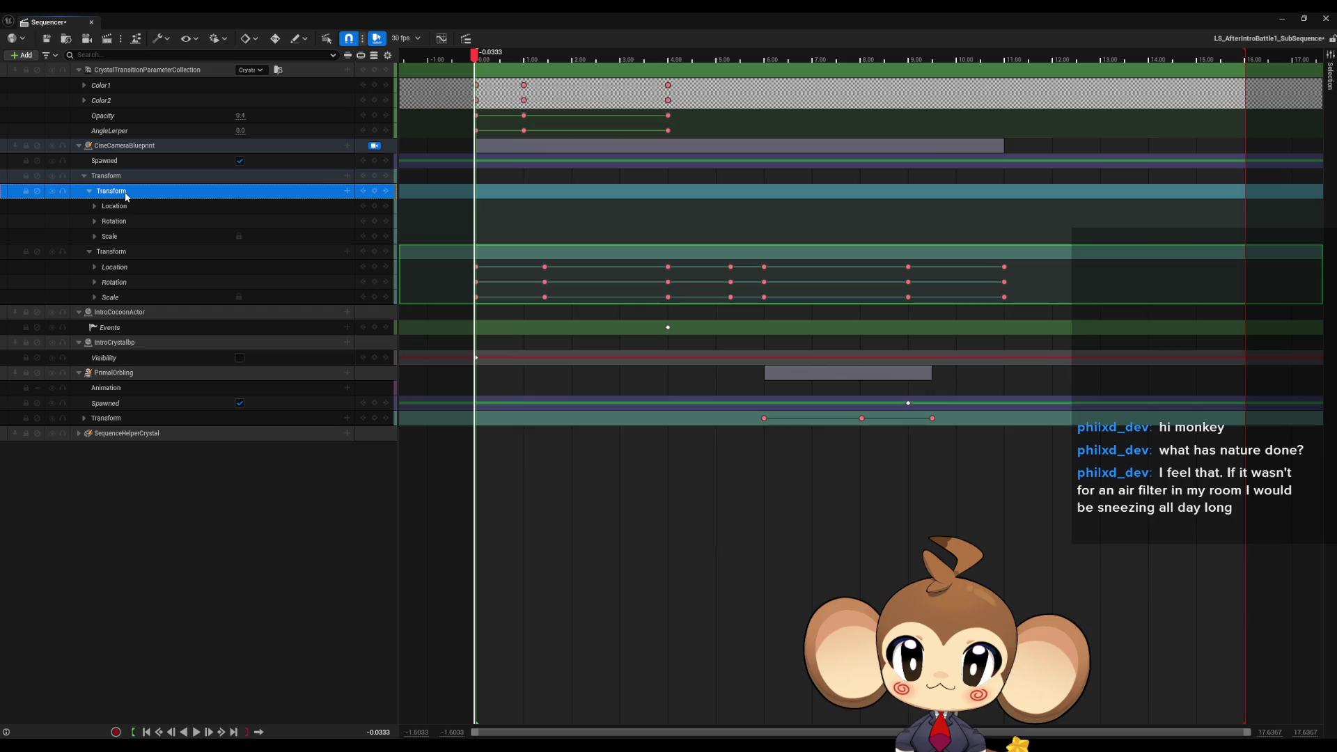
left_click(95, 282)
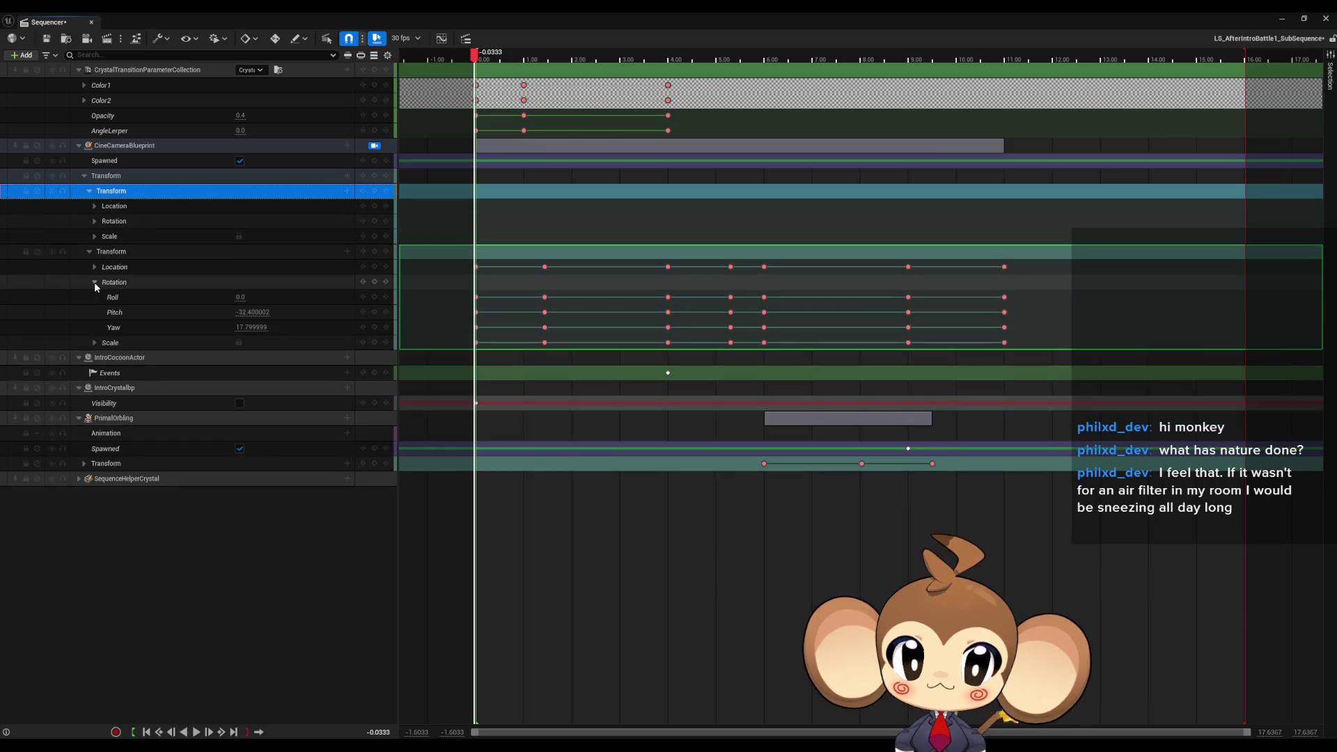
left_click(484, 56)
left_click_drag(487, 57, 578, 54)
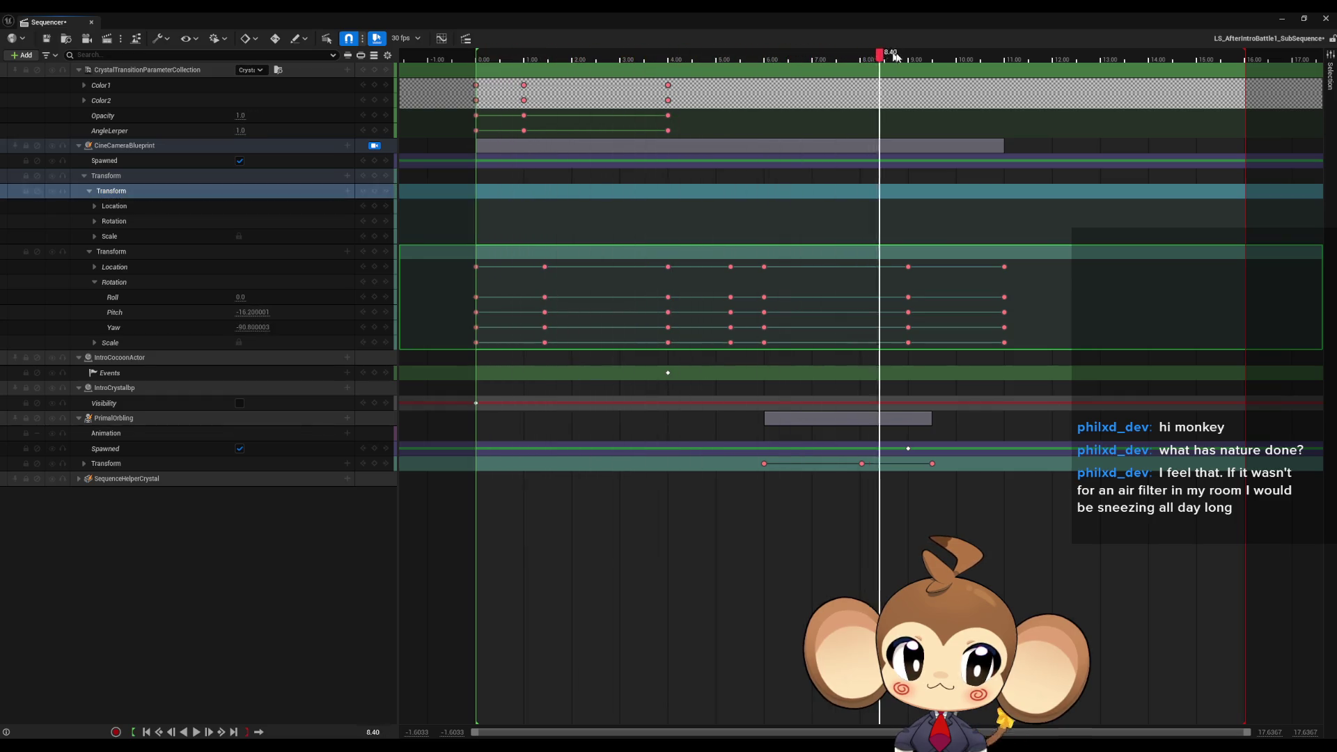
mouse_move(1007, 61)
left_mouse_down()
mouse_move(537, 59)
mouse_move(478, 72)
left_mouse_up()
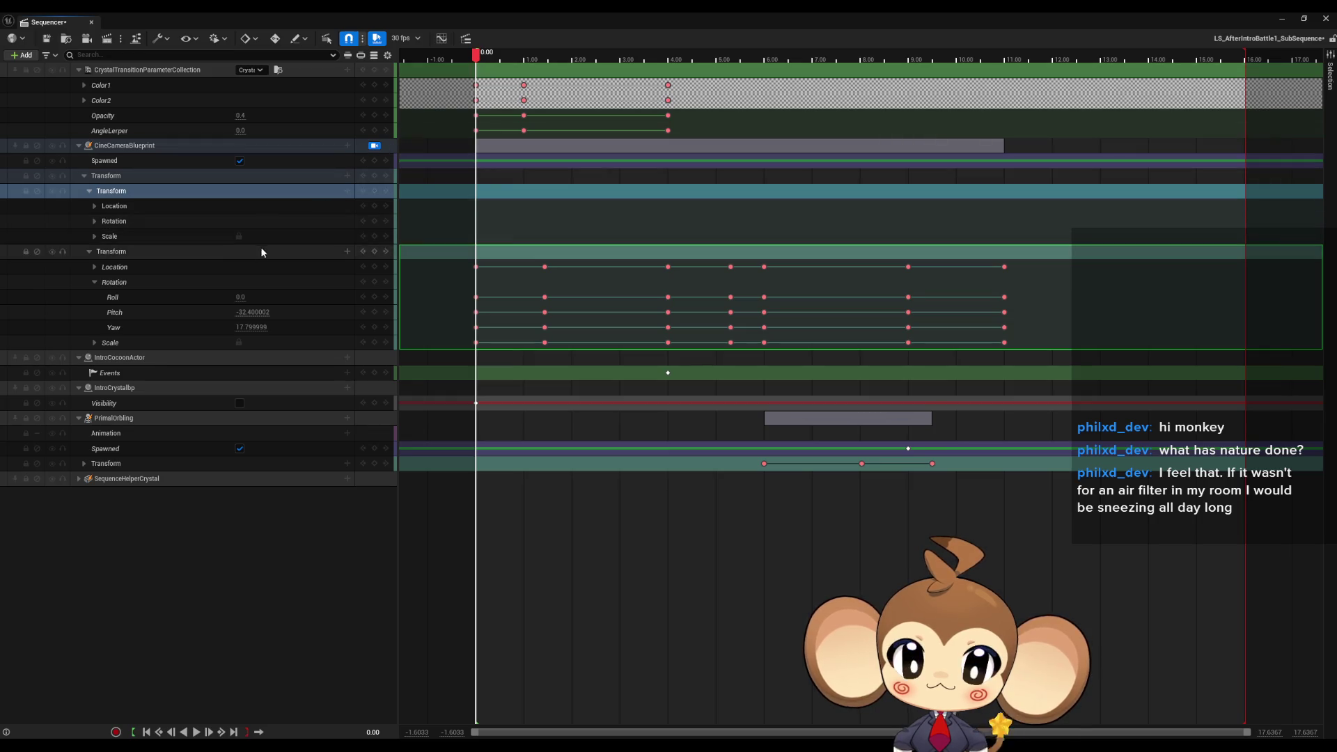
Delete the empty nested Transform track and restore Sequencer to a floating window.
right_click(123, 193)
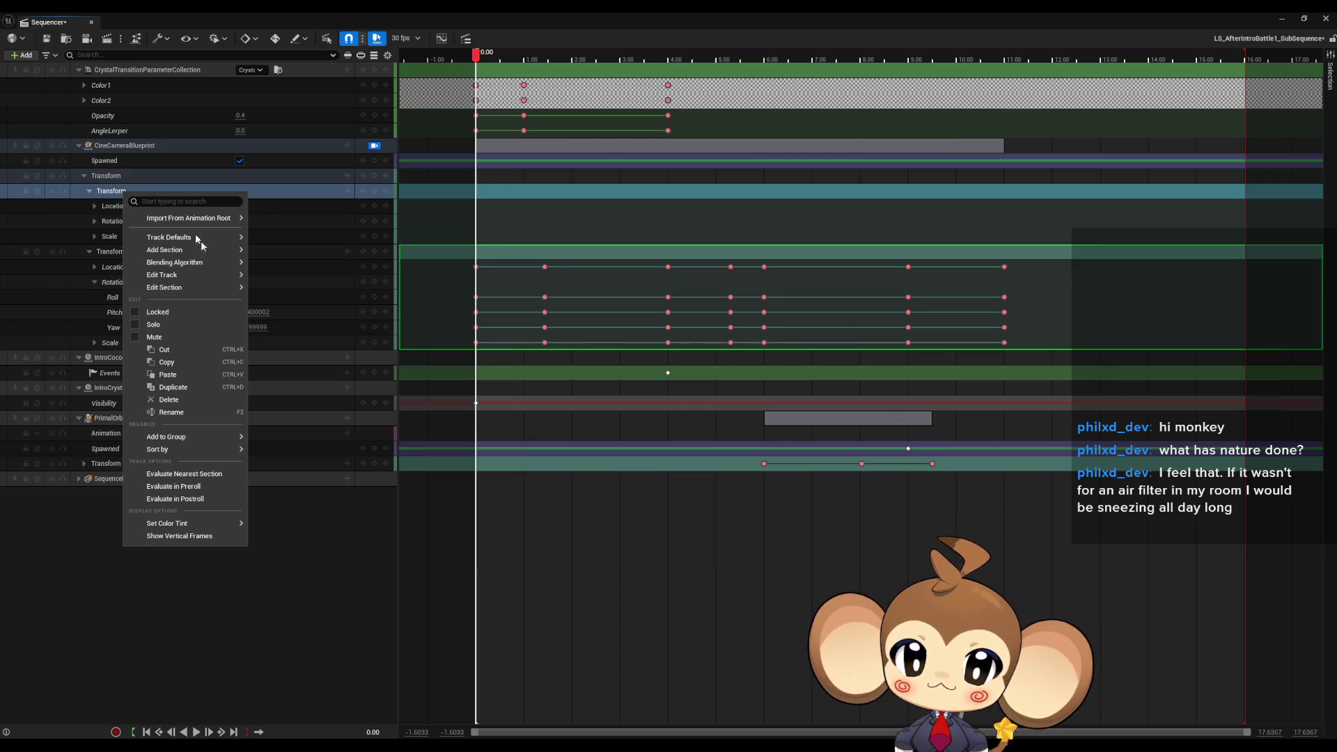
left_click(194, 400)
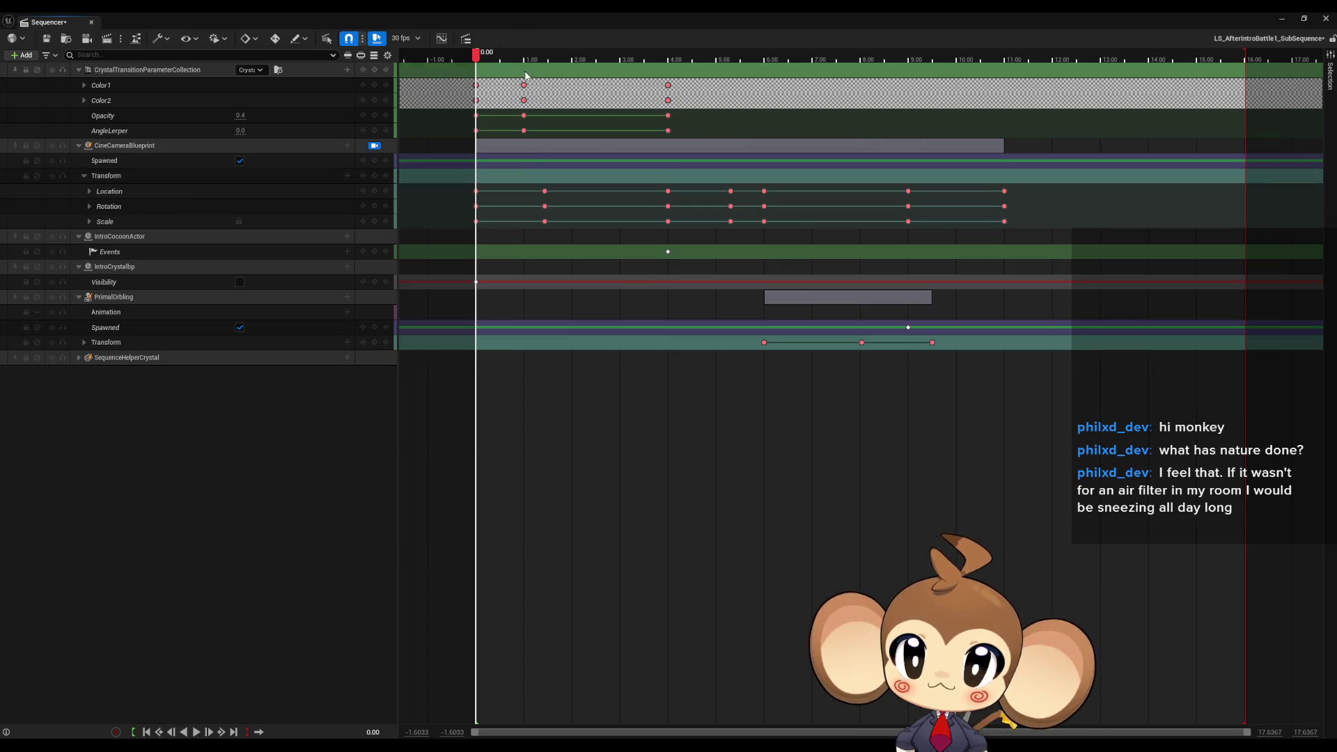
mouse_move(521, 14)
left_mouse_down()
mouse_move(571, 247)
mouse_move(560, 449)
left_mouse_up()
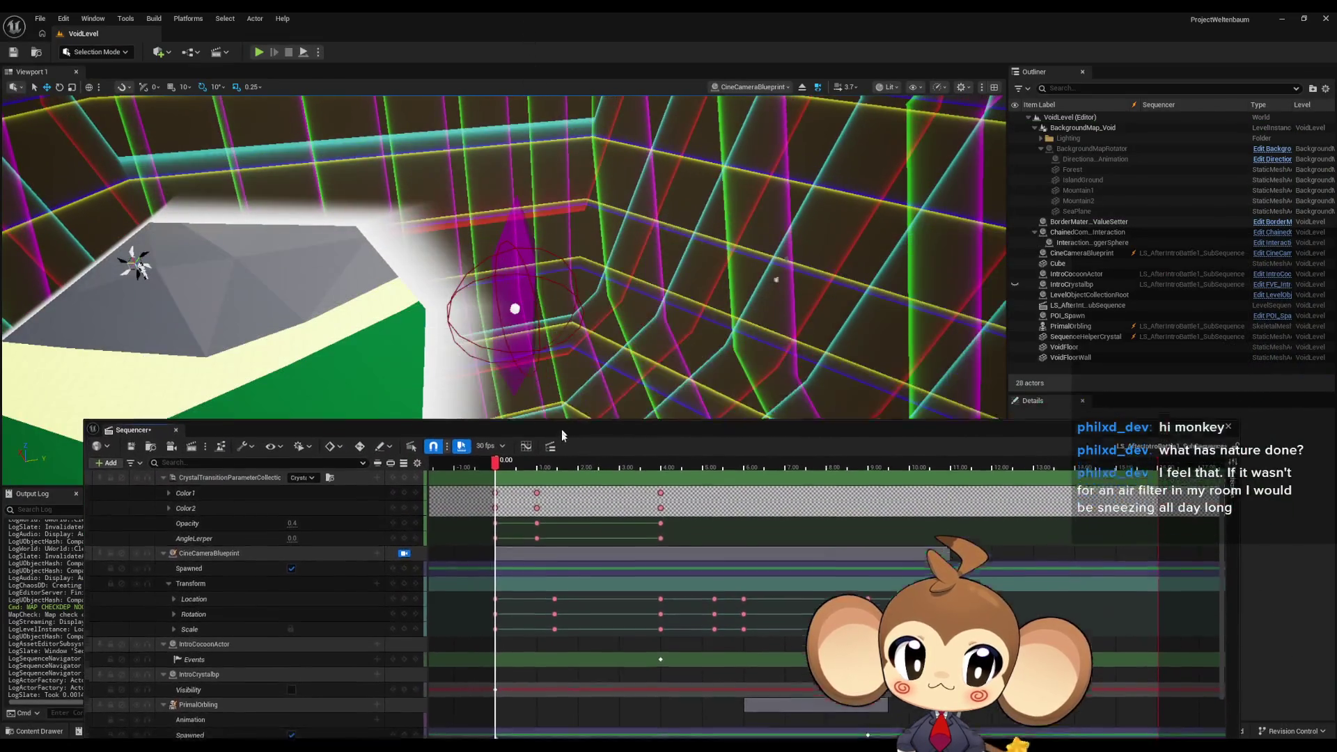
Save LS_AfterIntroBattle1_SubSequence with Ctrl+S.
mouse_move(496, 480)
left_mouse_down()
mouse_move(1003, 490)
mouse_move(492, 476)
mouse_move(518, 476)
left_mouse_up()
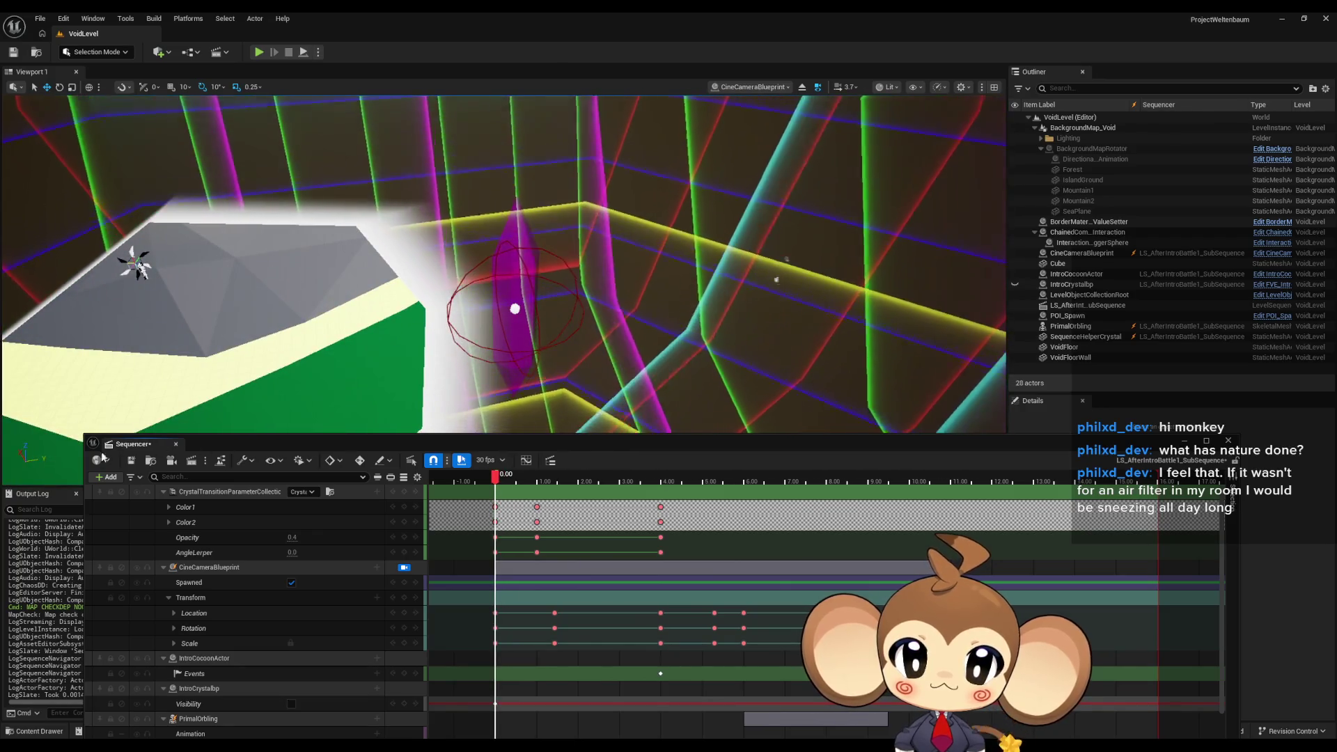
key("ctrl+s")
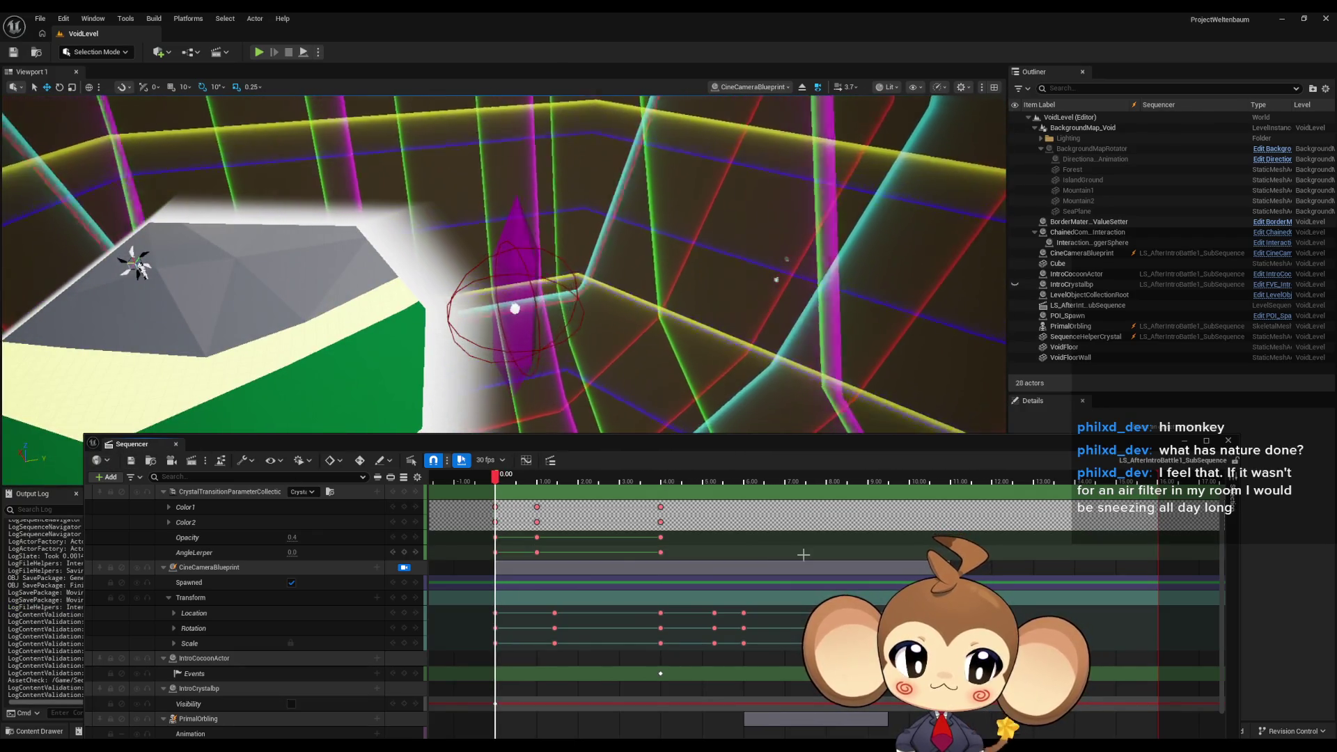
Close Sequencer and show the SDCC Fight1 blueprint's Class Defaults with its Chain Command Payload entries.
left_click(1231, 442)
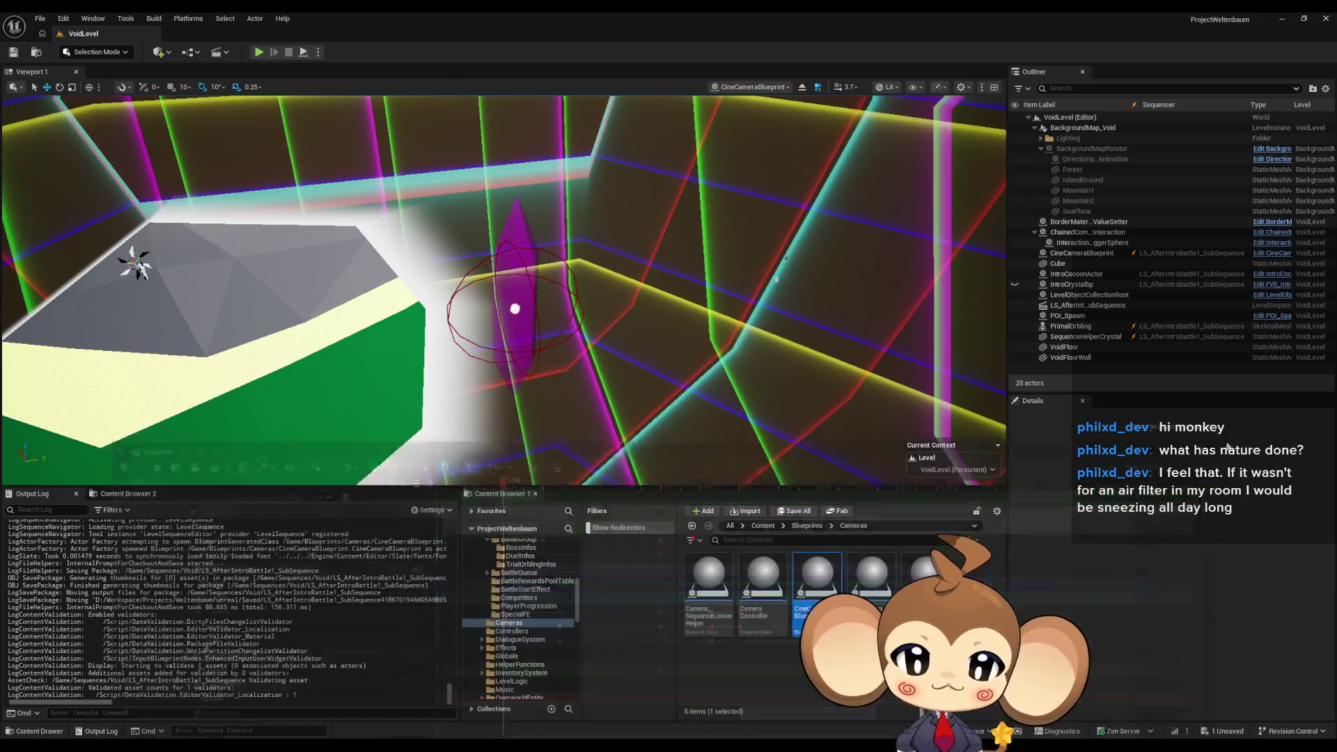
mouse_move(506, 694)
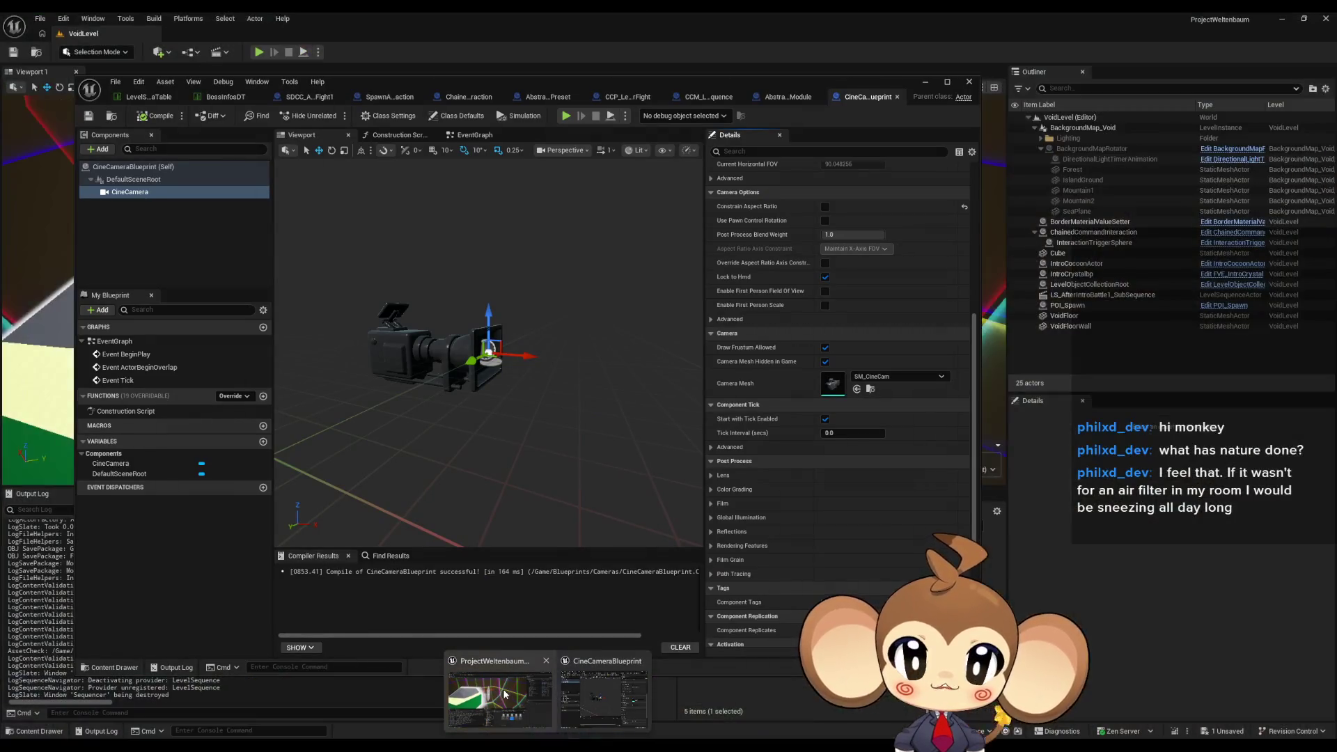
left_click(506, 694)
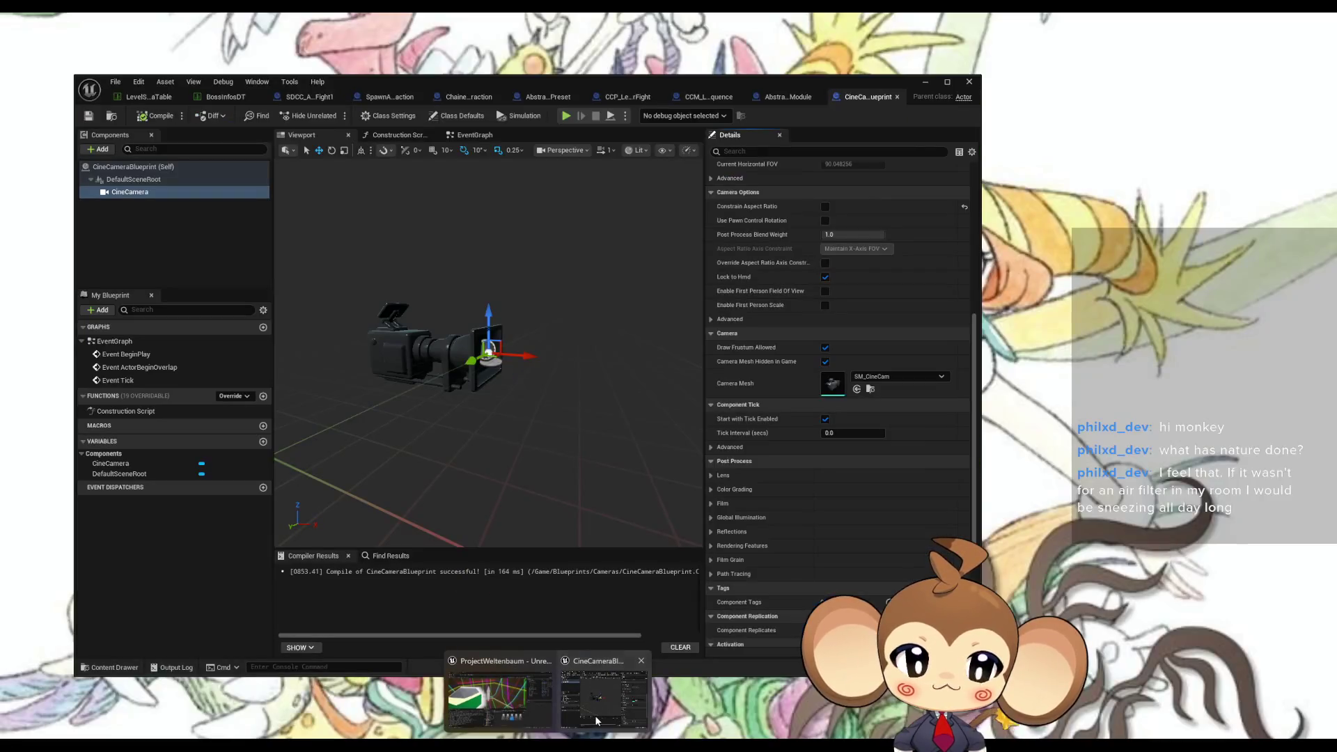
left_click(507, 682)
left_click(310, 98)
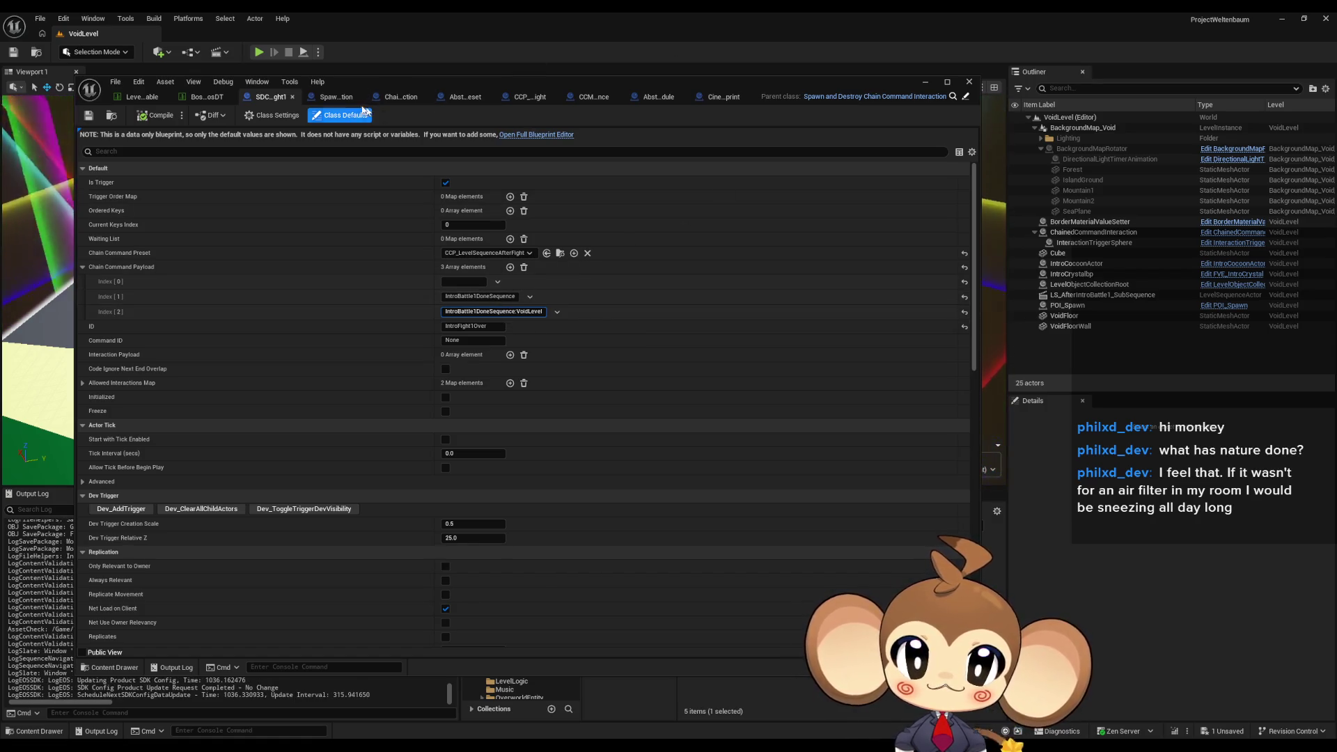
Go to the CCP_LevelSequenceAfterFight graph and bring its Make Array node into view.
left_click(334, 101)
left_click(425, 97)
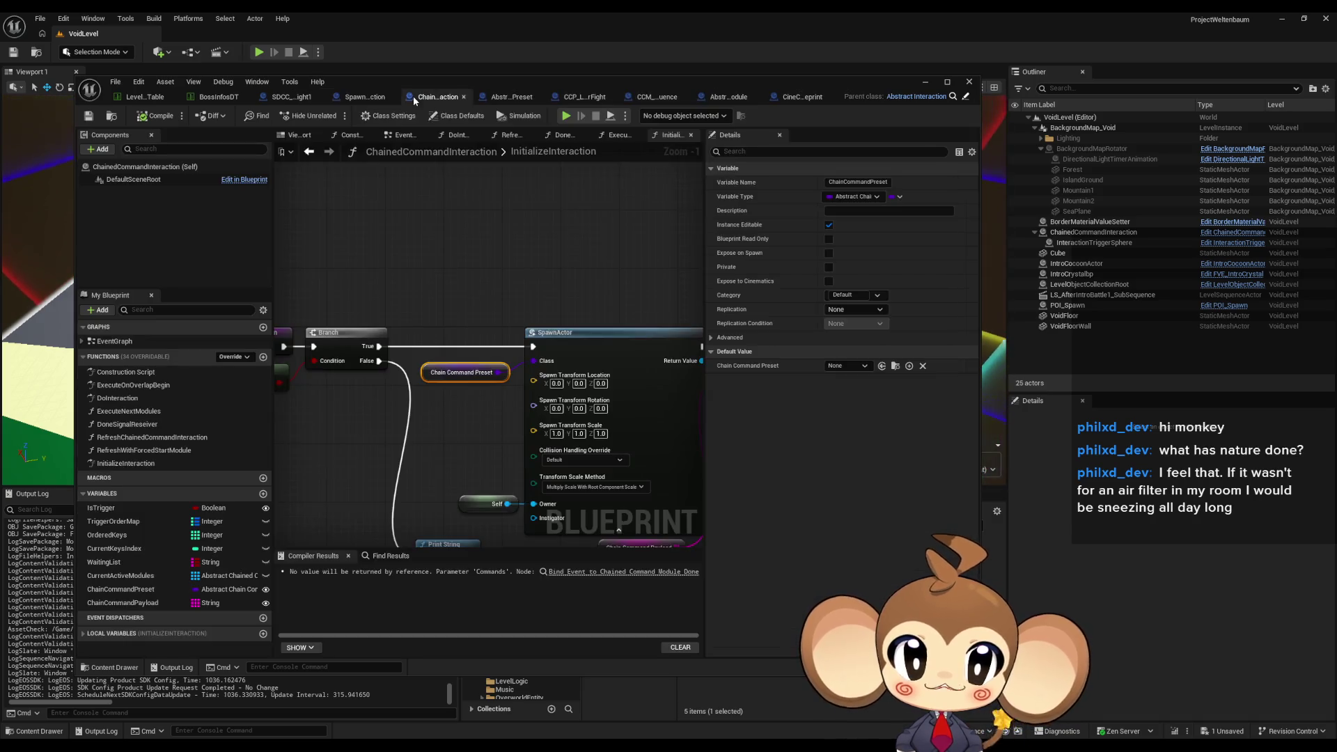
scroll(476, 278, "down", 4)
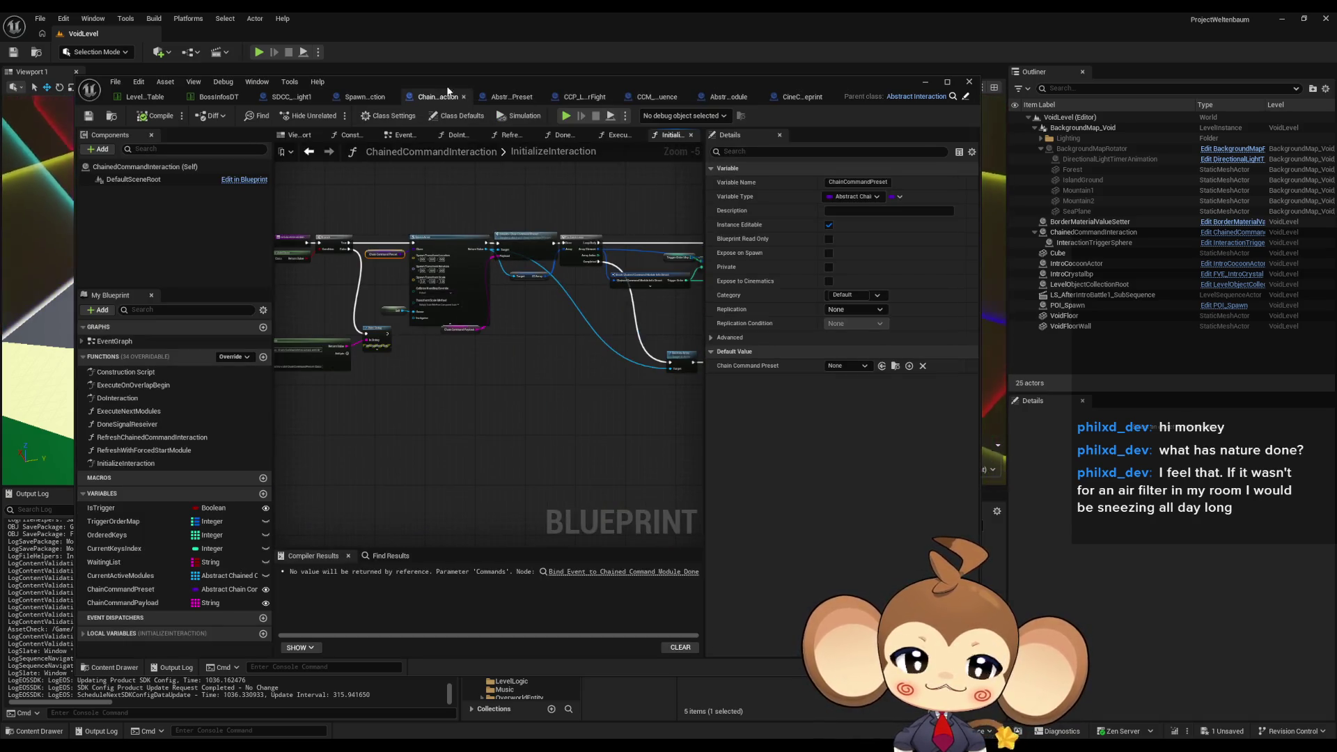
left_click(498, 97)
left_click(628, 97)
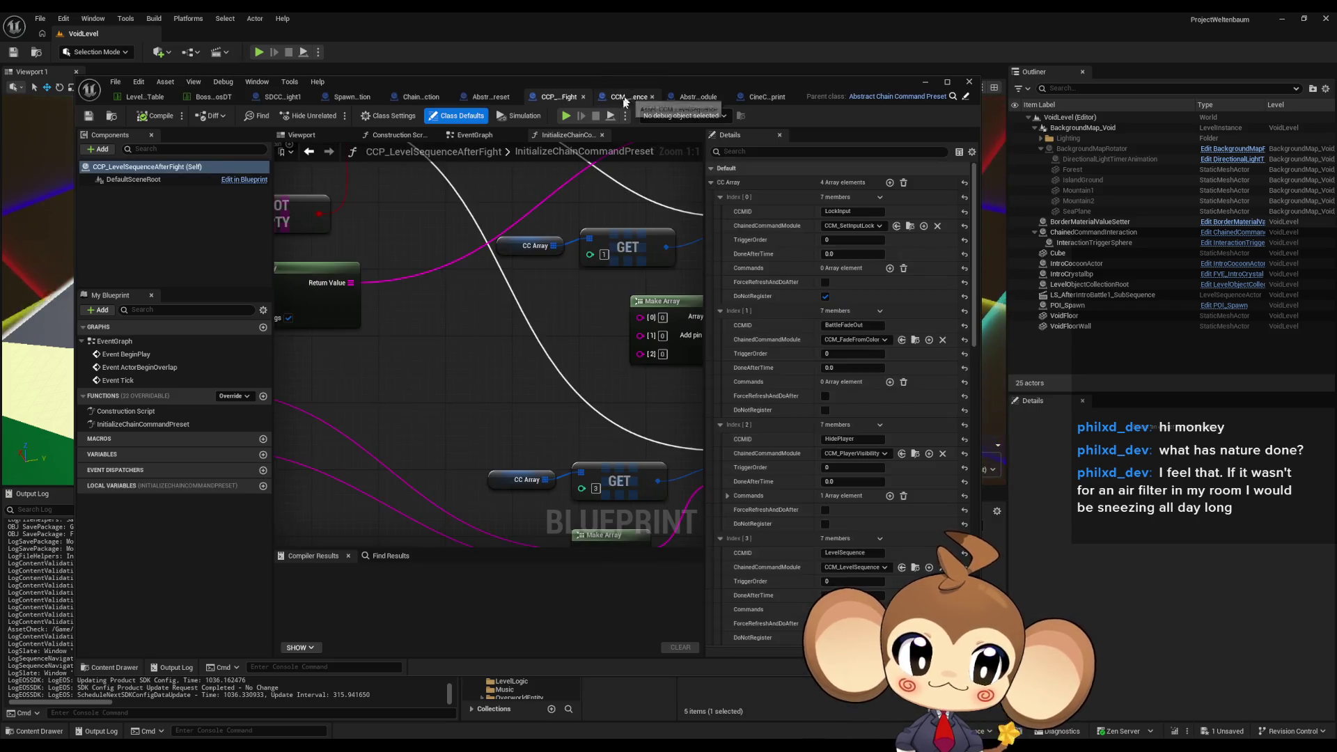
scroll(597, 344, "down", 2)
scroll(555, 388, "up", 3)
left_click_drag(459, 424, 547, 428)
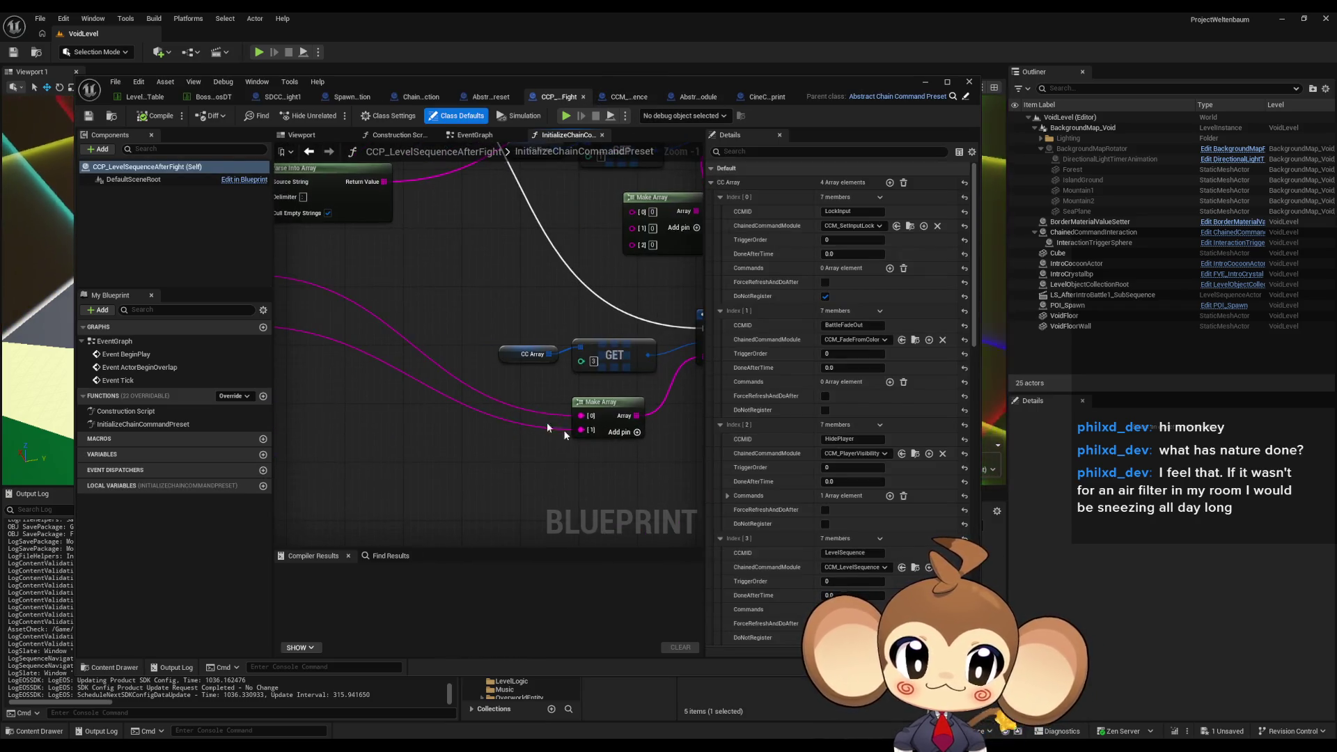
mouse_move(653, 408)
left_mouse_down()
mouse_move(753, 446)
mouse_move(828, 451)
left_mouse_up()
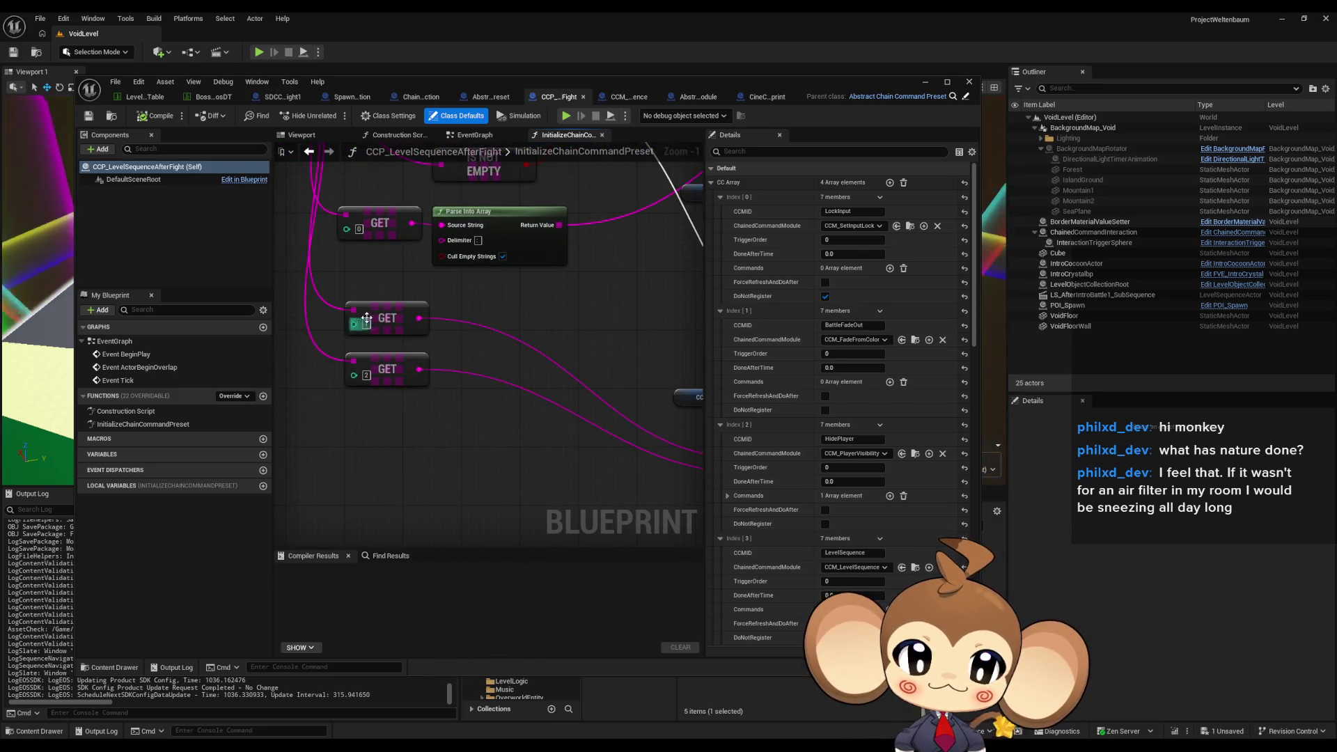
left_click_drag(367, 318, 199, 251)
Remove the Make Array node's [1] element pin, then view the BossInfosDT data table.
right_click(580, 406)
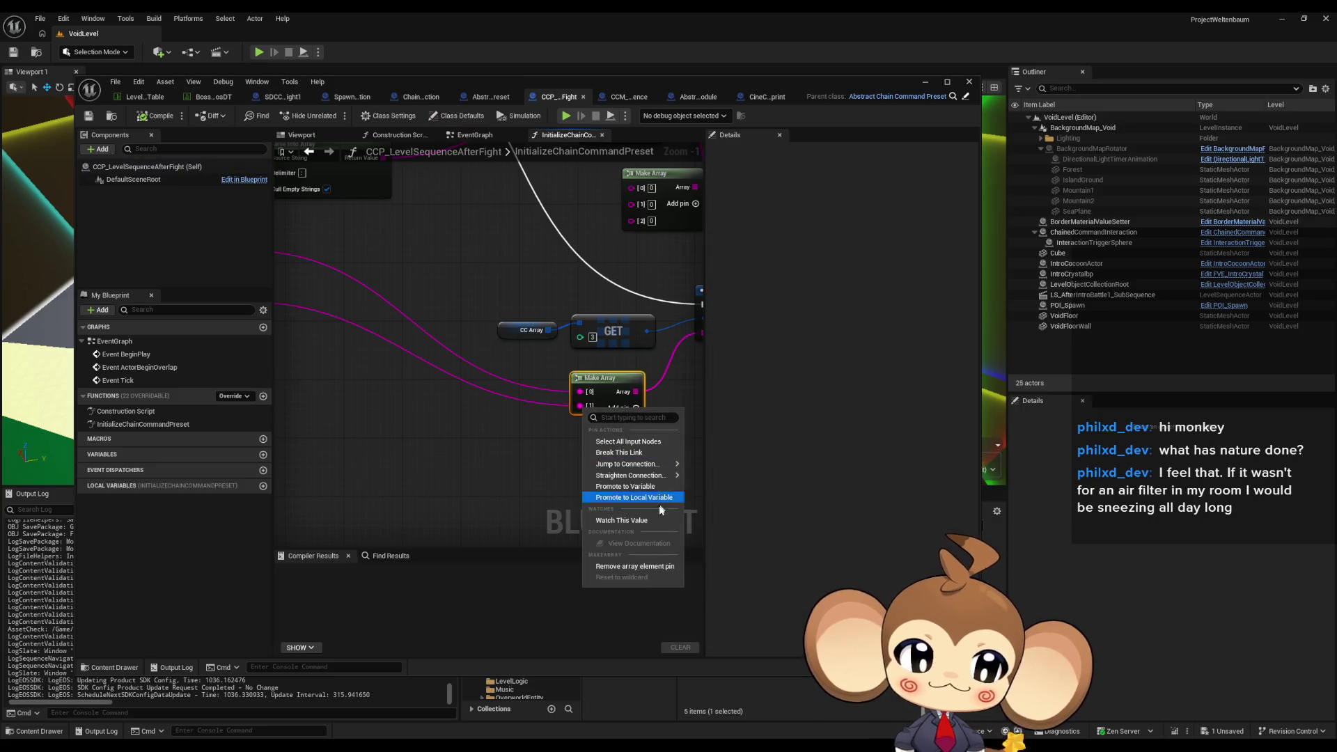
left_click(653, 566)
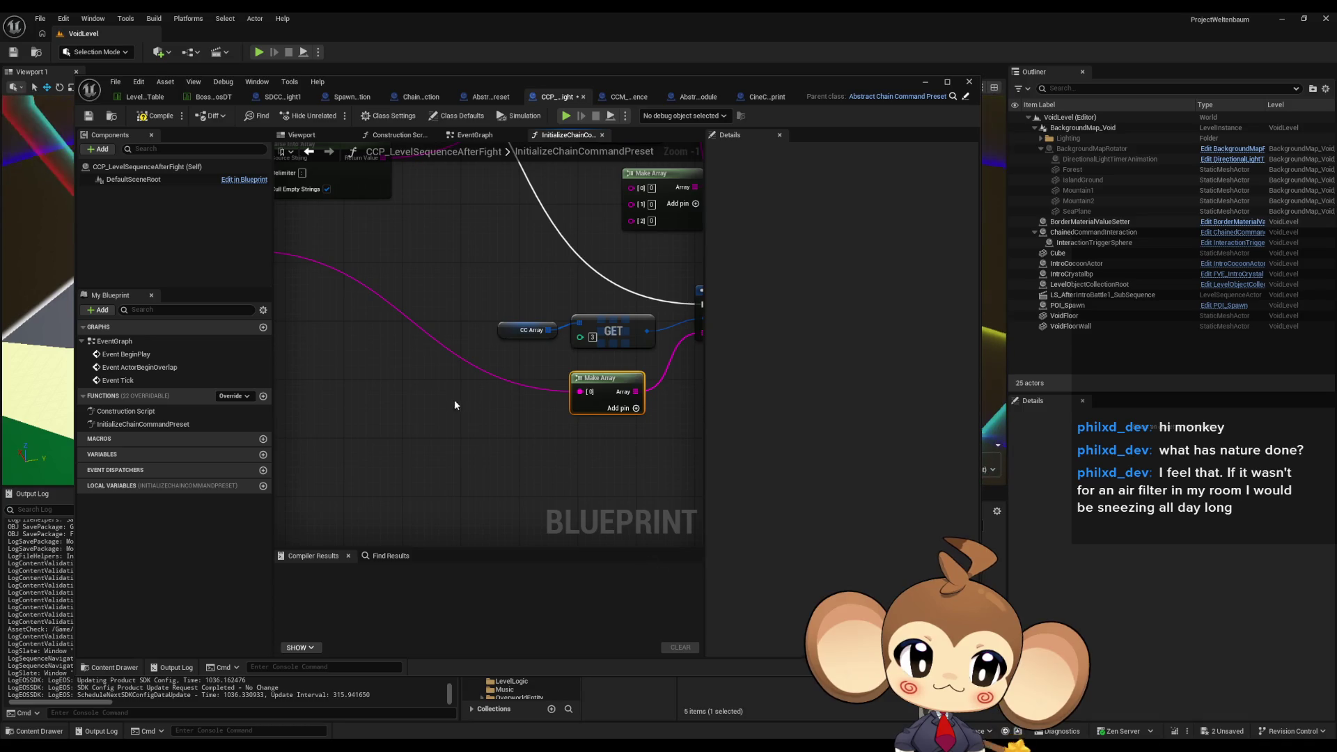
mouse_move(454, 399)
left_mouse_down()
mouse_move(631, 456)
mouse_move(528, 432)
left_mouse_up()
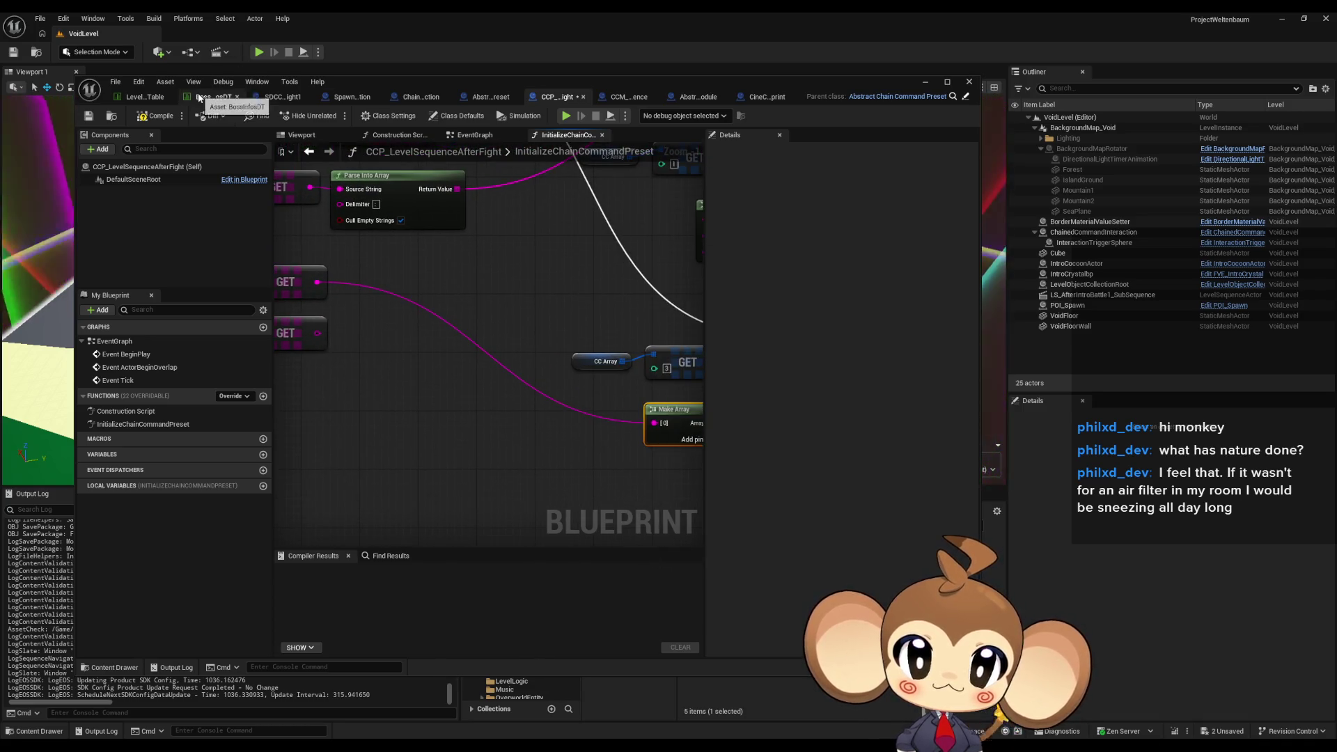
left_click(209, 97)
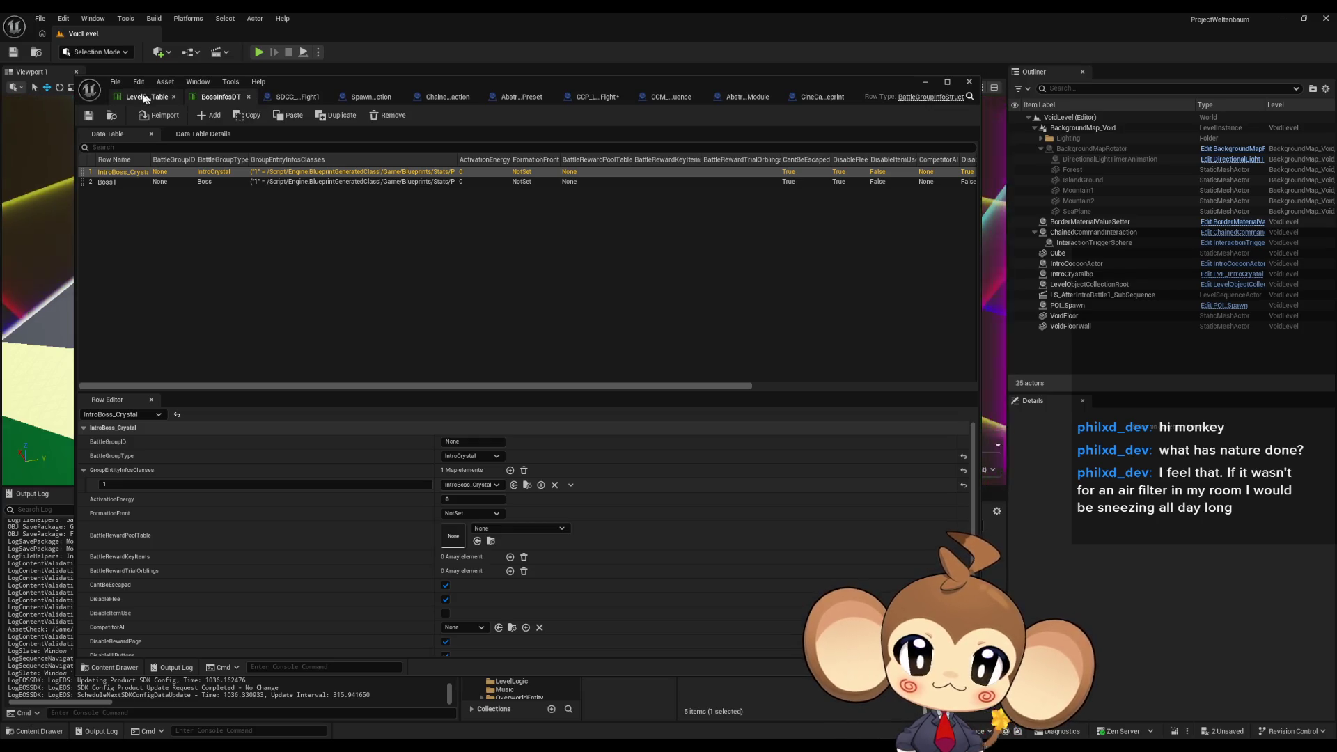
Paste the level-qualified sequence name into payload Index [1], delete Index [2], and save the blueprint.
scroll(557, 500, "down", 2)
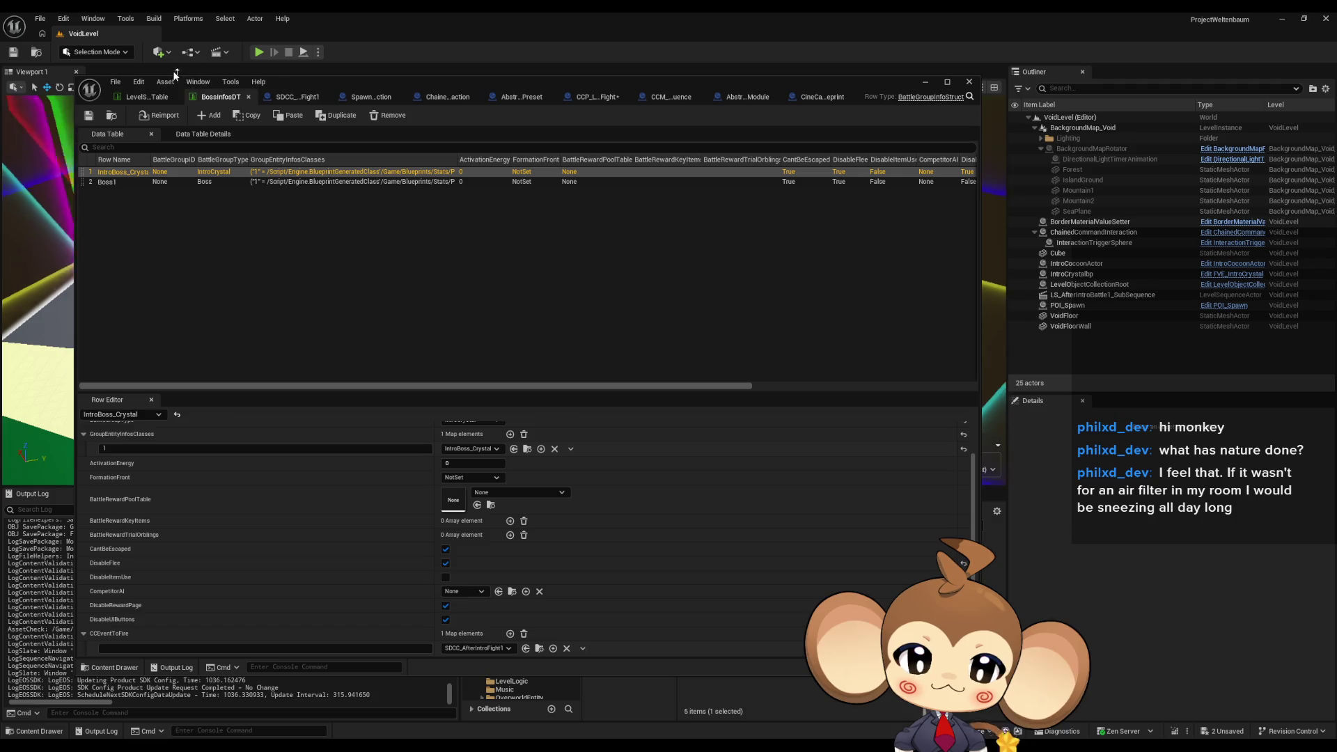
left_click(301, 97)
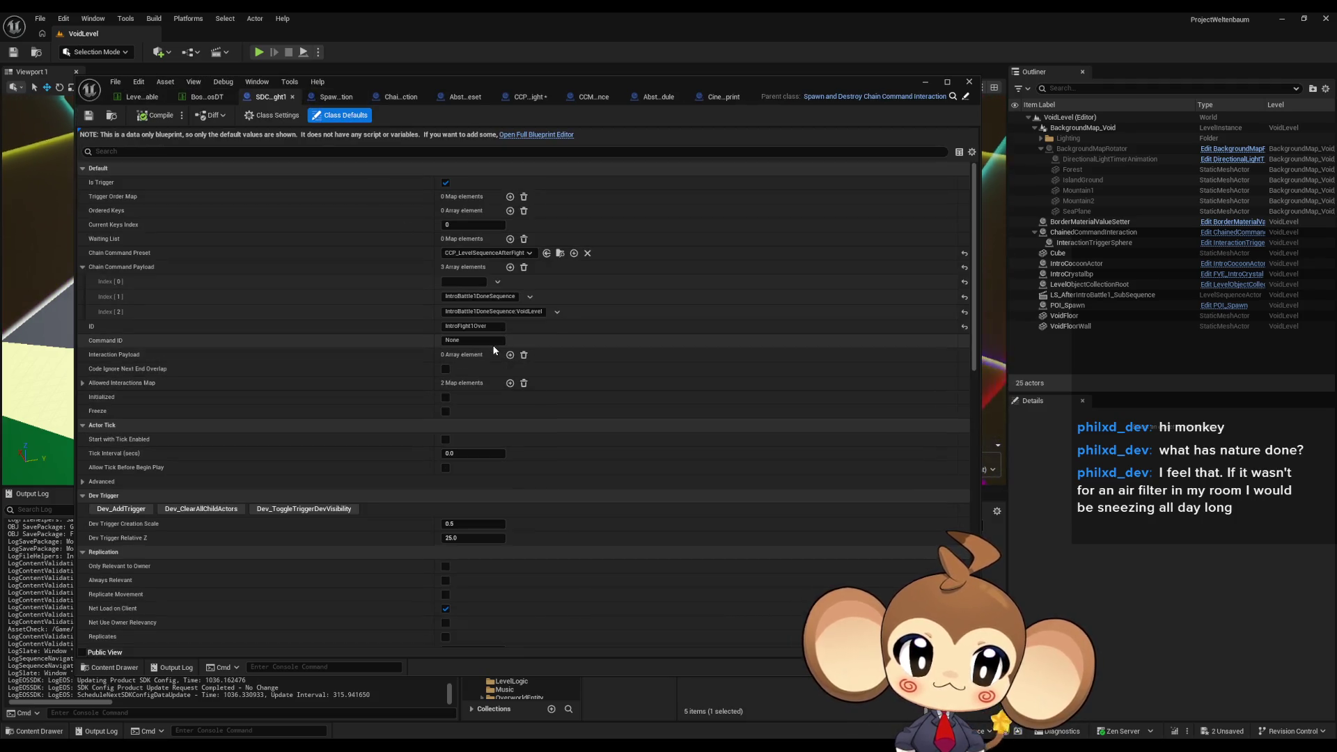
left_click(496, 312)
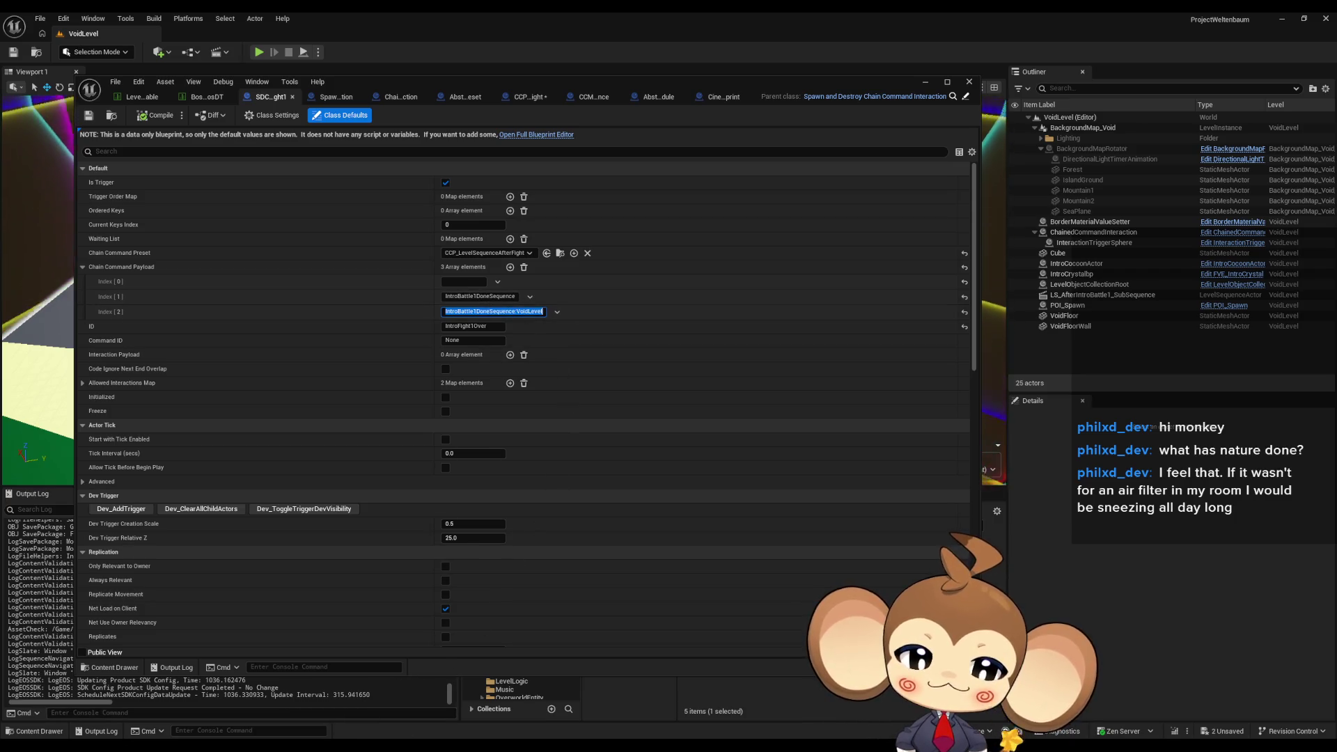
left_click(808, 292)
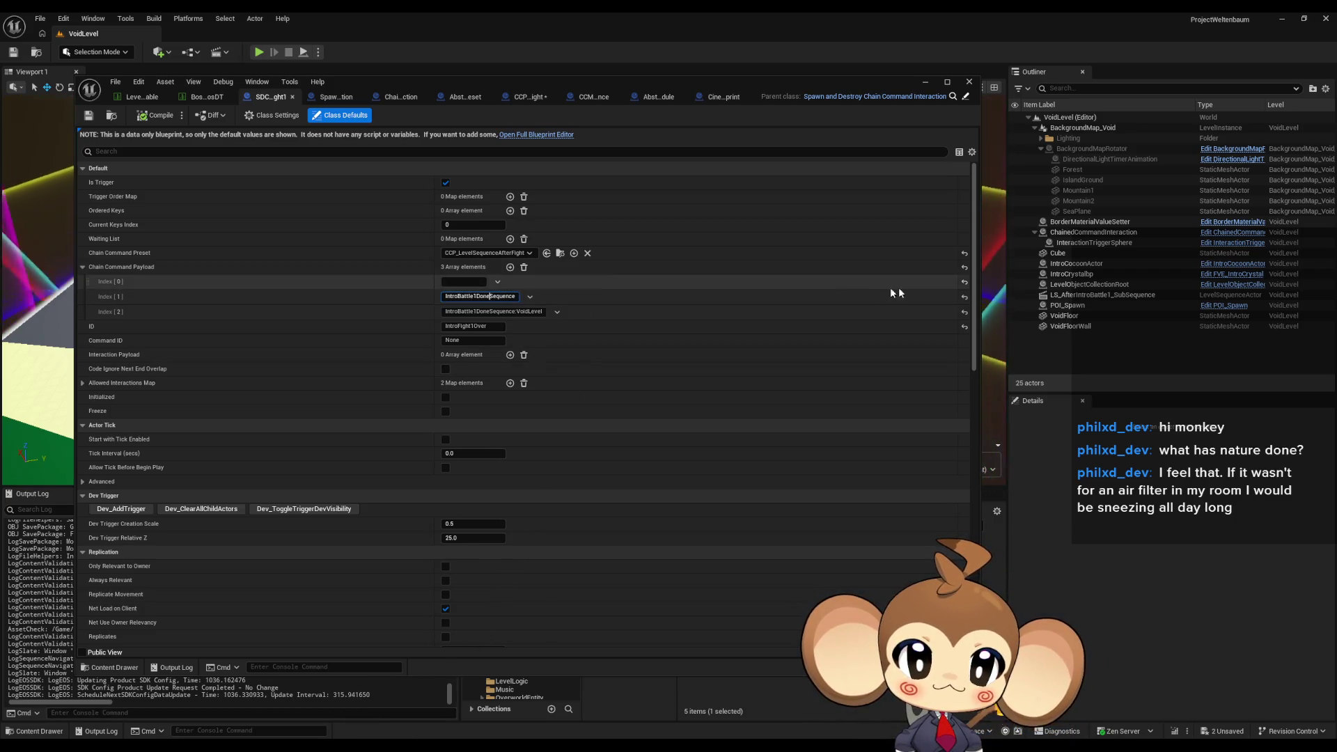
left_click(480, 296)
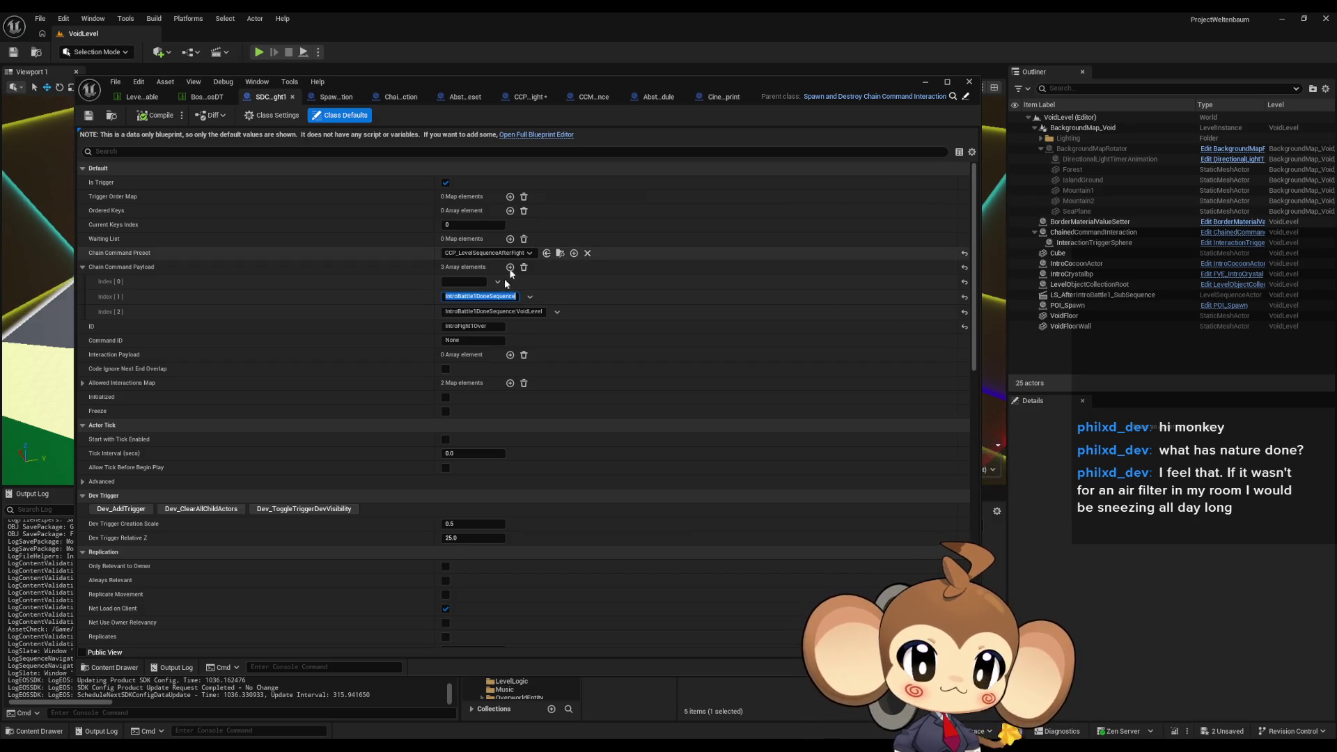
key("Tab")
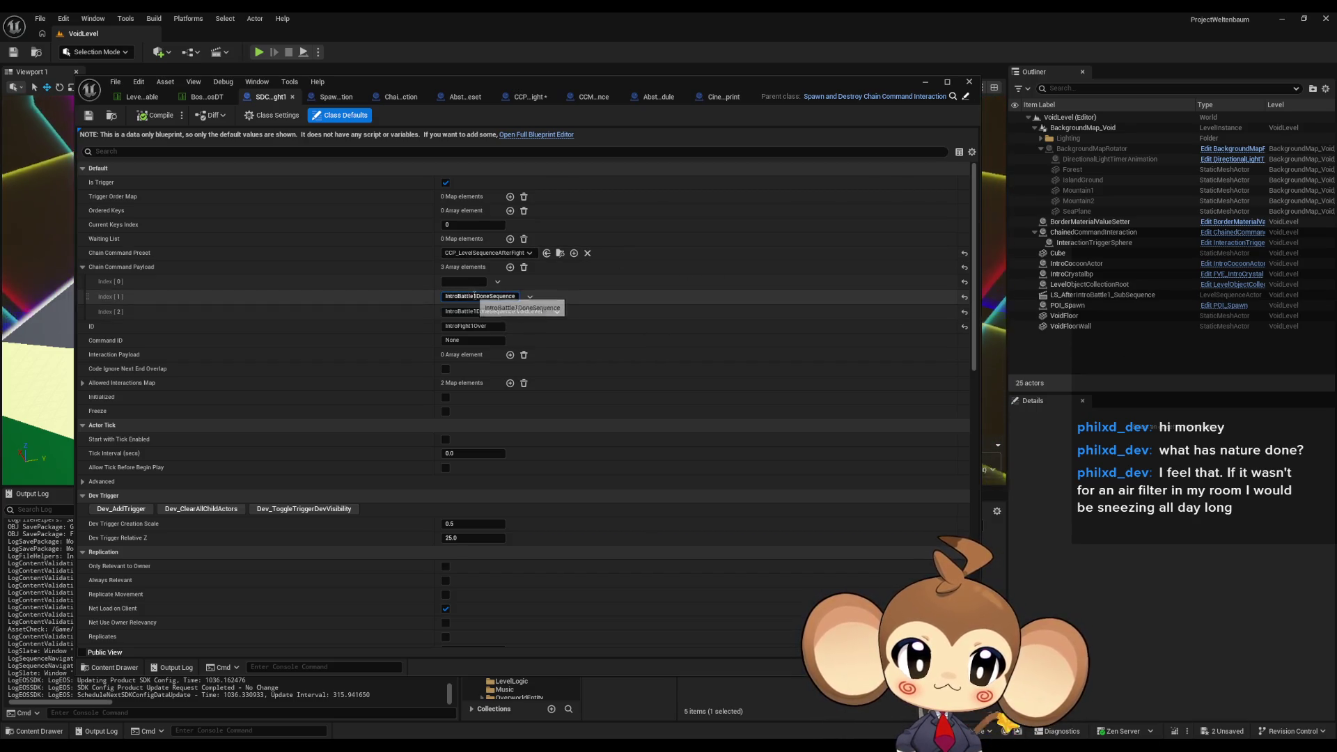
type("IntroBattle1DoneSequence:VoidLevel")
left_click(557, 314)
left_click(575, 340)
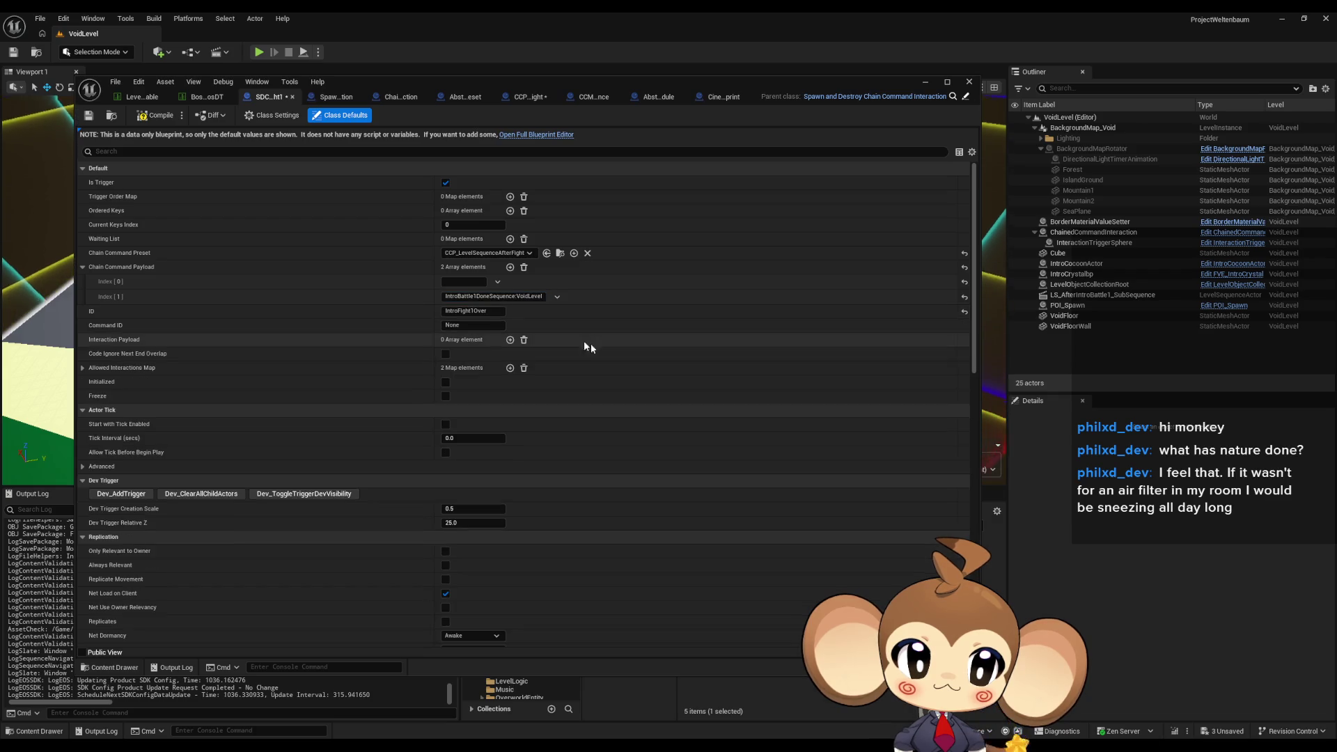
key("ctrl+s")
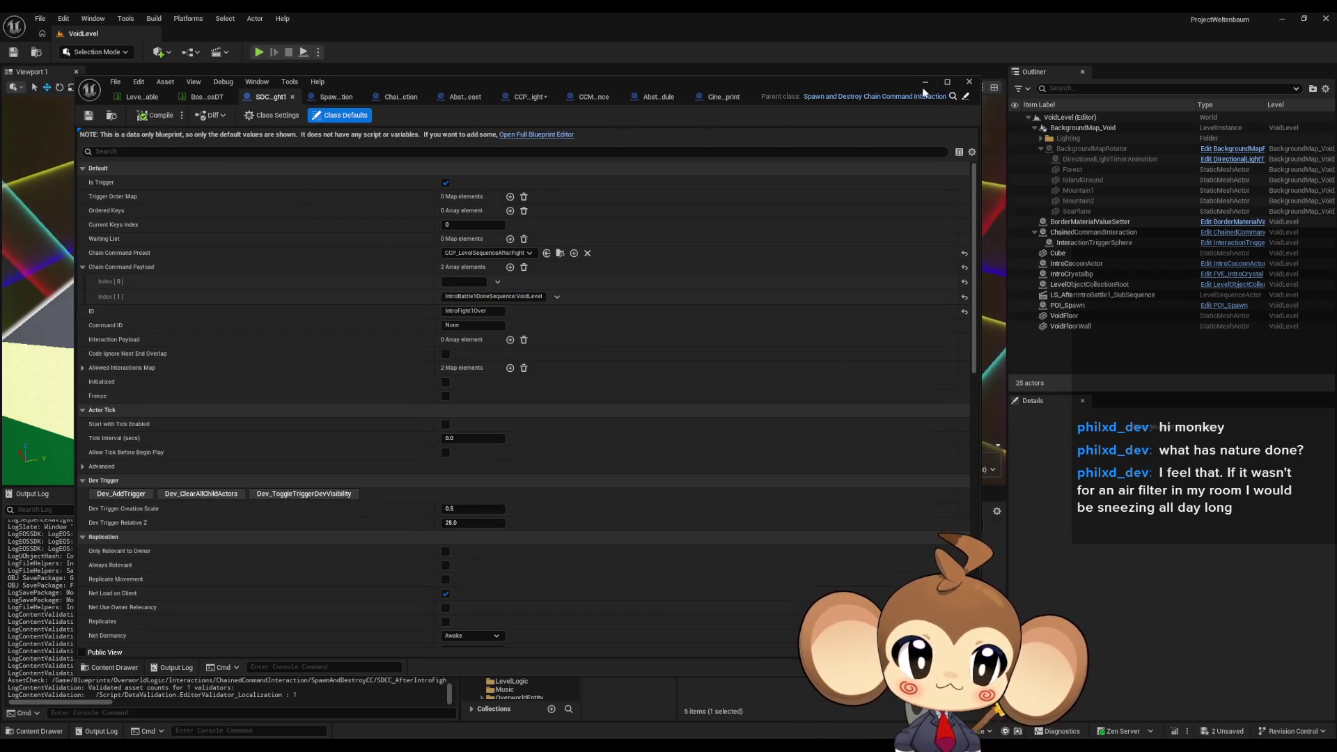
Open the Main level from Content, saving the checked CCP_LevelSequenceAfterFight.
left_click(968, 81)
left_click(771, 536)
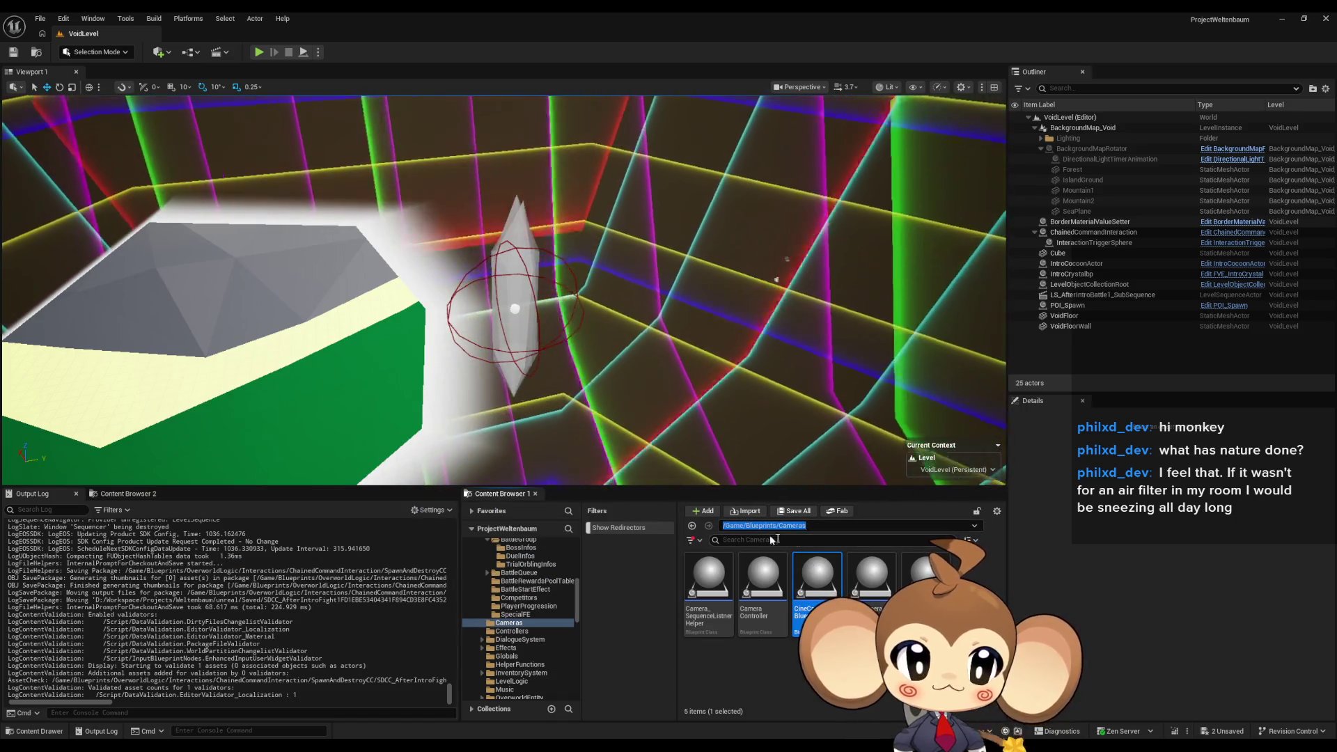
left_click(761, 525)
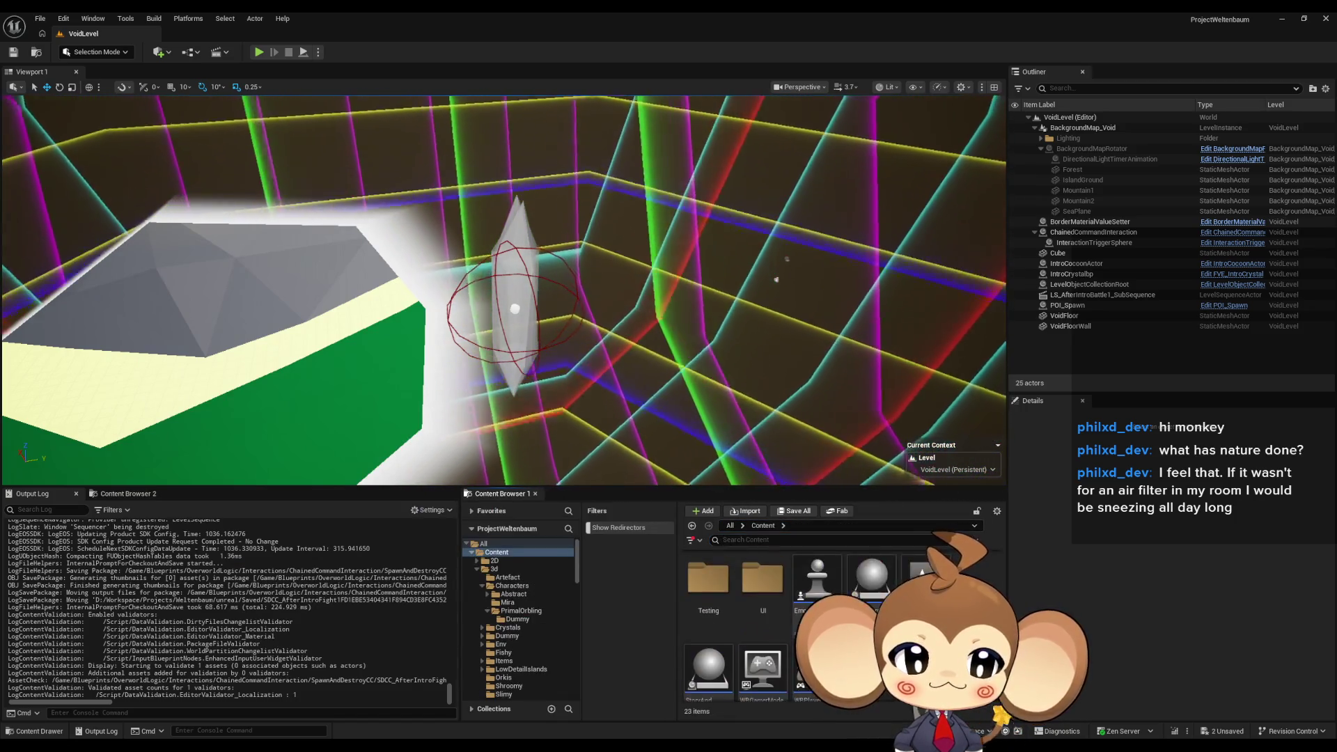
left_click(794, 510)
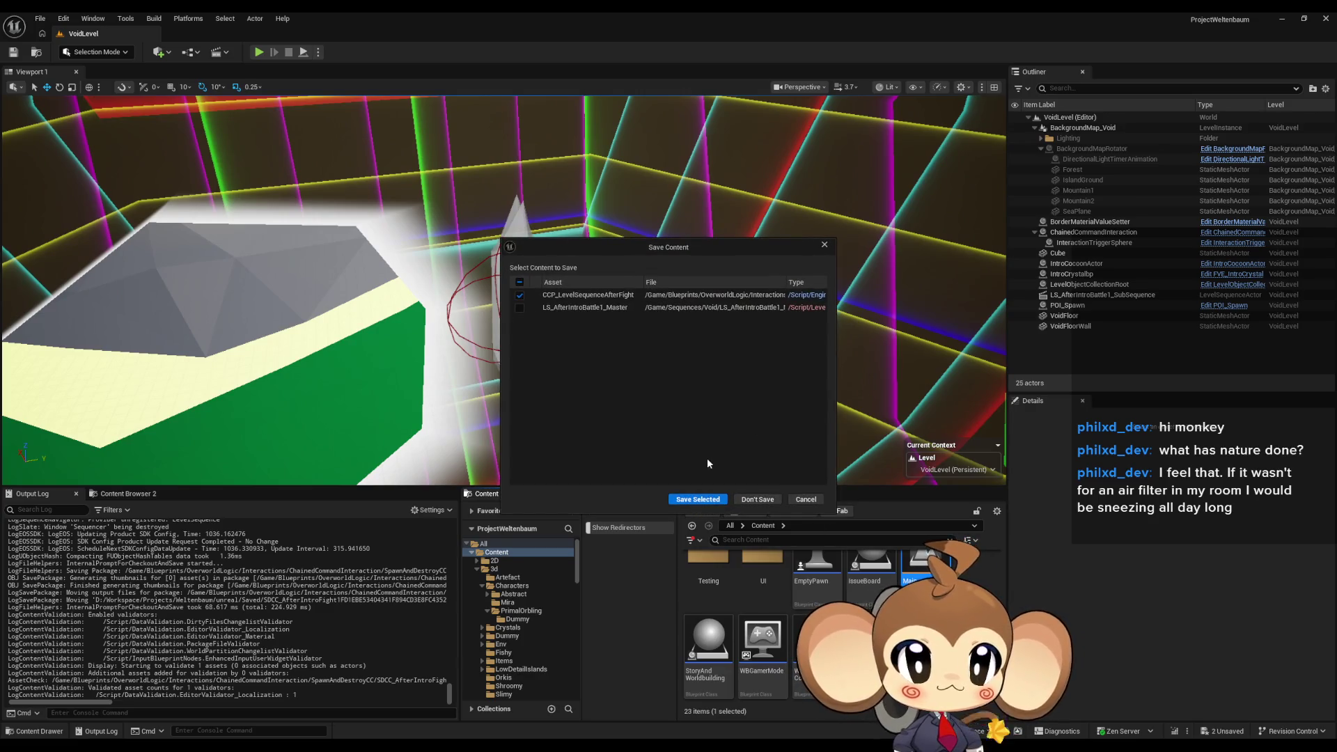
left_click(688, 499)
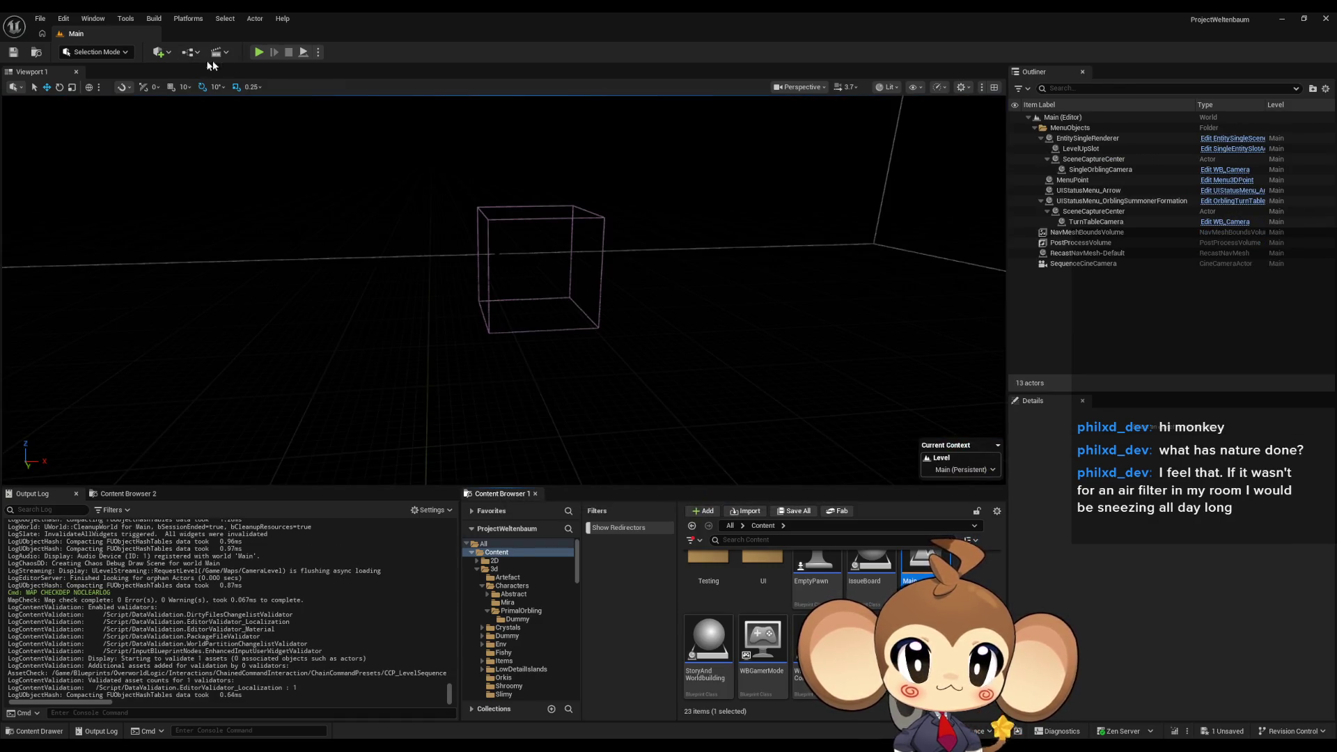
left_click(257, 53)
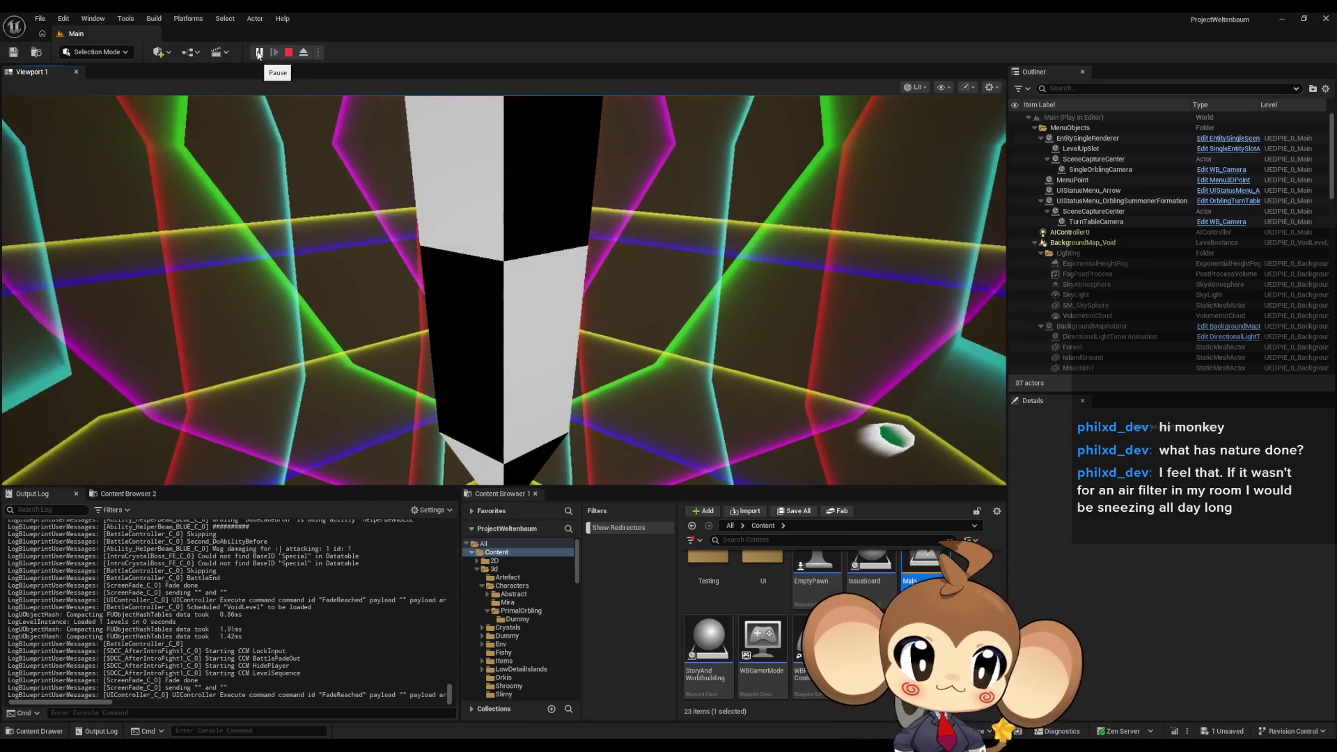
left_click(258, 52)
left_click(1035, 243)
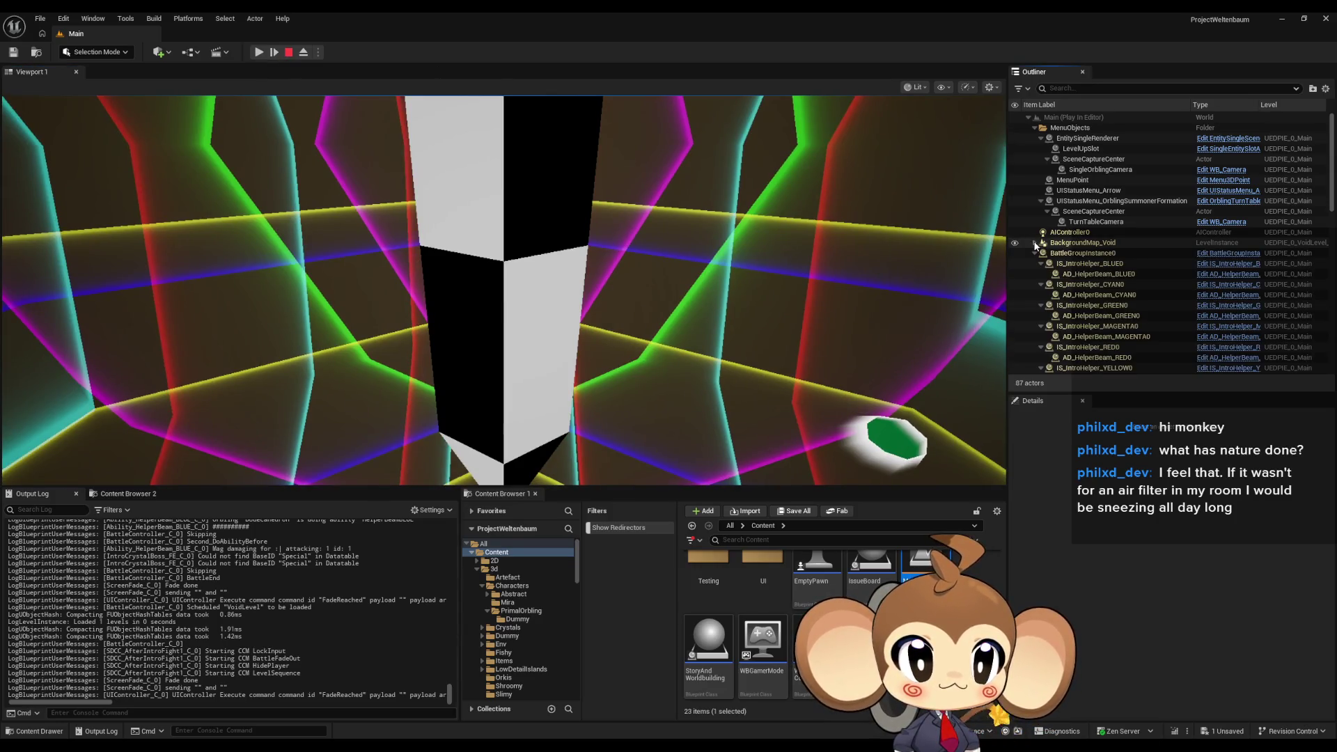
left_click(1035, 254)
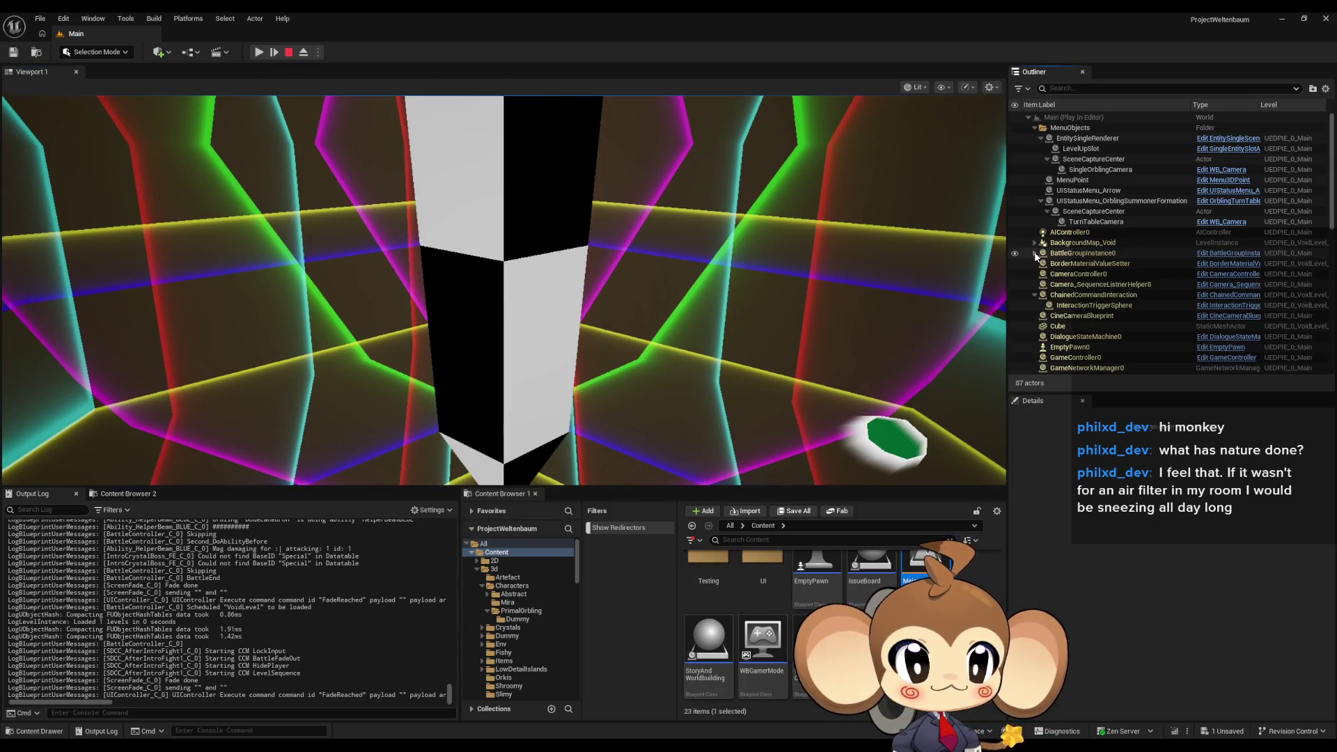
left_click(1101, 318)
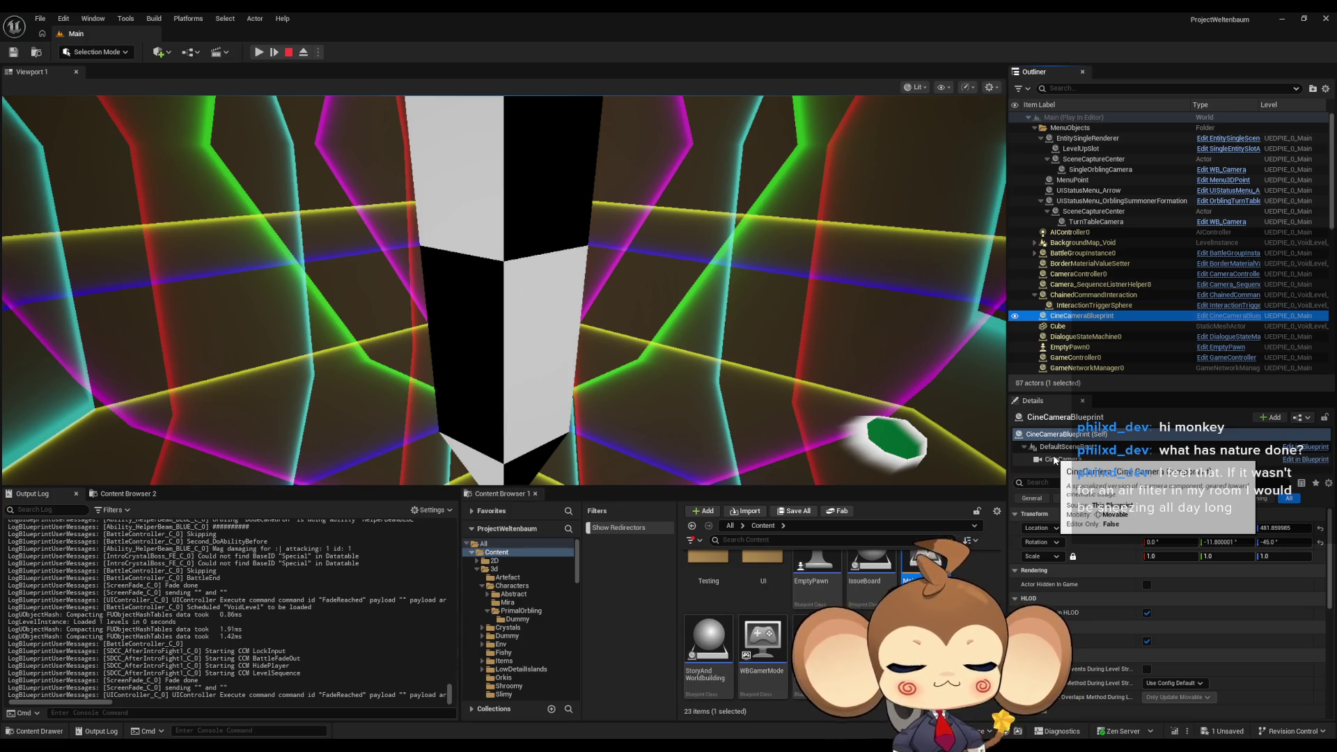
left_click(287, 53)
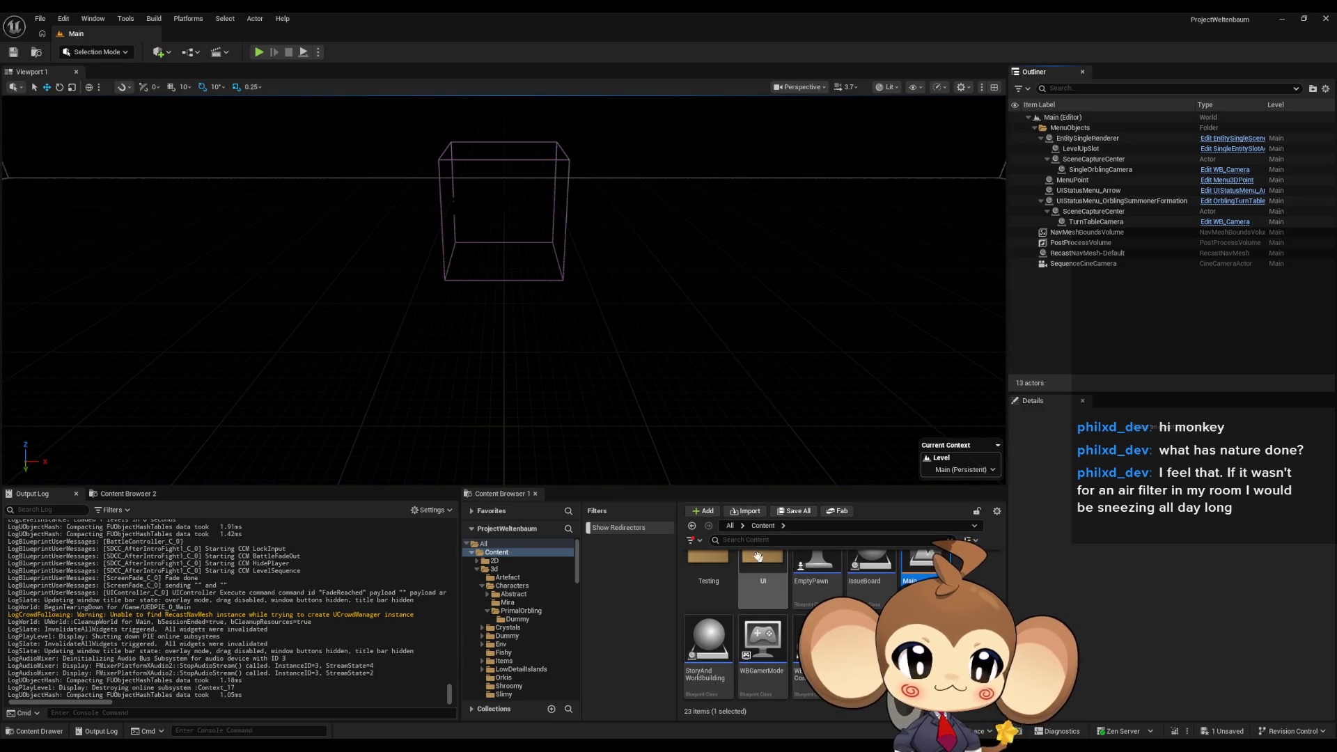
Load VoidLevel from Maps > Intro without saving the current level.
scroll(758, 556, "up", 2)
double_click(703, 587)
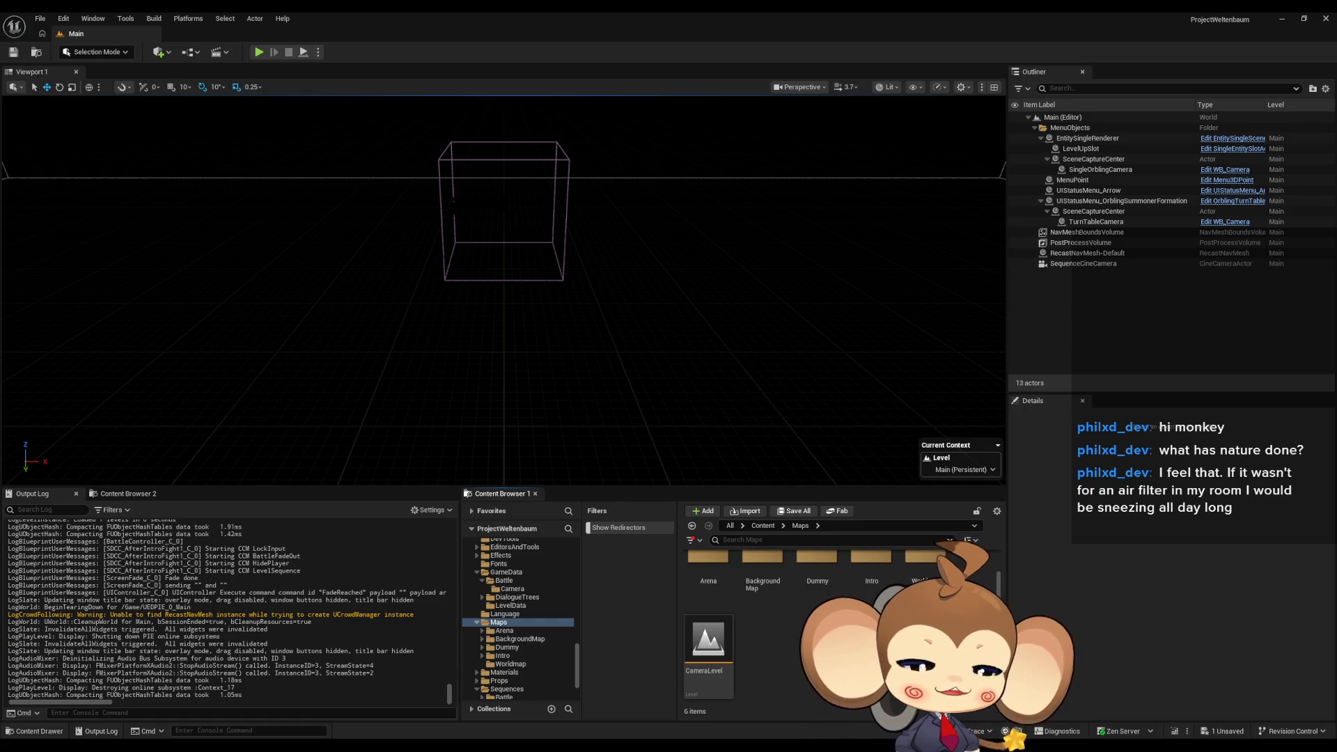
scroll(923, 577, "up", 1)
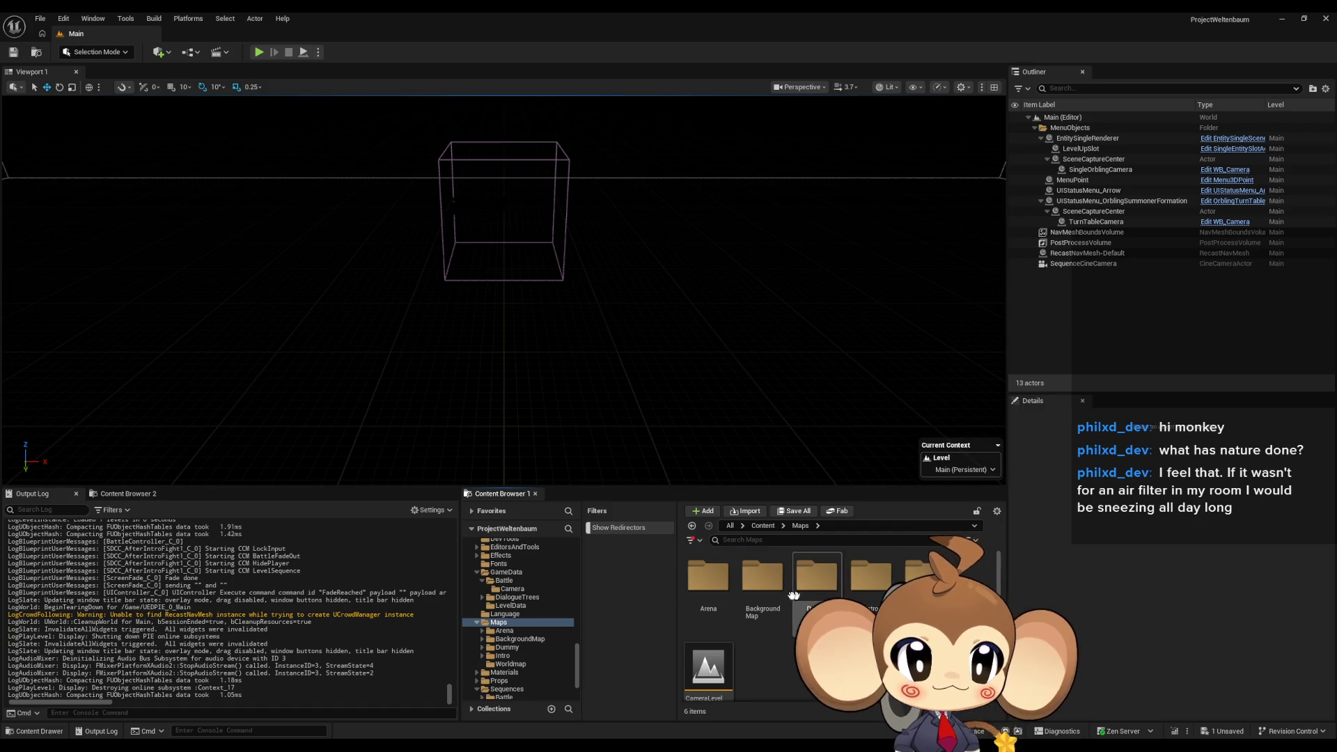
double_click(856, 588)
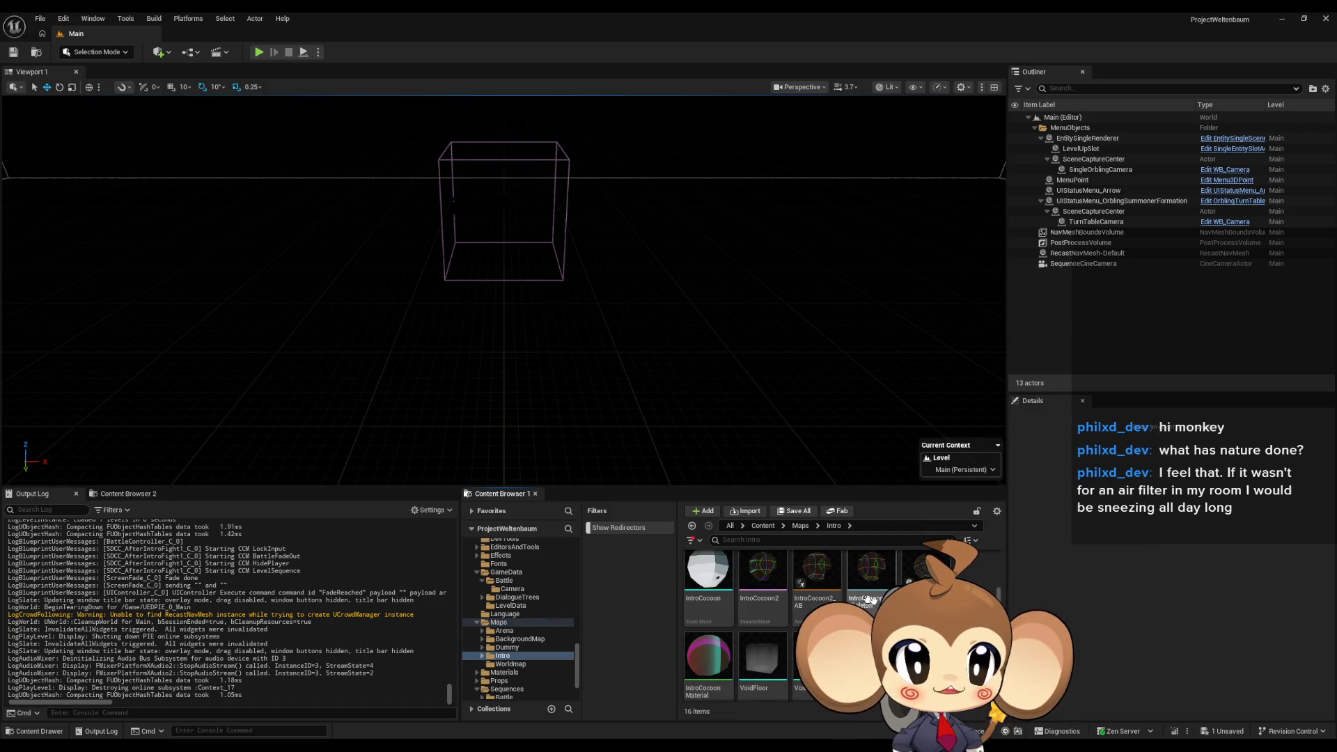
double_click(818, 665)
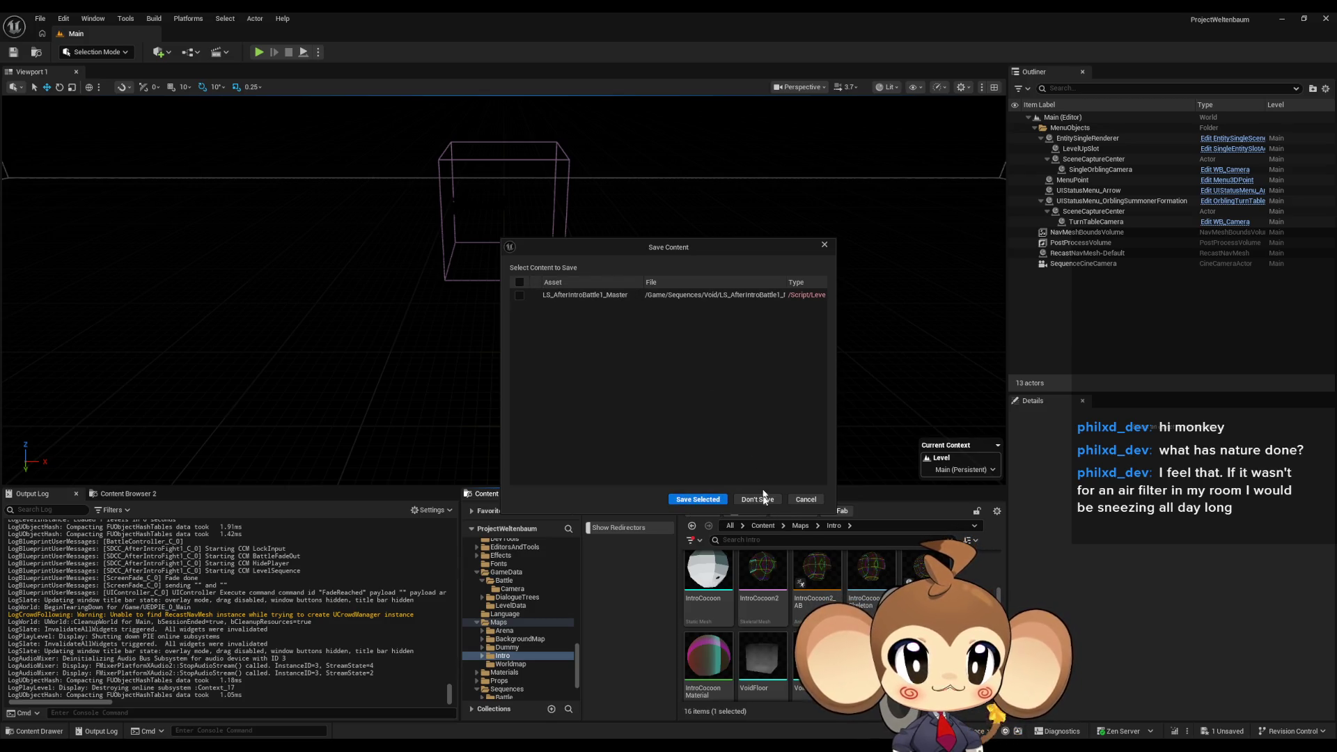
left_click(697, 500)
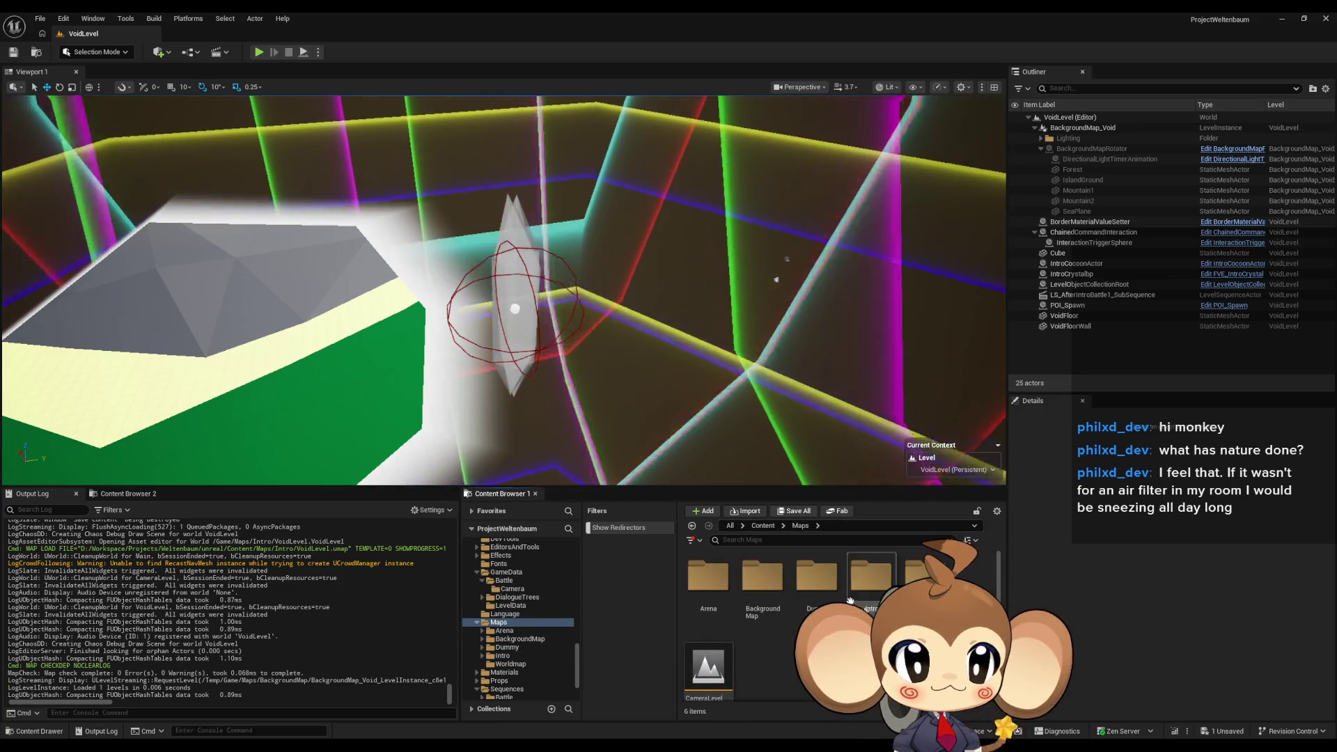
Open LS_AfterIntroBattle1_SubSequence from Content > Sequences > Void in Sequencer.
left_click(764, 526)
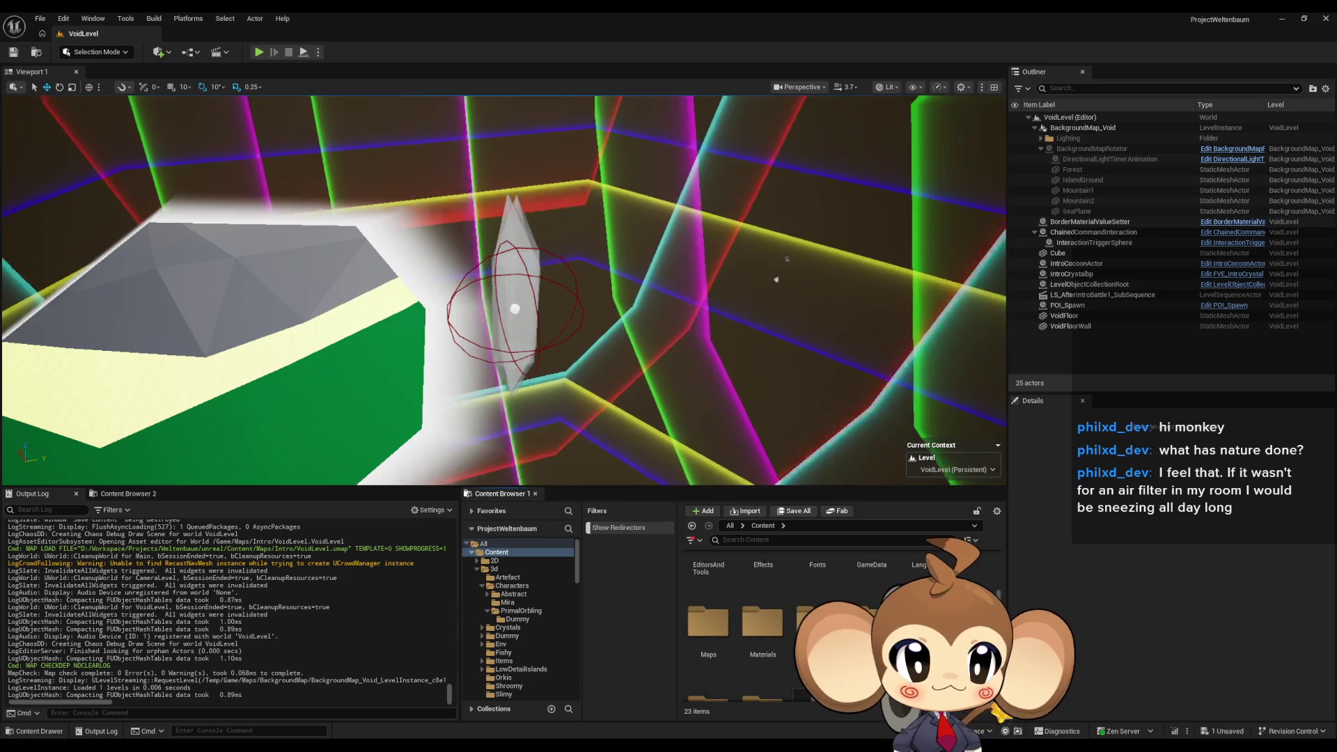
double_click(871, 585)
left_click(821, 587)
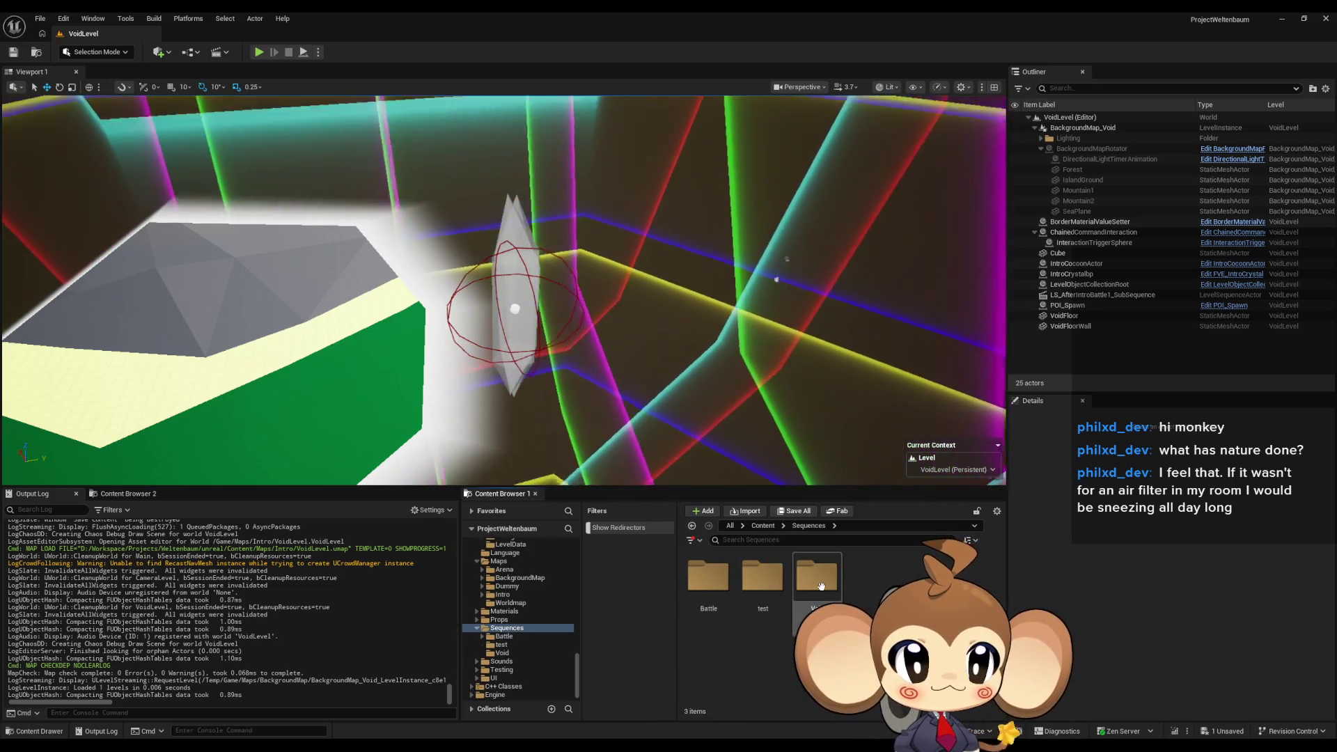
double_click(821, 586)
left_click(766, 584)
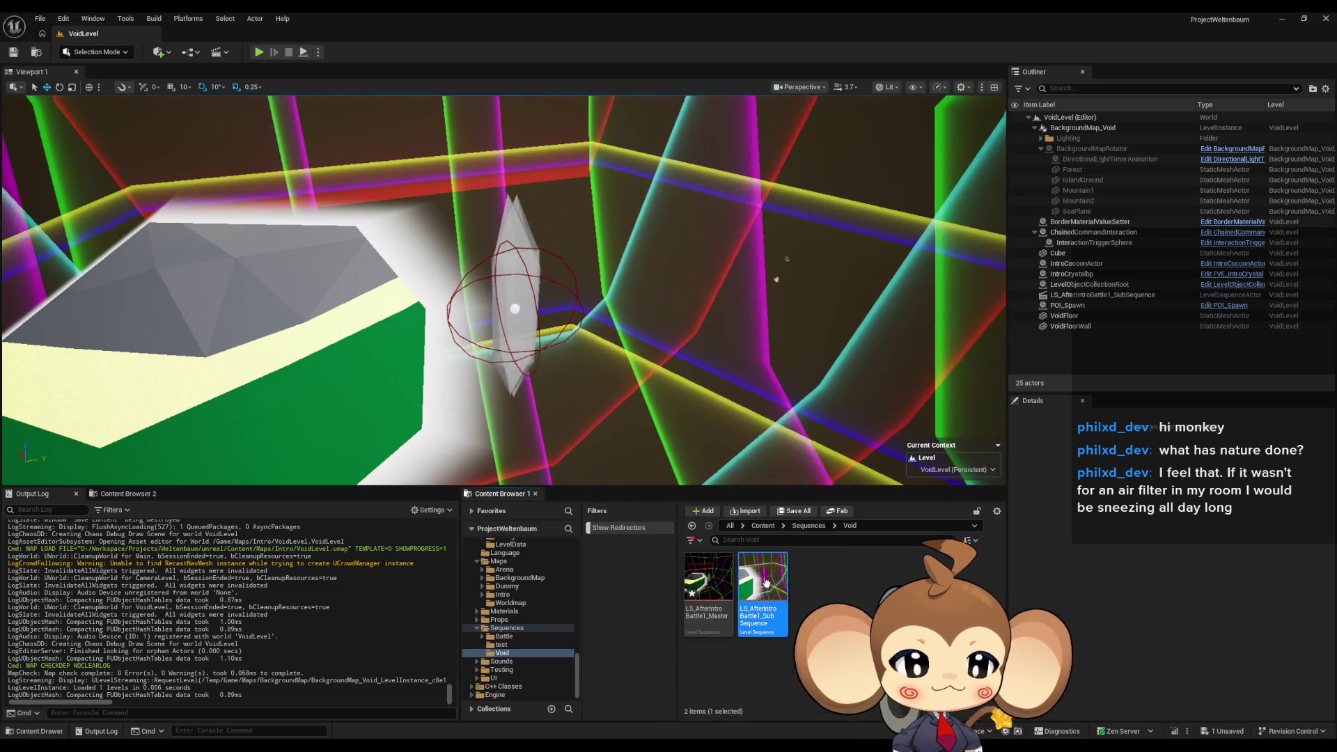
double_click(768, 589)
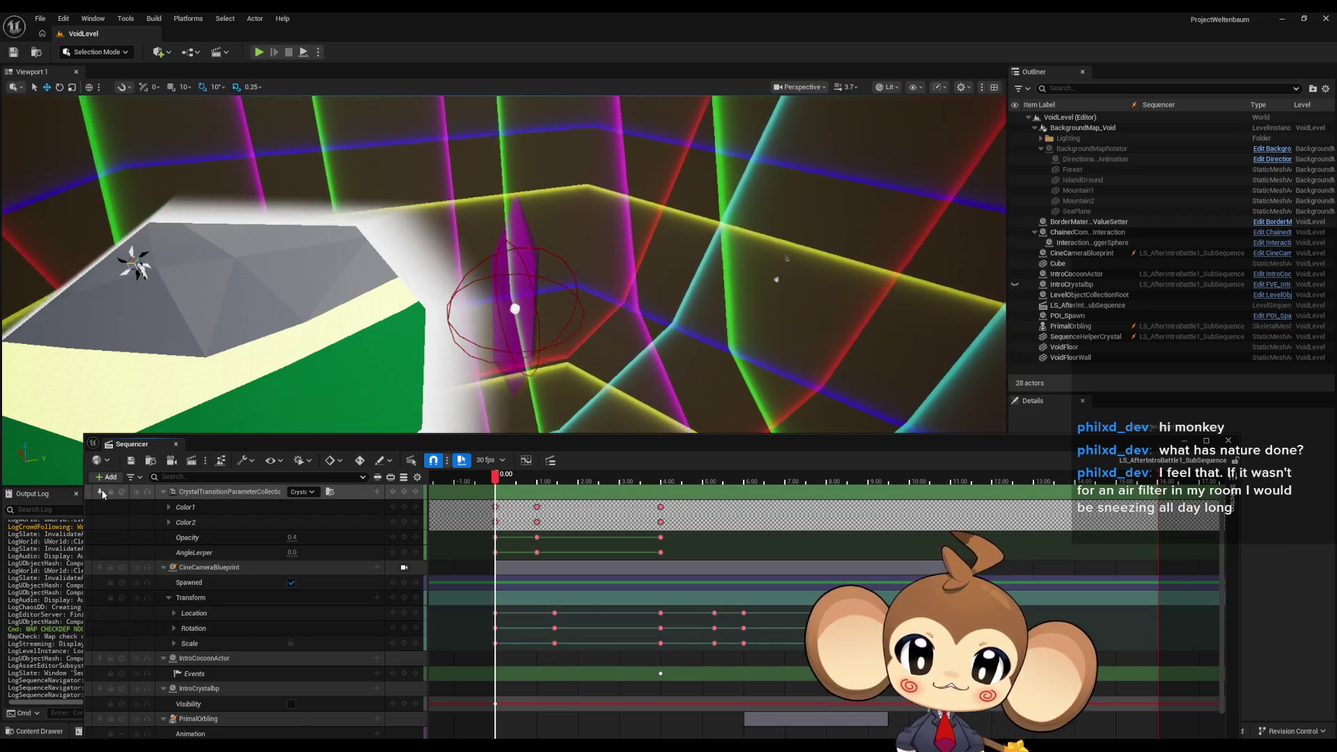
Add a Camera Cuts track bound to CineCameraBlueprint and view through that camera.
left_click(108, 477)
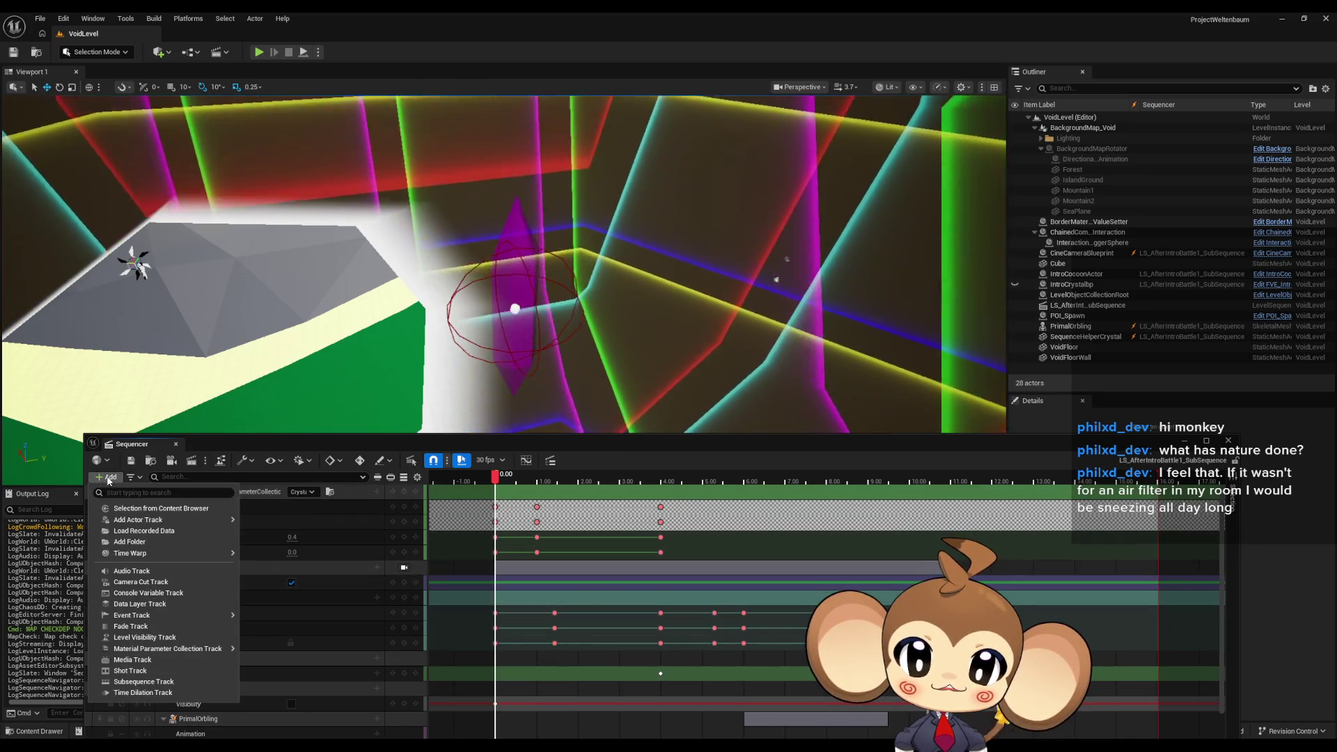
left_click(171, 583)
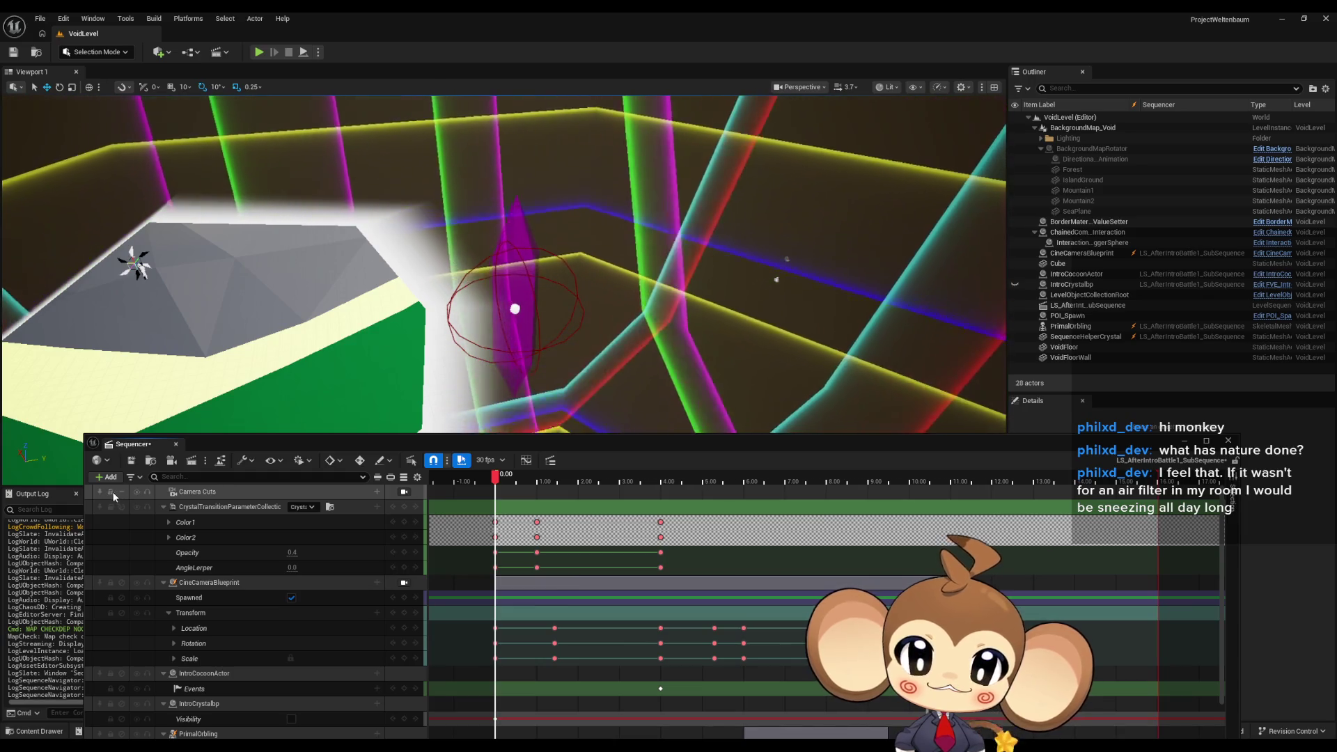
left_click(188, 583)
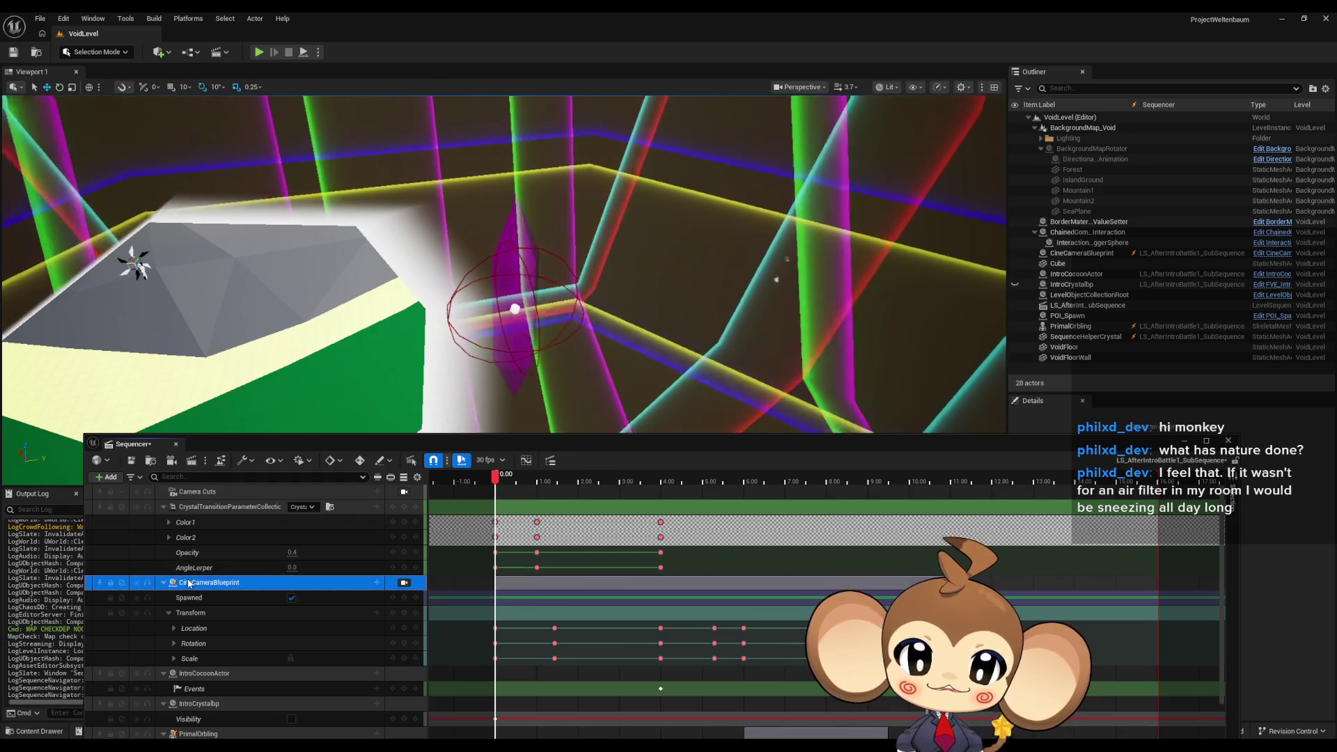
left_click_drag(201, 501, 202, 497)
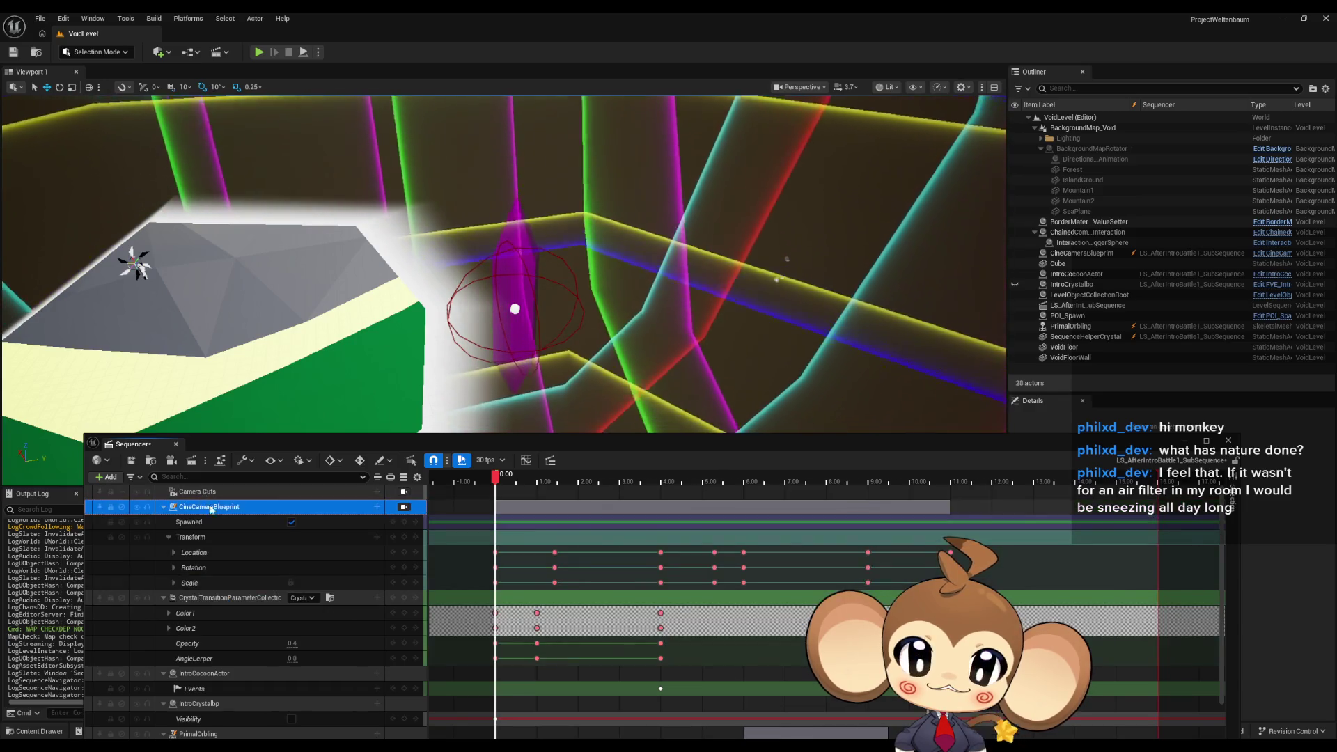
left_click(202, 491)
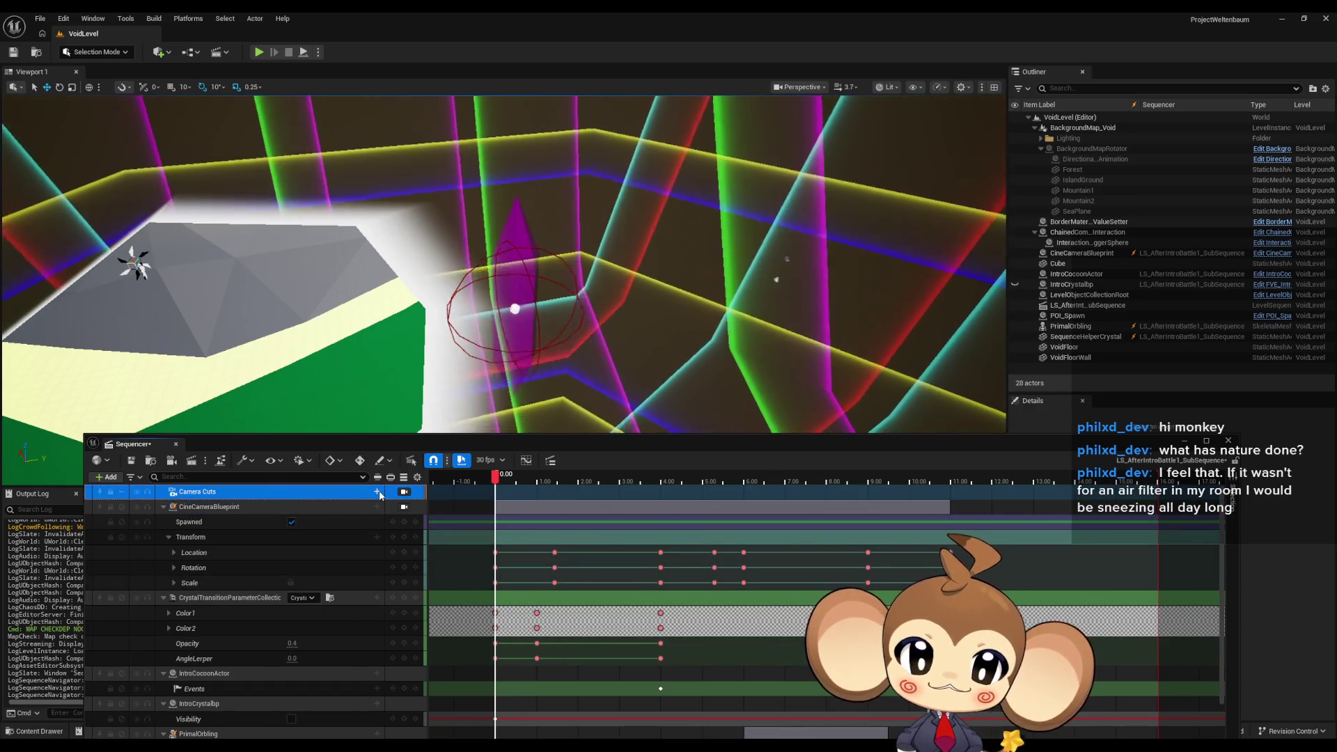
left_click(377, 492)
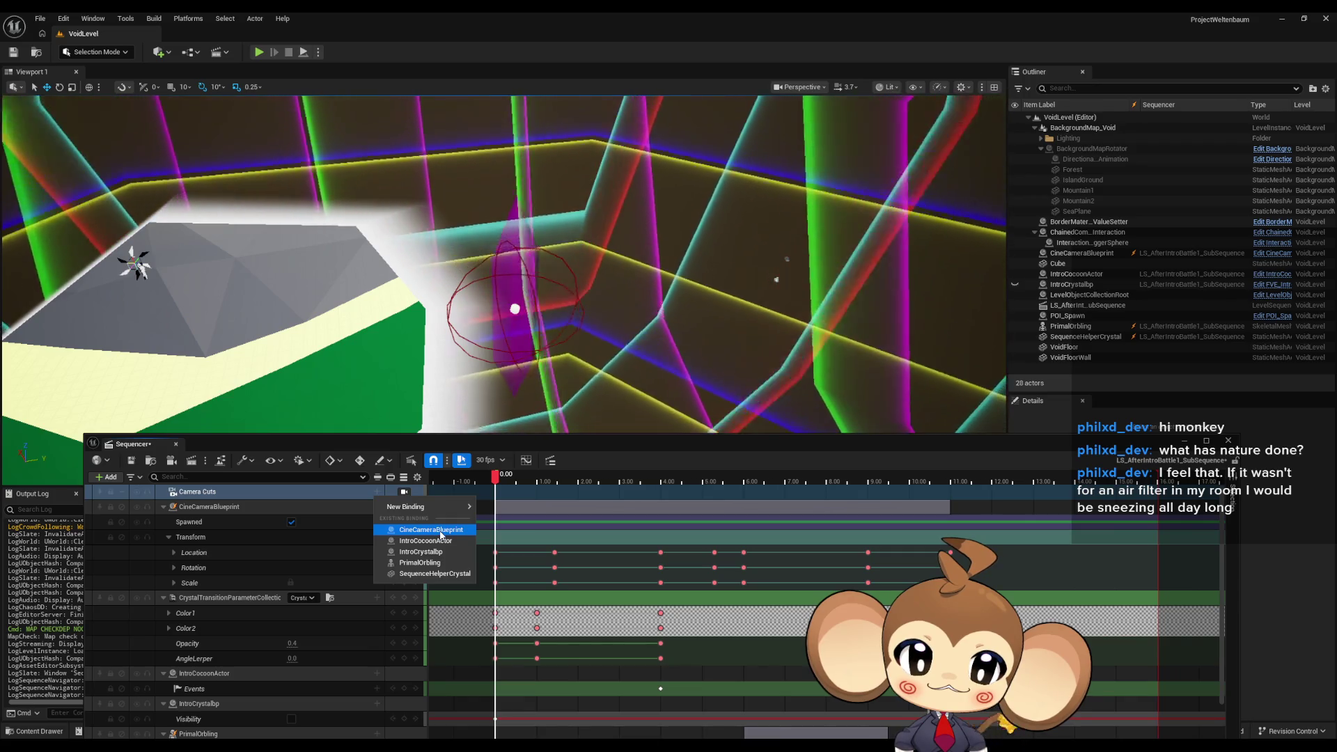
left_click(439, 534)
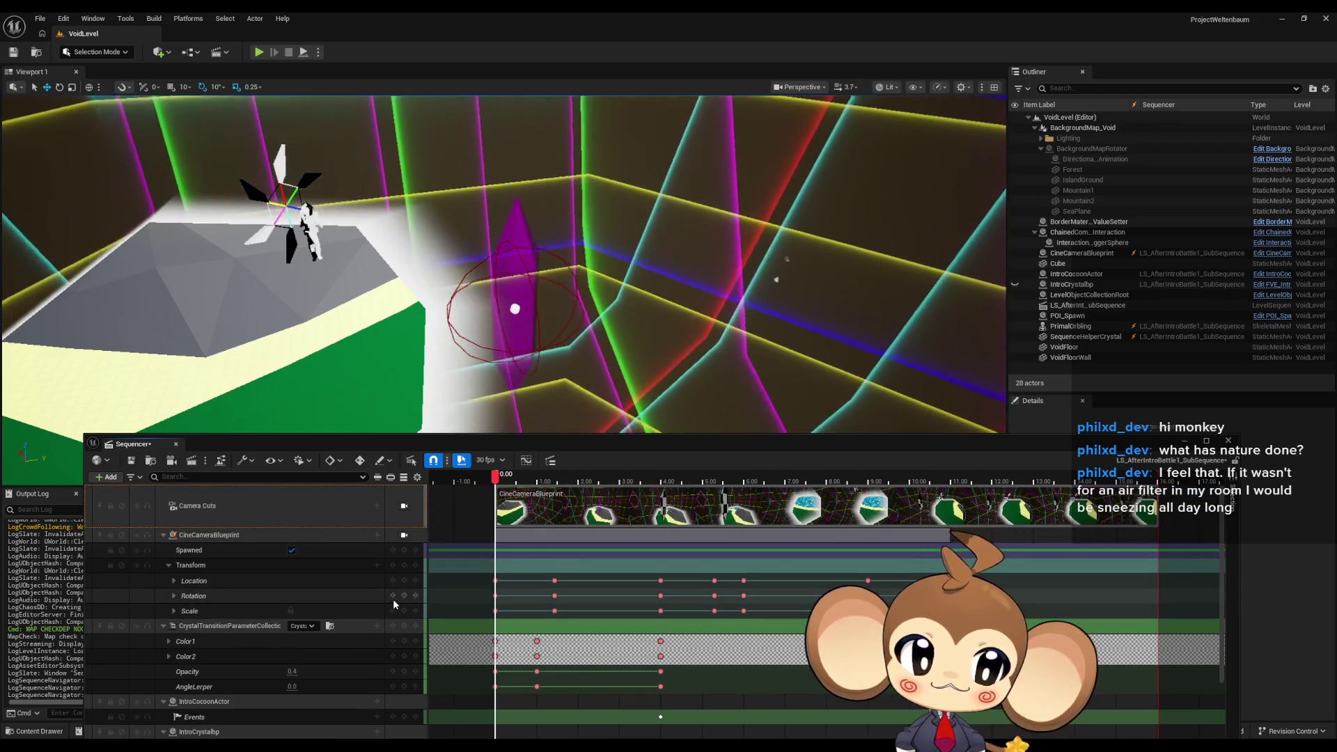
left_click(405, 505)
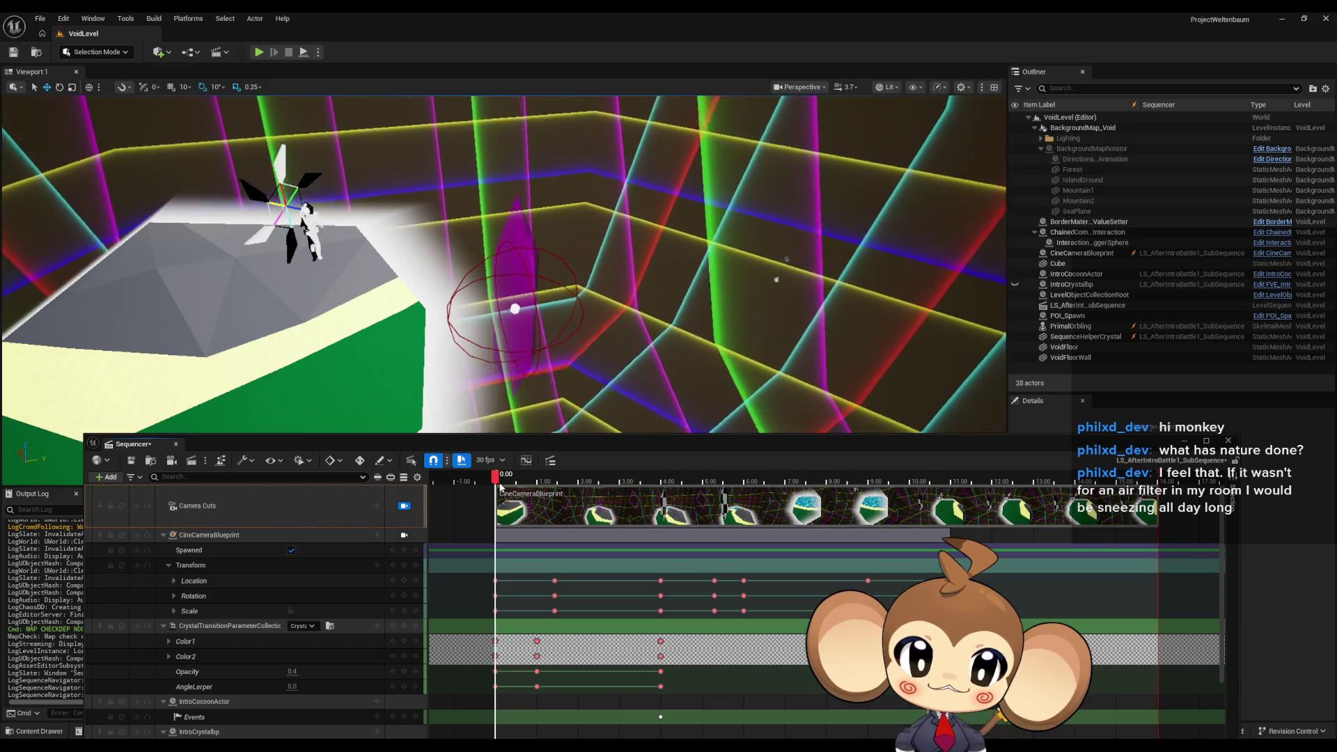
Scrub to about 6.23 seconds, save the sub-sequence, and close Sequencer.
mouse_move(497, 479)
left_mouse_down()
mouse_move(975, 487)
mouse_move(495, 488)
left_mouse_up()
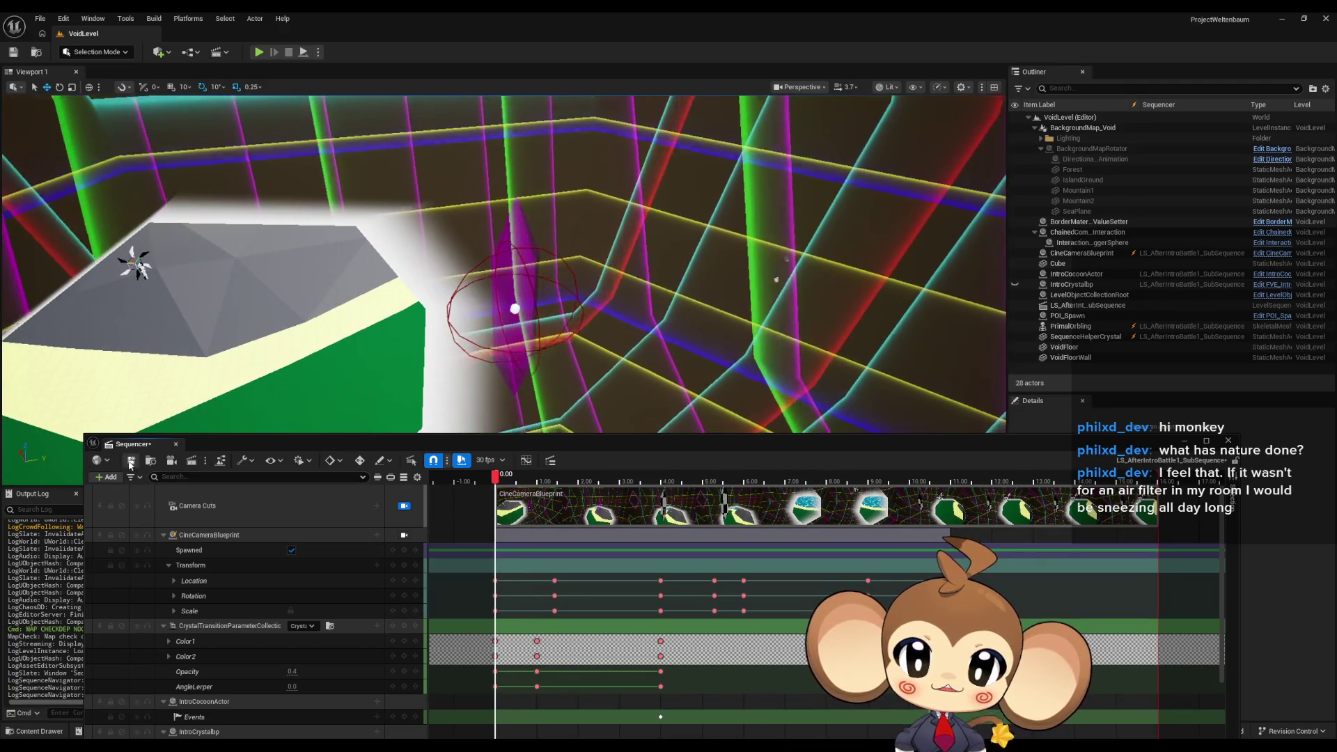
key("ctrl+s")
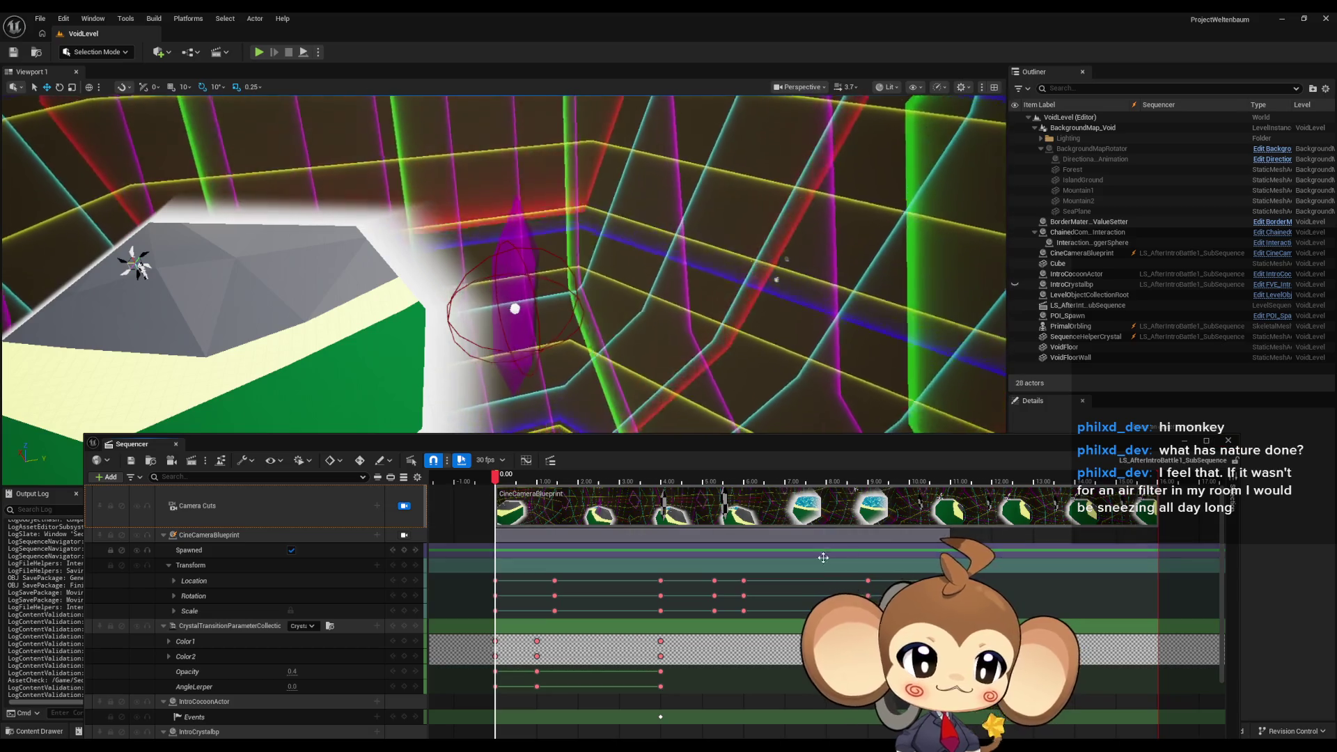
left_click(1227, 440)
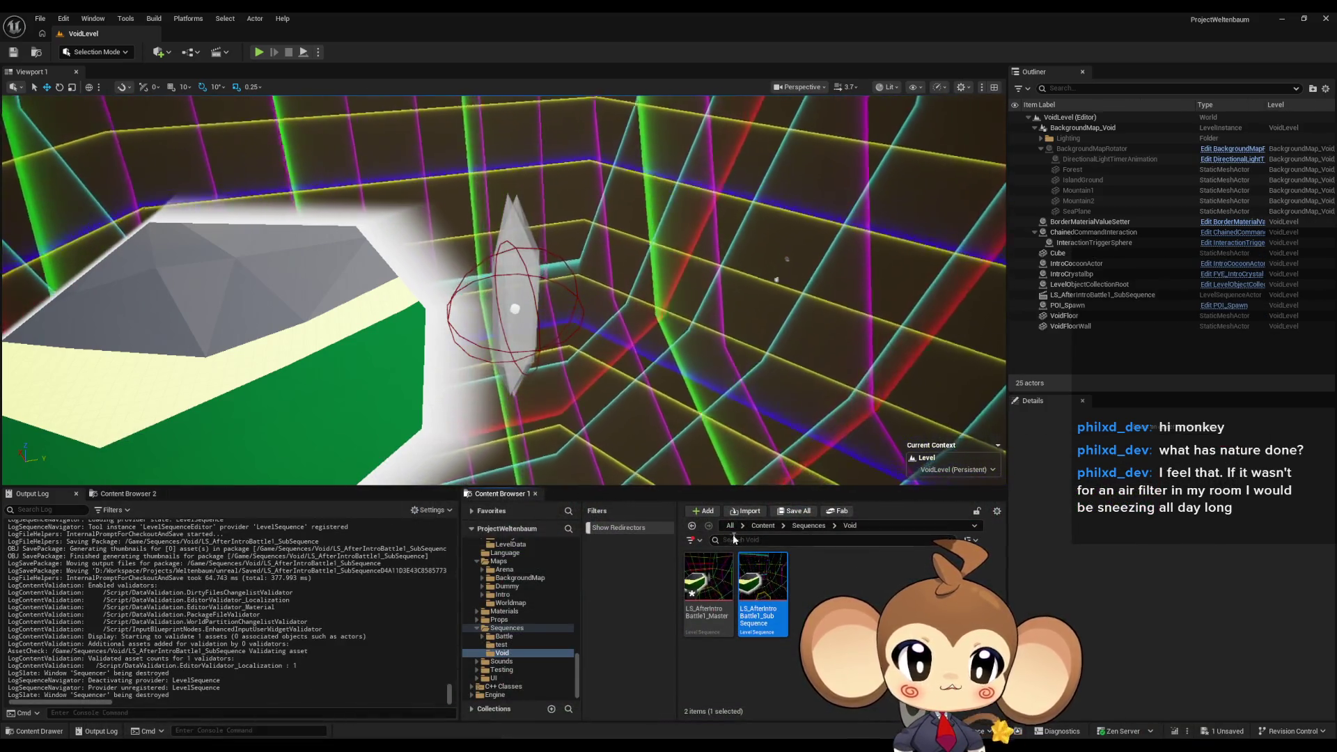
Load the Main level, confirm the save prompt, and start a play-in-editor test.
left_click(763, 526)
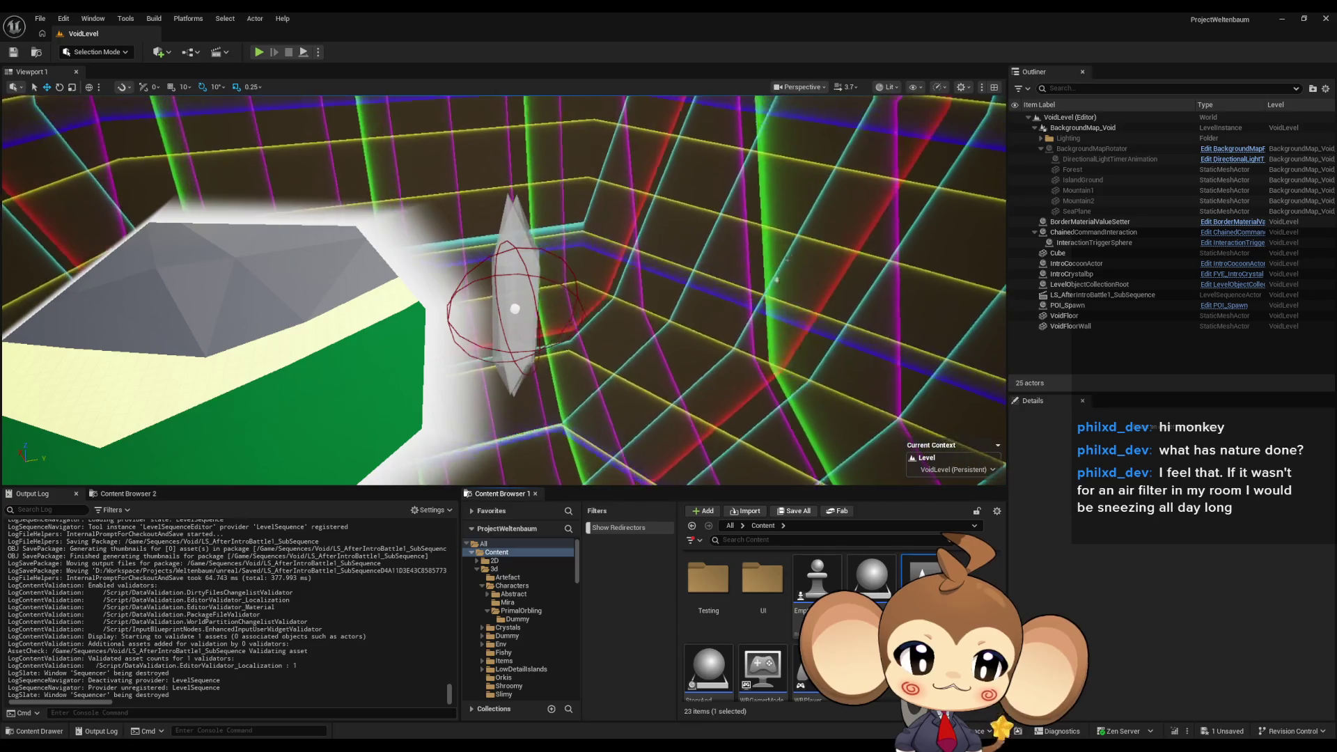
double_click(925, 578)
left_click(697, 499)
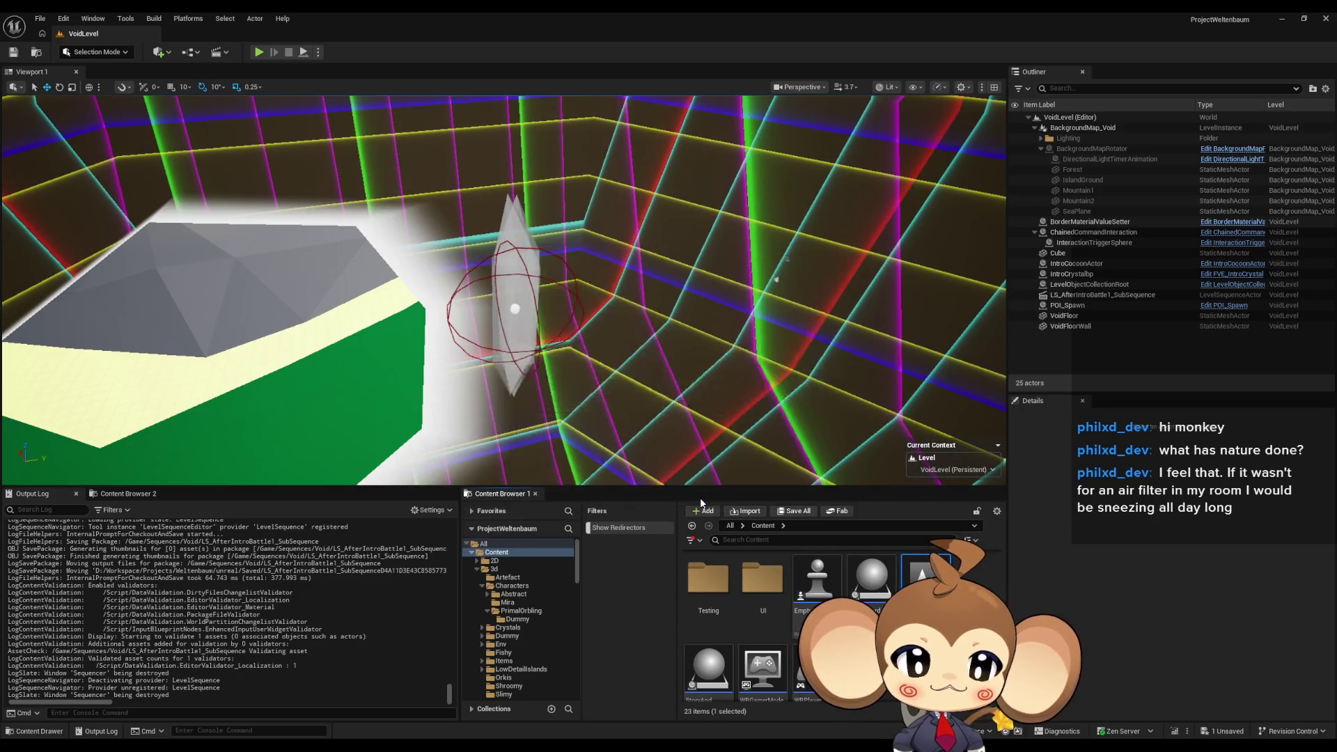
left_click(258, 51)
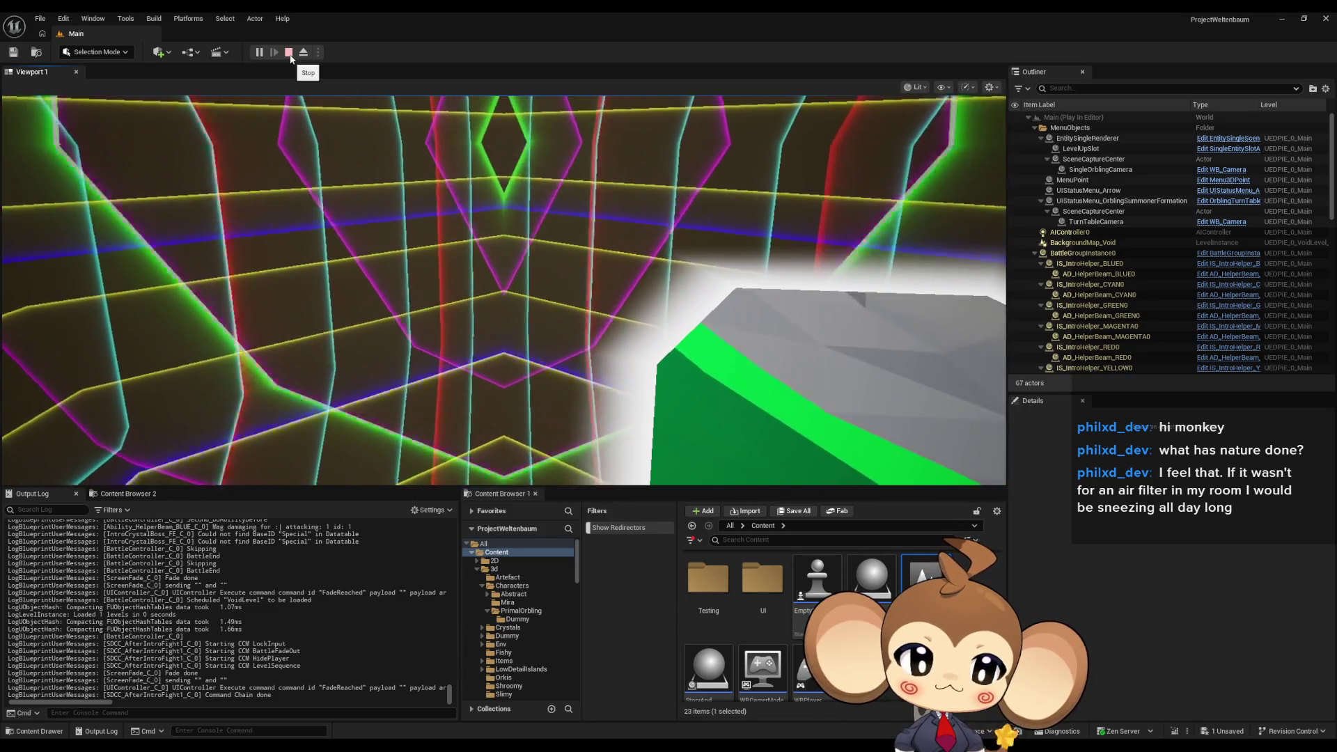
scroll(808, 661, "down", 1)
scroll(808, 661, "up", 3)
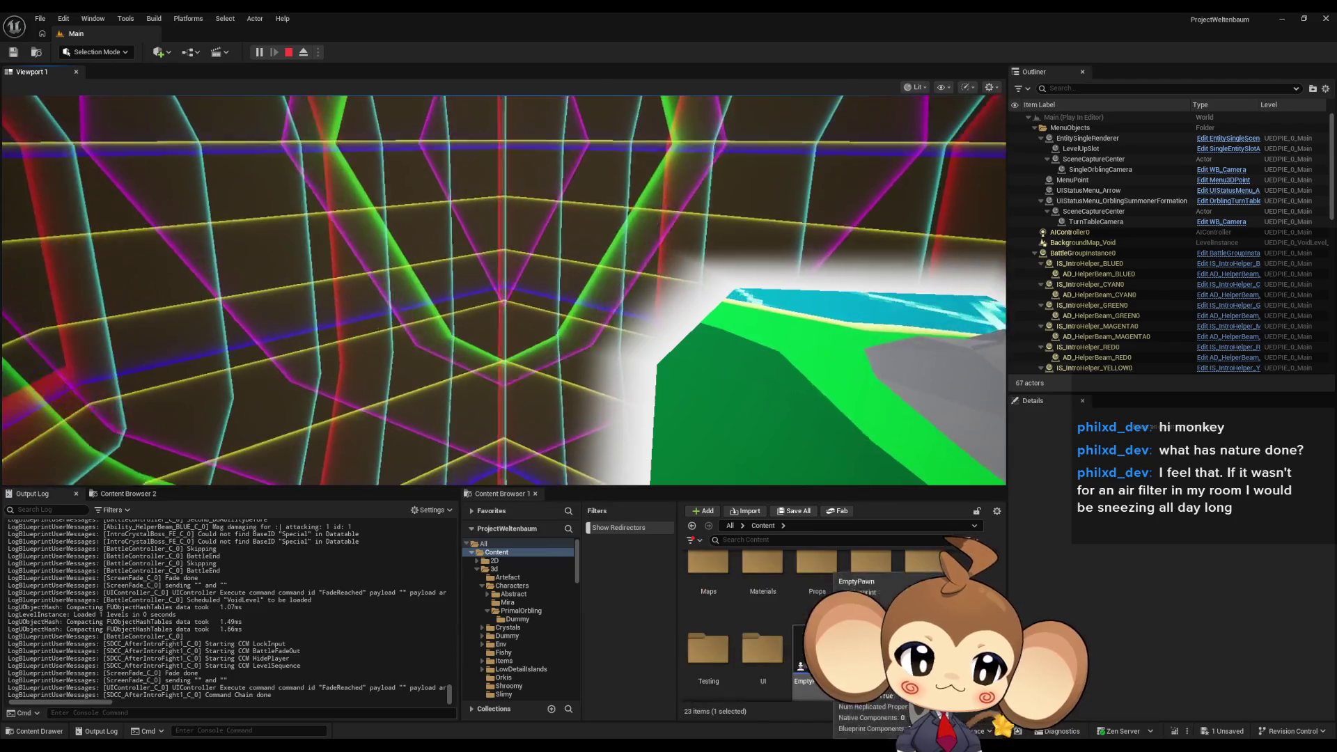
Stop the play-test and open the SequenceHelperCrystal mesh from 3d > Crystals > IntroCrystal.
left_click(295, 54)
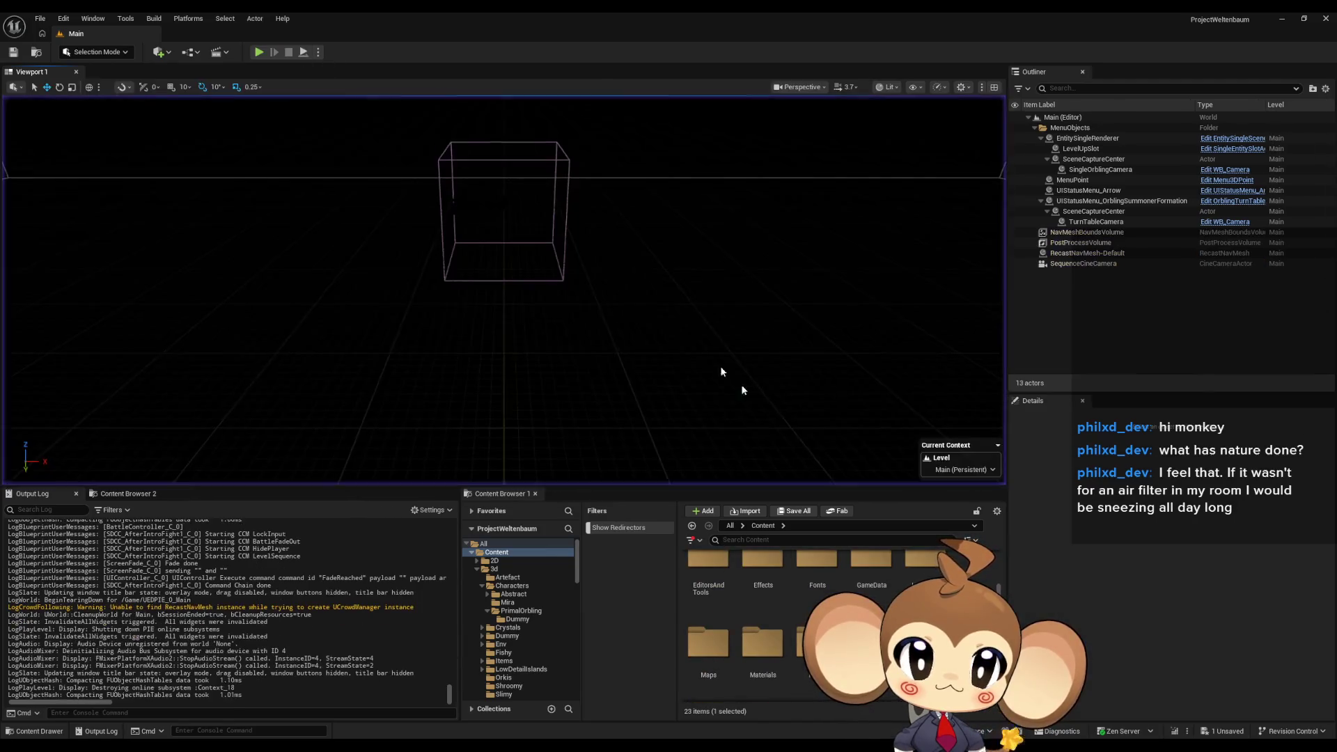
scroll(808, 627, "down", 3)
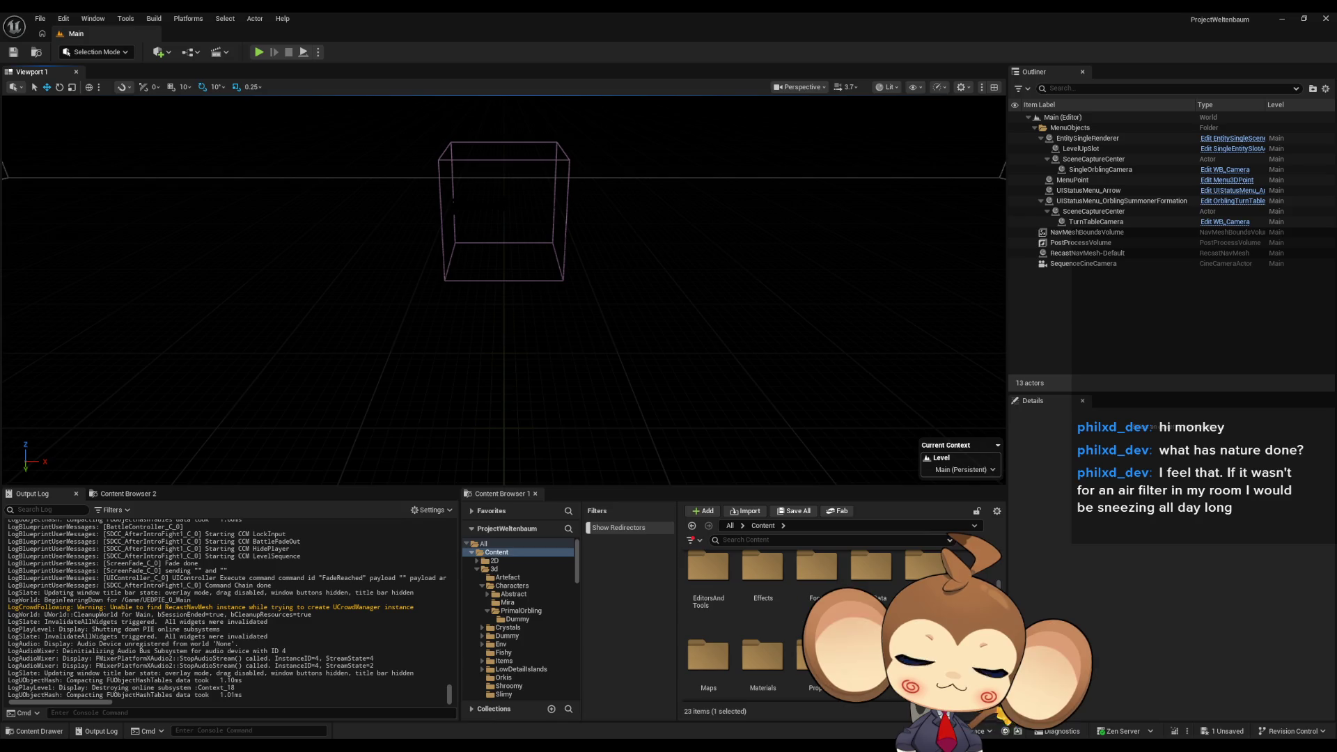
scroll(775, 584, "up", 3)
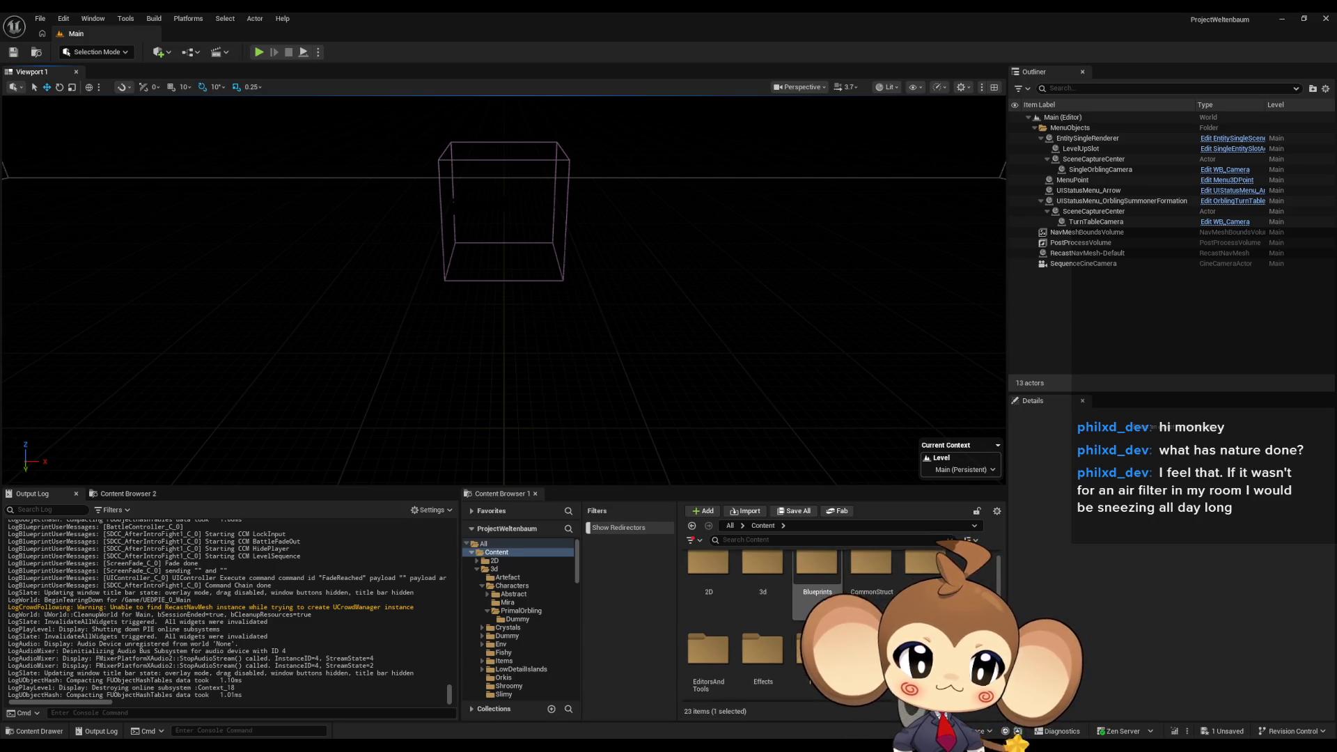
left_click(775, 583)
double_click(839, 593)
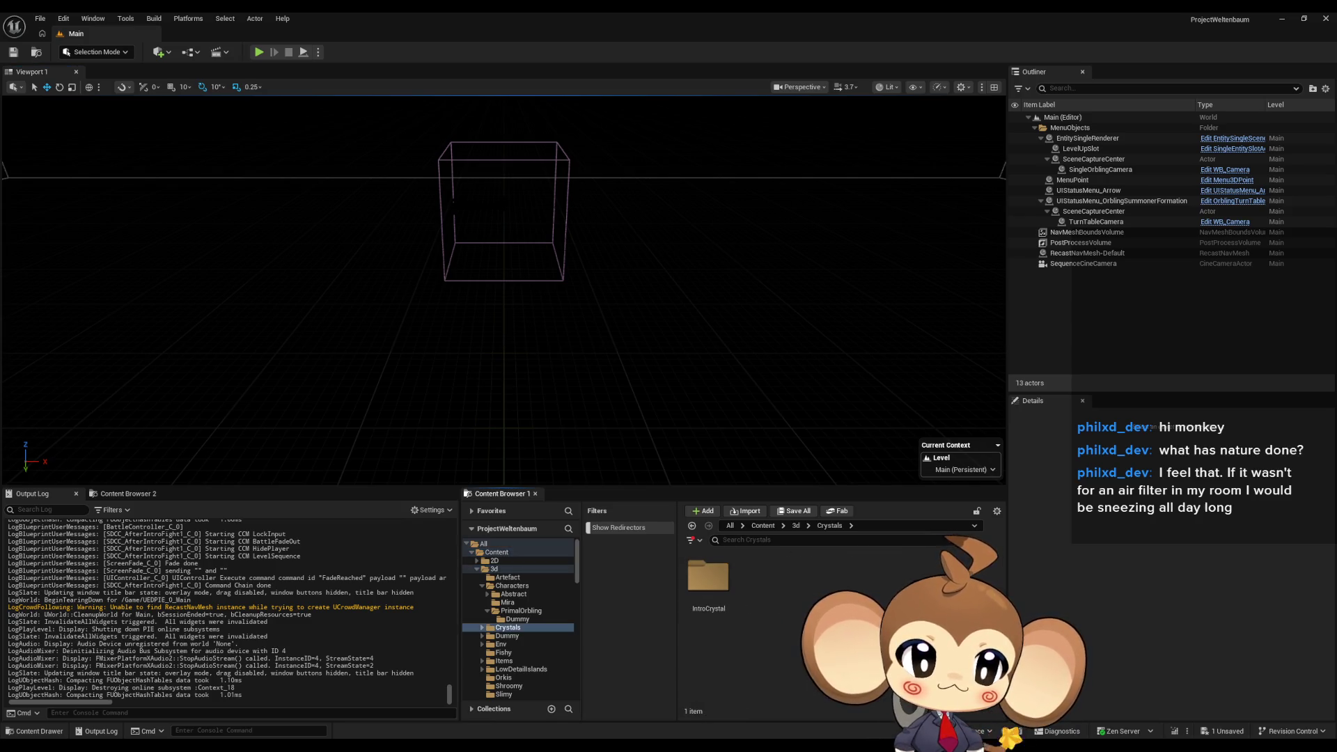
double_click(717, 585)
double_click(867, 591)
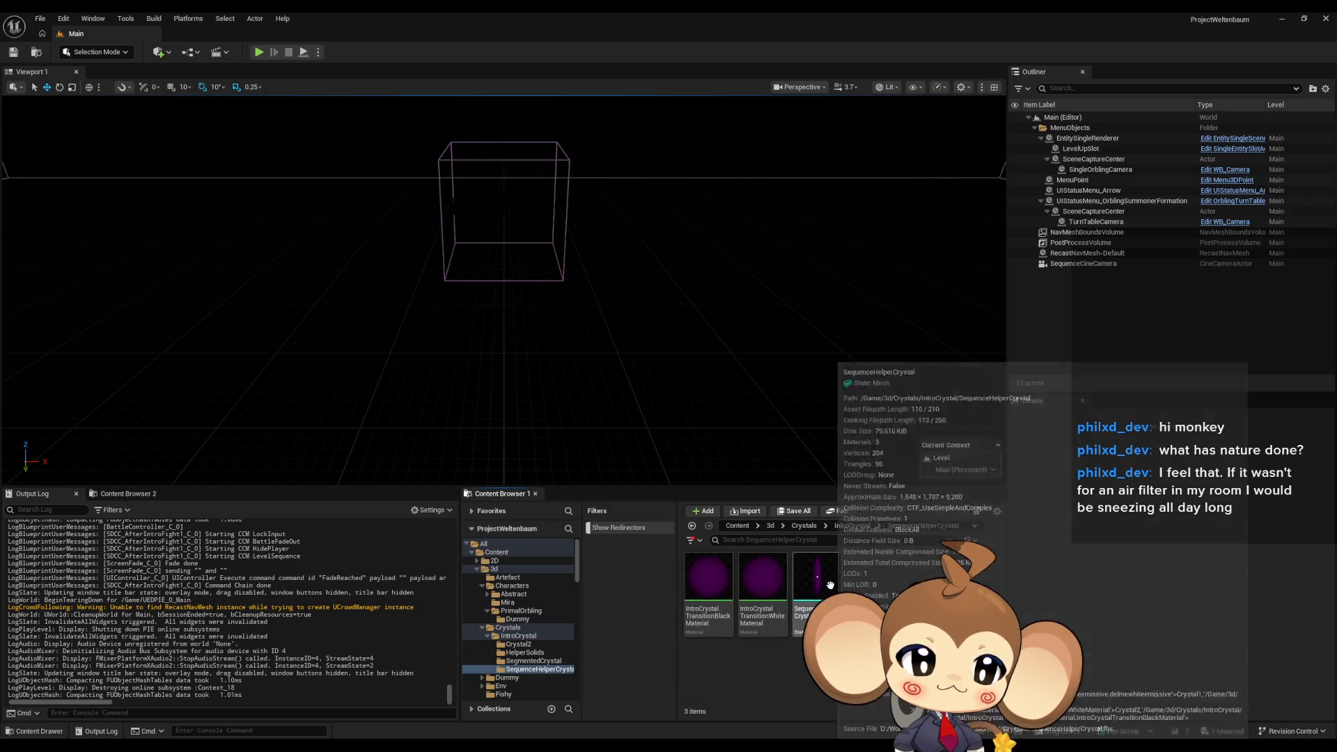
double_click(831, 590)
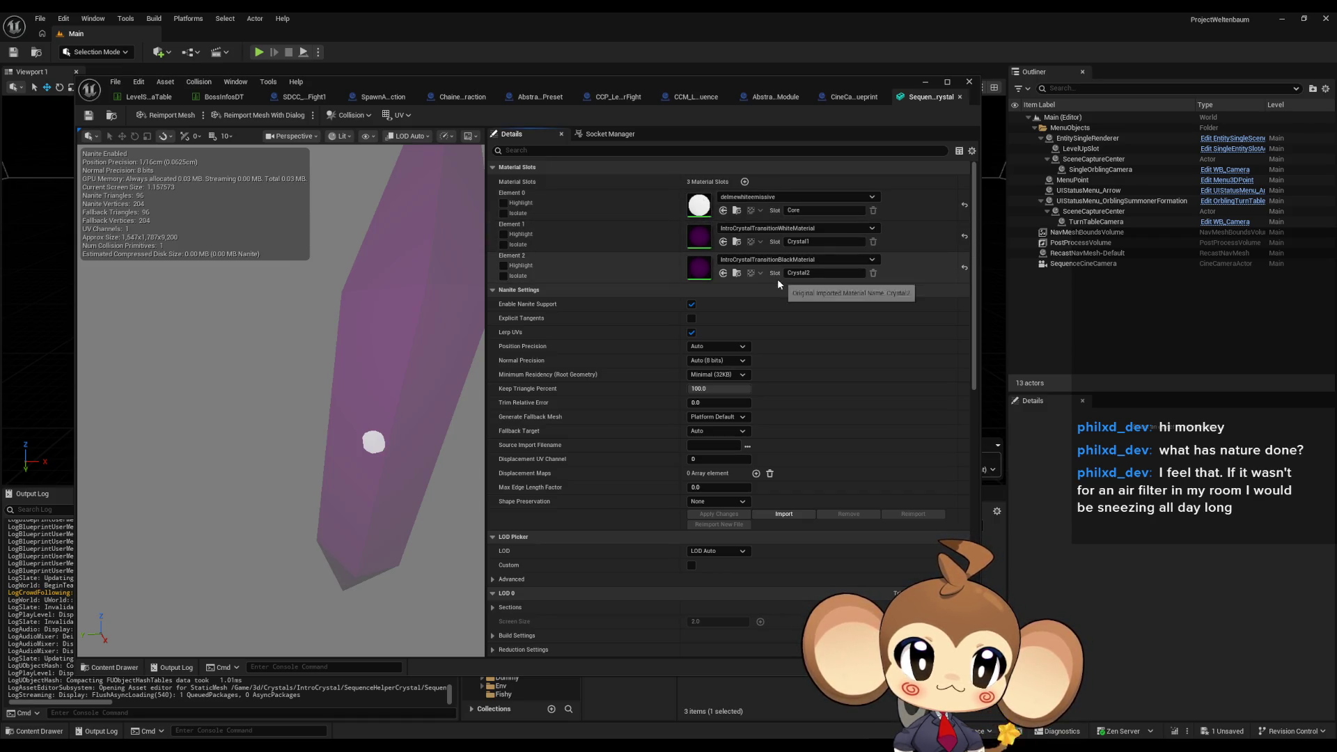
Inspect the Element 2 black transition material's Color2 and Opacity nodes, then close the editor.
double_click(706, 271)
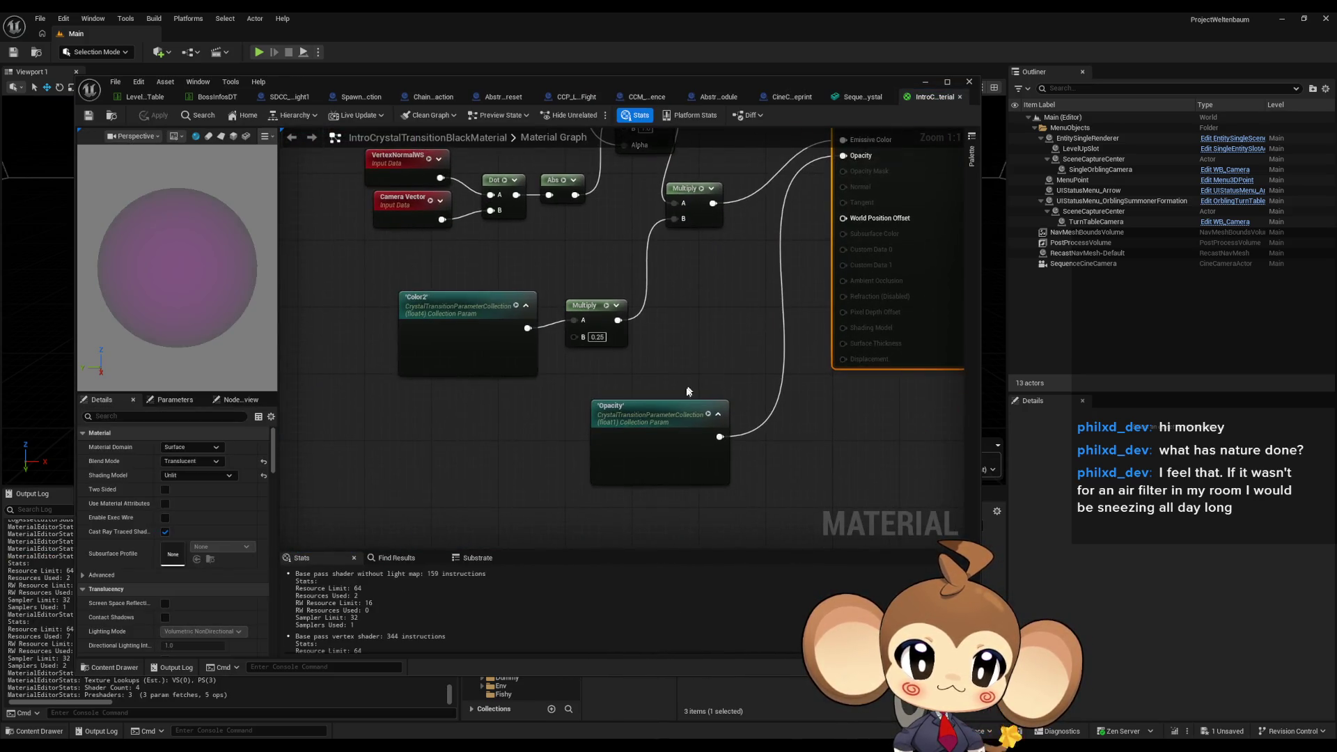
left_click(464, 319)
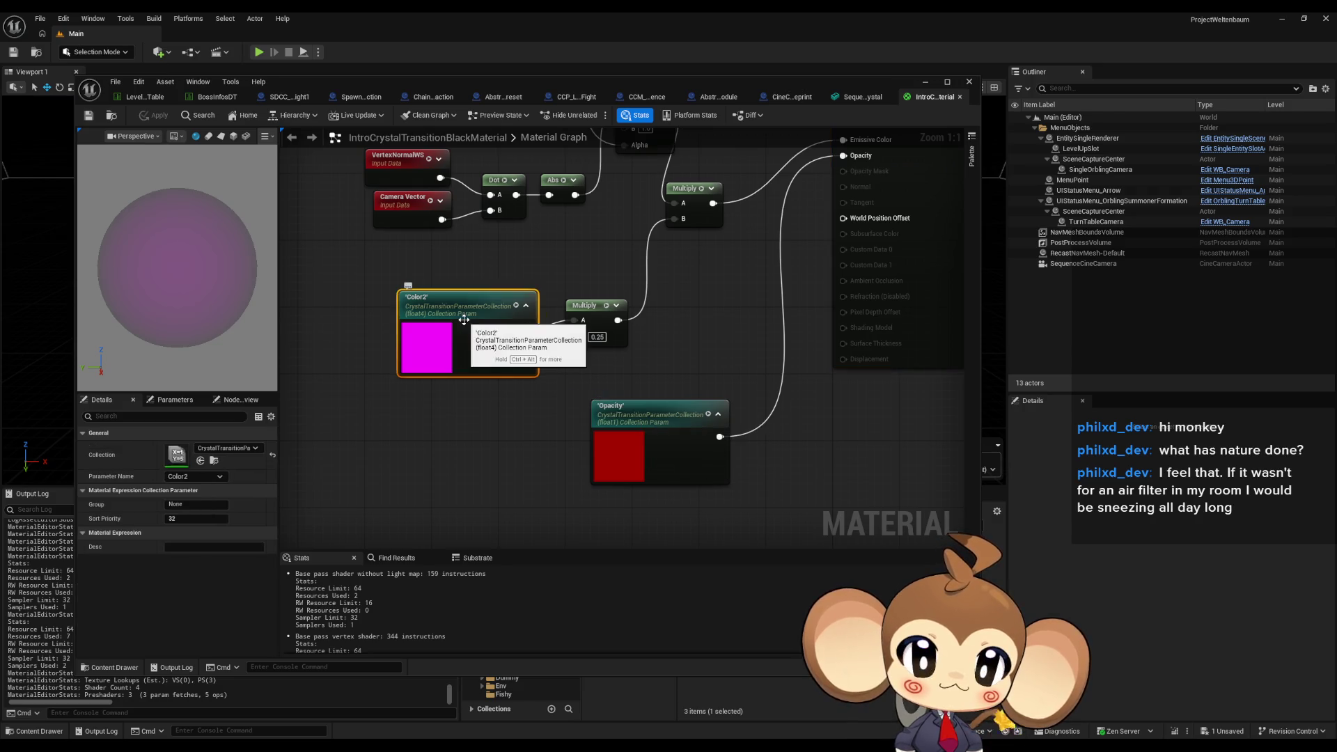
mouse_move(719, 348)
left_mouse_down()
mouse_move(710, 407)
mouse_move(752, 546)
mouse_move(711, 335)
mouse_move(699, 334)
mouse_move(688, 492)
left_mouse_up()
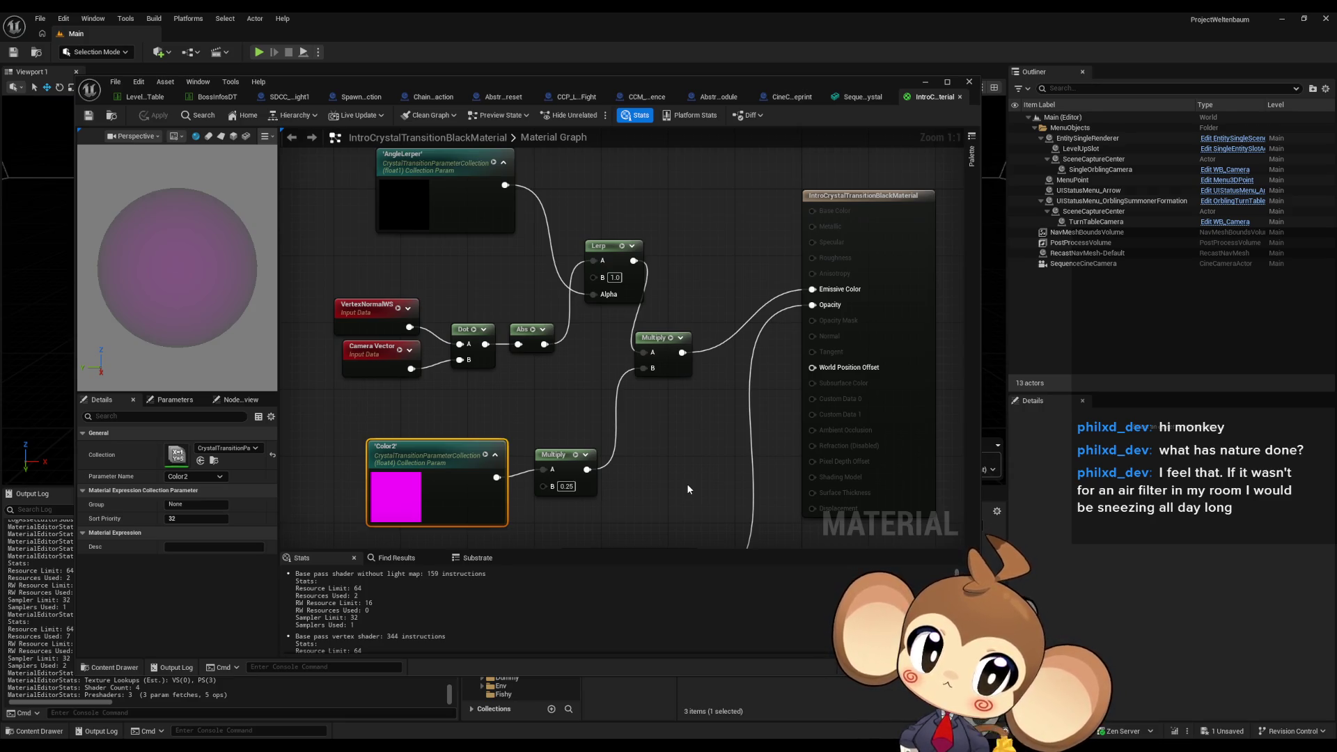
left_click_drag(687, 489, 684, 470)
left_click_drag(682, 467, 677, 404)
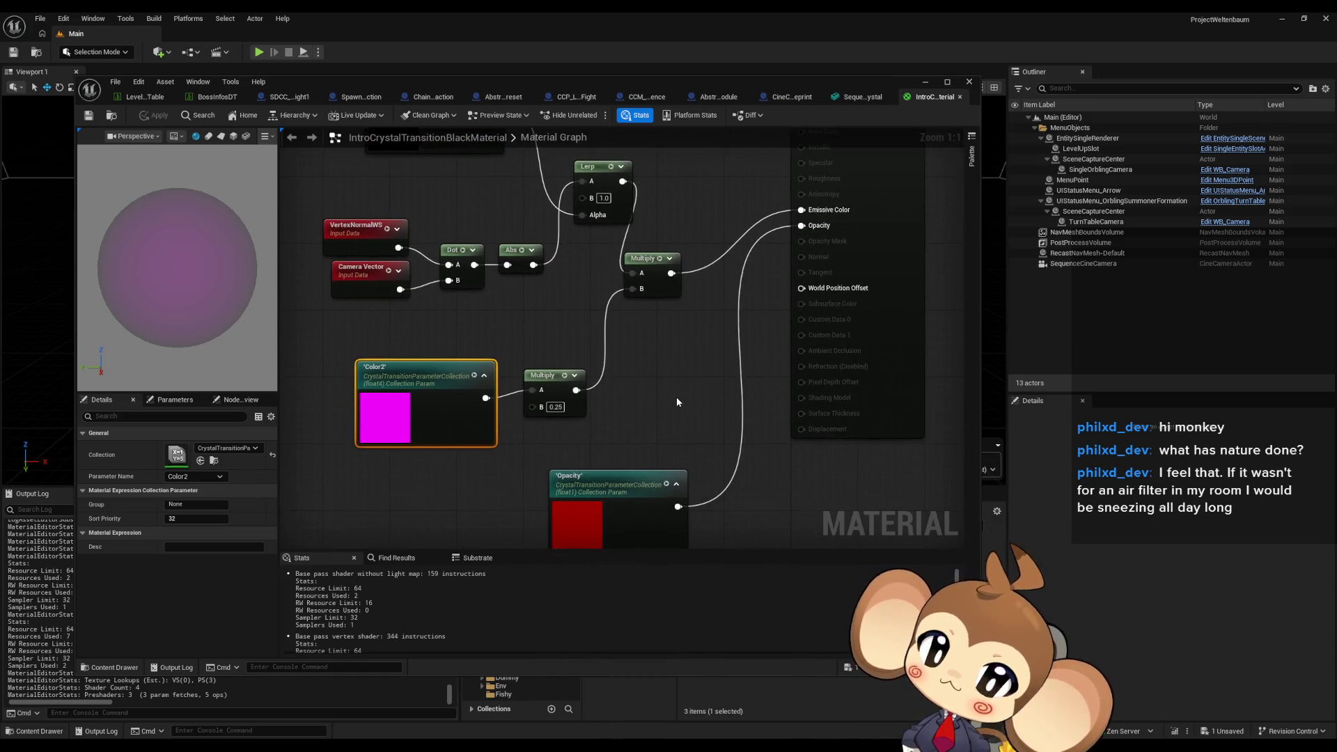
left_click(966, 82)
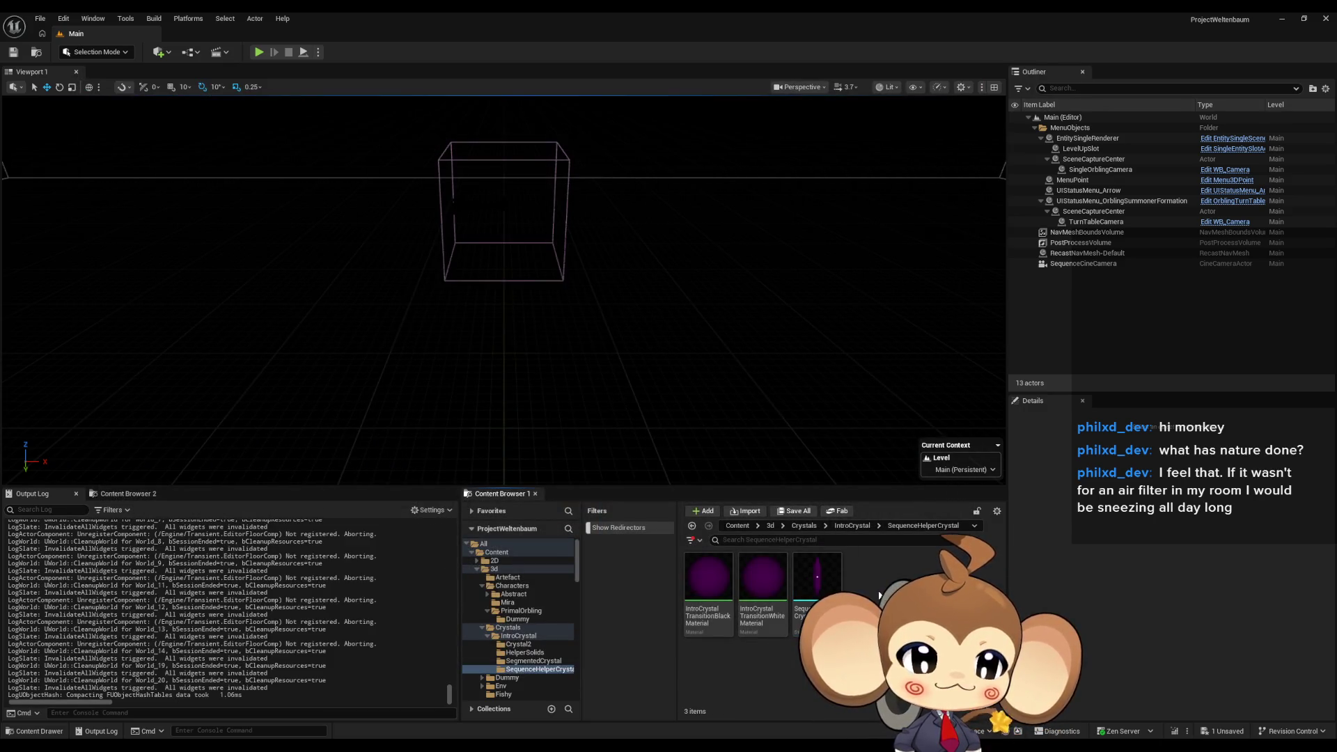
Browse from the Content root through 3d, Characters and PrimalOrbling into the Dummy folder.
left_click(737, 527)
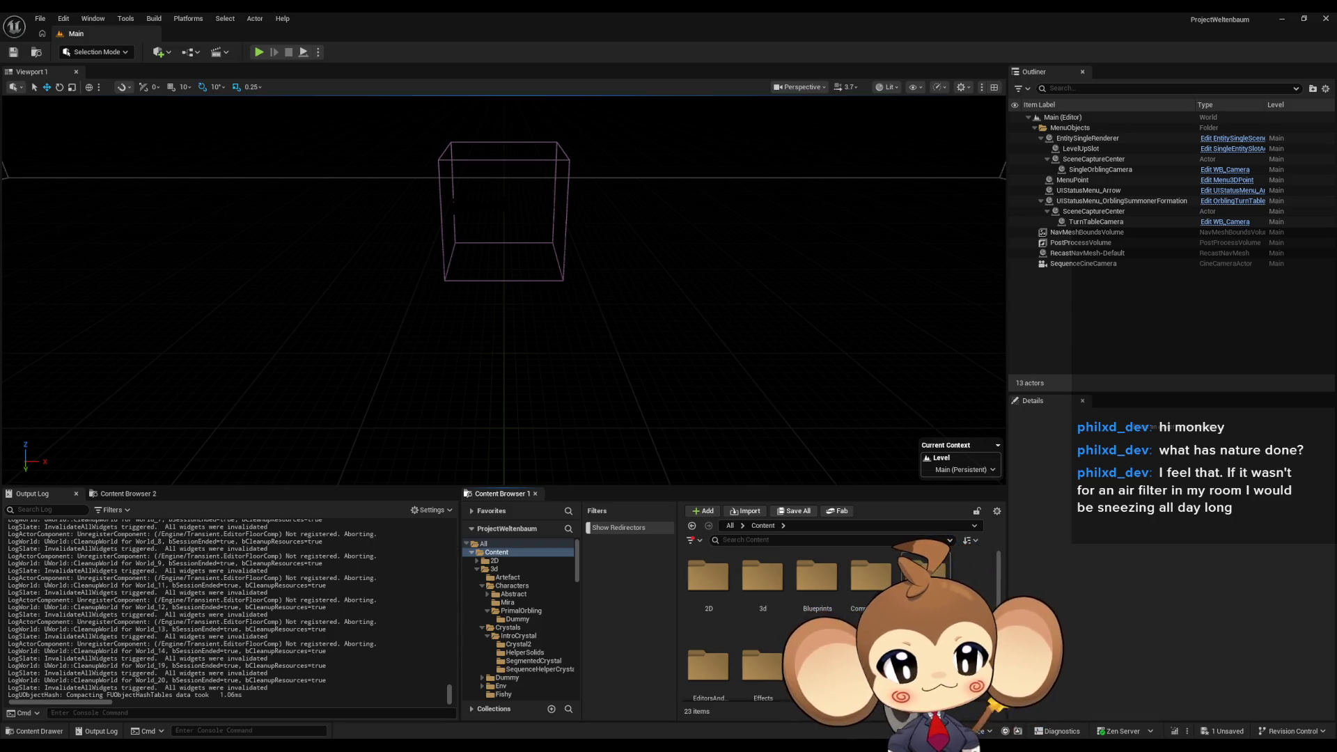
left_click_drag(769, 582, 780, 596)
double_click(781, 596)
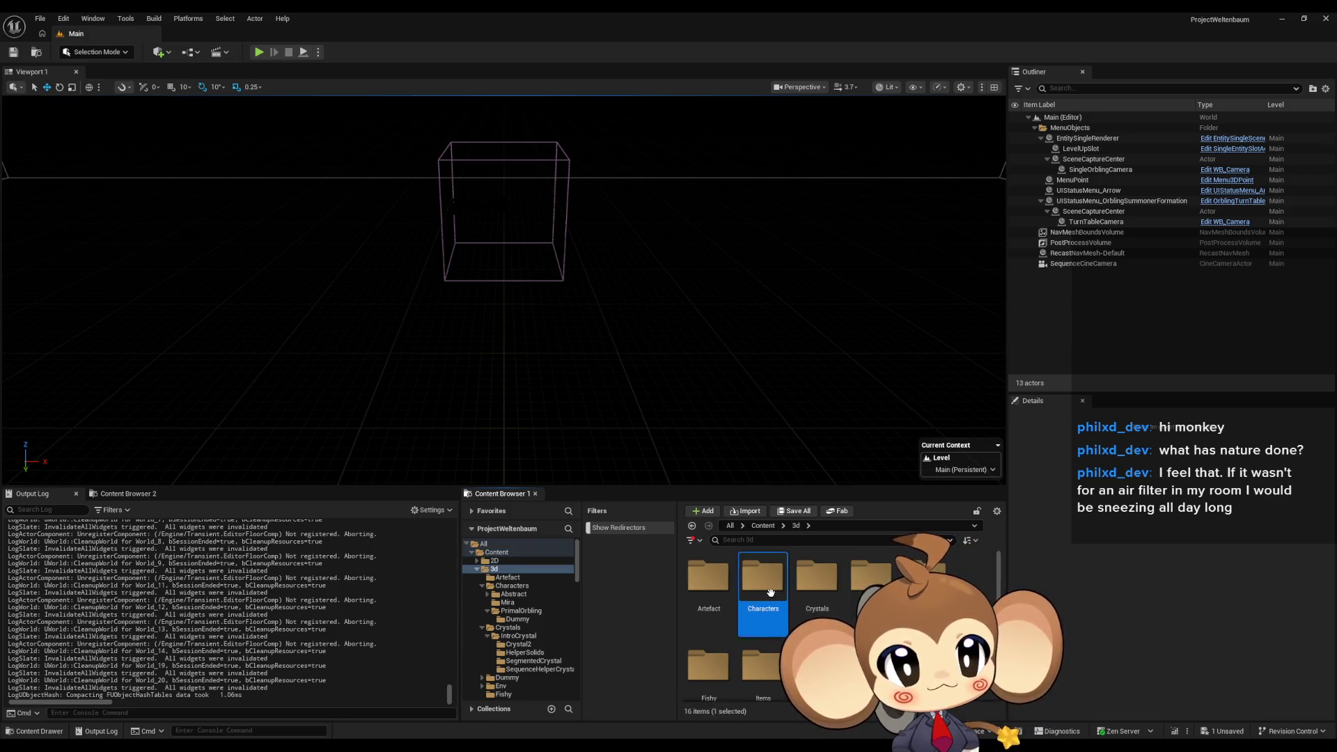
double_click(773, 592)
double_click(825, 596)
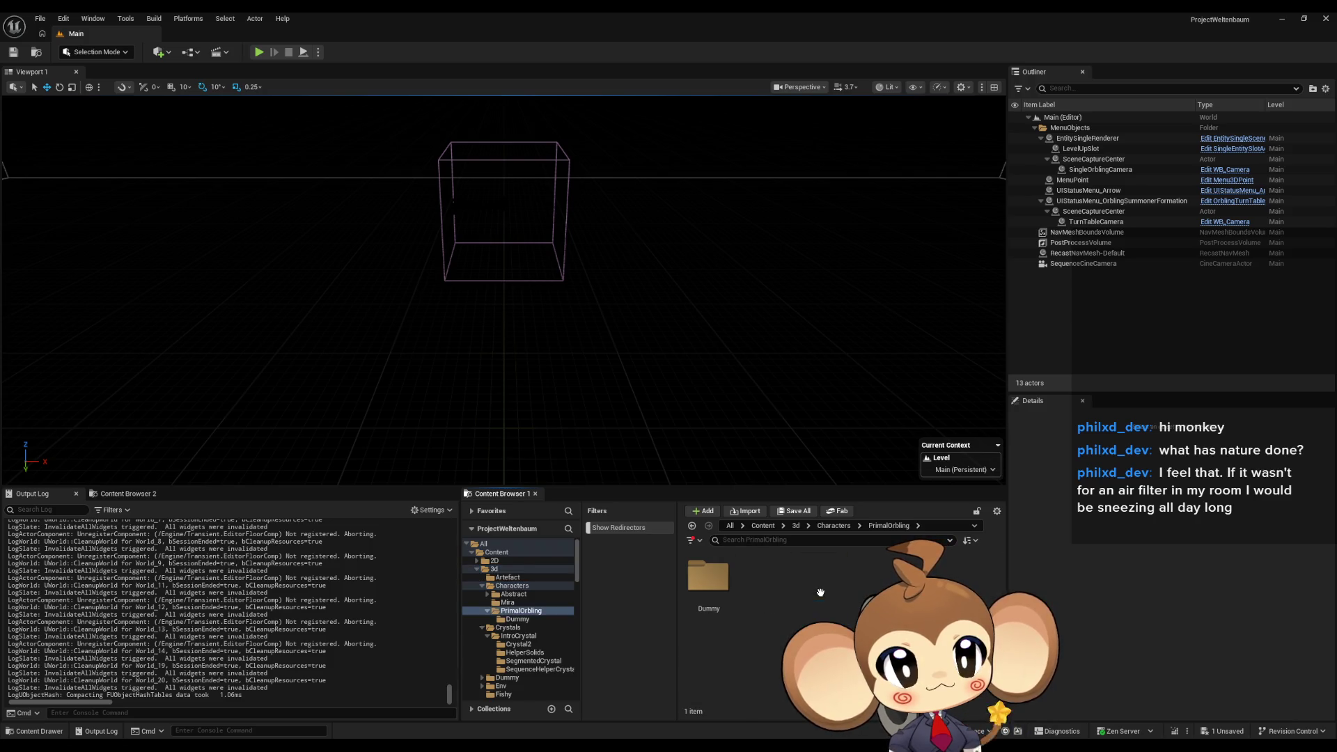
double_click(712, 578)
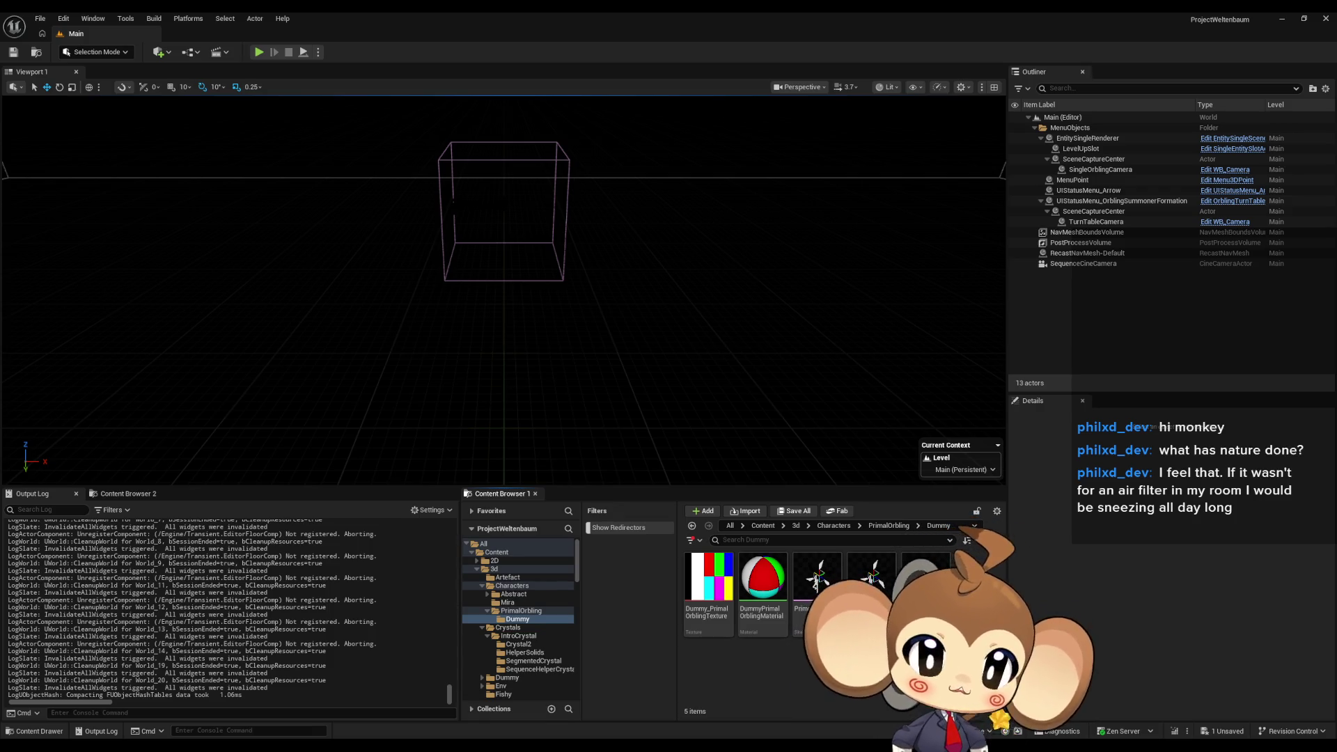
right_click(791, 667)
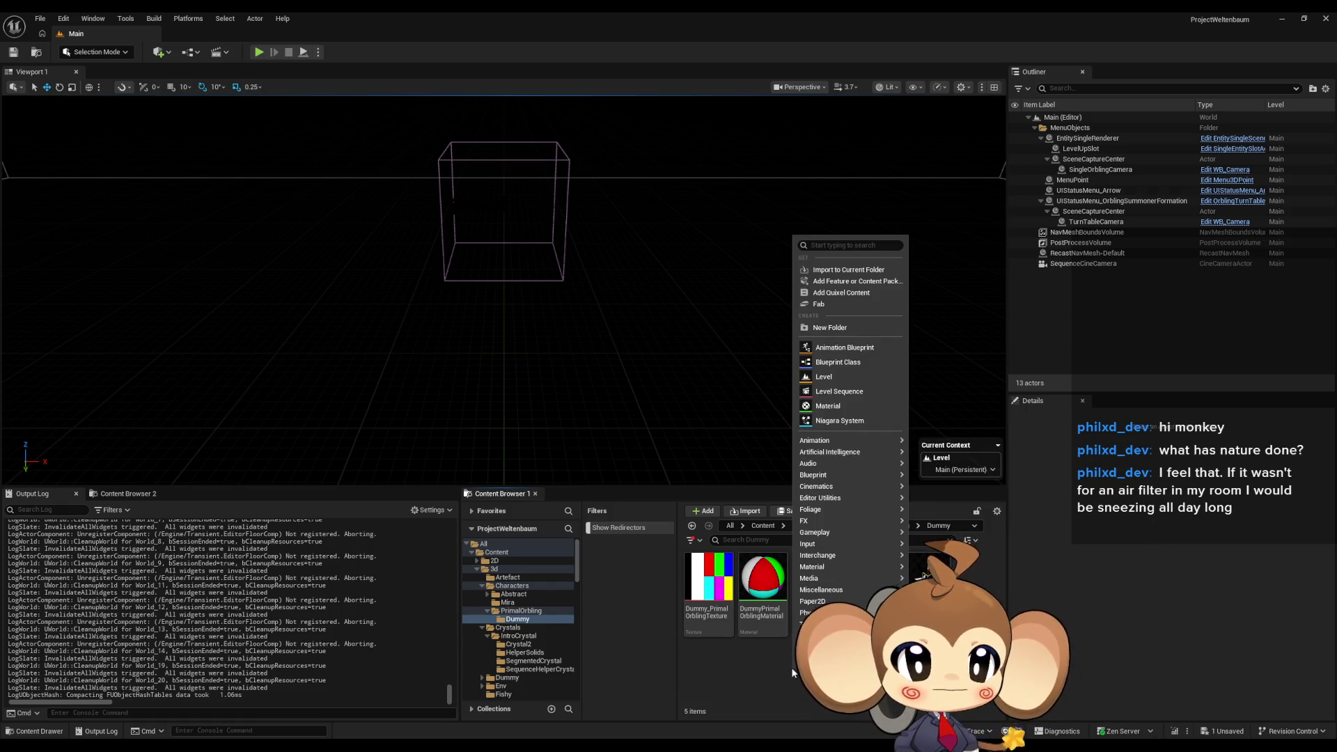
Create a new level from the Basic template.
mouse_move(836, 486)
left_click(39, 18)
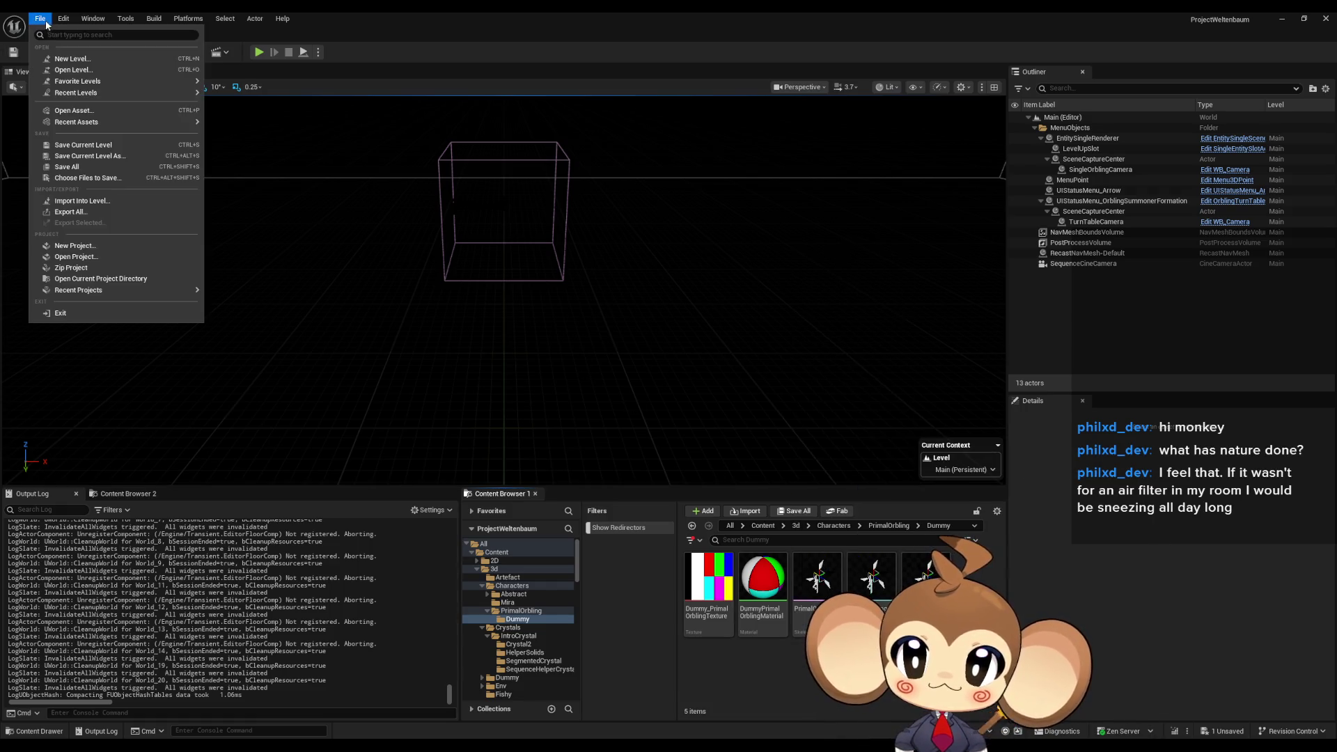
left_click(72, 60)
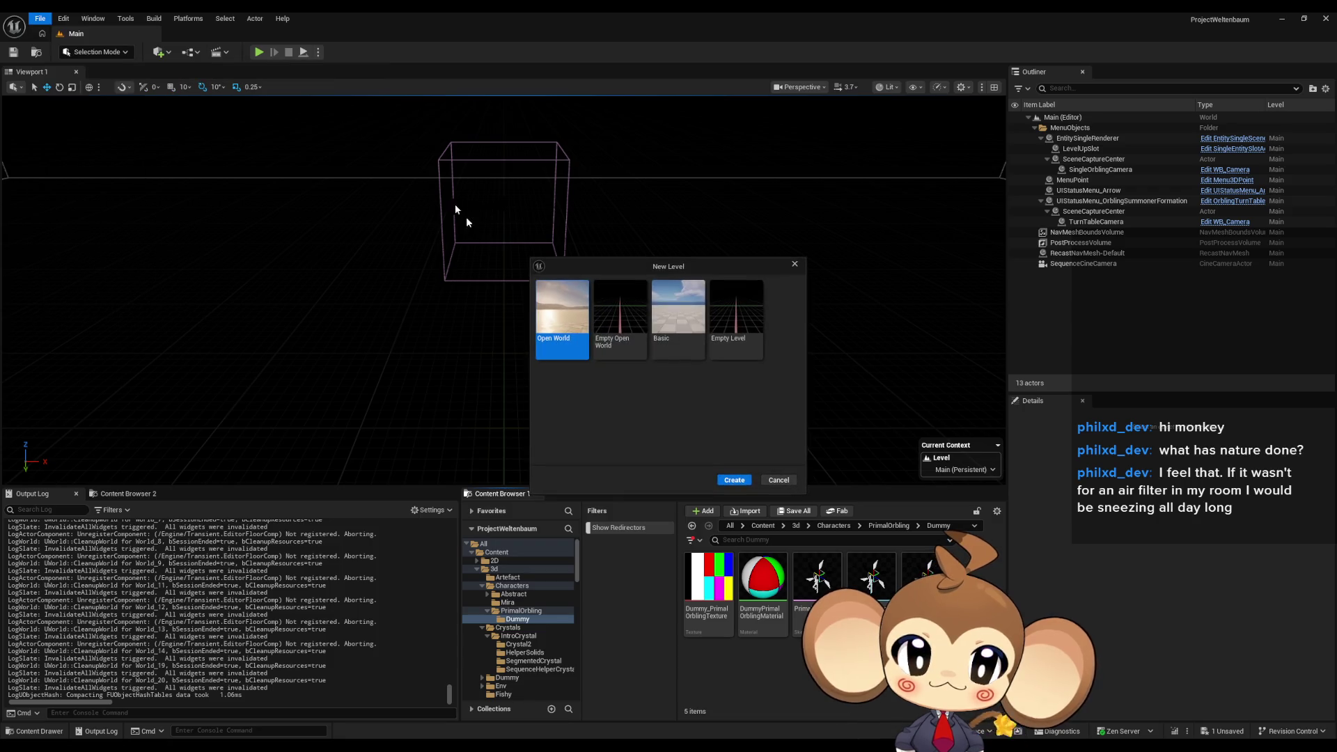
left_click(677, 313)
left_click(734, 480)
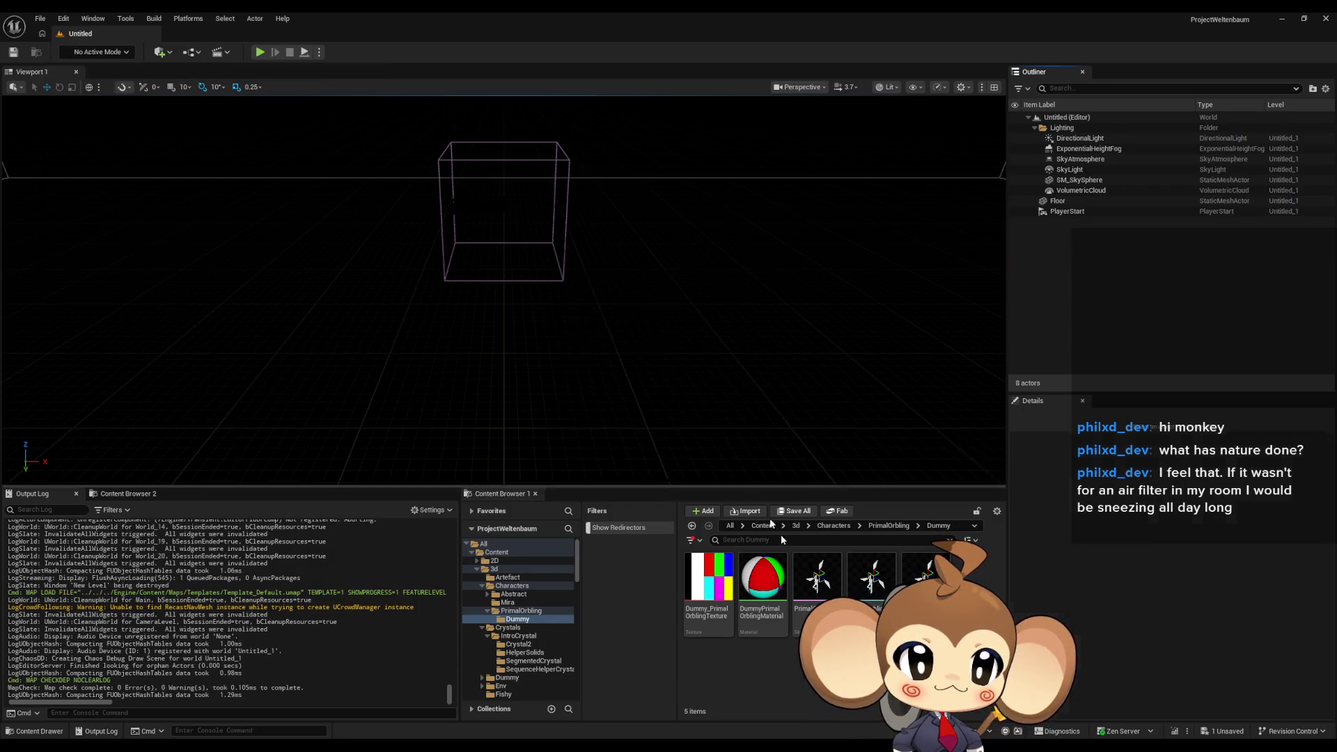
Start a new Blueprint Class in the Dummy folder, then cancel the parent class picker.
right_click(752, 675)
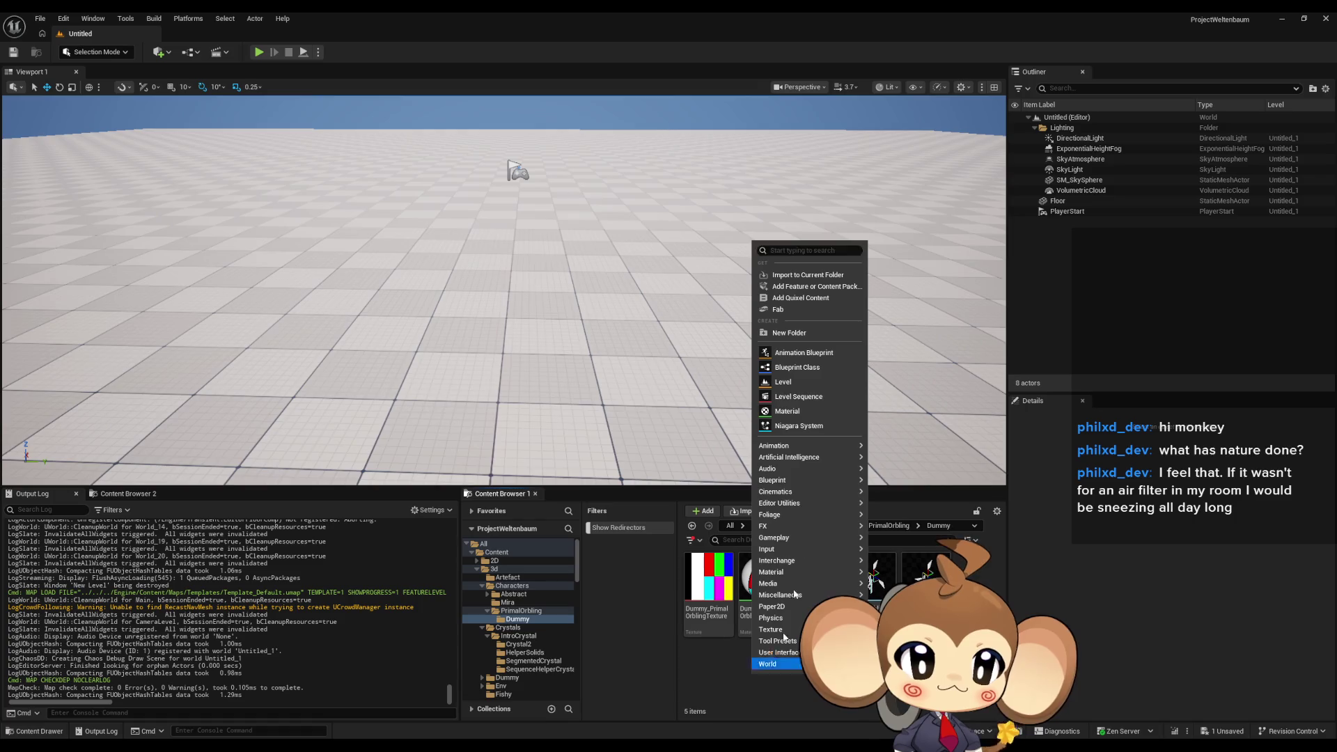
left_click(799, 367)
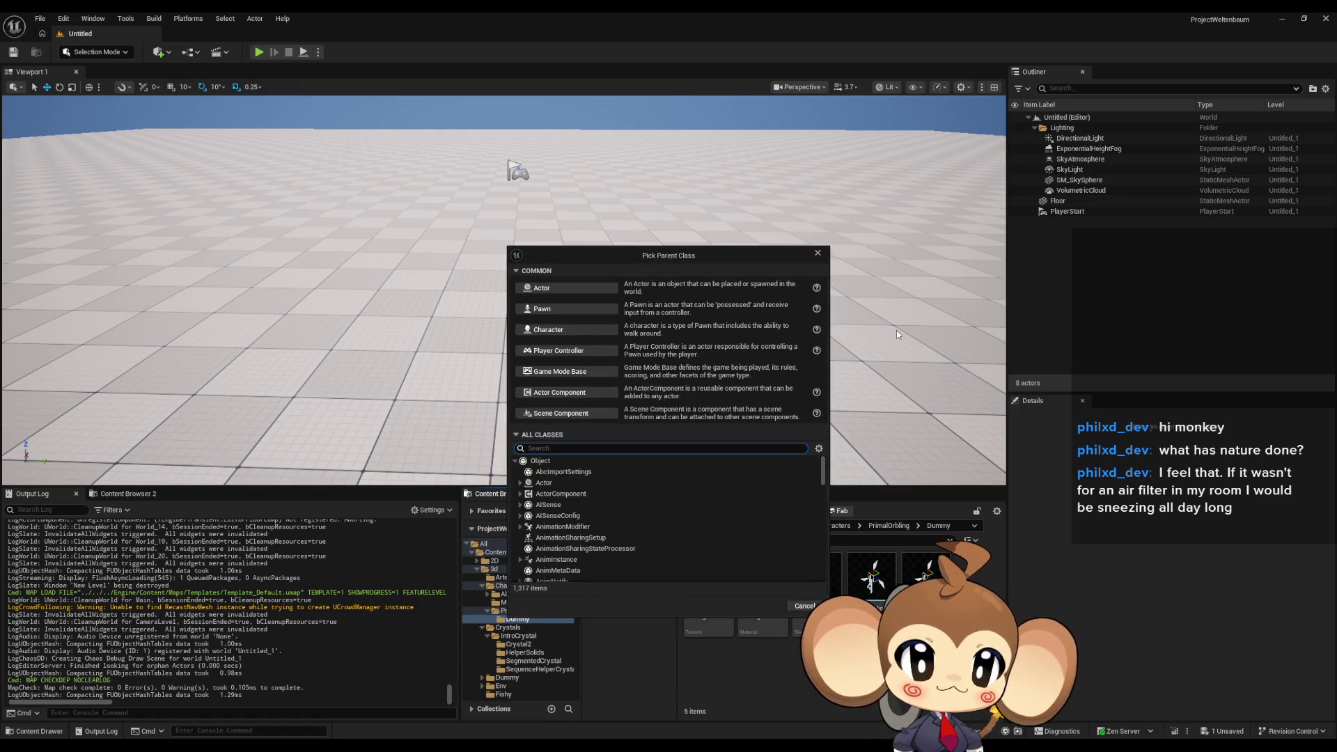
left_click(803, 606)
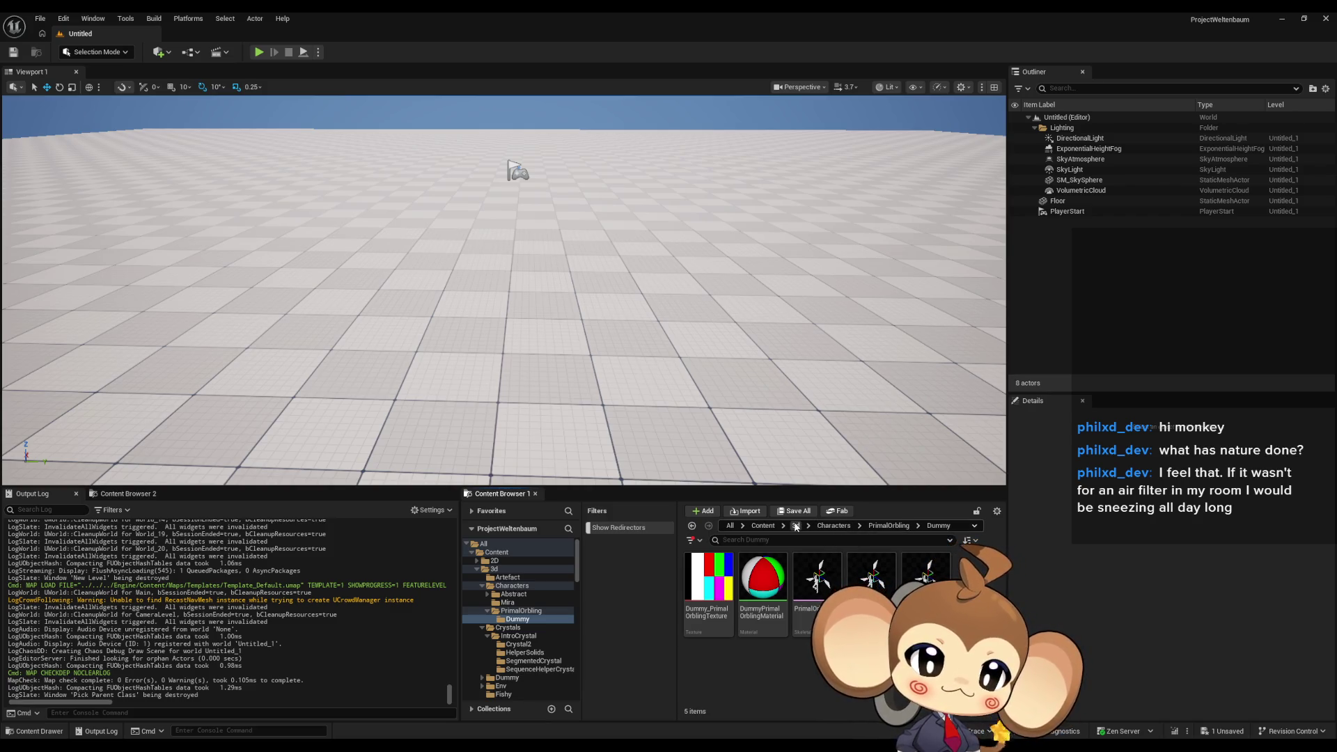
Navigate to Blueprints > VisualEntity > SpecialBases and open the FVE_IntroCrystal blueprint.
left_click(761, 526)
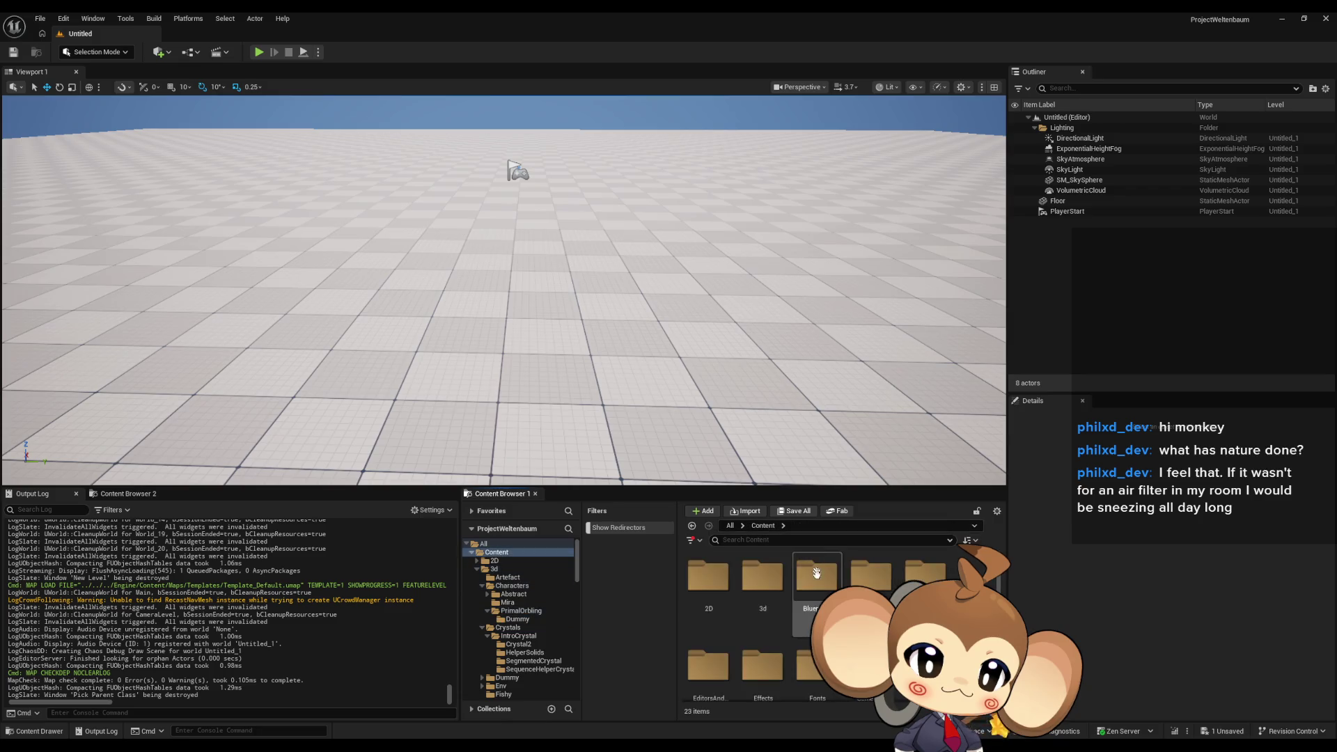
double_click(816, 568)
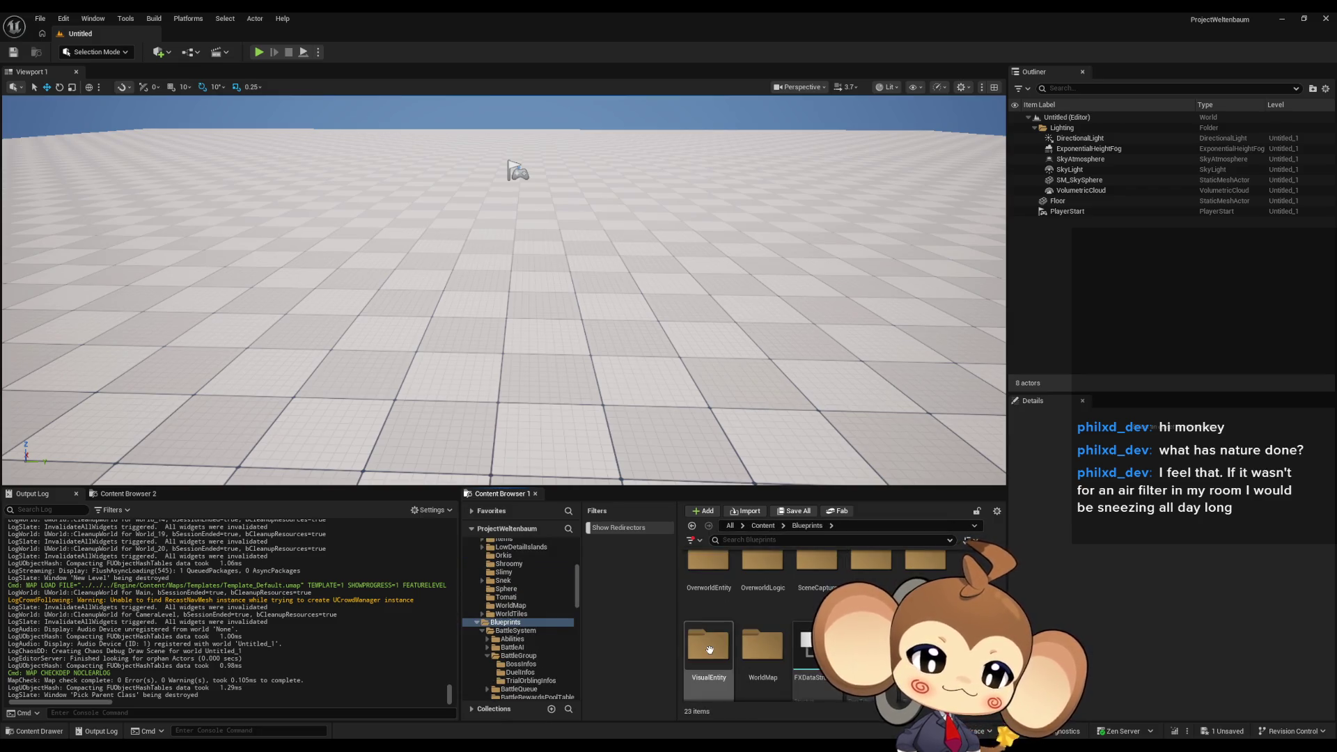
double_click(708, 644)
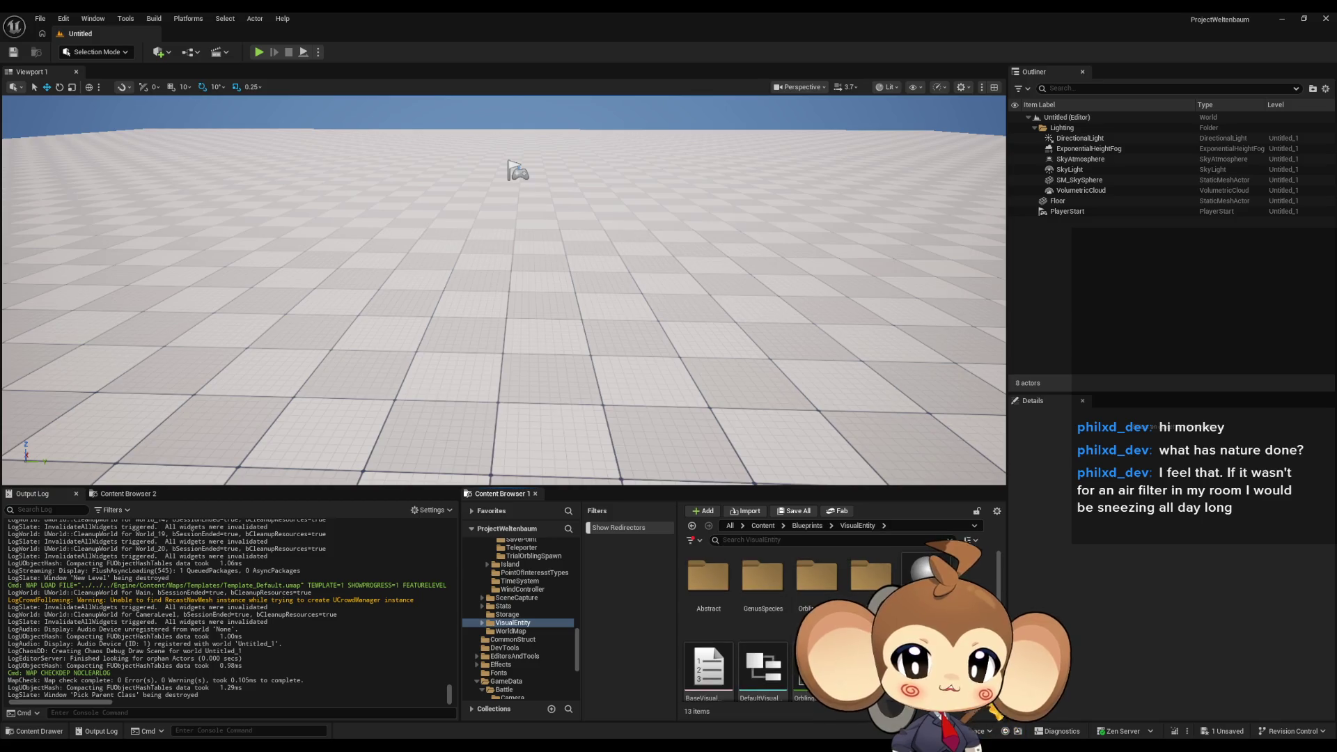
double_click(871, 575)
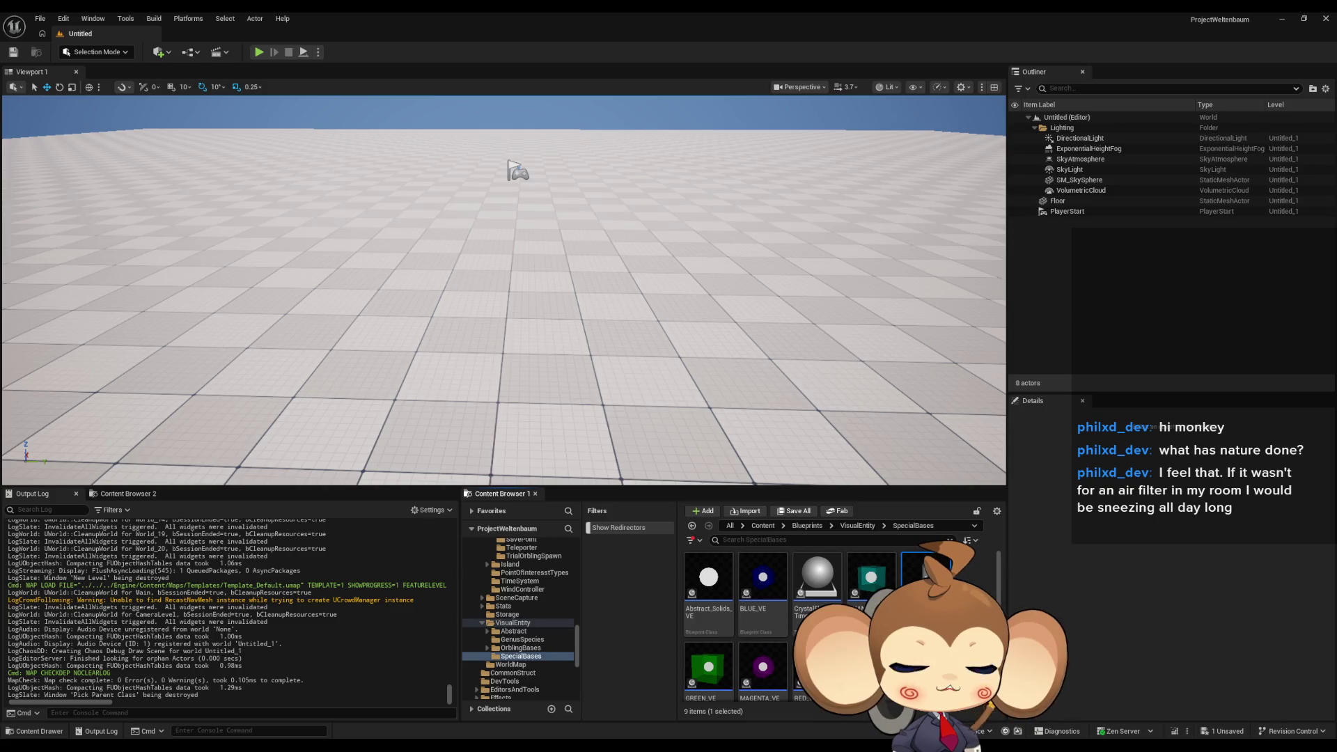
mouse_move(926, 578)
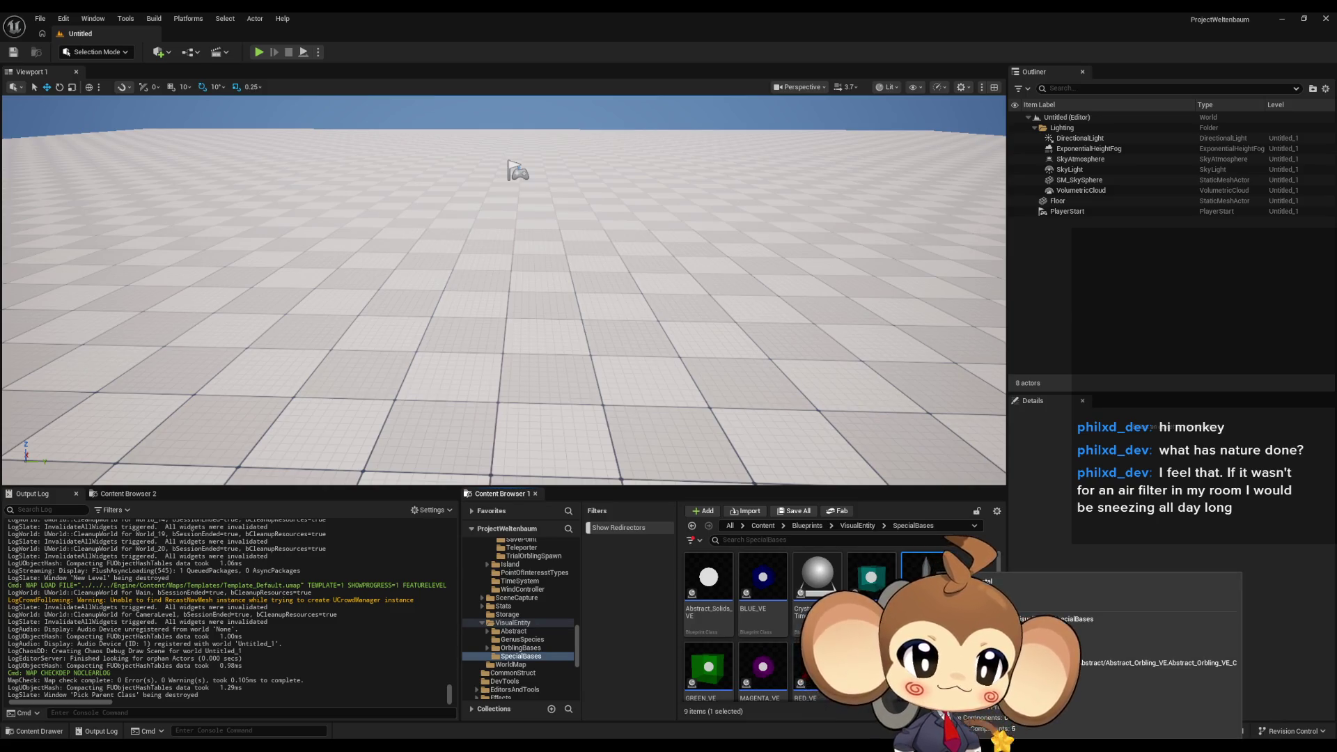
double_click(926, 578)
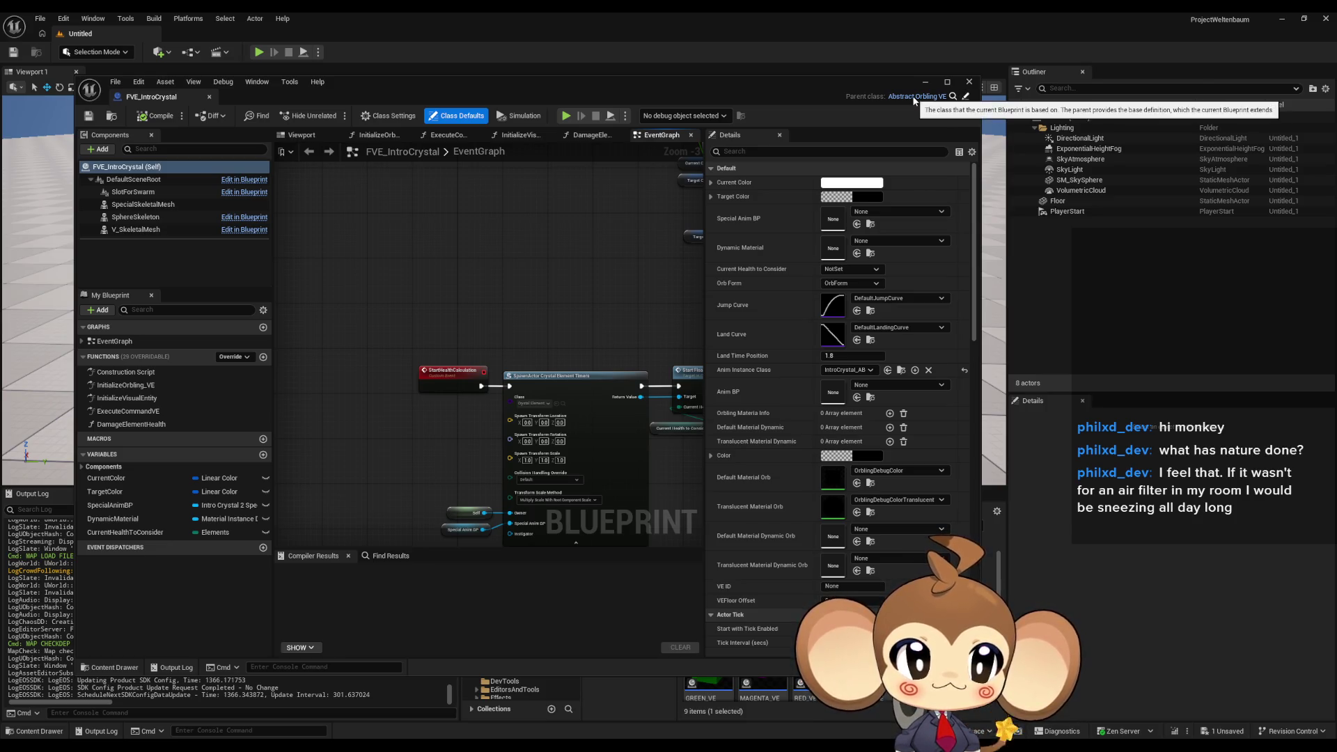
Open the parent Abstract_Orbling_VE and VisualEntity blueprints, then select VisualEntity's V_SkeletalMesh component.
left_click(967, 99)
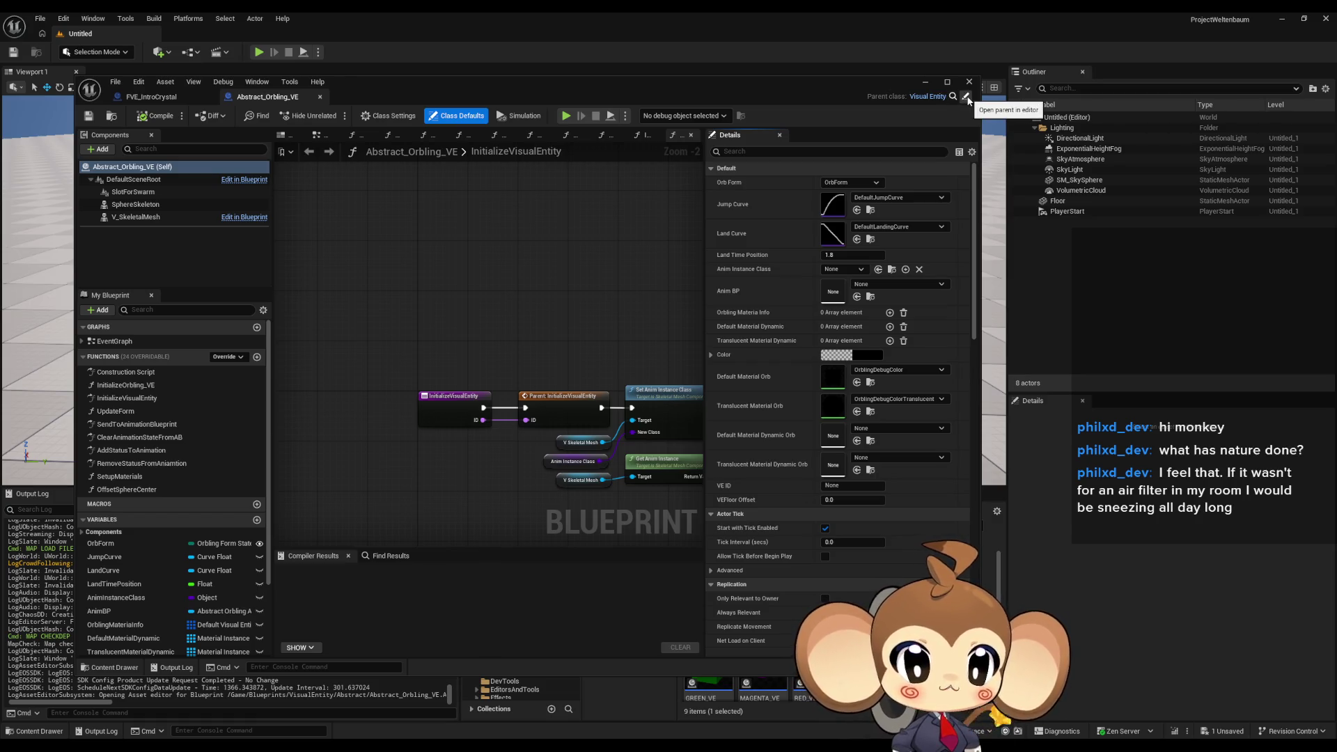
left_click(967, 99)
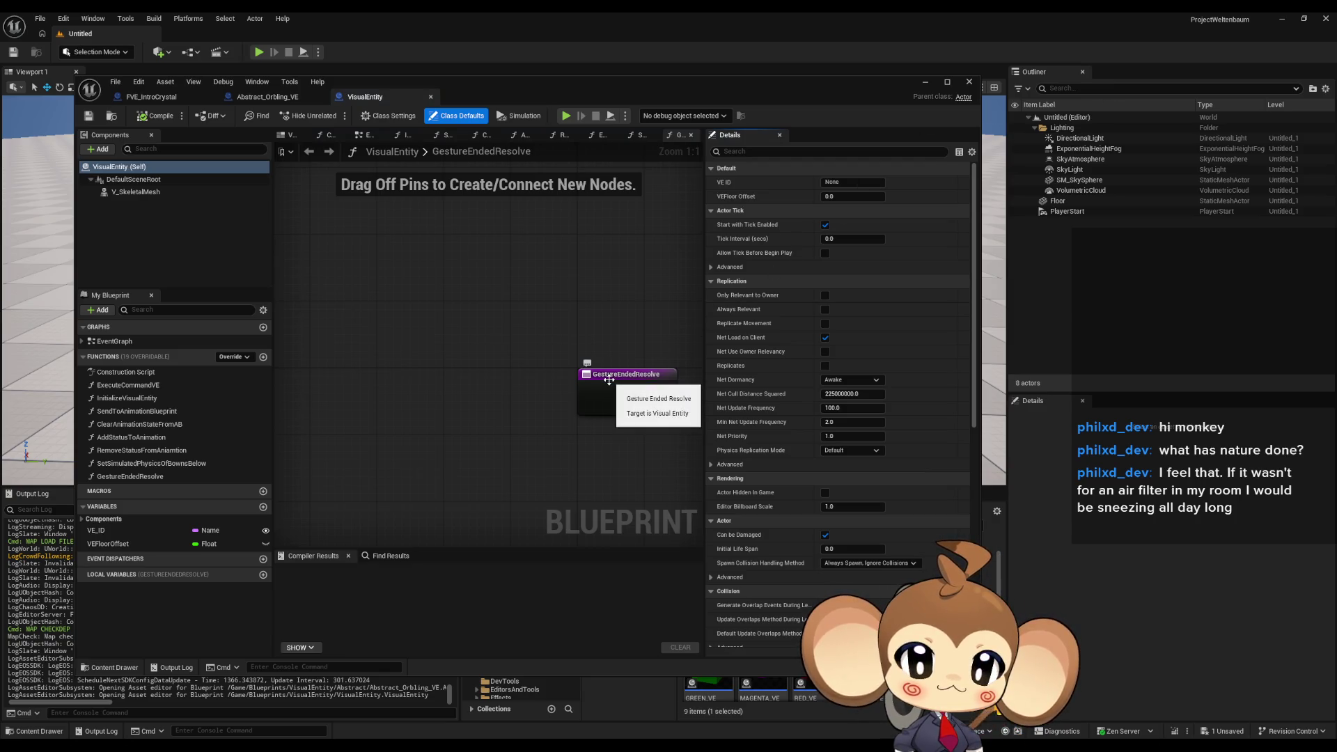
left_click(284, 101)
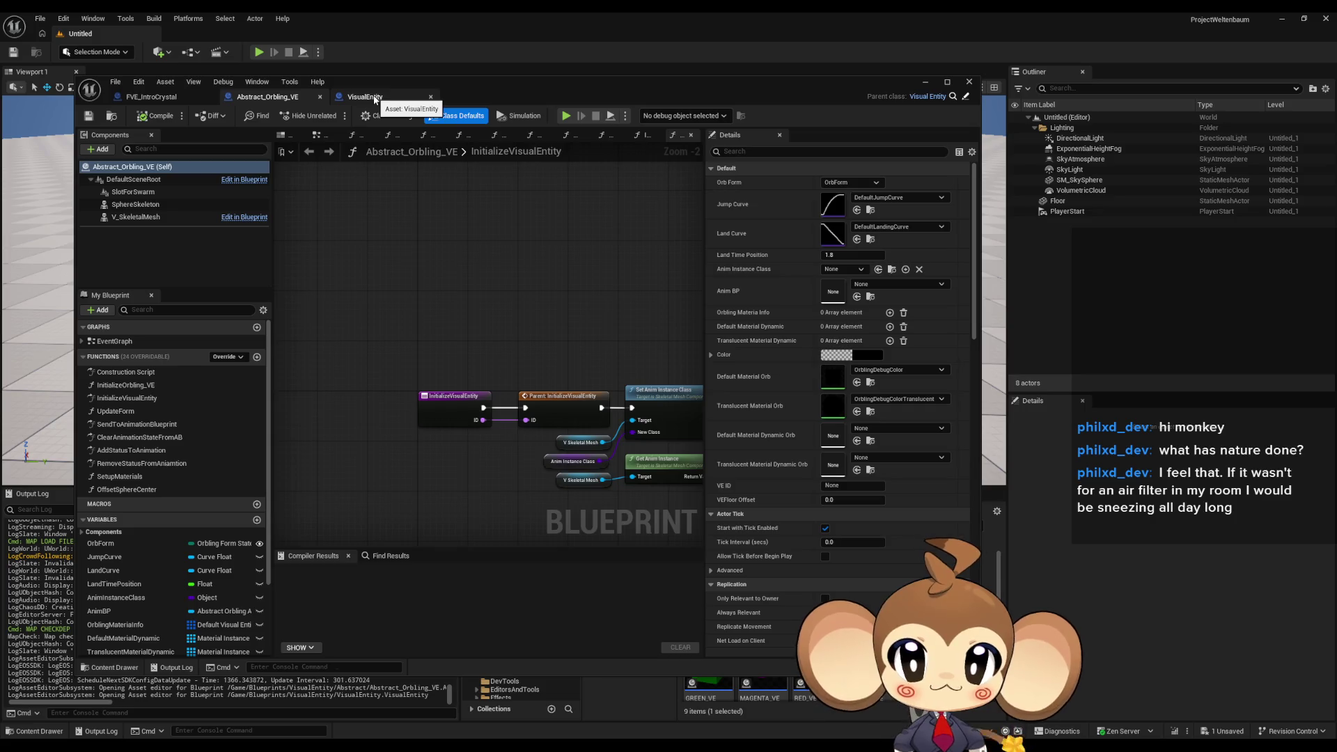
left_click(374, 99)
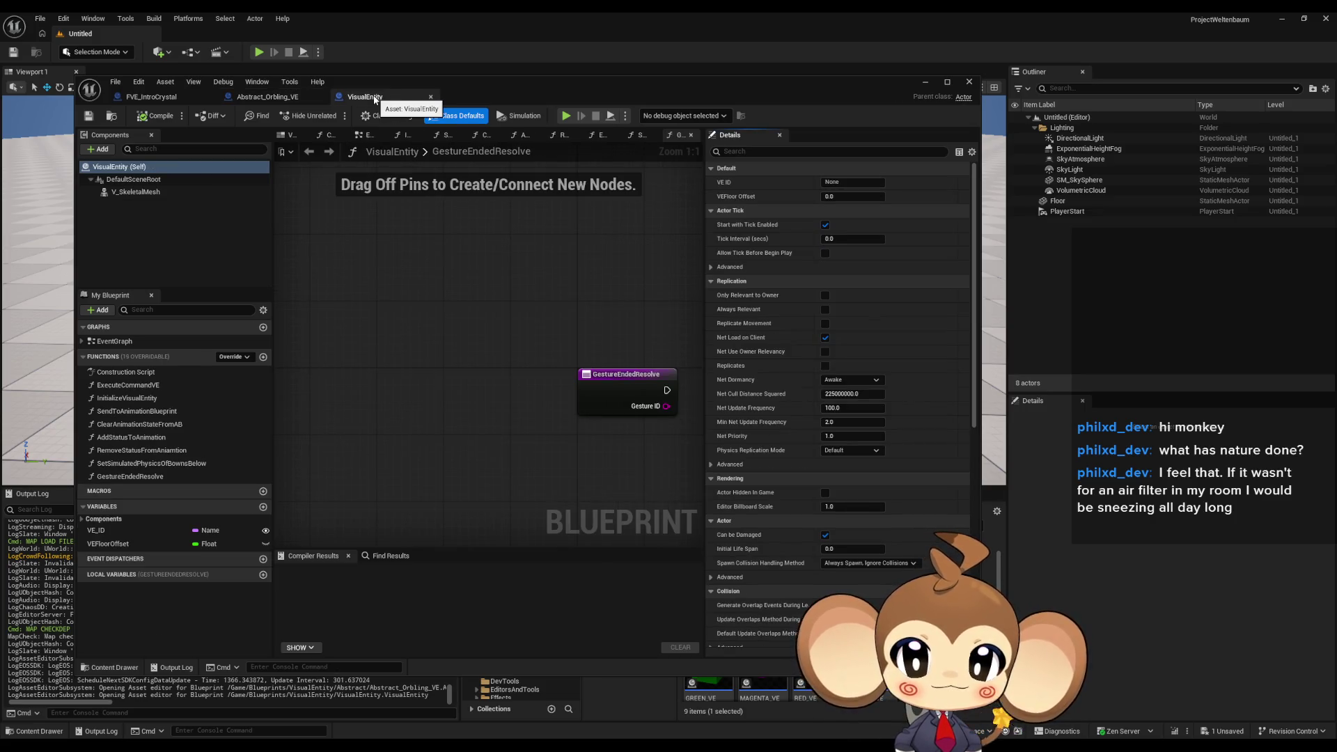
left_click_drag(511, 269, 375, 257)
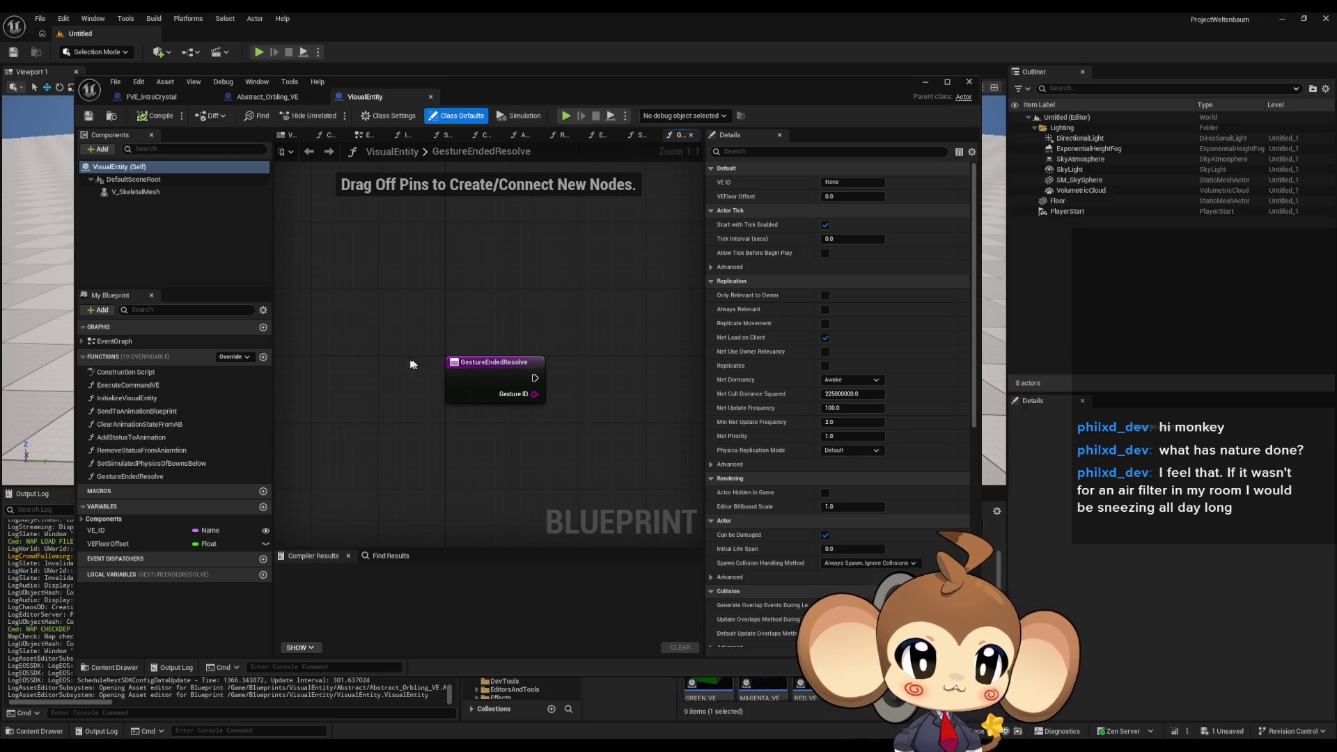
left_click(138, 192)
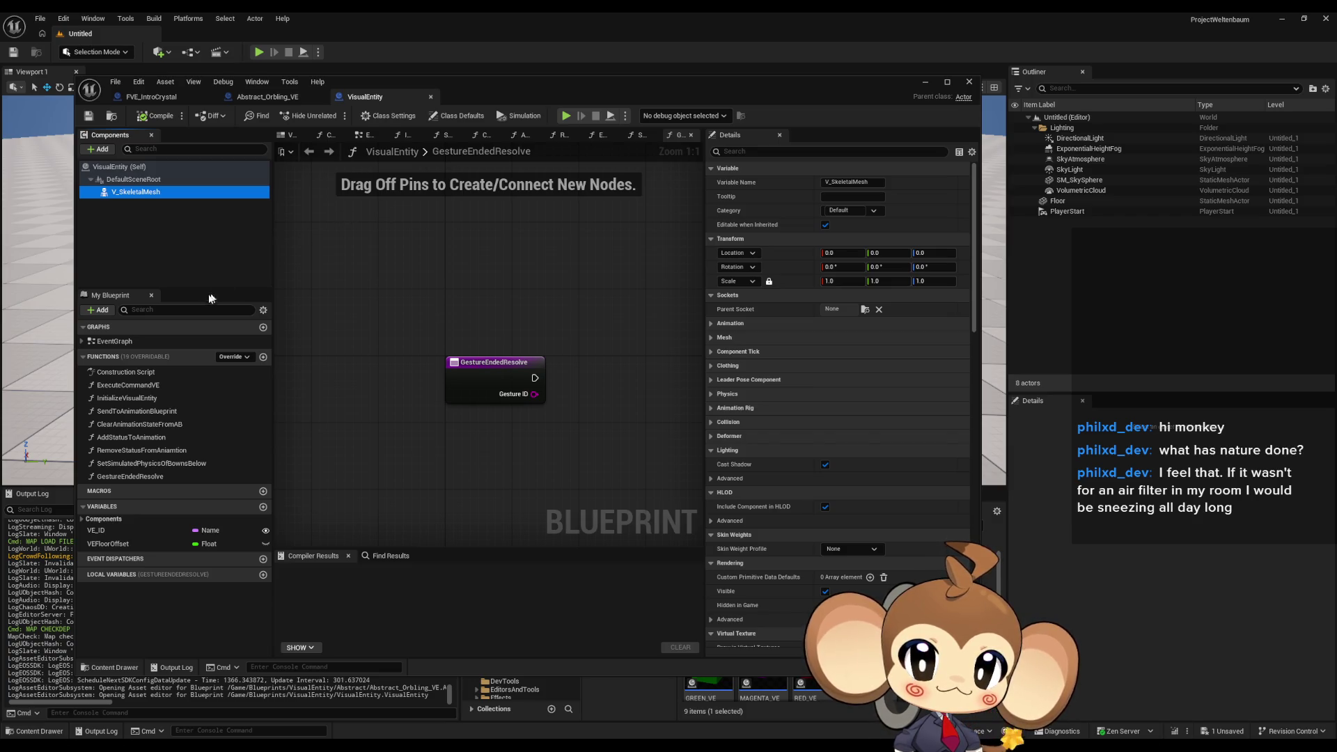
Find V_SkeletalMesh's reference in the physics For Each Loop, then move the blueprint editor aside.
right_click(140, 194)
mouse_move(198, 217)
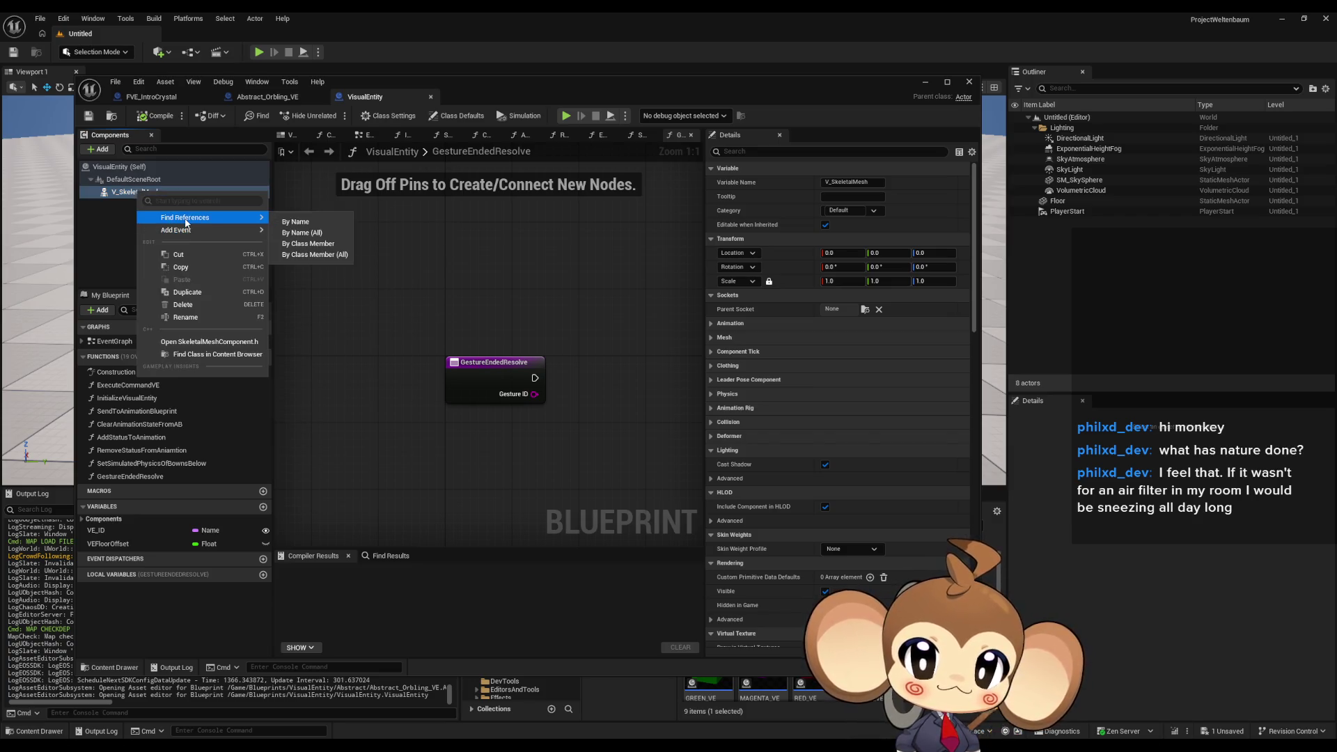
left_click(306, 248)
left_click(327, 599)
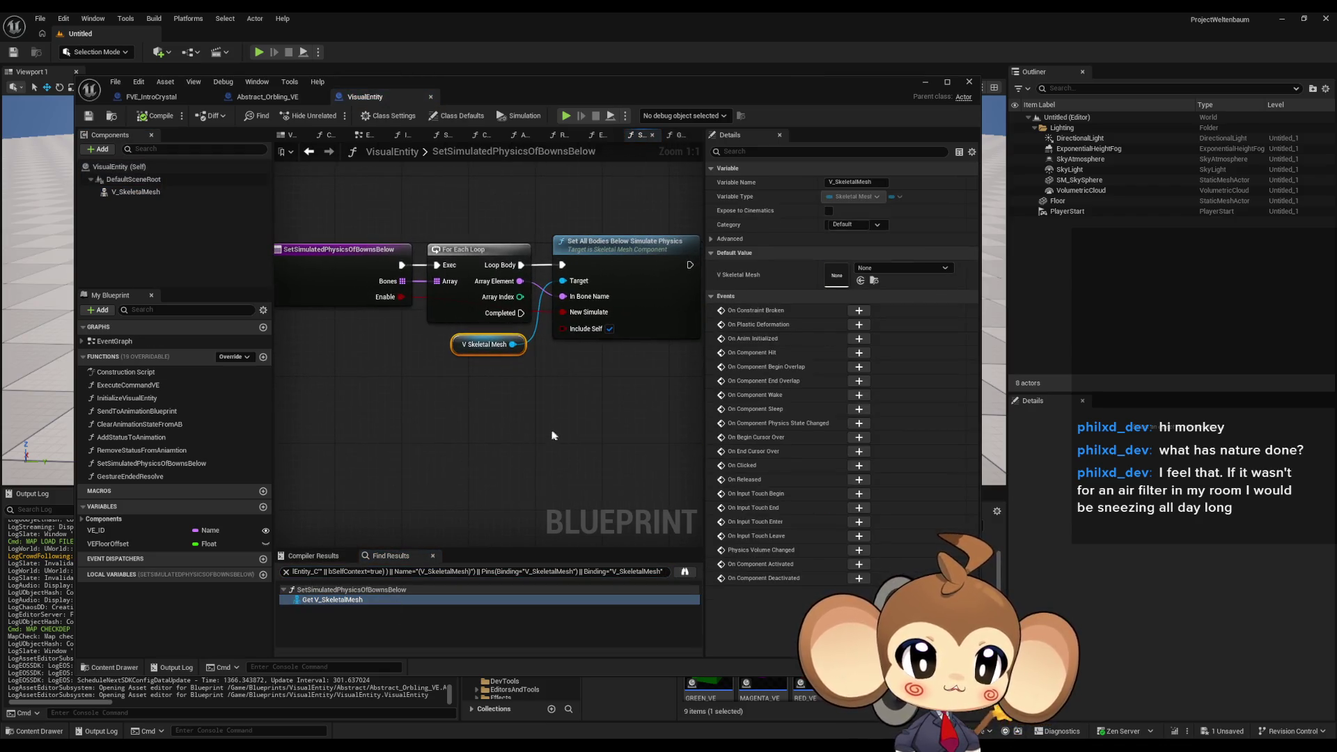
left_click_drag(553, 434, 465, 433)
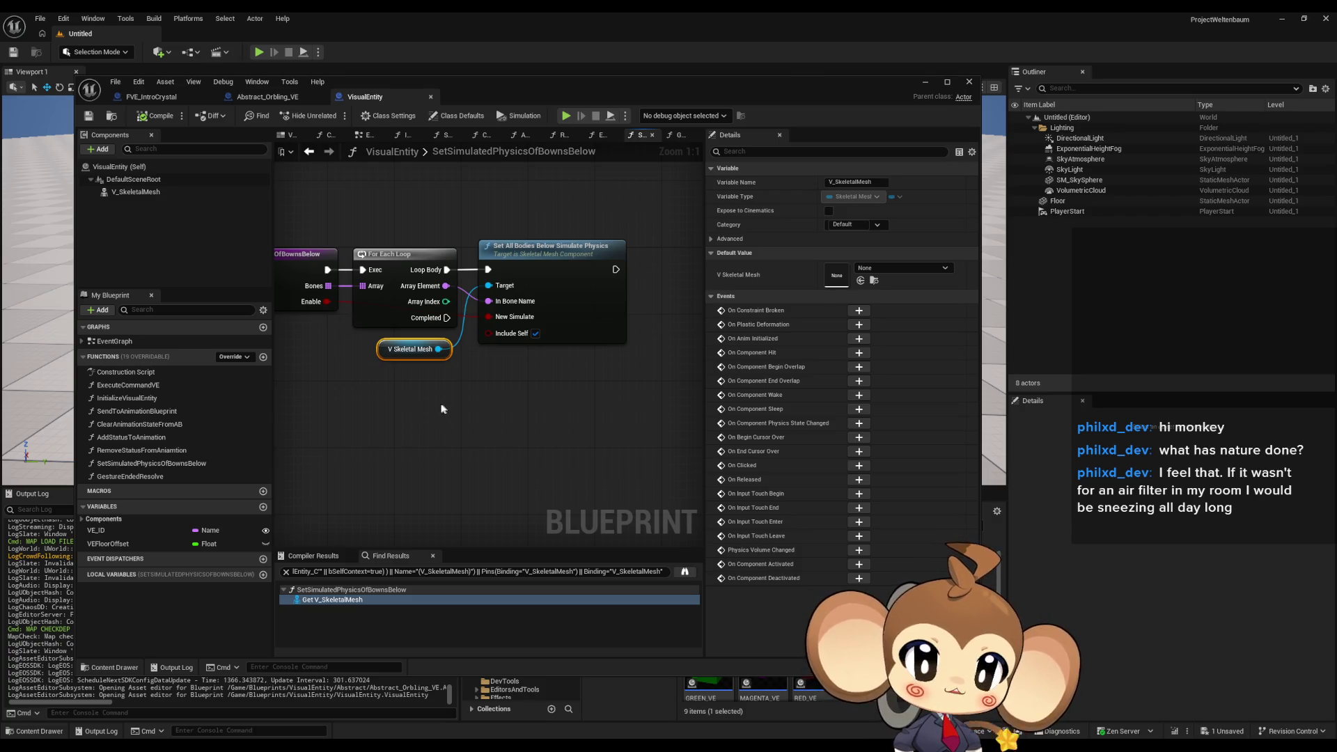
mouse_move(438, 409)
left_mouse_down()
mouse_move(463, 470)
mouse_move(486, 470)
mouse_move(456, 460)
left_mouse_up()
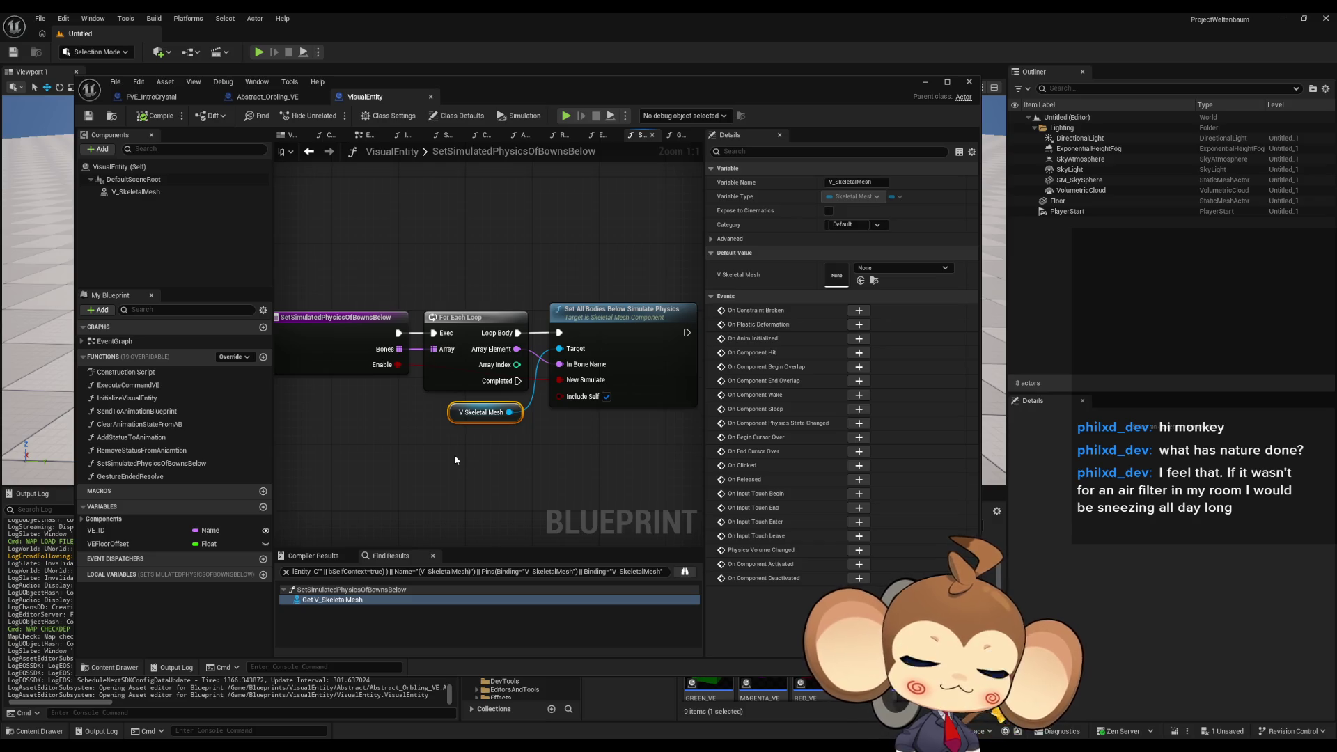
left_click(445, 458)
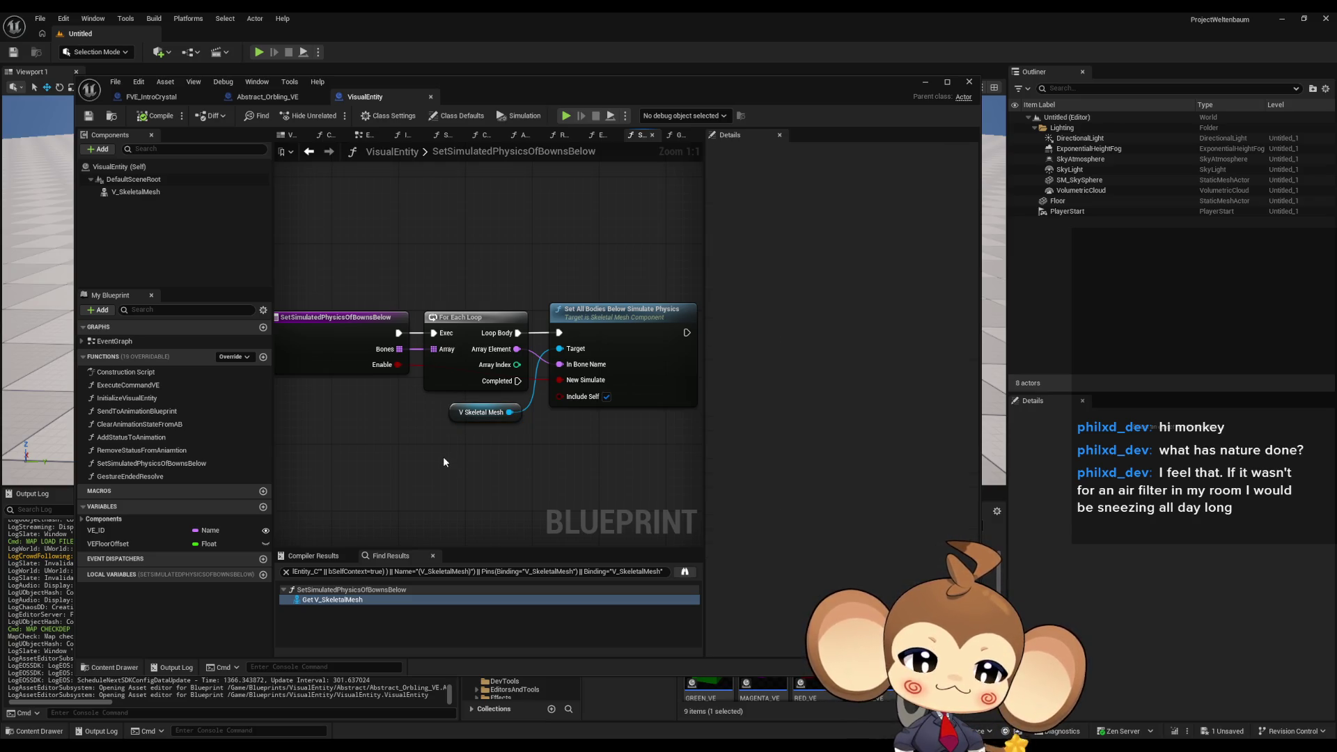
mouse_move(628, 81)
left_mouse_down()
mouse_move(570, 105)
mouse_move(323, 114)
mouse_move(200, 158)
left_mouse_up()
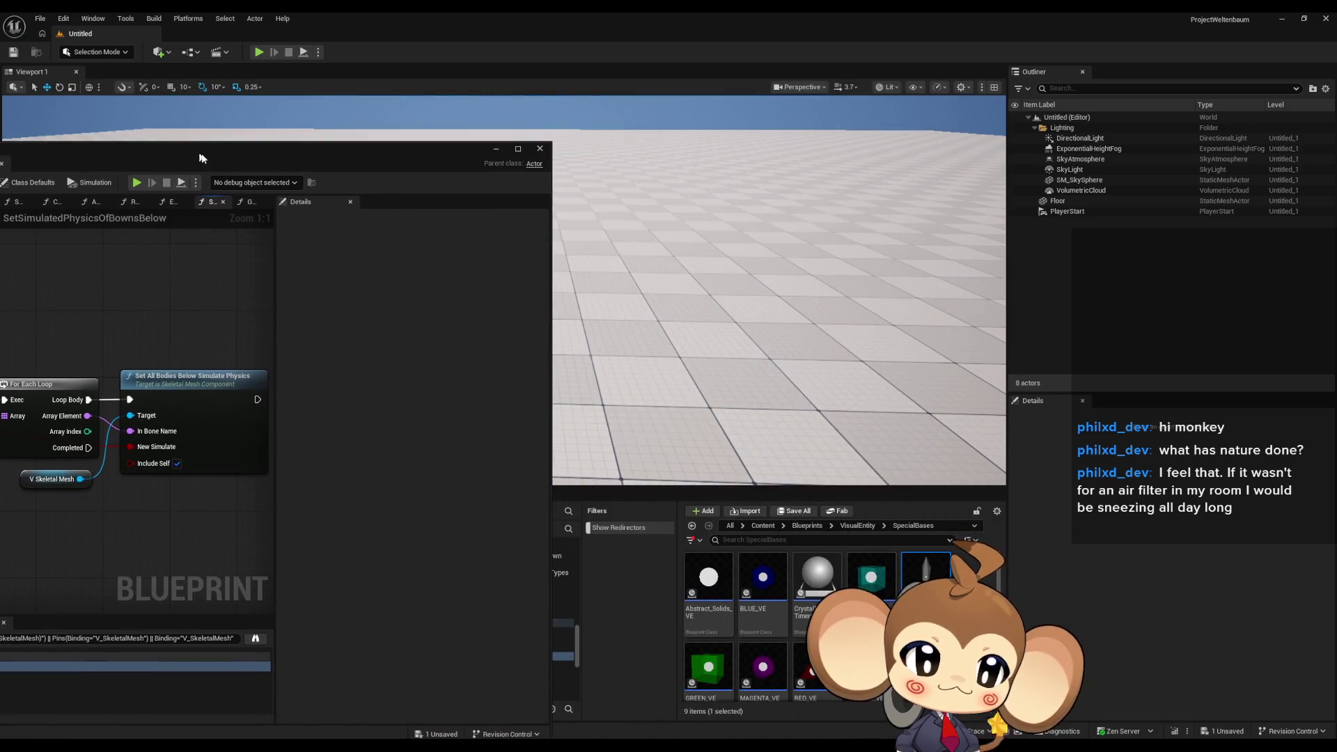
Return from VisualEntity into the SpecialBases folder.
left_click(850, 529)
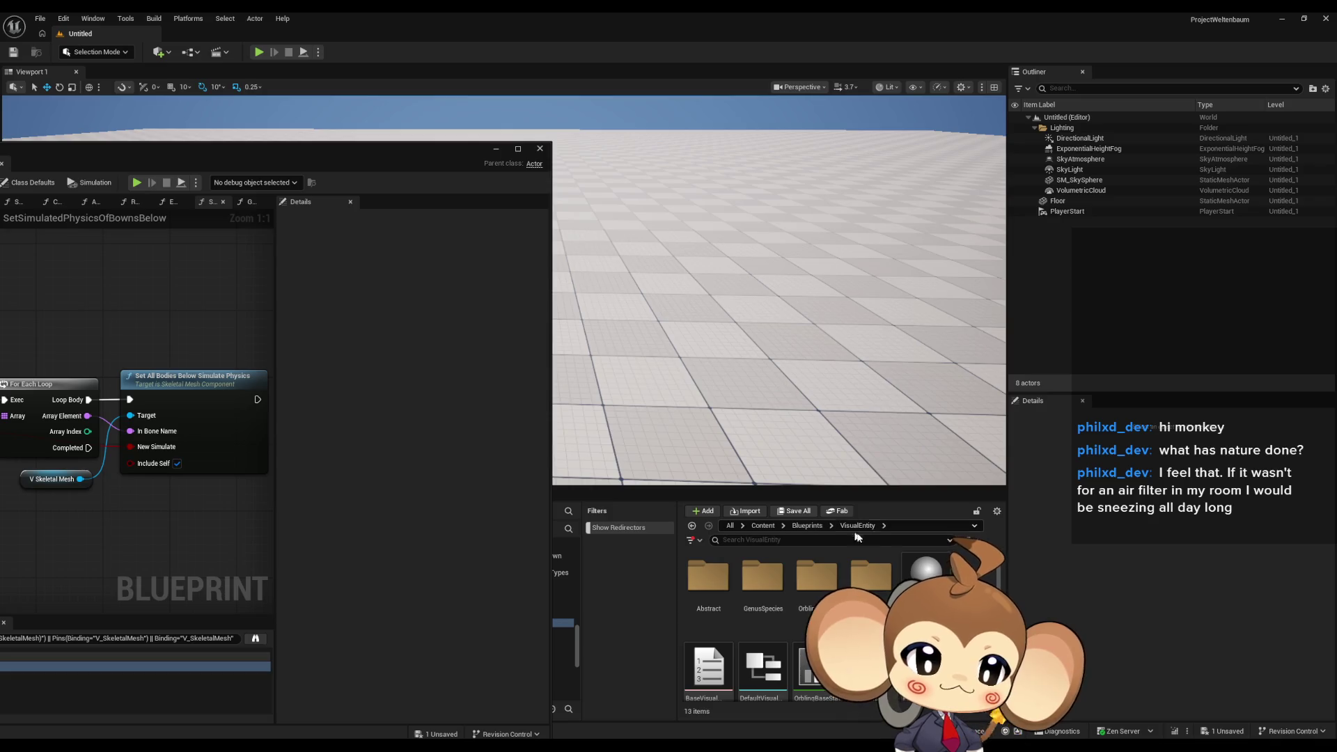
double_click(870, 575)
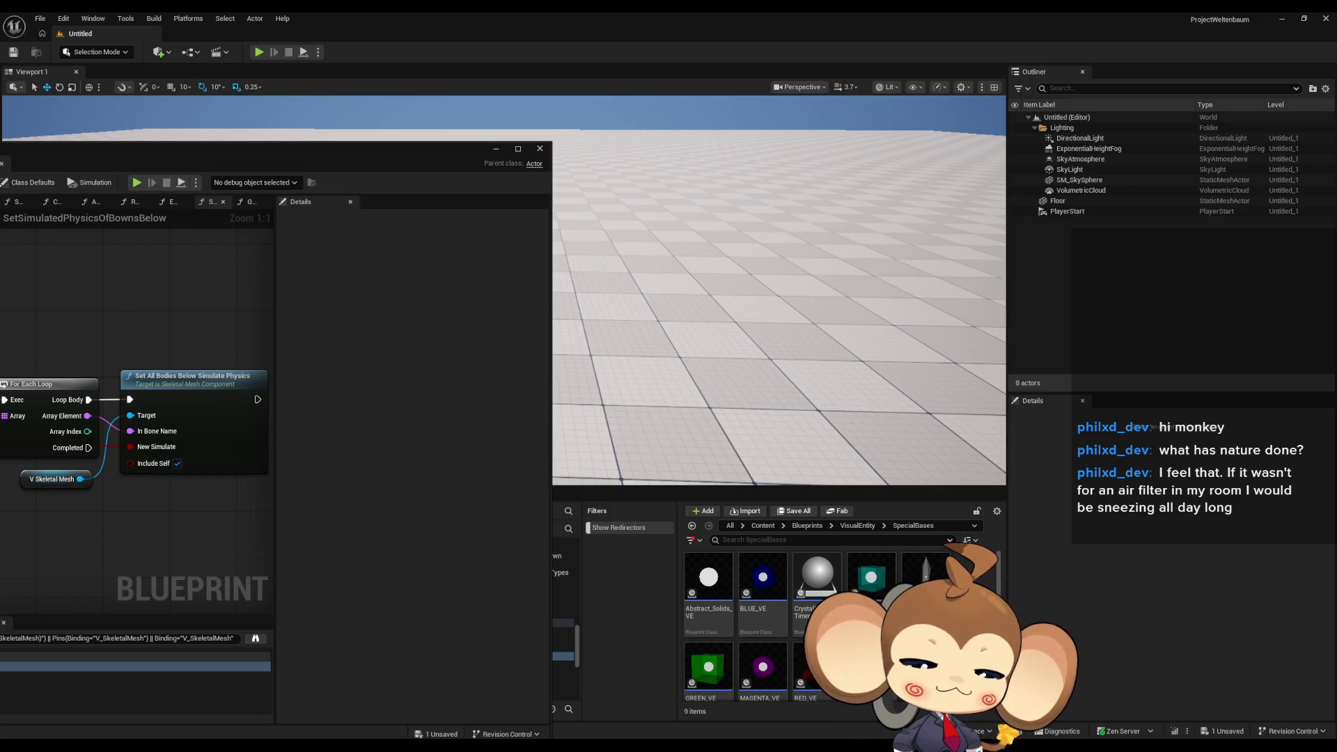
mouse_move(881, 567)
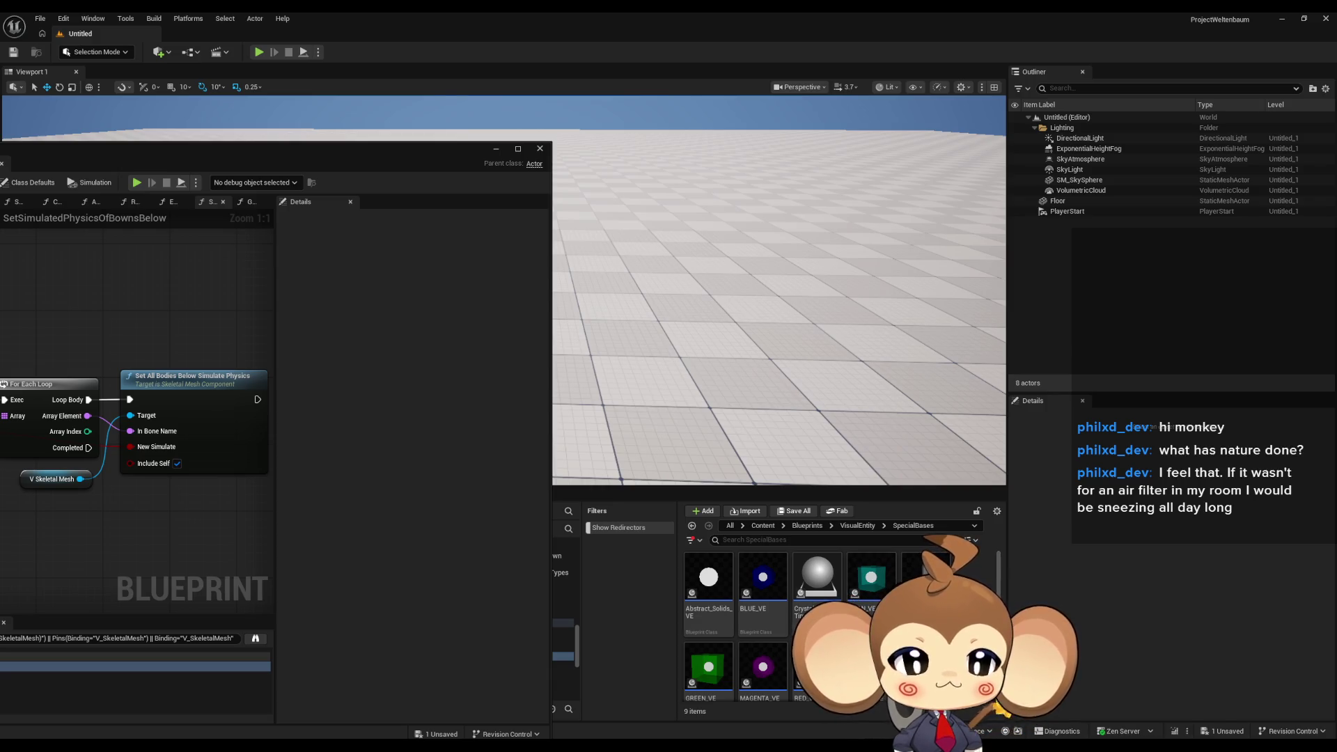
Create a new folder named DummyPrimalOrbling in SpecialBases and open it.
right_click(933, 599)
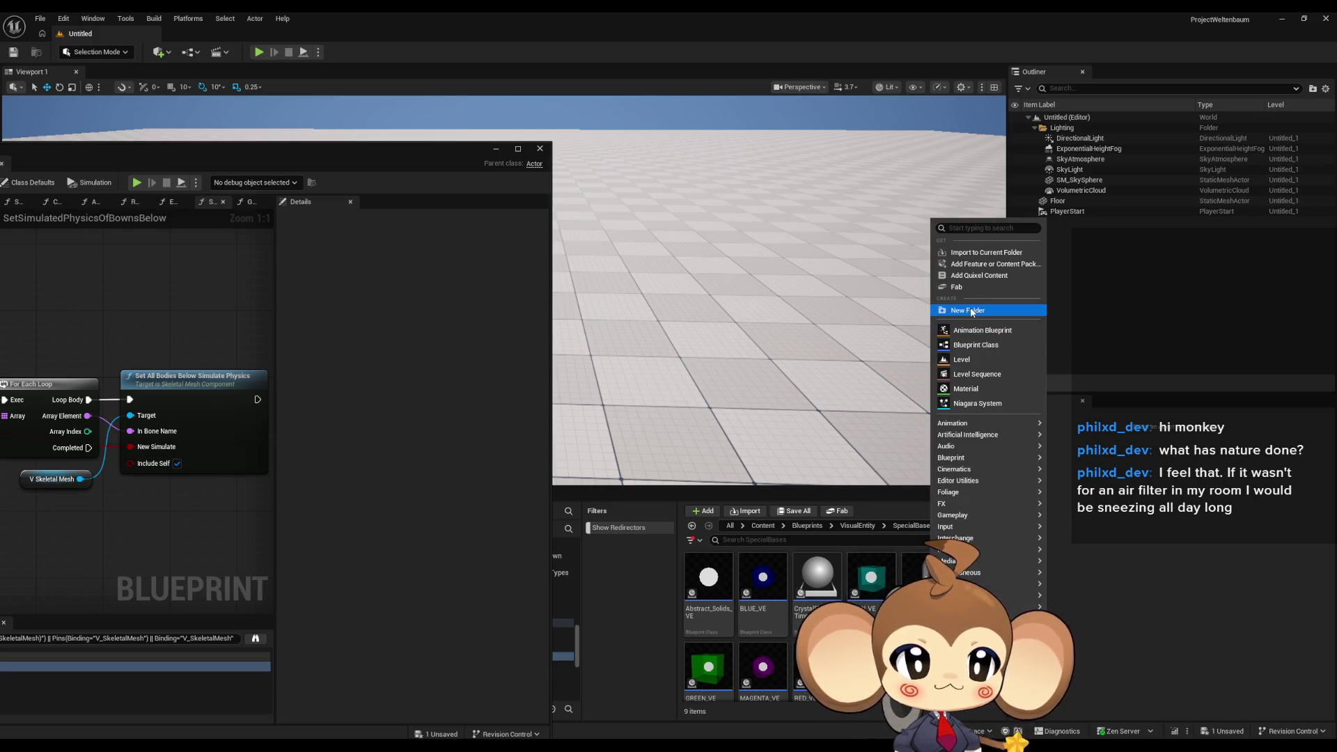
left_click(999, 309)
type("Prin")
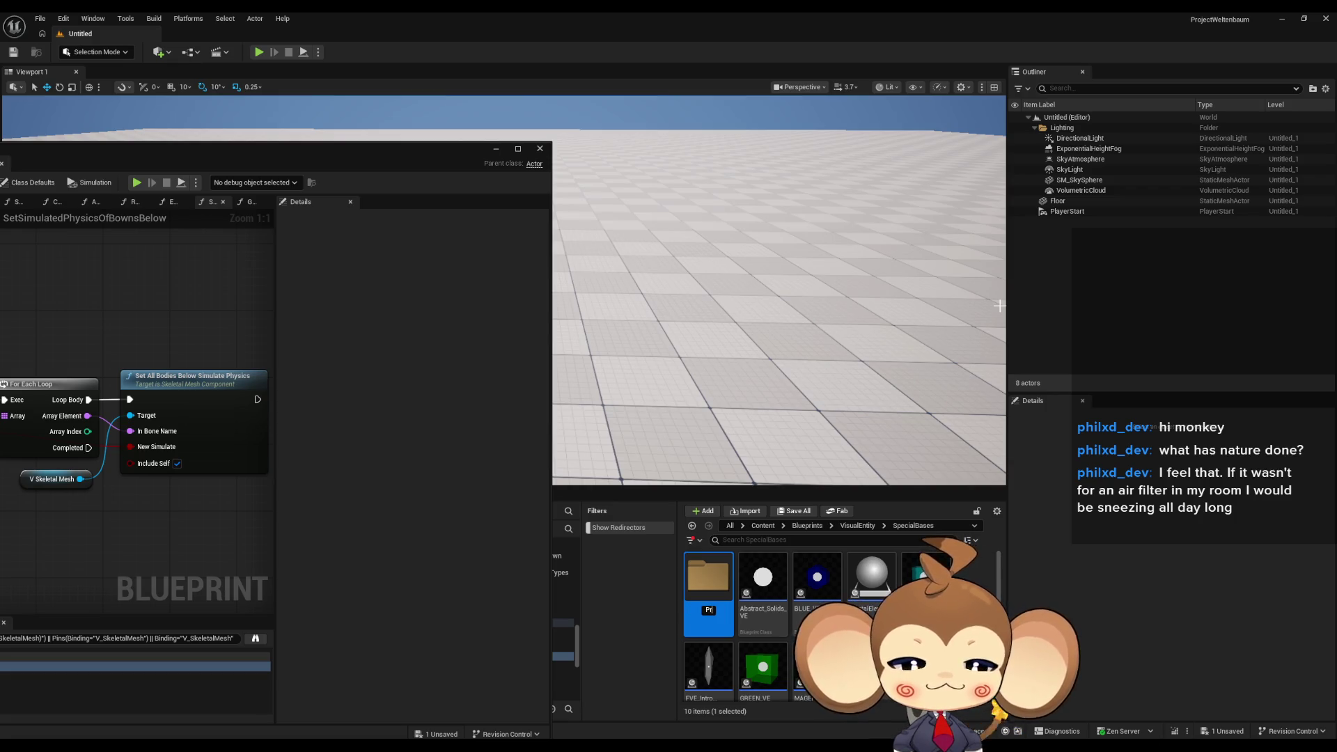
key("BackSpace")
key("BackSpace")
key("BackSpace")
type("Dummy")
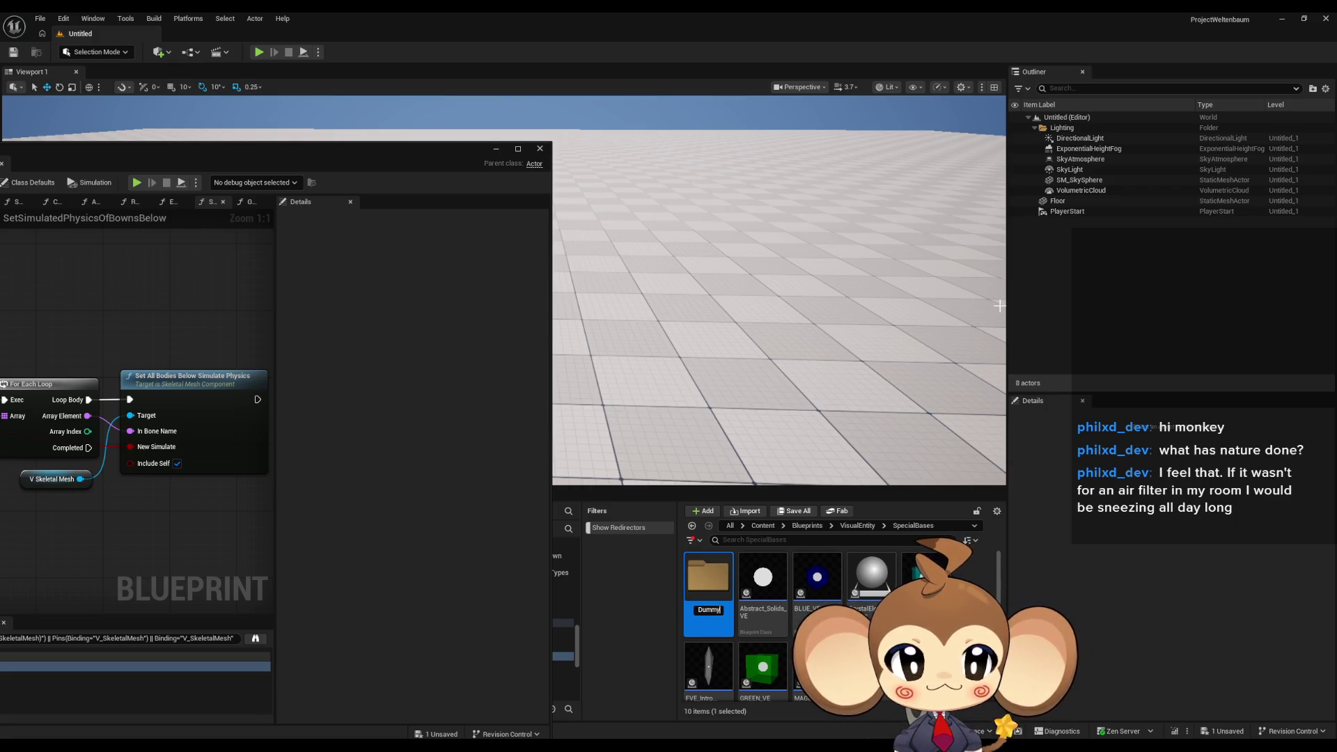
type("mmyPrimalO")
key("Return")
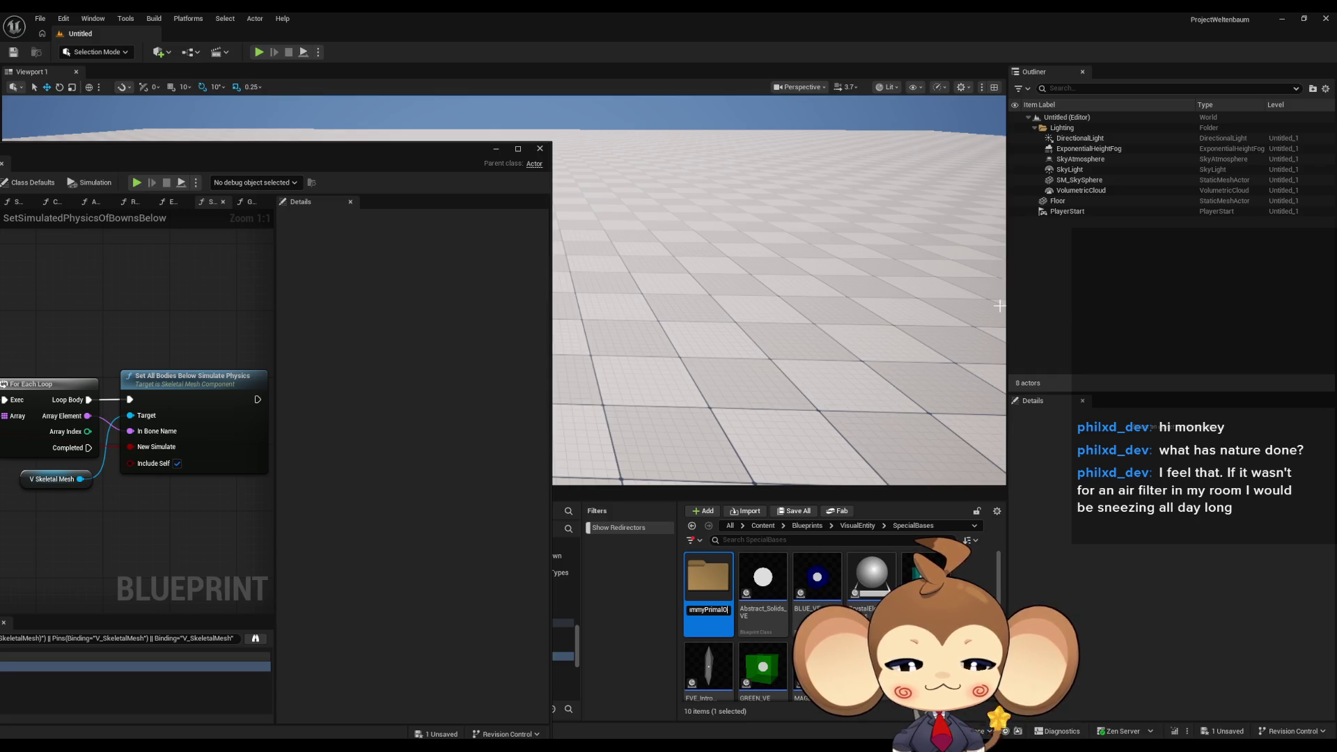
type("rbling")
key("Return")
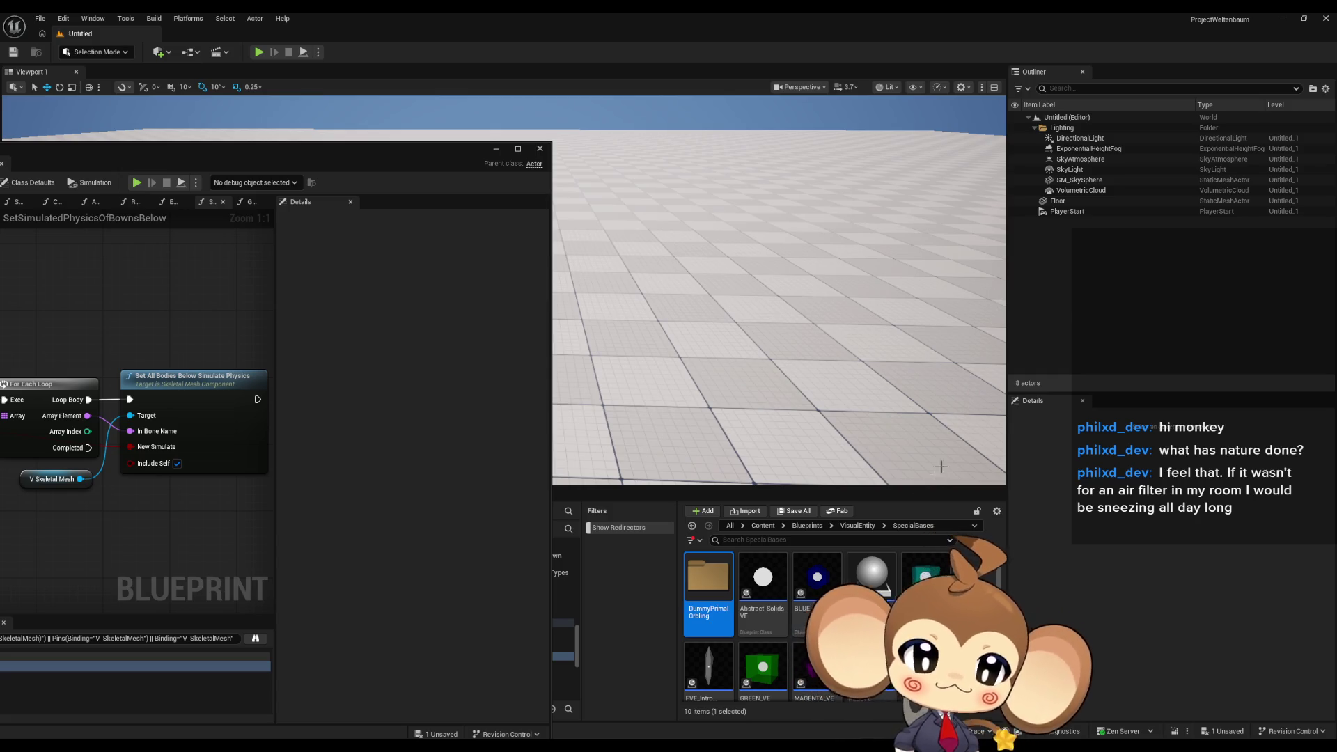
double_click(708, 578)
right_click(741, 590)
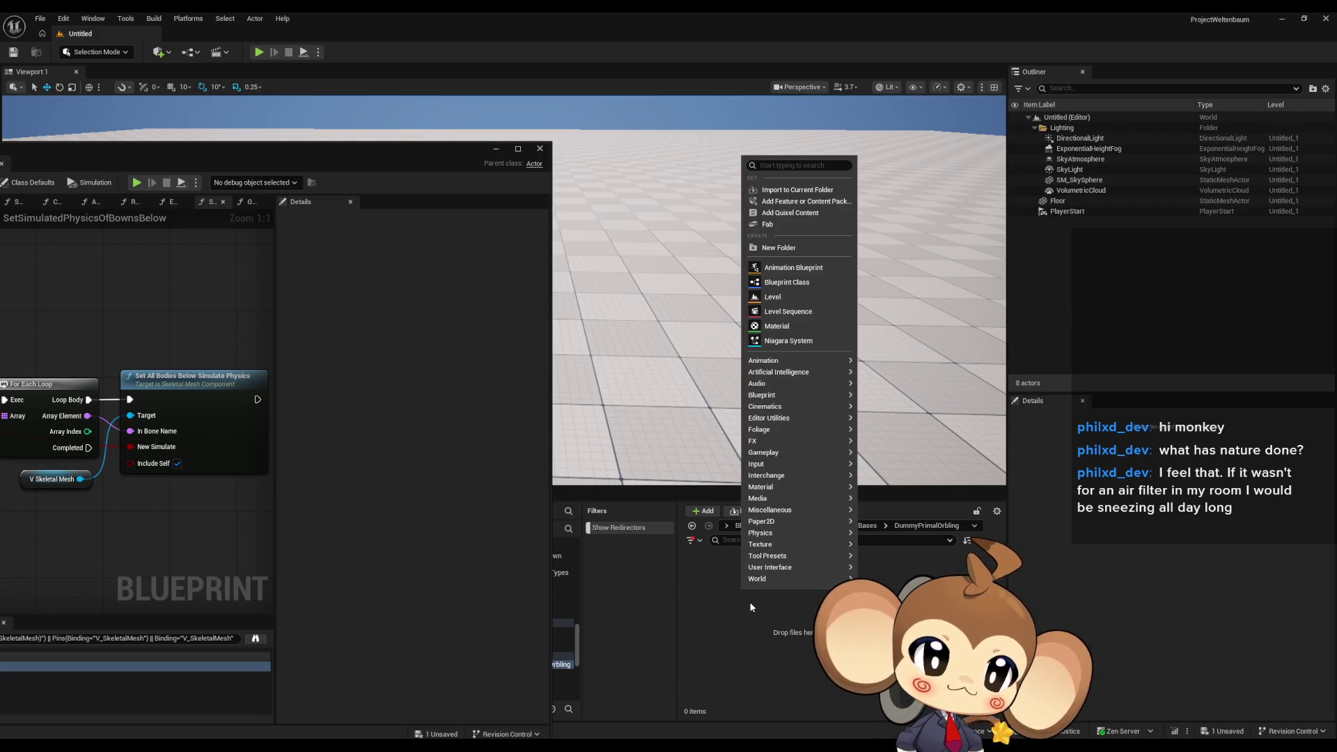
Create a Blueprint Class named DummyPrimalOrbling with parent Abstract_Orbling_VE and open it.
left_click(790, 283)
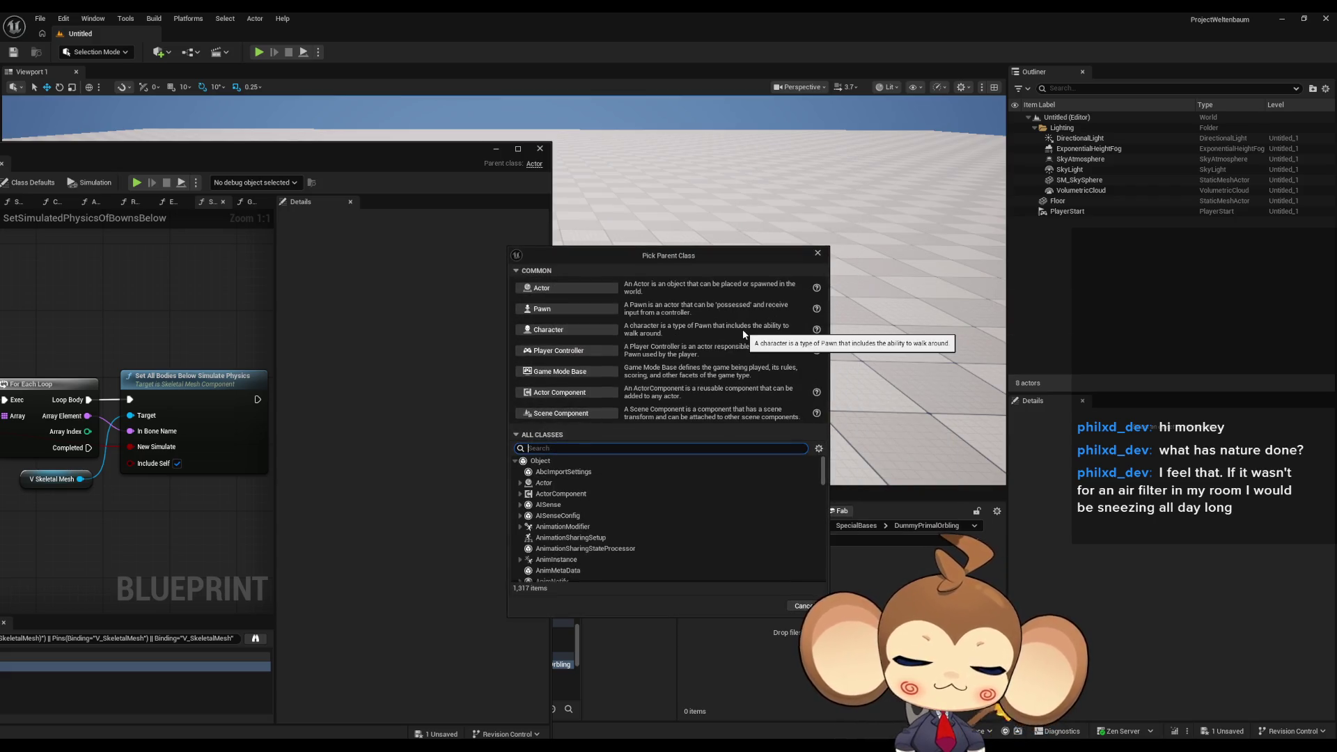
type("abs orb v")
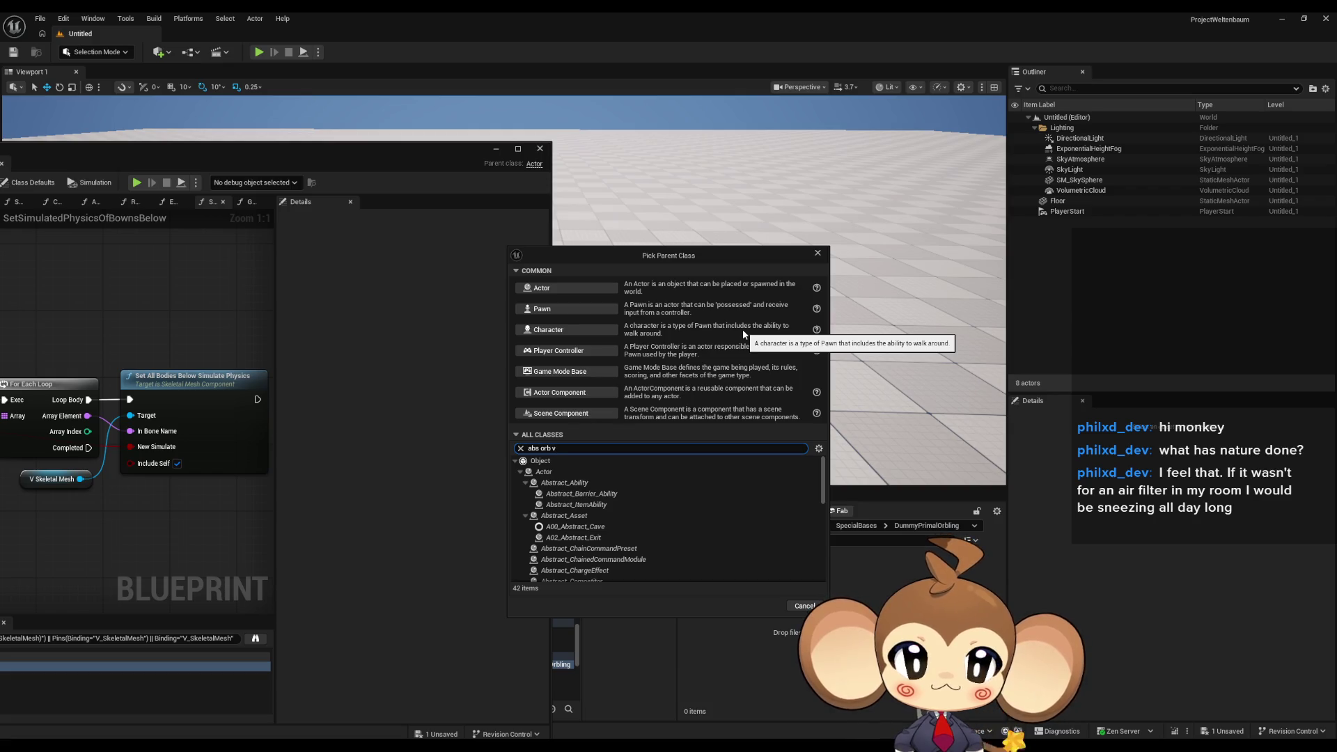
type("e")
left_click(603, 504)
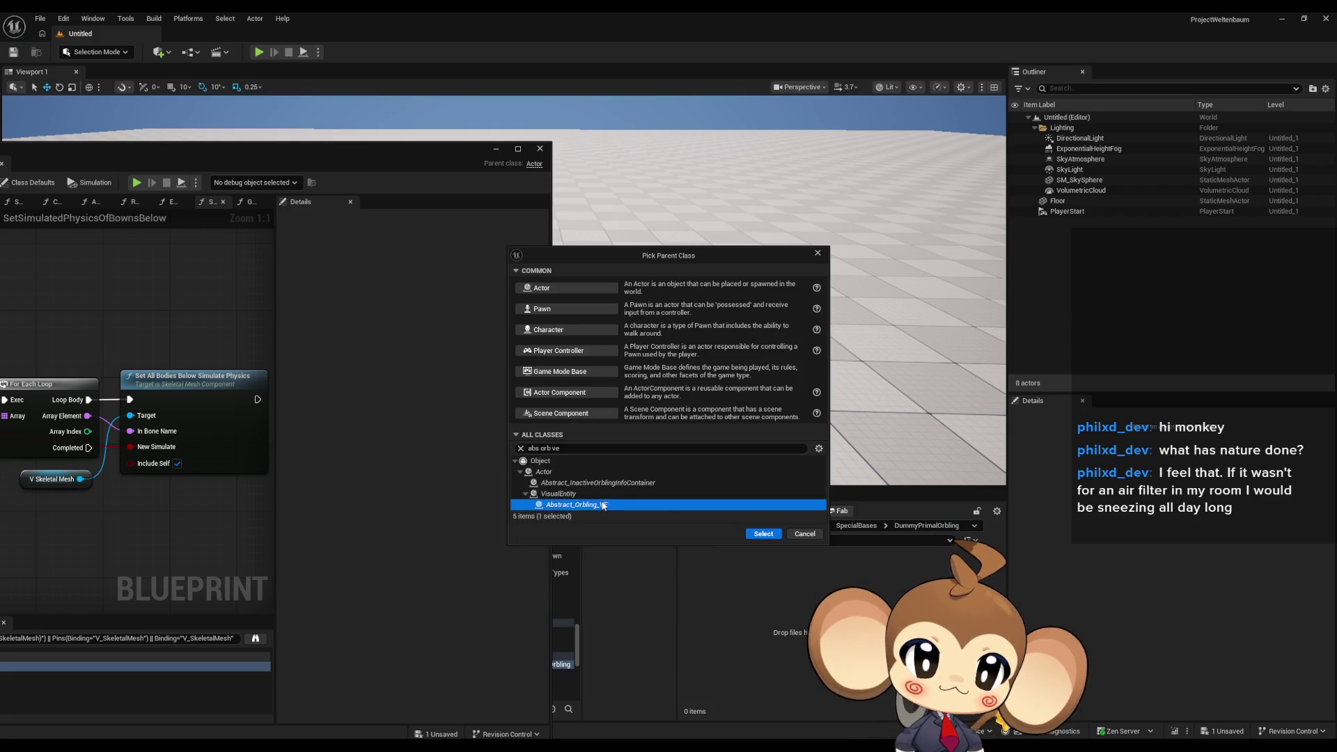
left_click(764, 534)
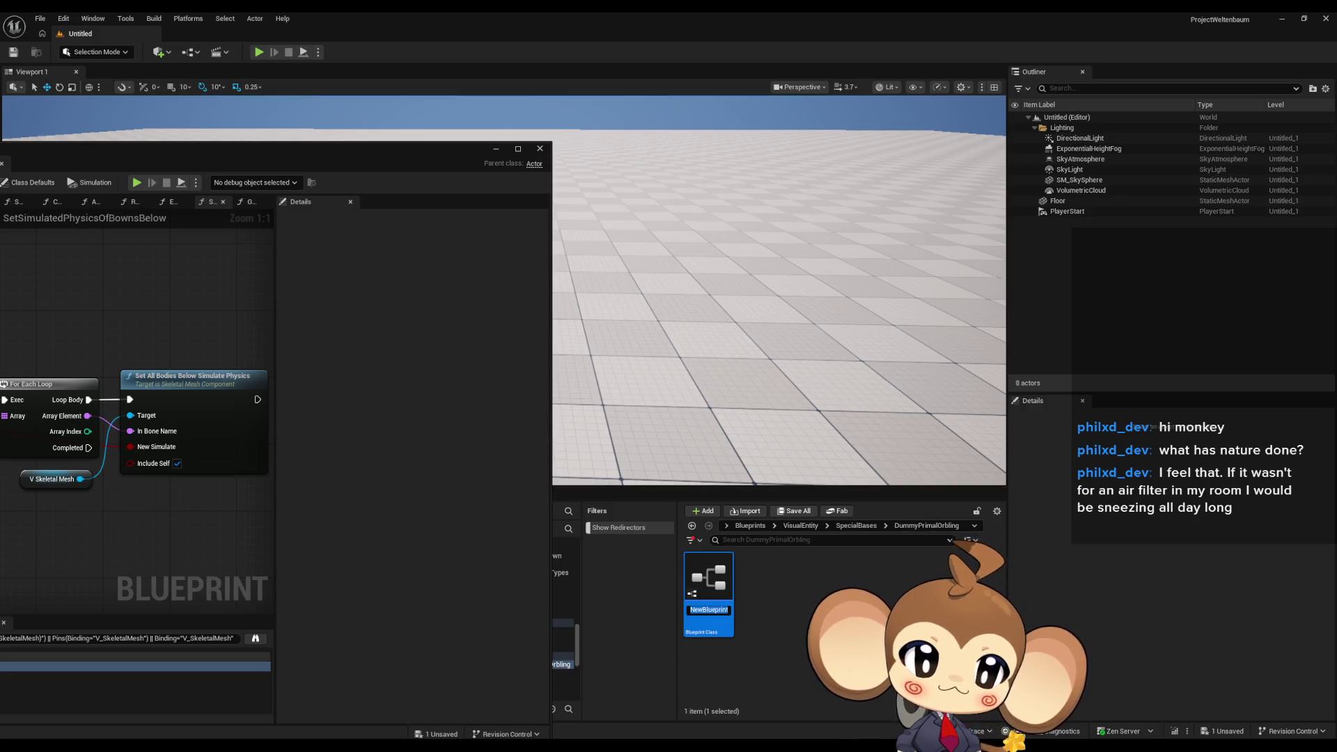
type("Dum")
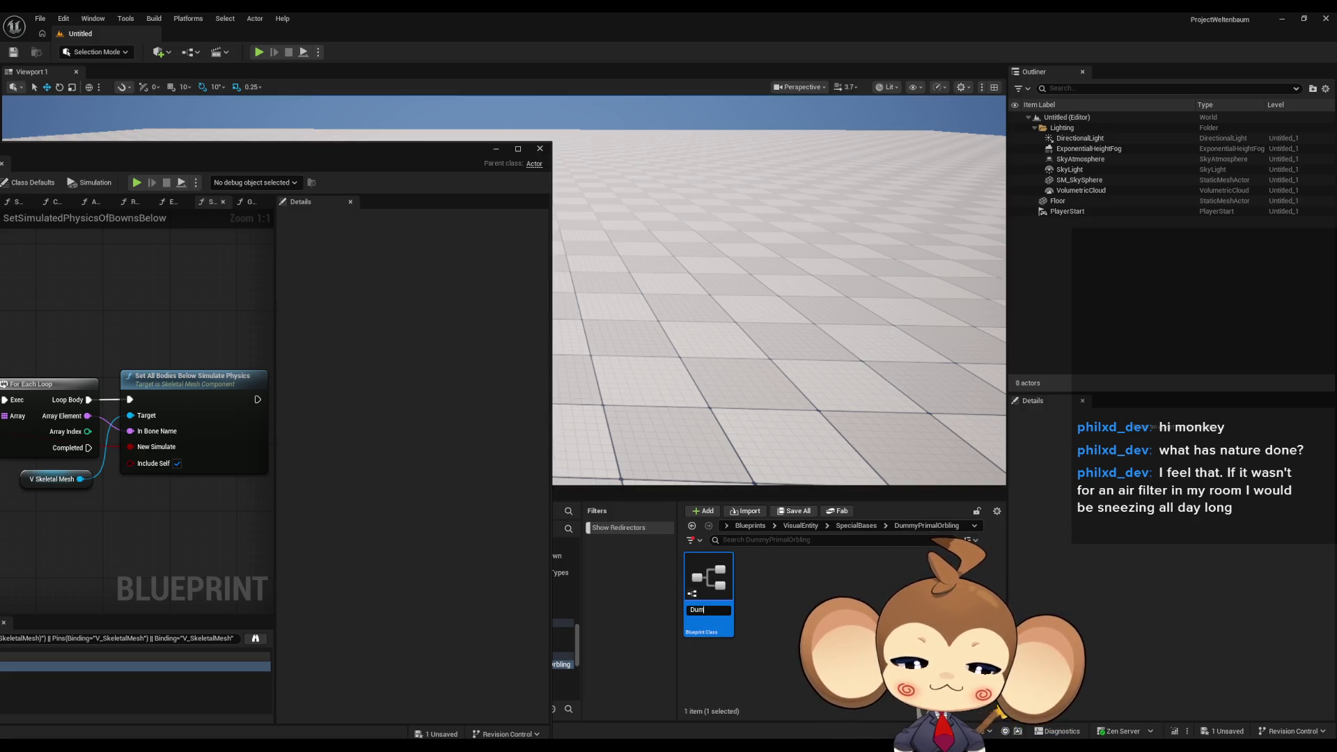
type("myPrimalOrbl")
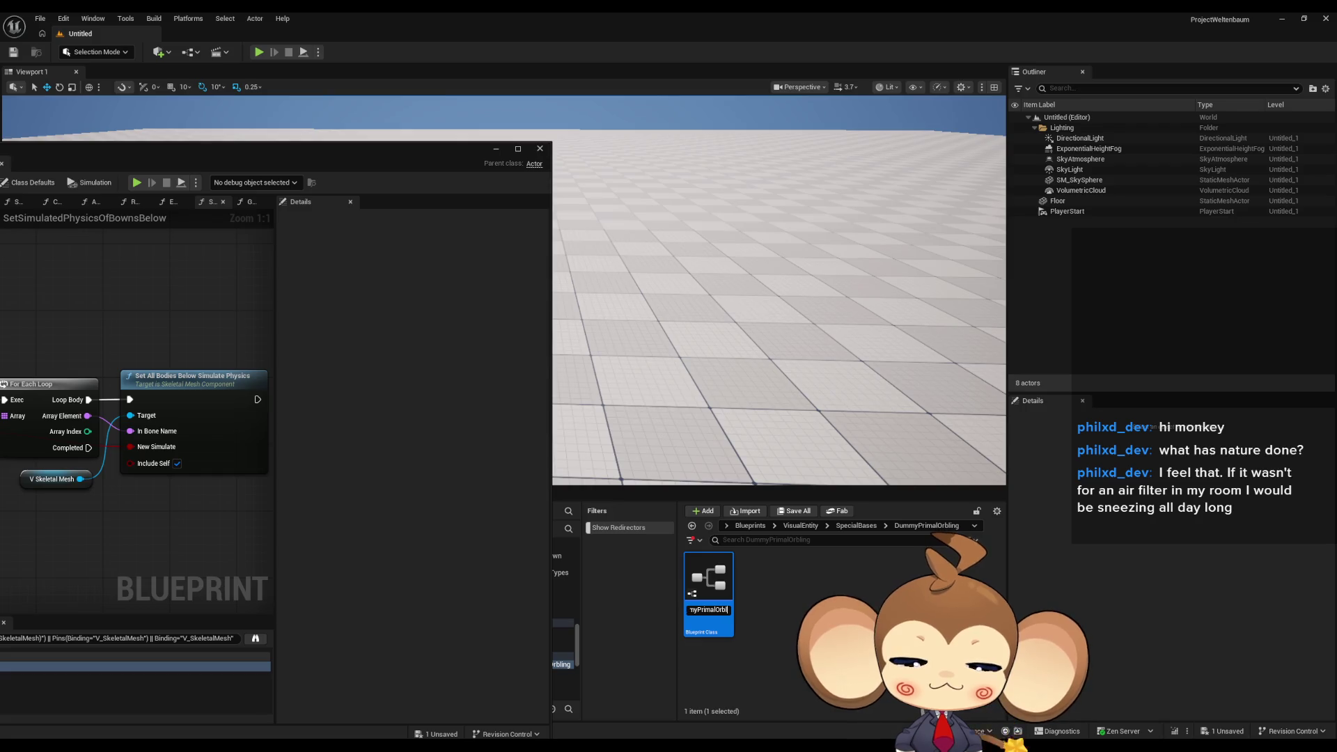
type("ing")
key("Return")
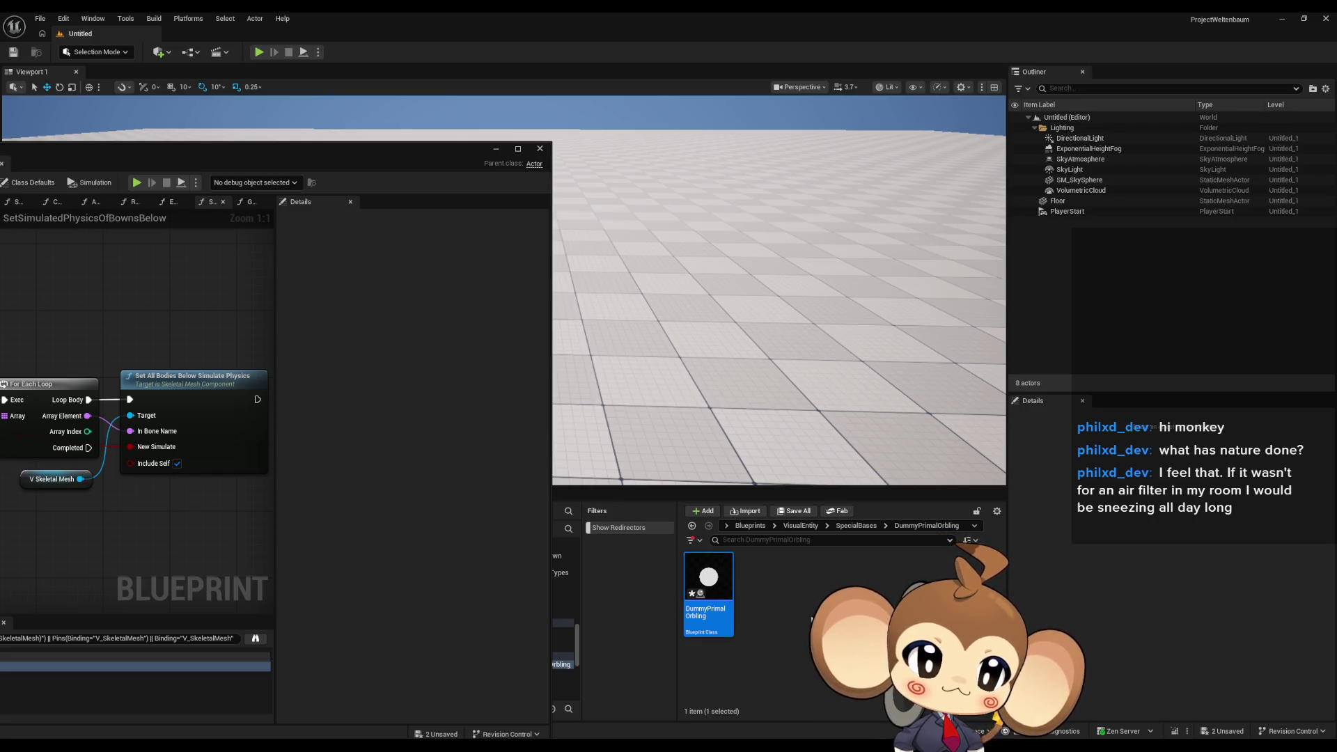
double_click(721, 581)
Compare the inherited V_SkeletalMesh, SphereSkeleton and SlotForSwarm components, noting SlotForSwarm at -90, 0, 120.
mouse_move(279, 154)
left_mouse_down()
mouse_move(790, 107)
mouse_move(724, 109)
left_mouse_up()
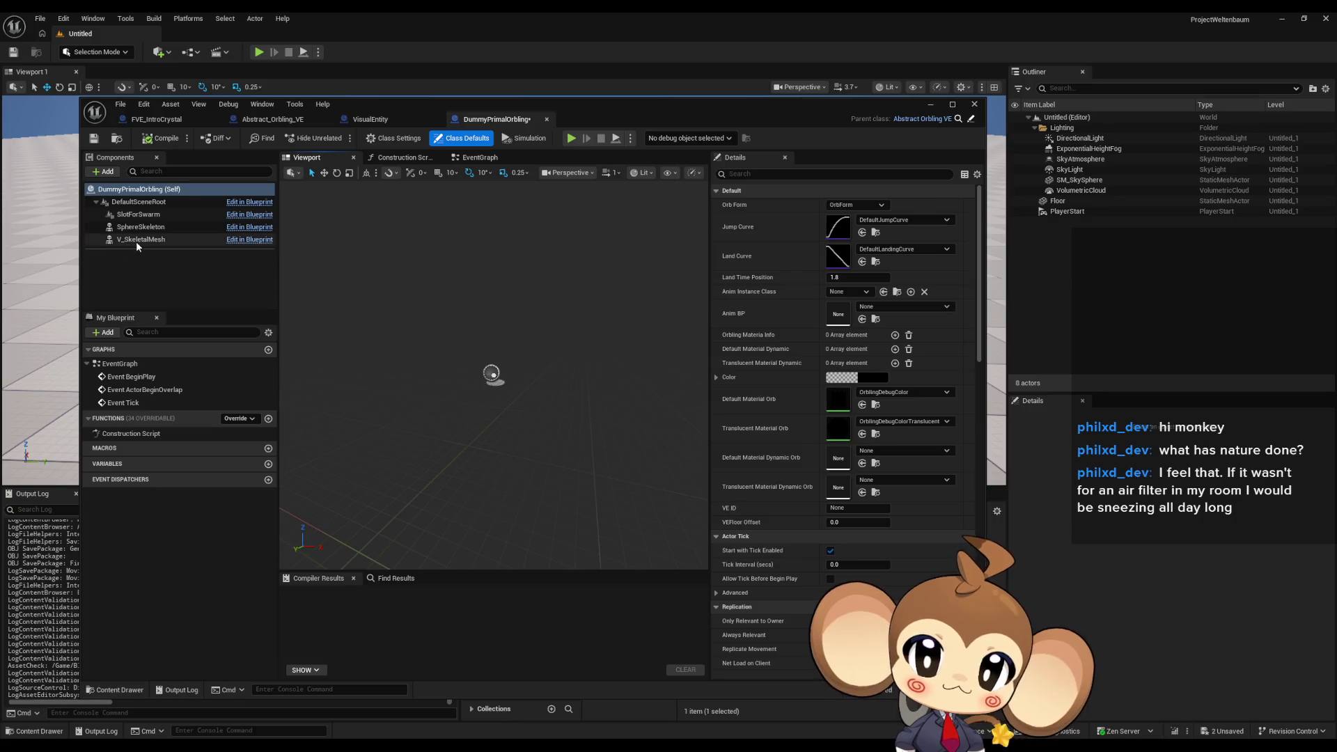
left_click(137, 240)
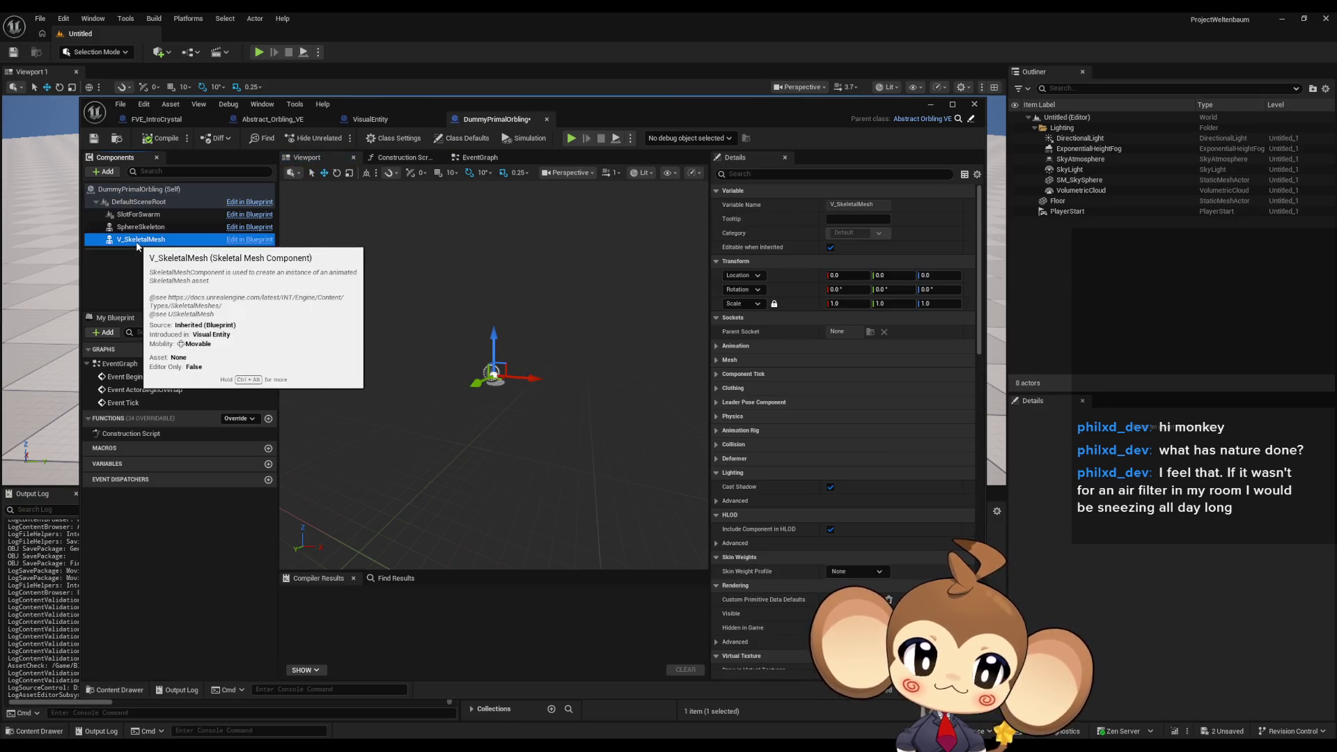
left_click(143, 228)
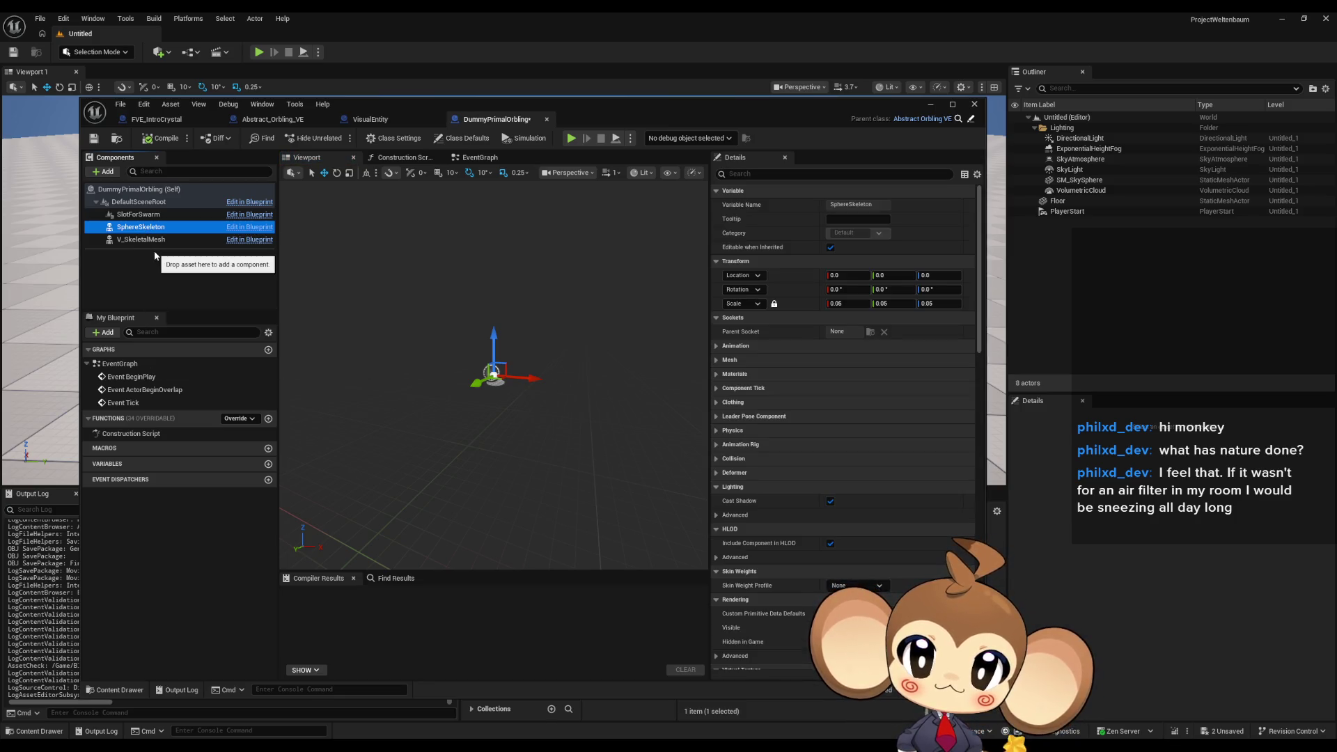
left_click(143, 240)
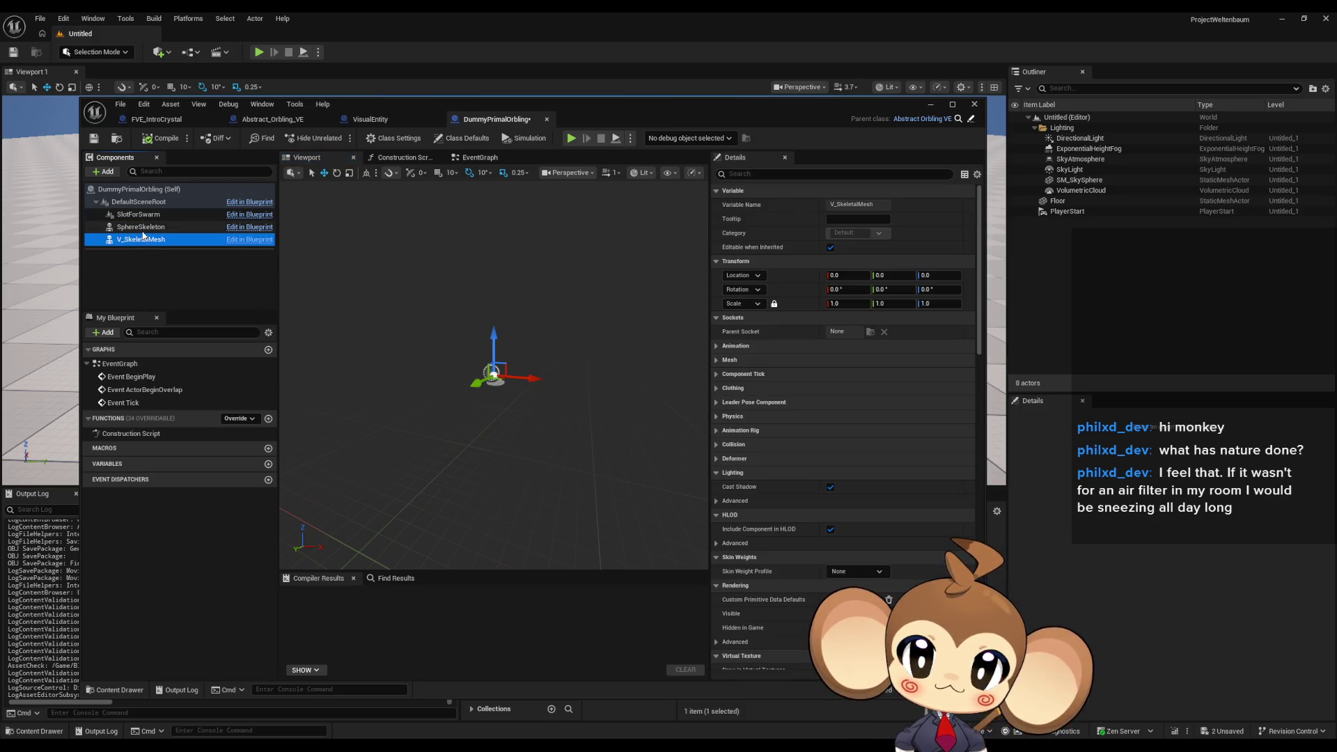
key("Up")
key("Up")
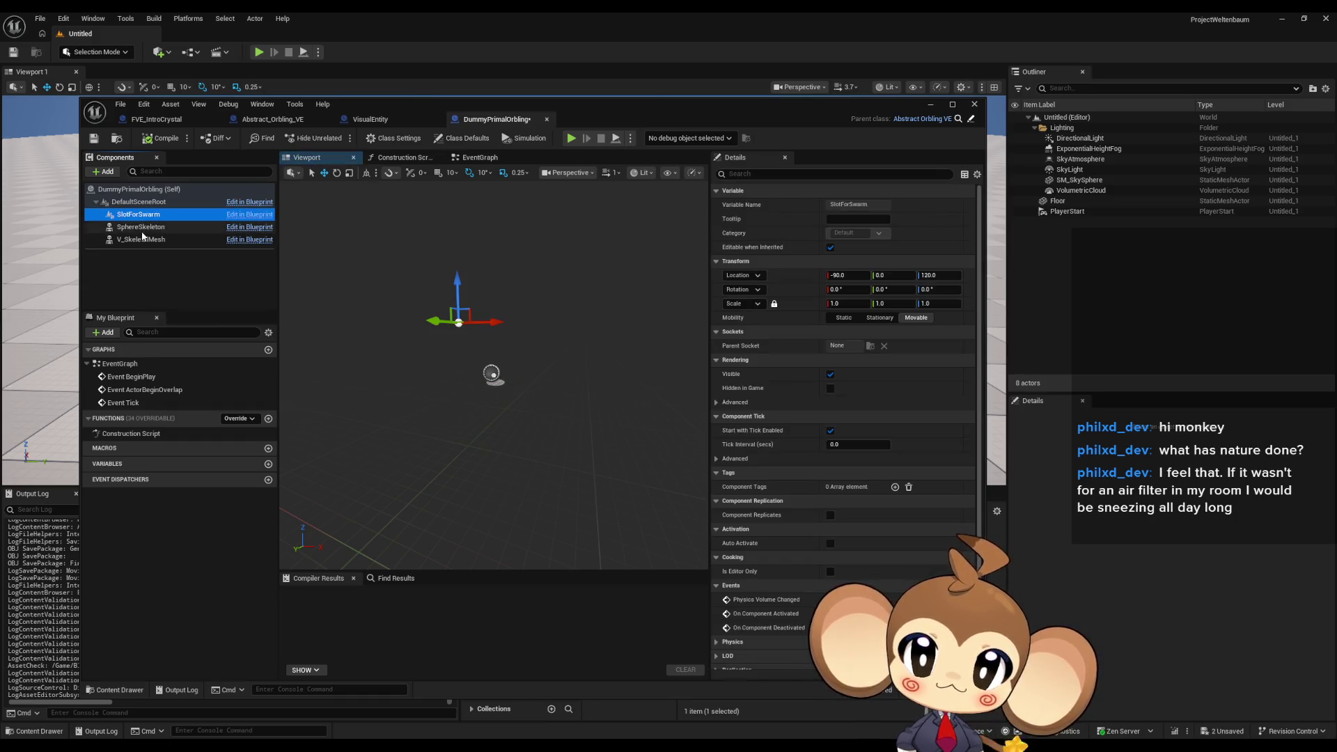
key("Down")
key("Up")
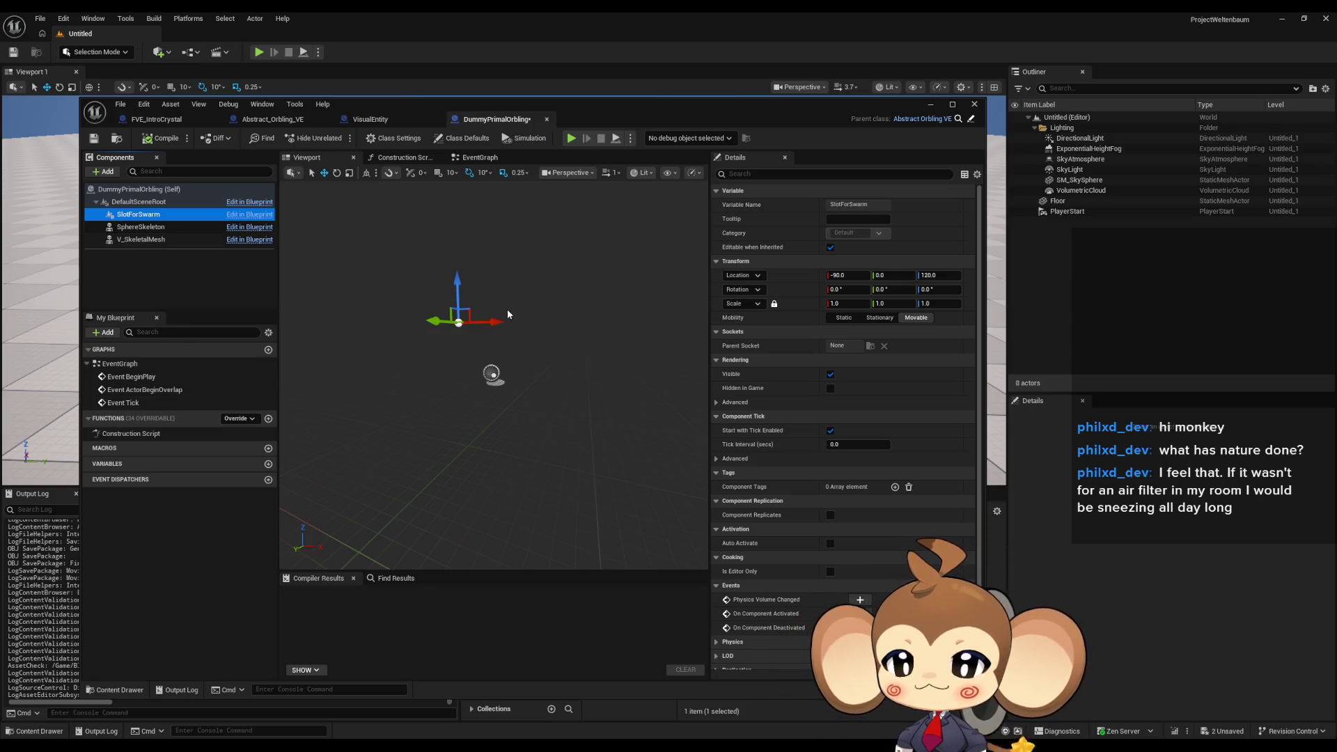
mouse_move(507, 313)
left_mouse_down()
mouse_move(578, 319)
mouse_move(467, 343)
left_mouse_up()
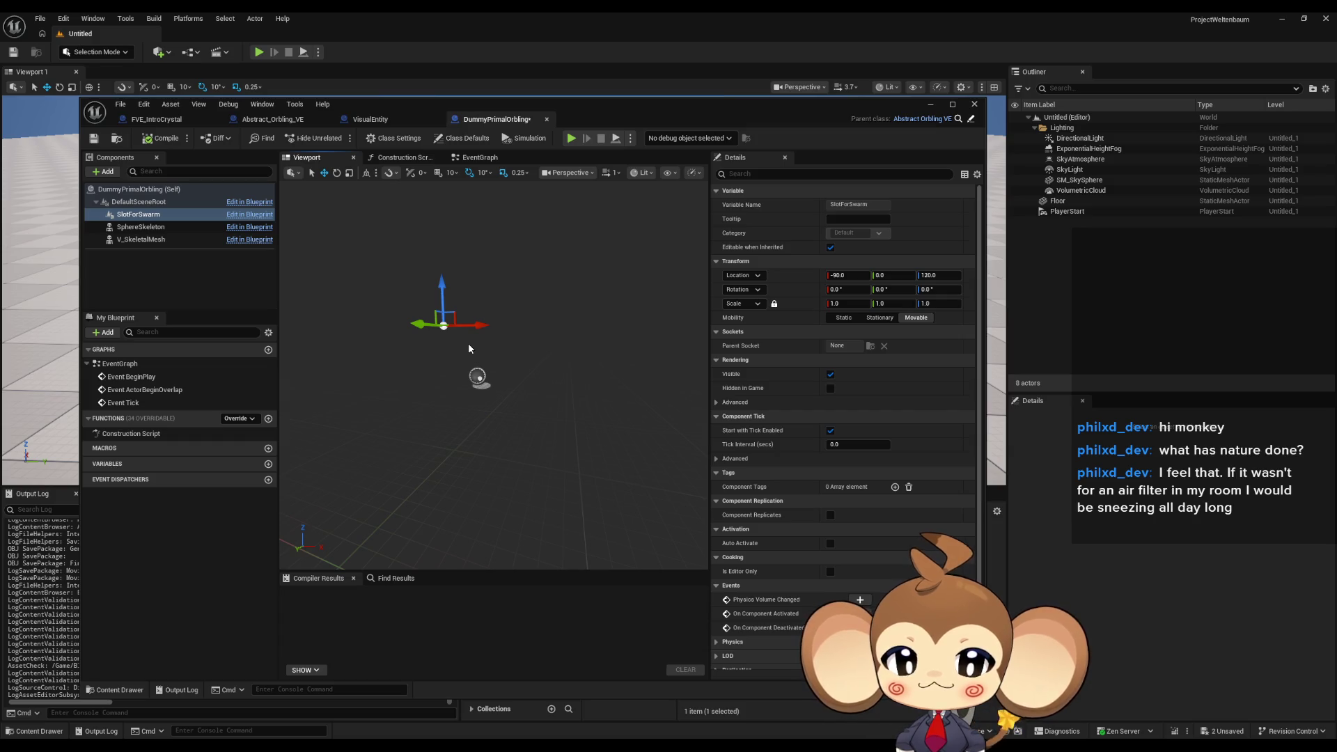
left_click(148, 241)
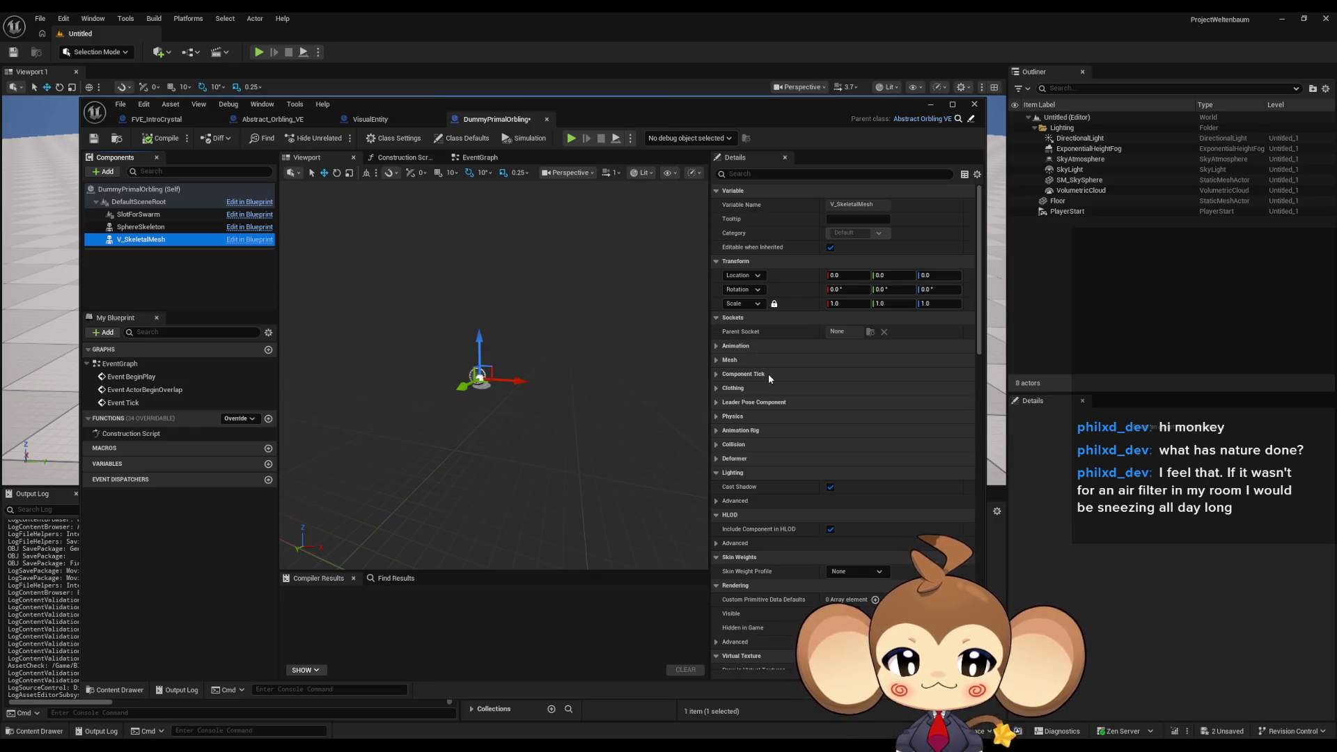
Set V_SkeletalMesh's Skeletal Mesh Asset to PrimalOrbling.
left_click(717, 345)
left_click(718, 345)
left_click(724, 359)
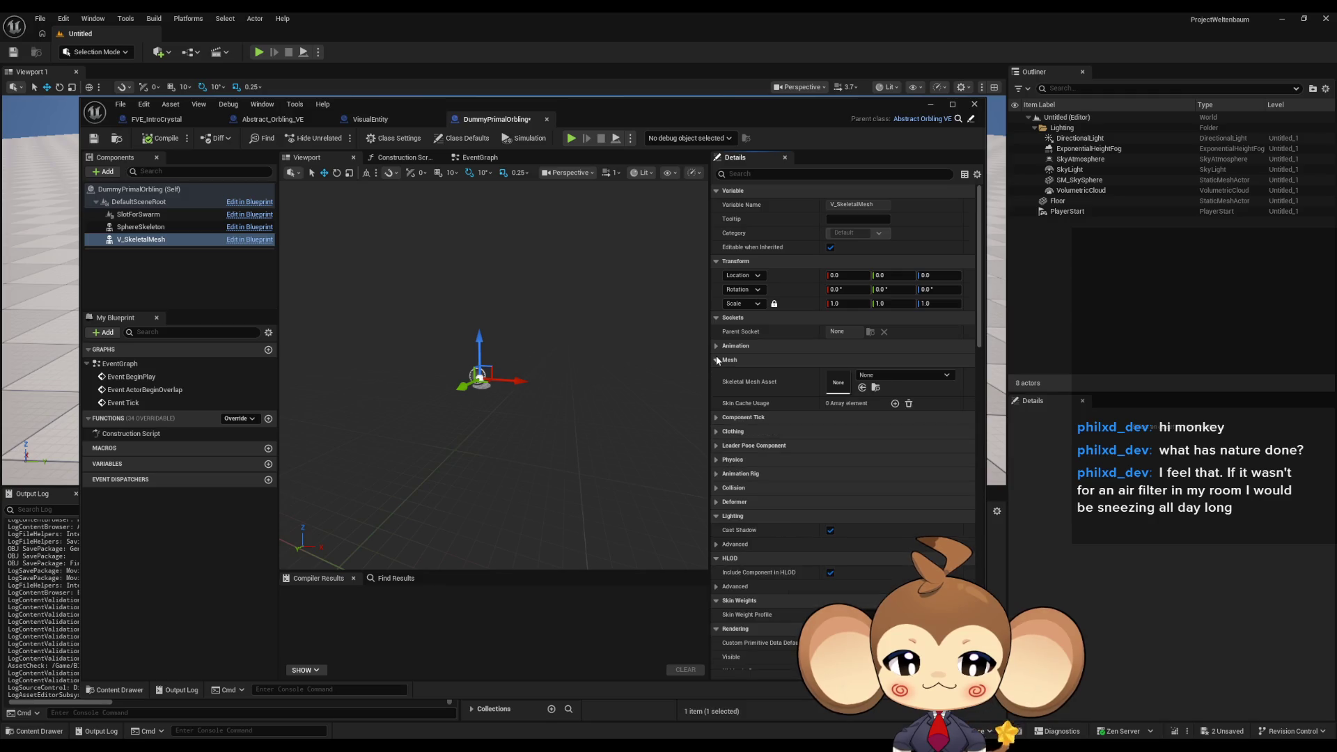
left_click(882, 374)
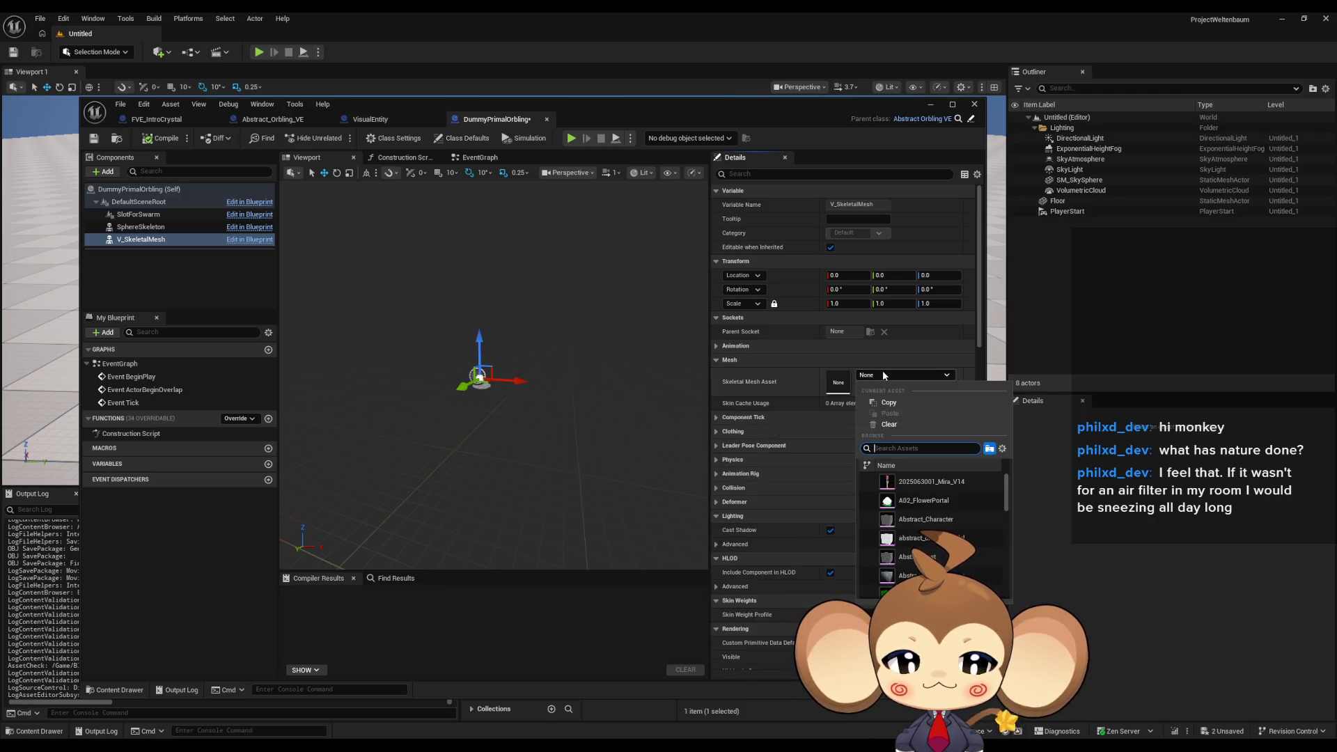
type("p")
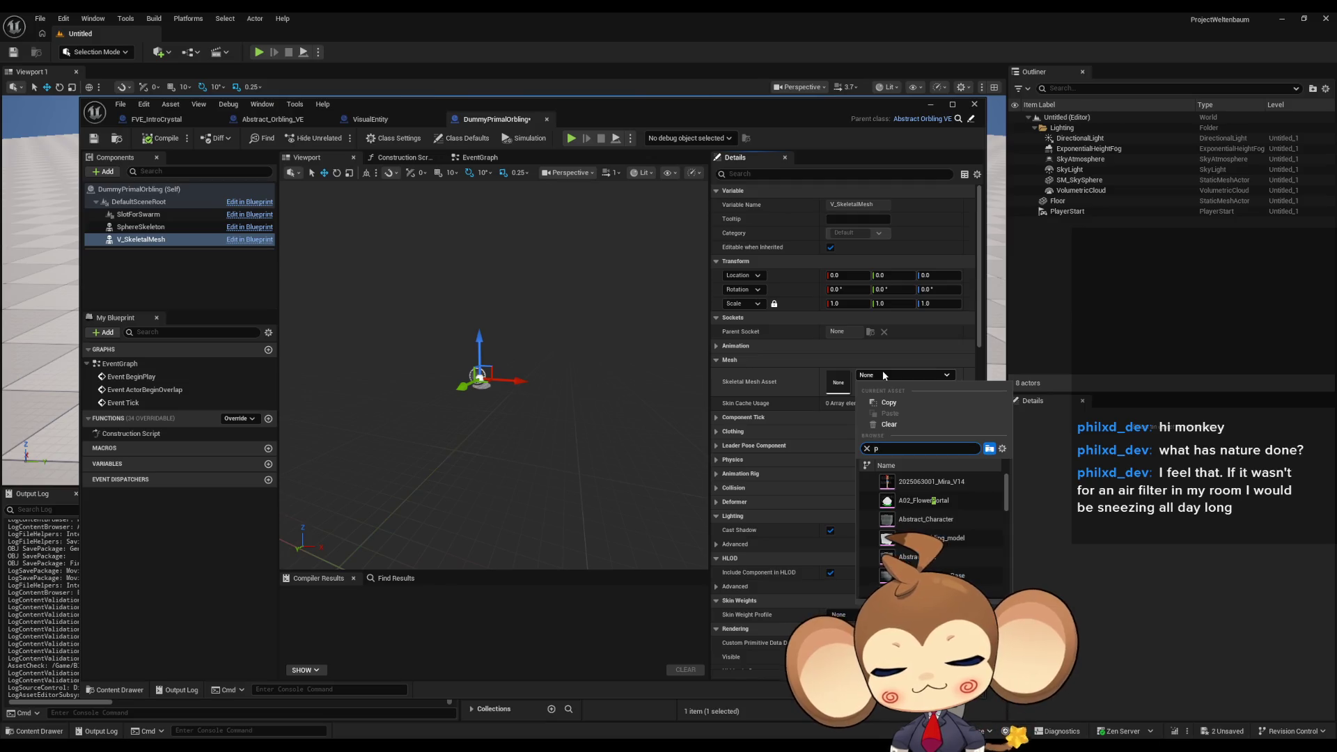
type("rim")
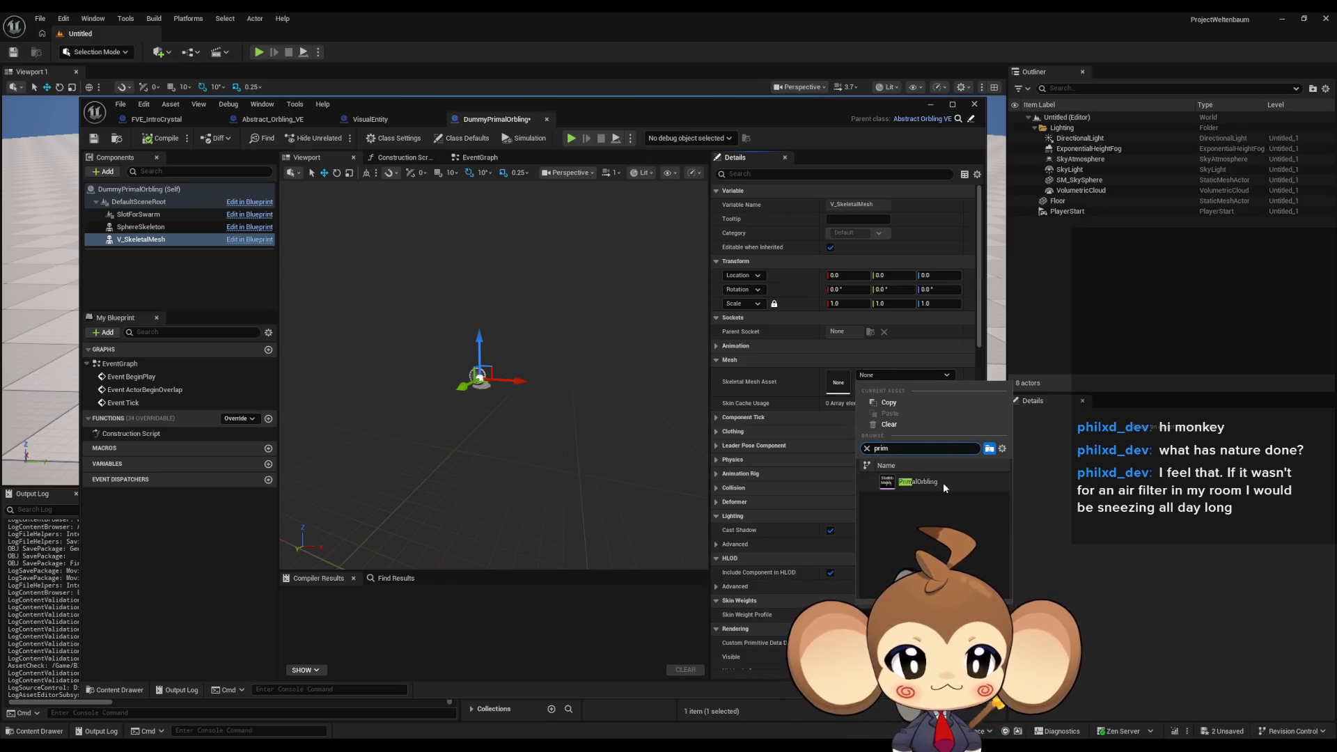
left_click(943, 483)
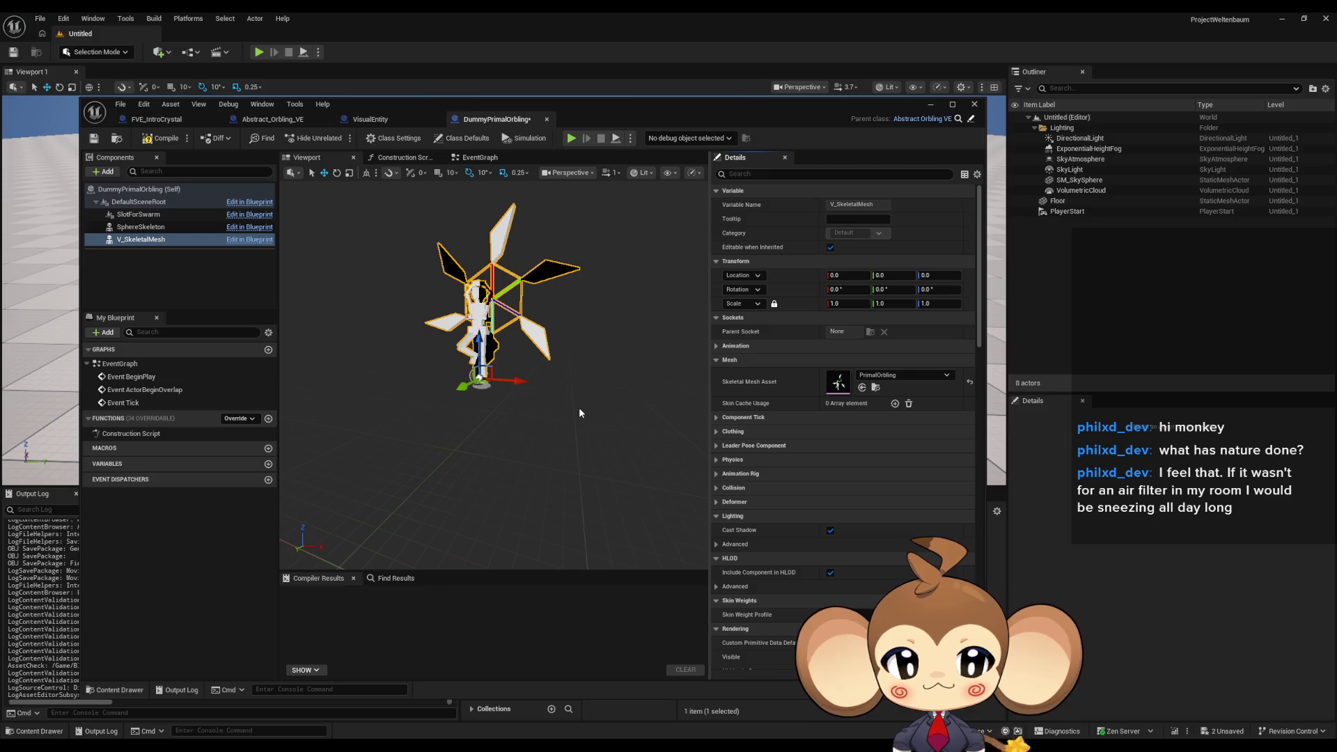
Set the Anim Class to PrimalOrbling_Skeleton_AnimBlueprint.
left_click(728, 346)
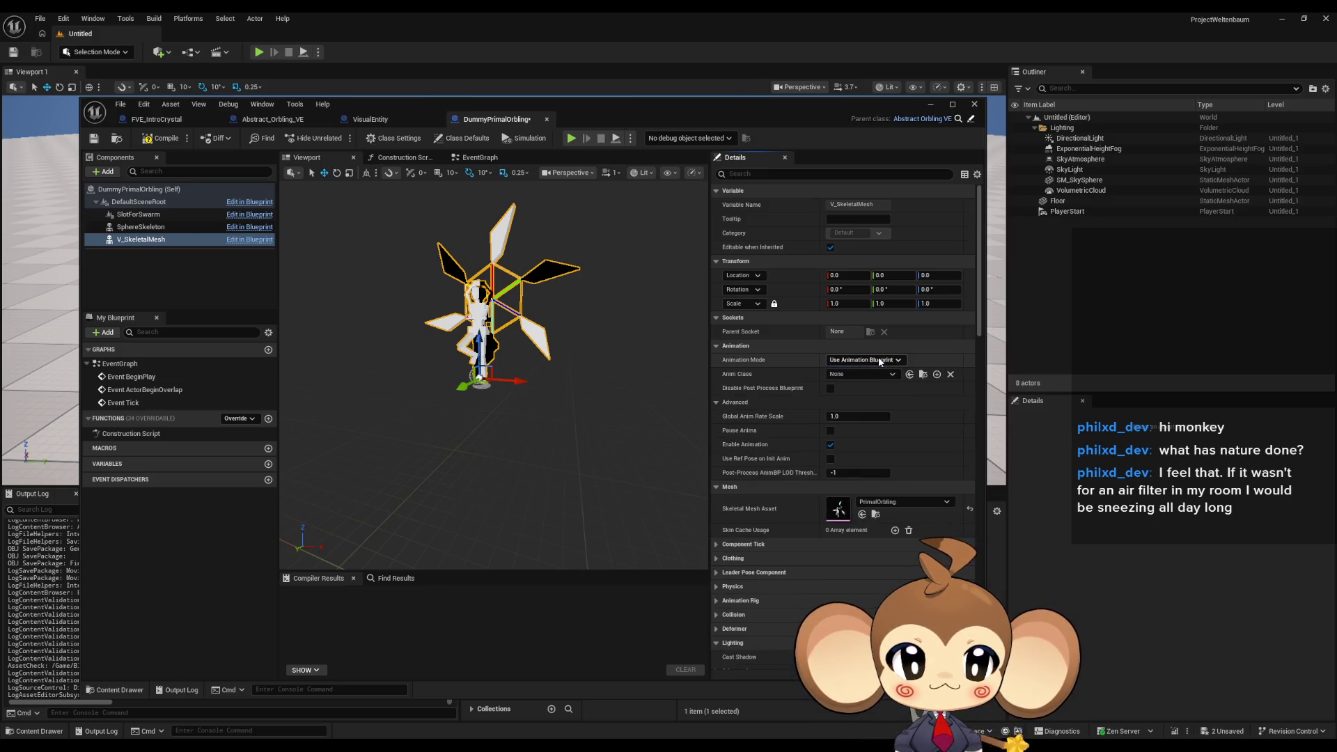
left_click(858, 374)
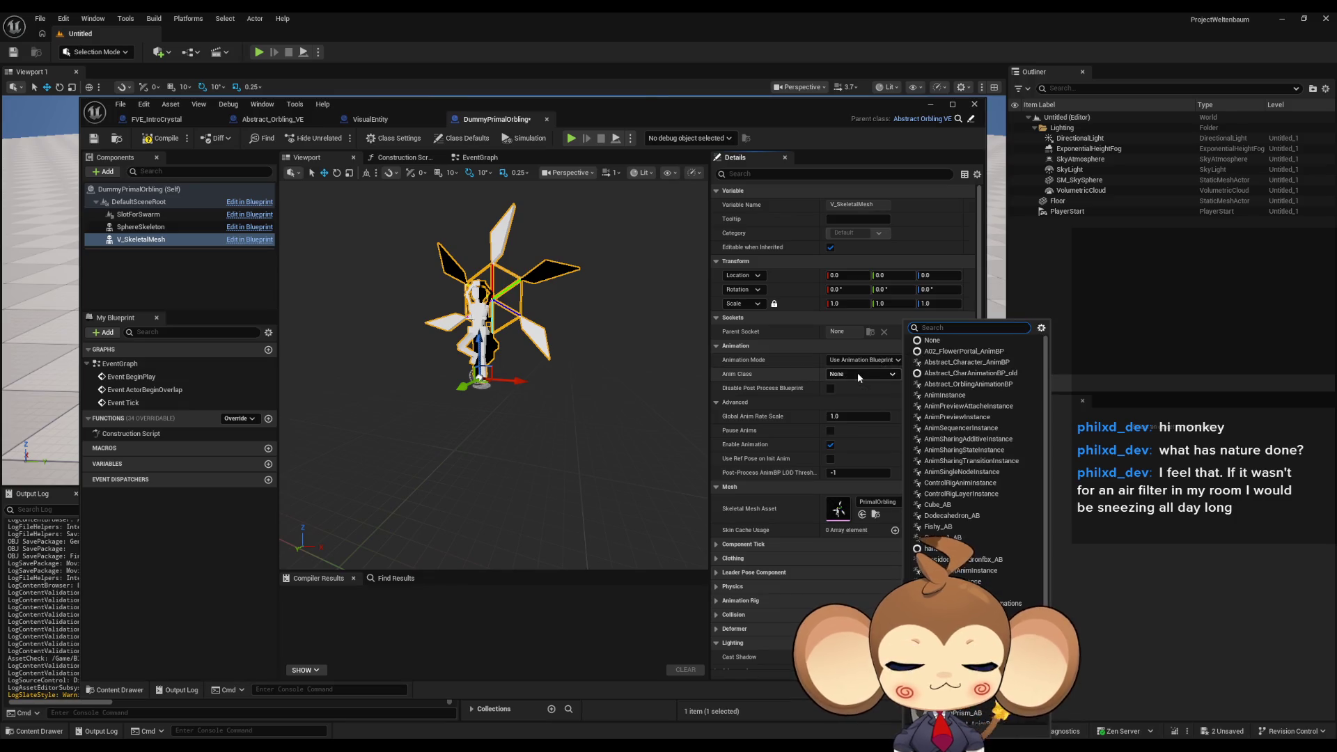
type("prim")
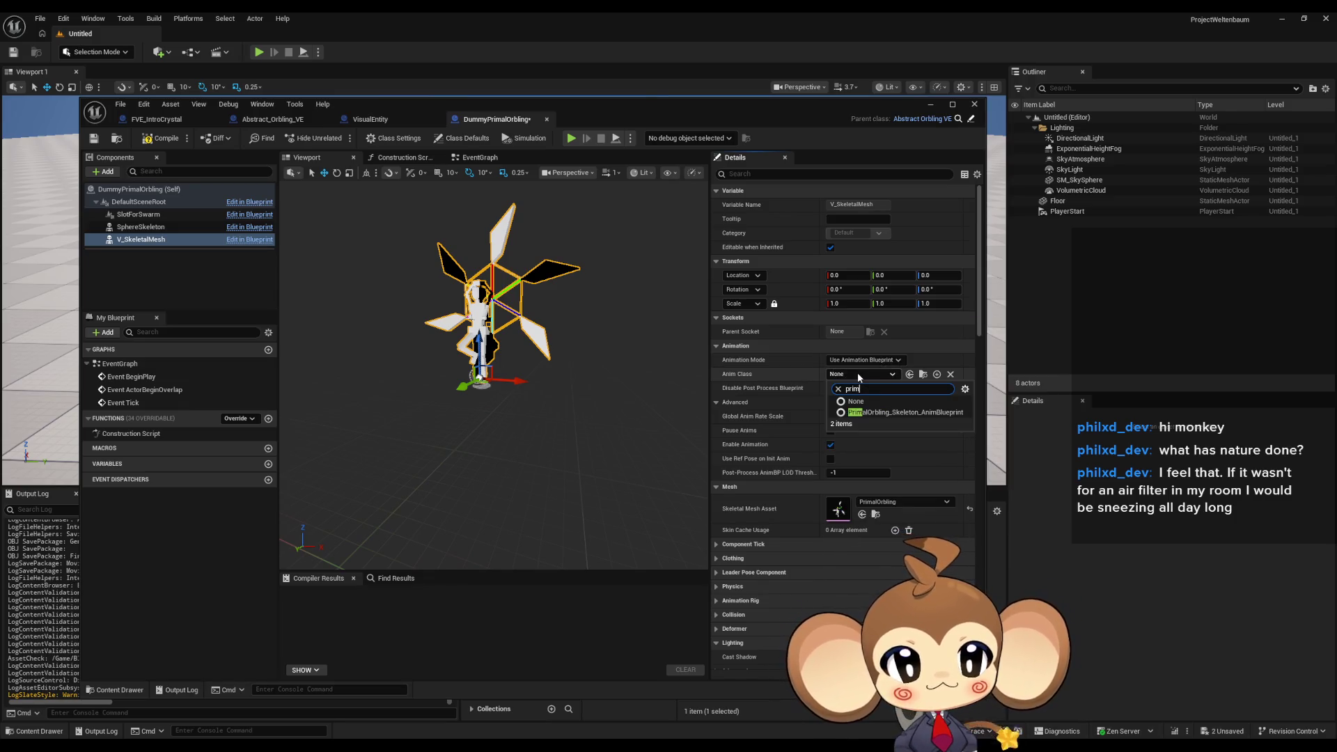
left_click(913, 412)
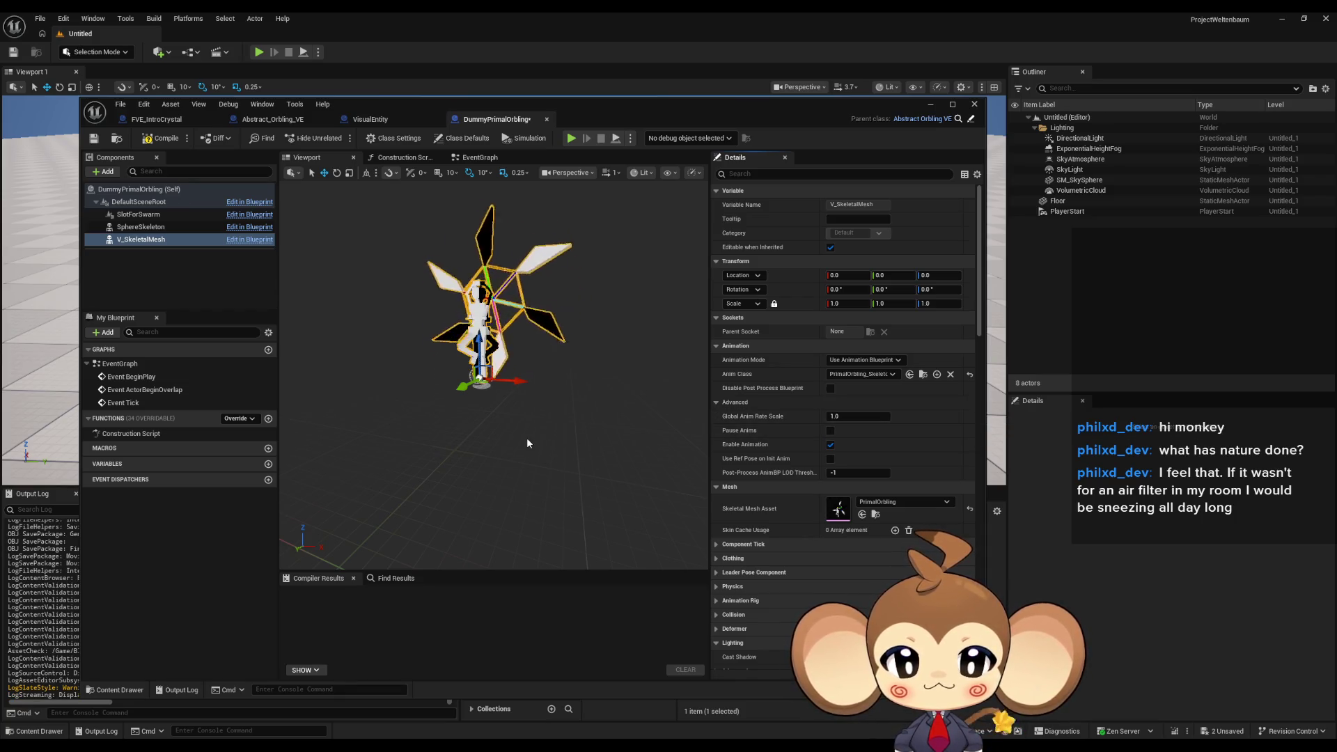
Place a DummyPrimalOrbling in the Untitled level, focus on it, and play-test the level.
left_click(929, 103)
left_click_drag(708, 582, 613, 306)
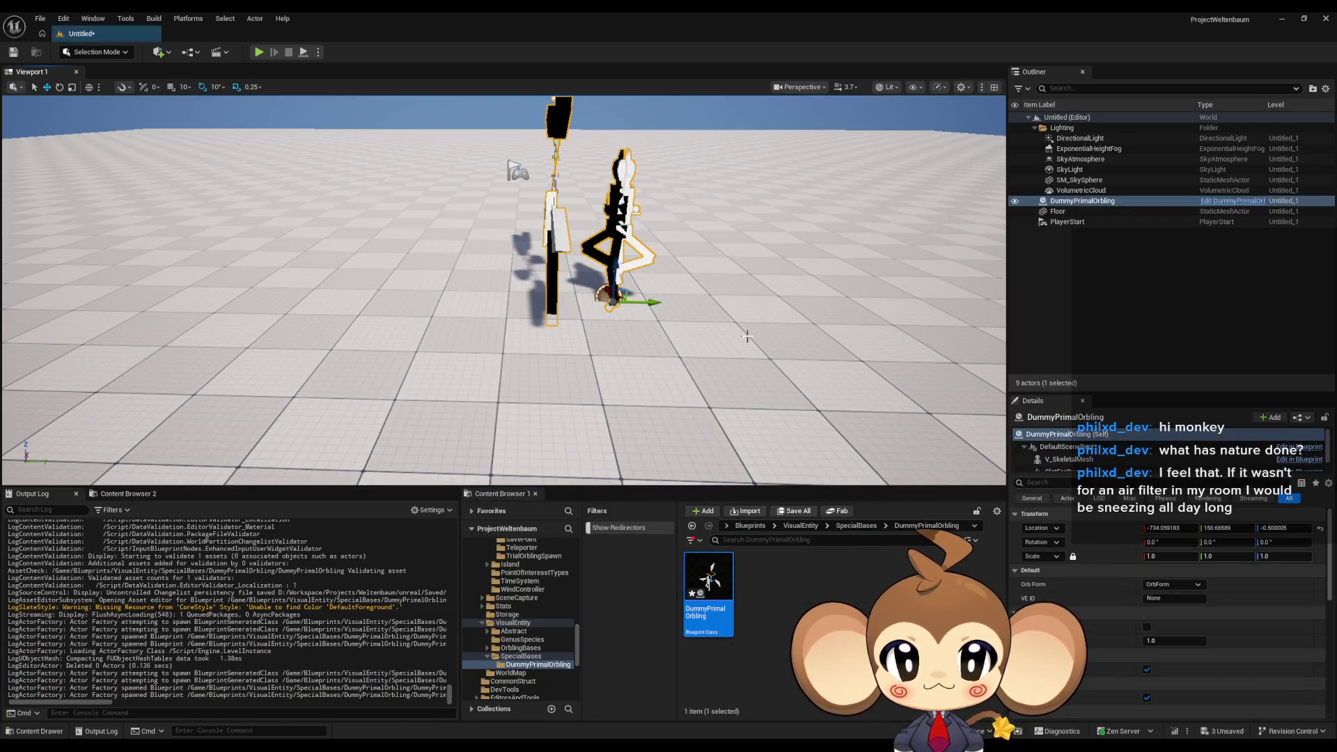
key("f")
left_click(258, 51)
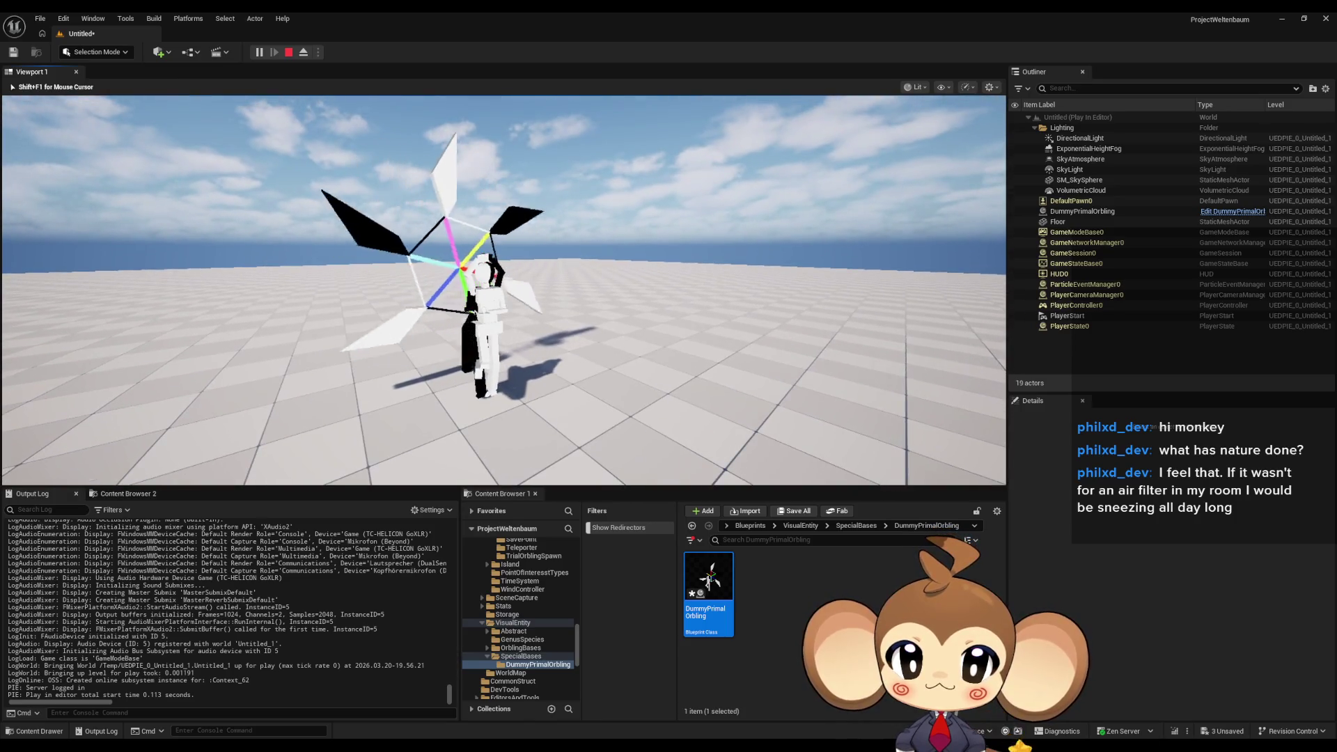
key("shift+F1")
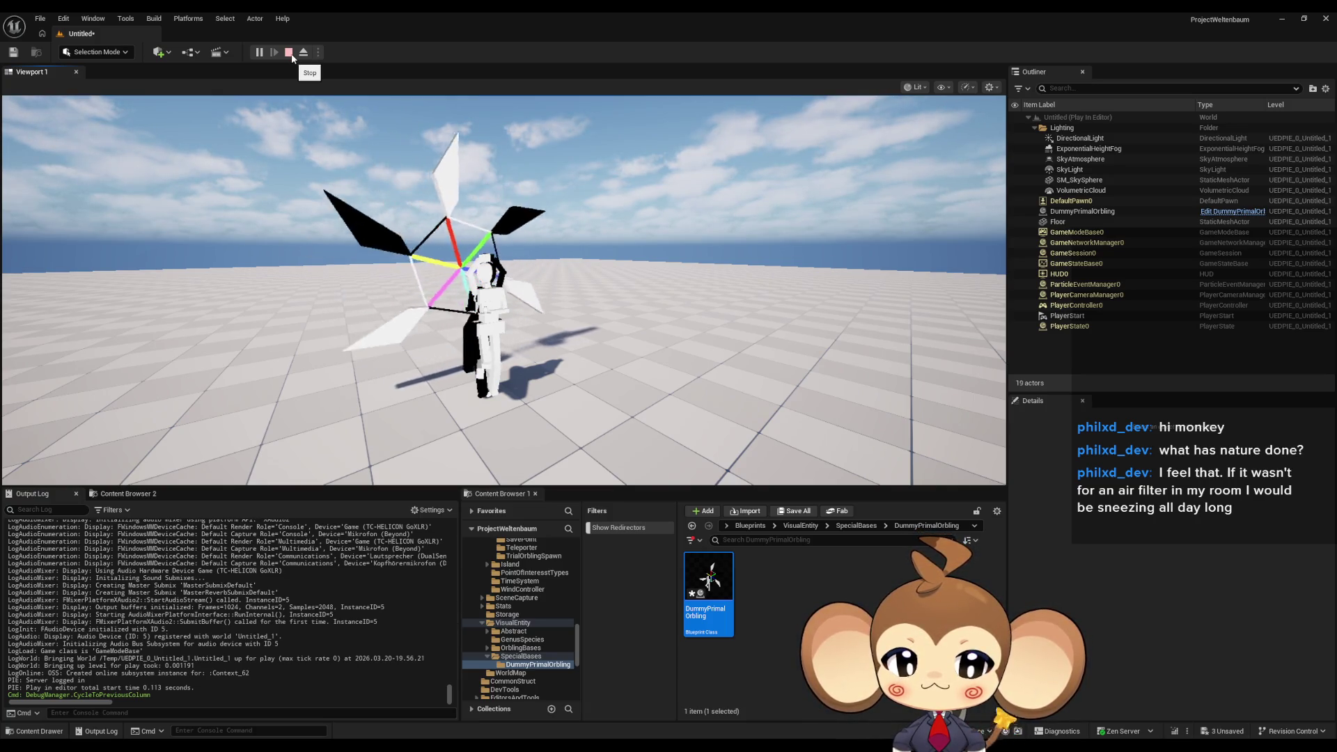
Stop the play test and browse to the Content > Maps > Intro folder.
left_click(289, 53)
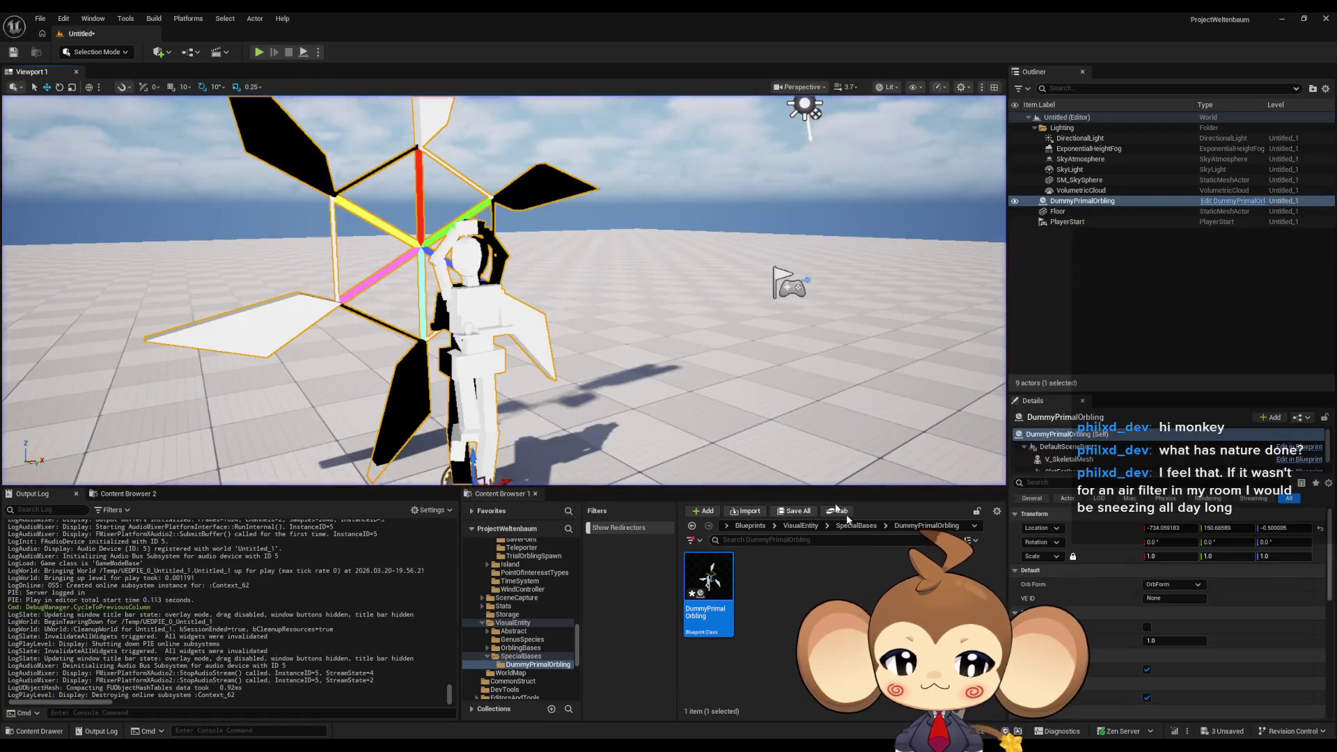
left_click(754, 527)
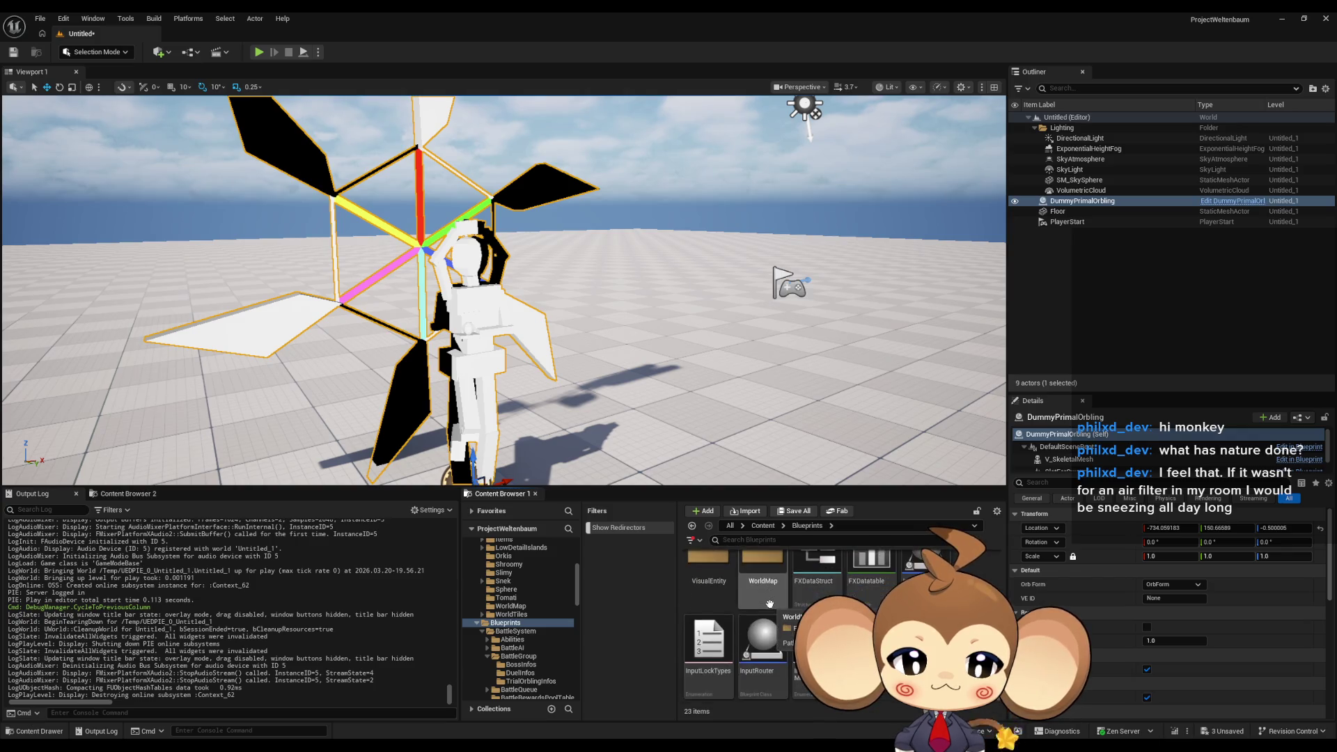
left_click(765, 527)
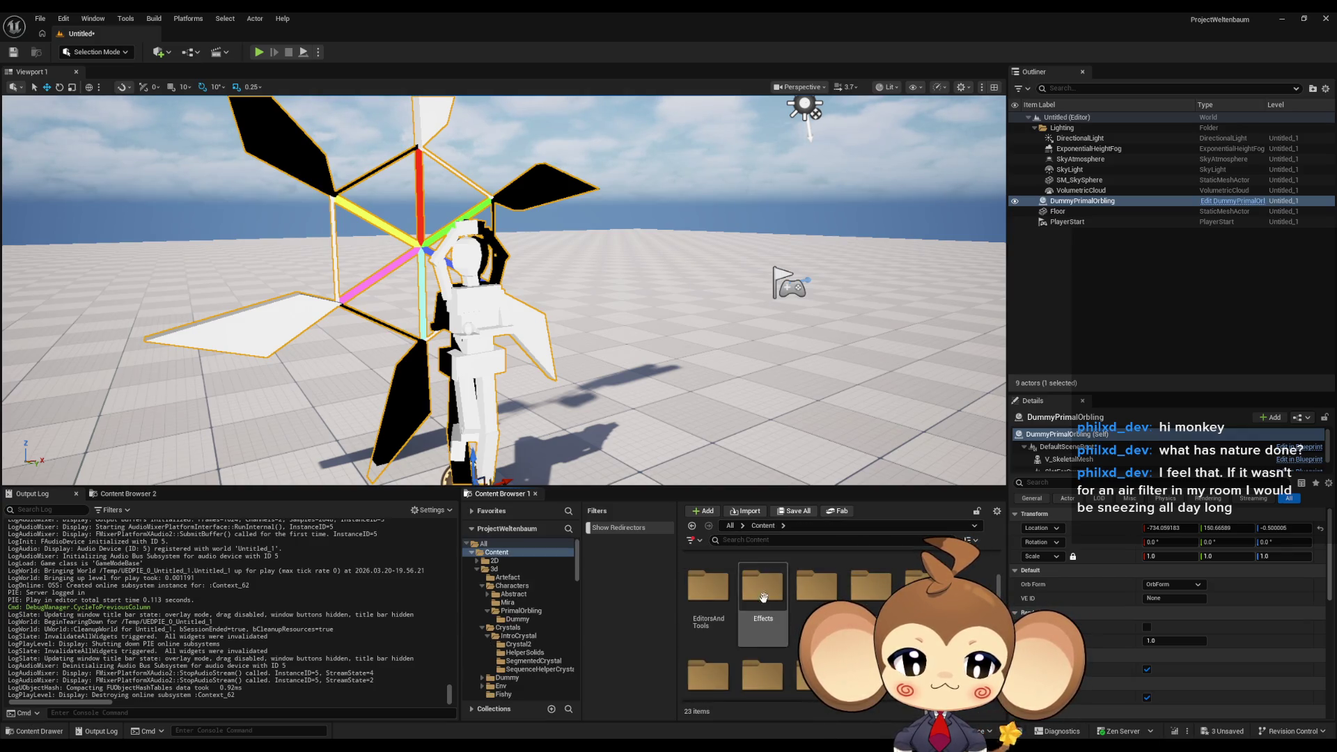
scroll(766, 605, "up", 3)
double_click(839, 578)
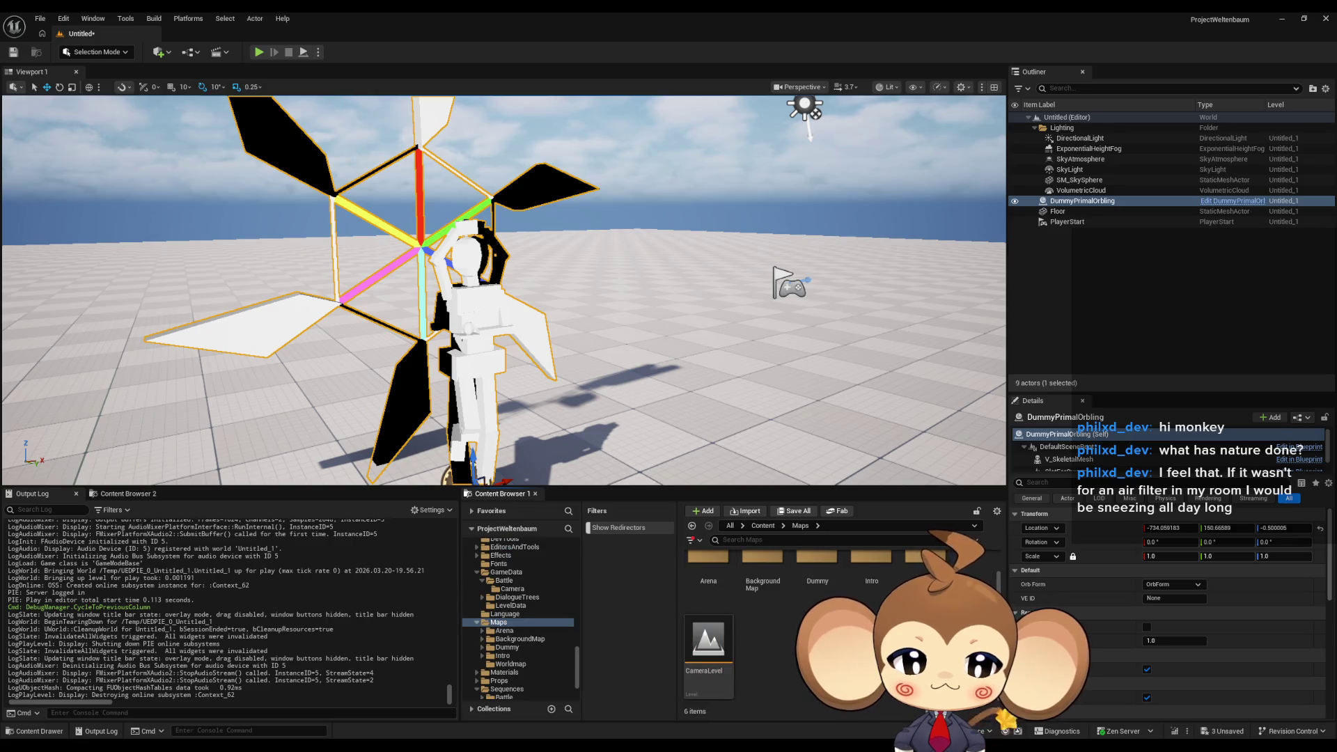
double_click(870, 578)
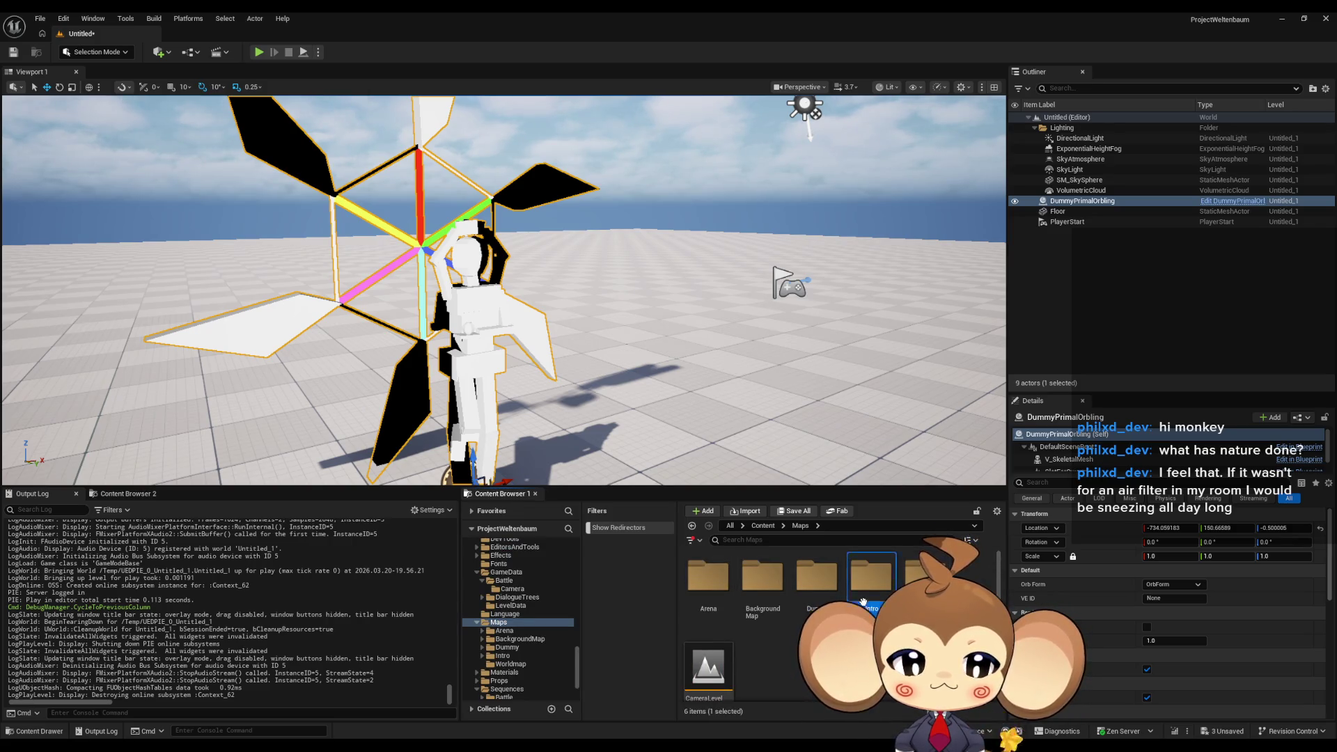
scroll(836, 592, "down", 2)
Open VoidLevel, saving only the DummyPrimalOrbling blueprint and skipping the untitled test level.
left_click(805, 593)
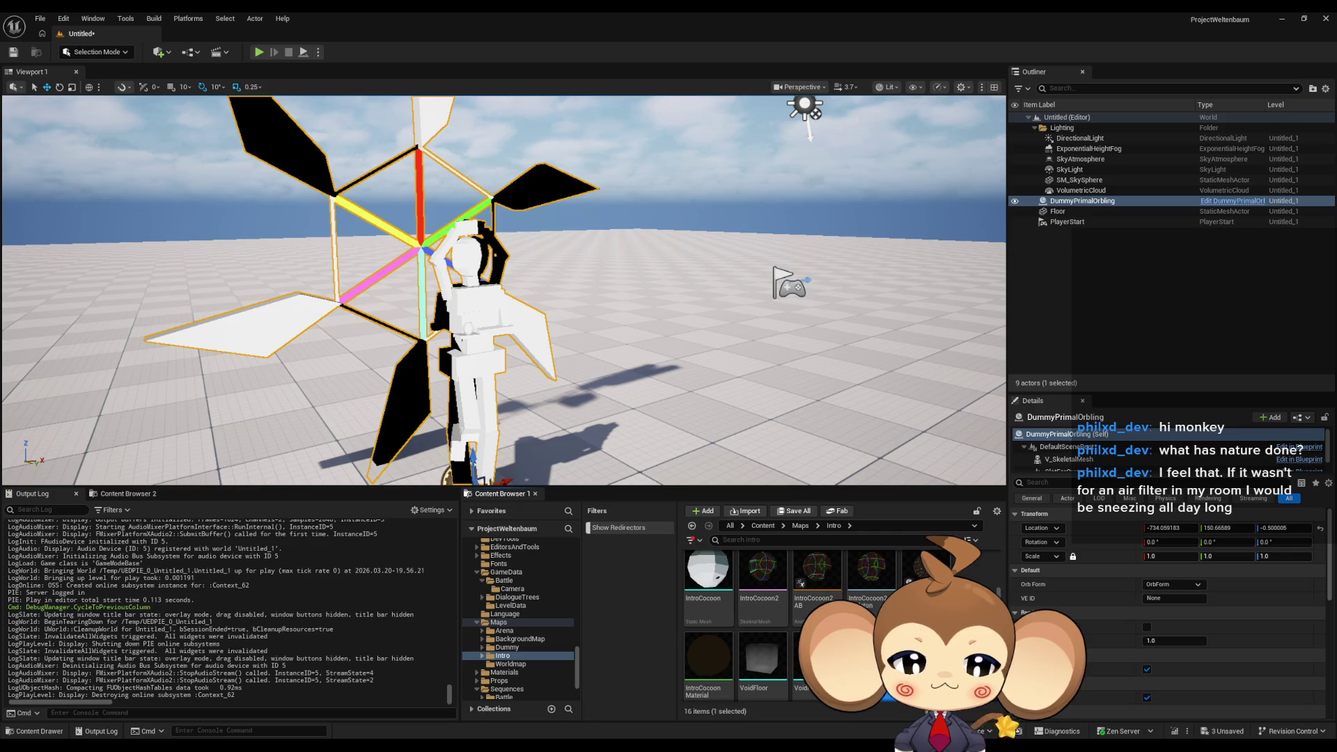
key("ctrl+shift+s")
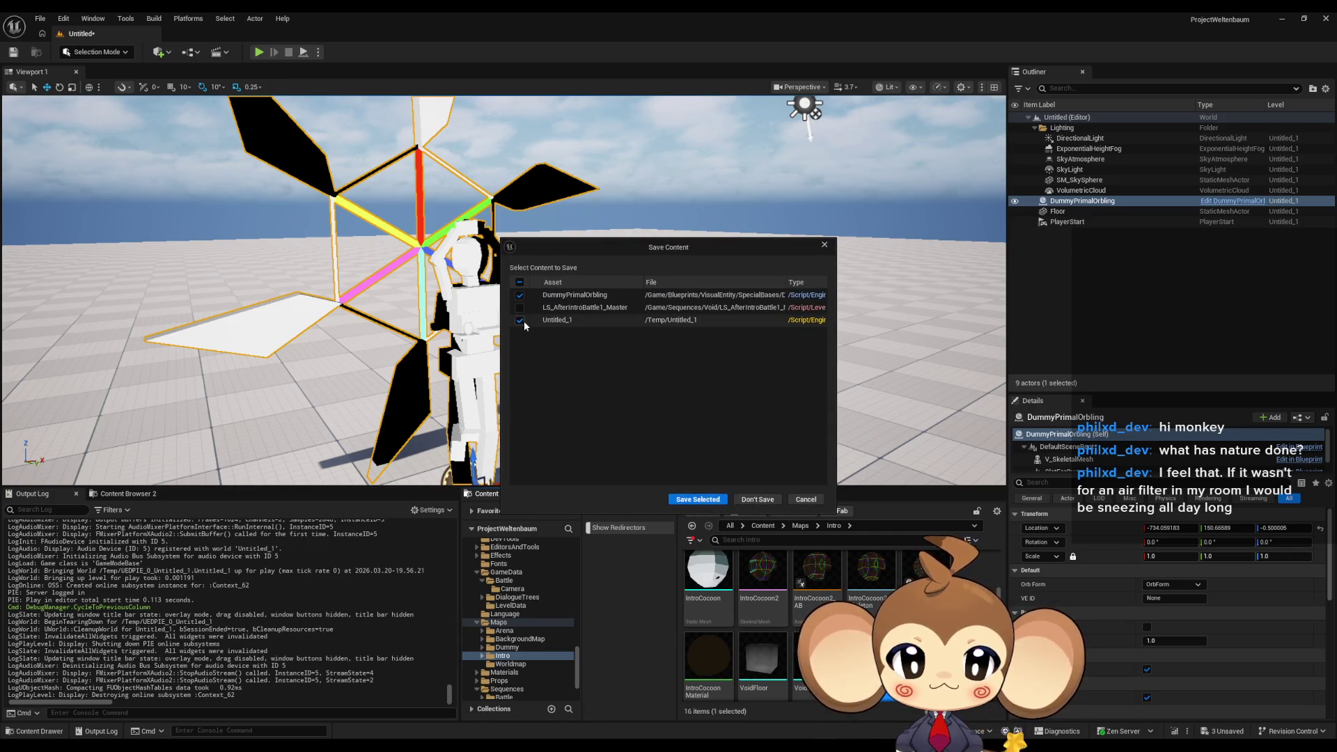
left_click(519, 320)
left_click(697, 499)
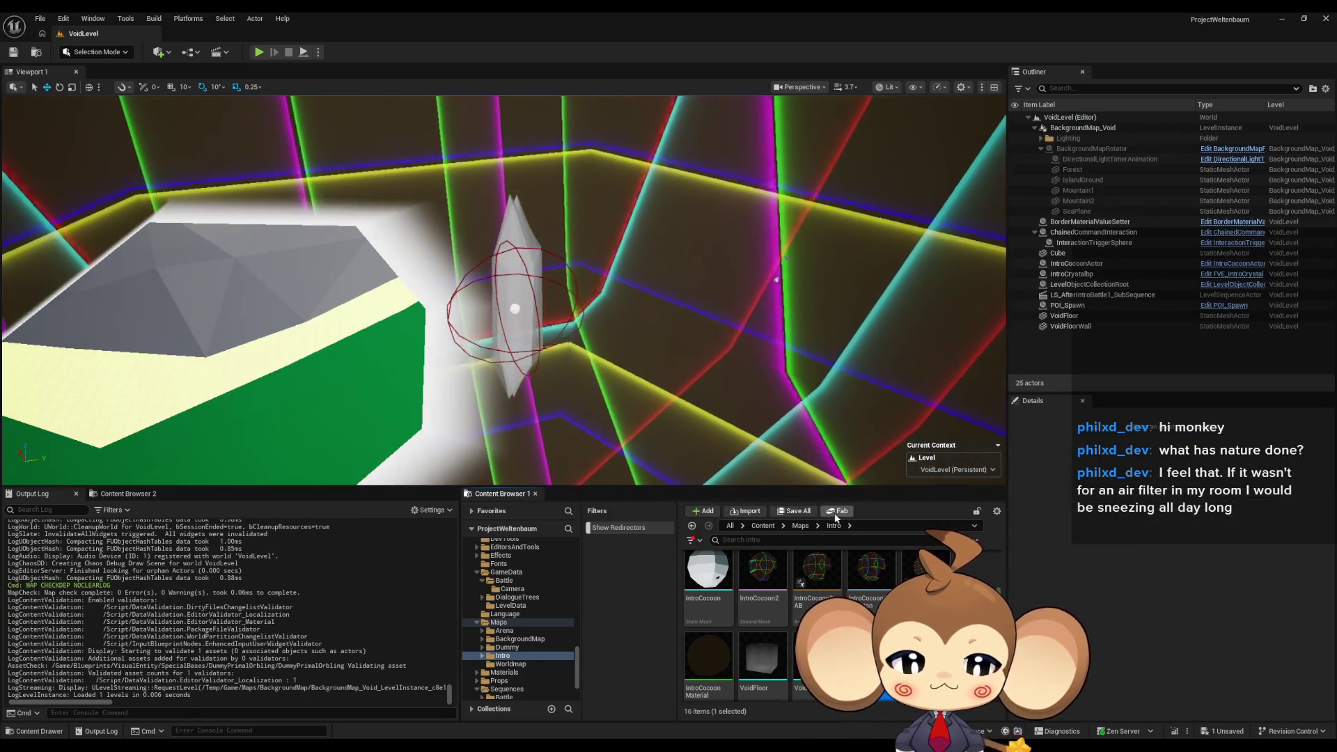
Open LS_AfterIntroBattle1_SubSequence from Content > Sequences > Void in Sequencer.
left_click(770, 525)
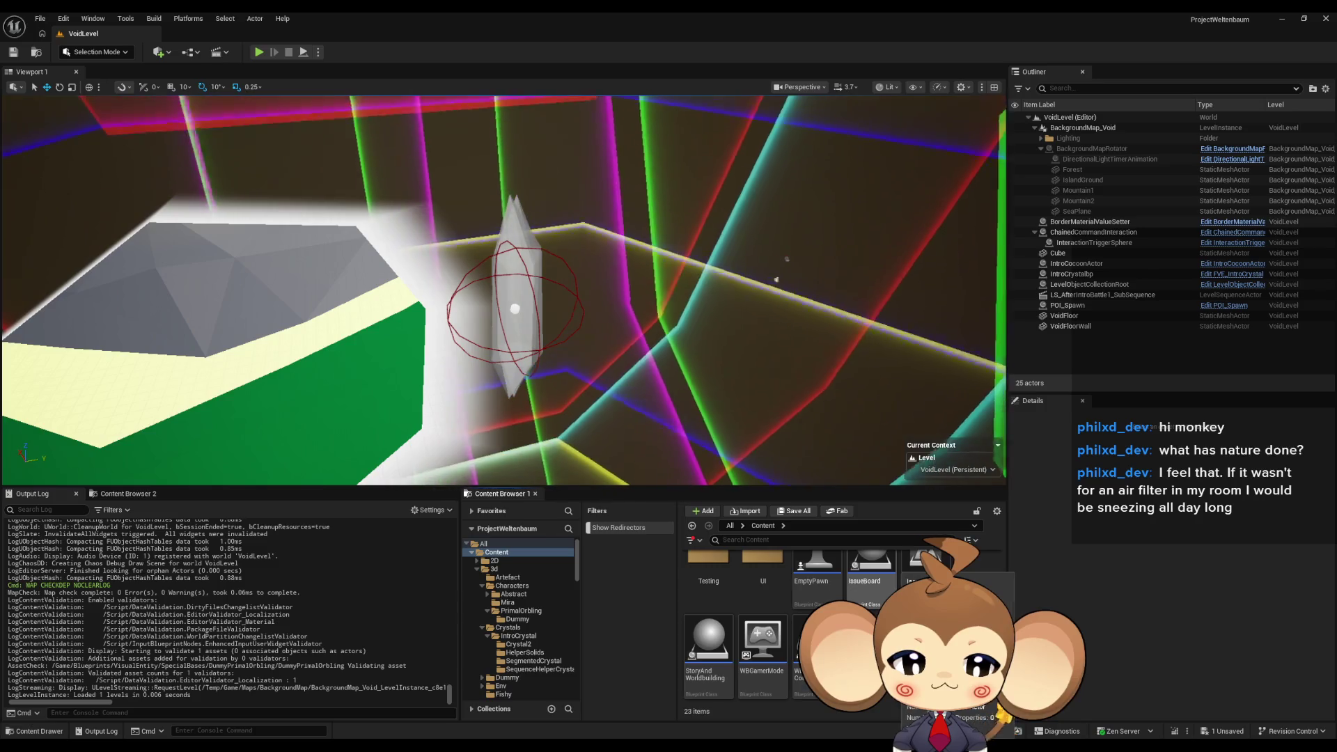
scroll(871, 593, "up", 3)
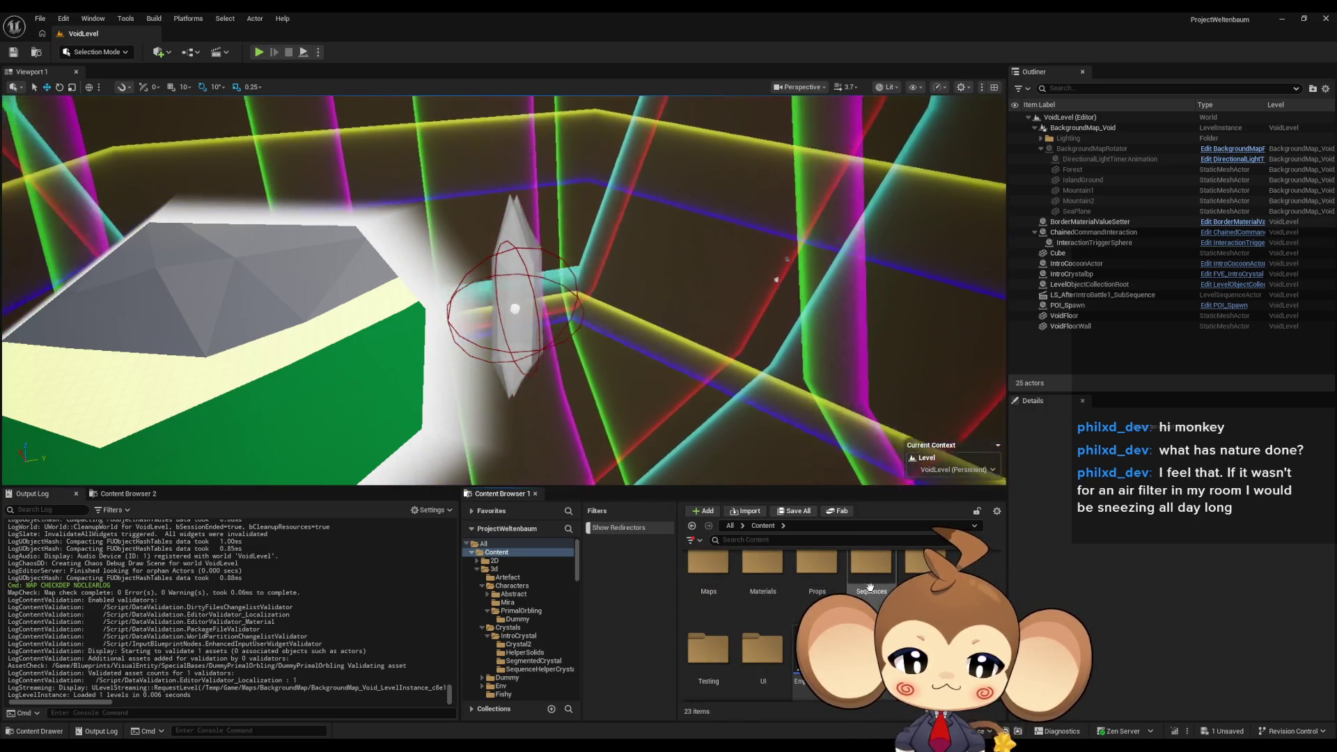
double_click(871, 593)
double_click(708, 575)
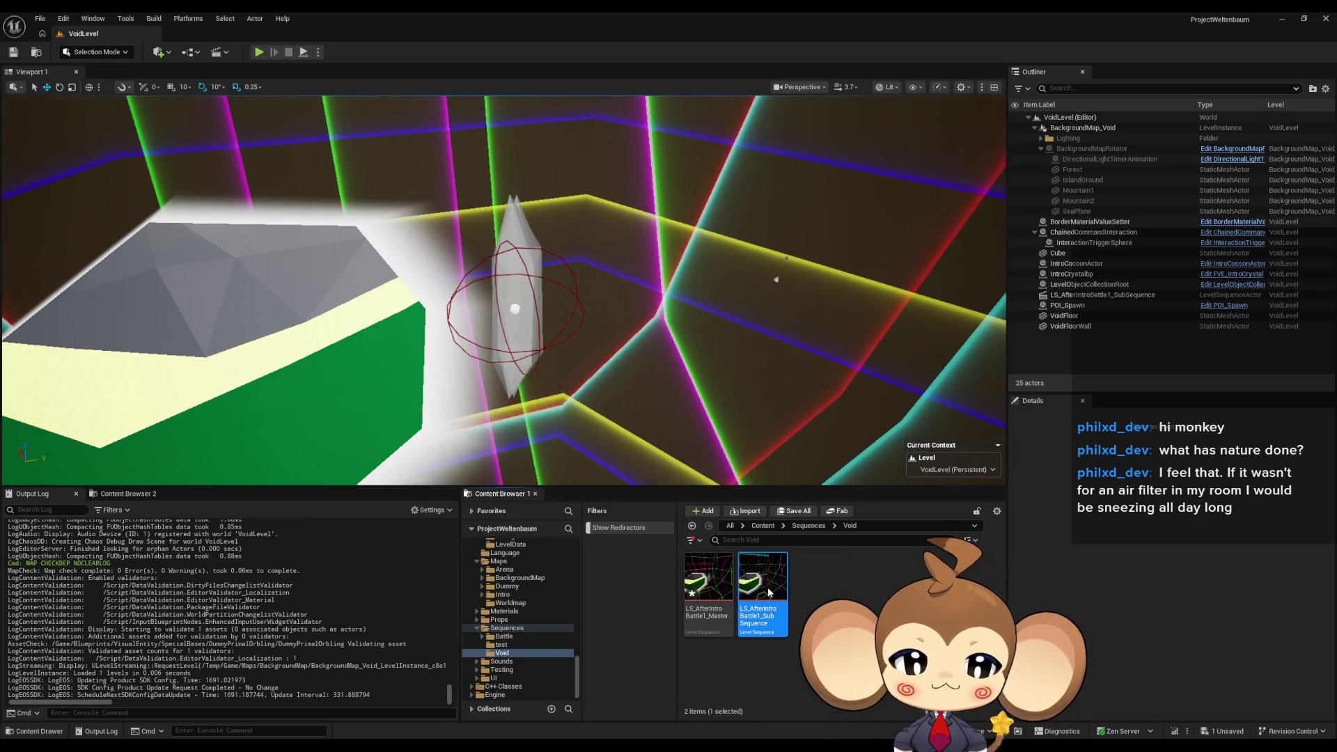
double_click(708, 575)
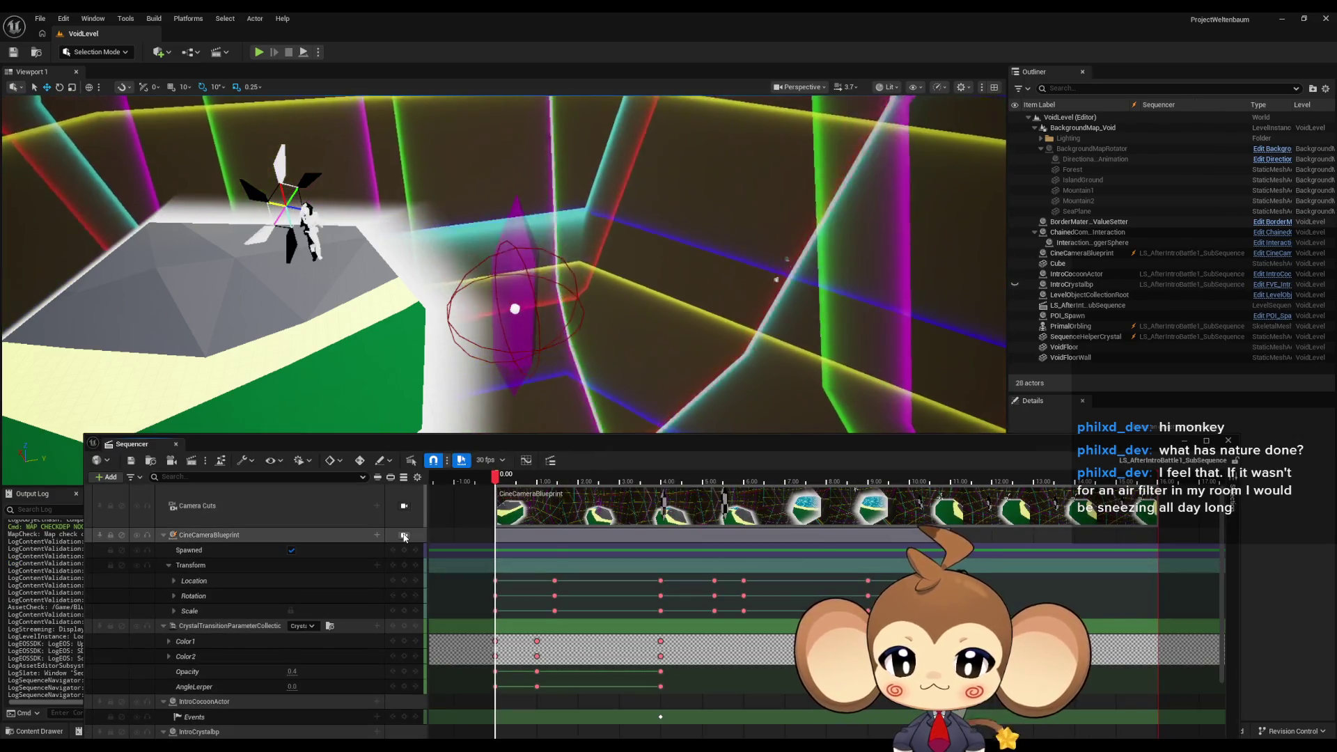
Preview the sequence through the cinematic camera to about 2.7 seconds and reposition the Sequencer window.
left_click(404, 535)
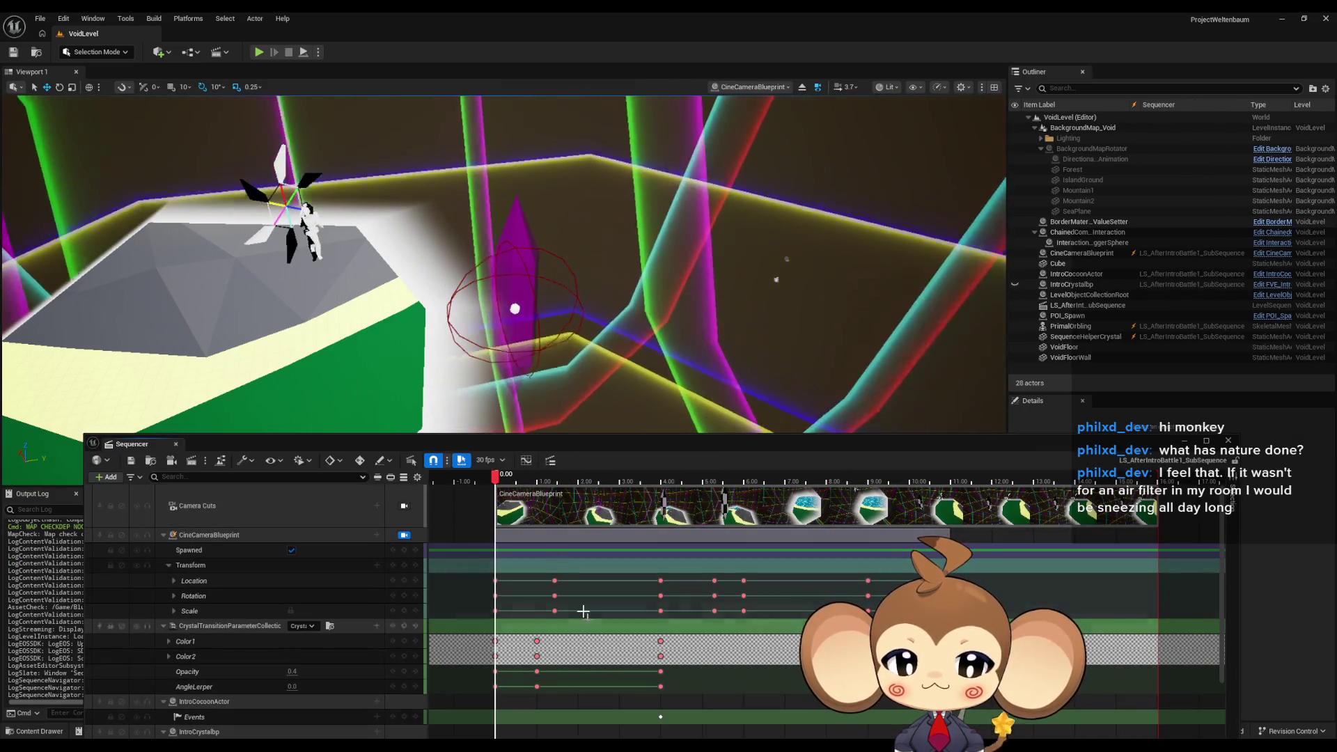
mouse_move(498, 475)
left_mouse_down()
mouse_move(864, 509)
mouse_move(491, 503)
mouse_move(818, 517)
left_mouse_up()
left_click_drag(677, 527, 499, 527)
scroll(561, 596, "down", 3)
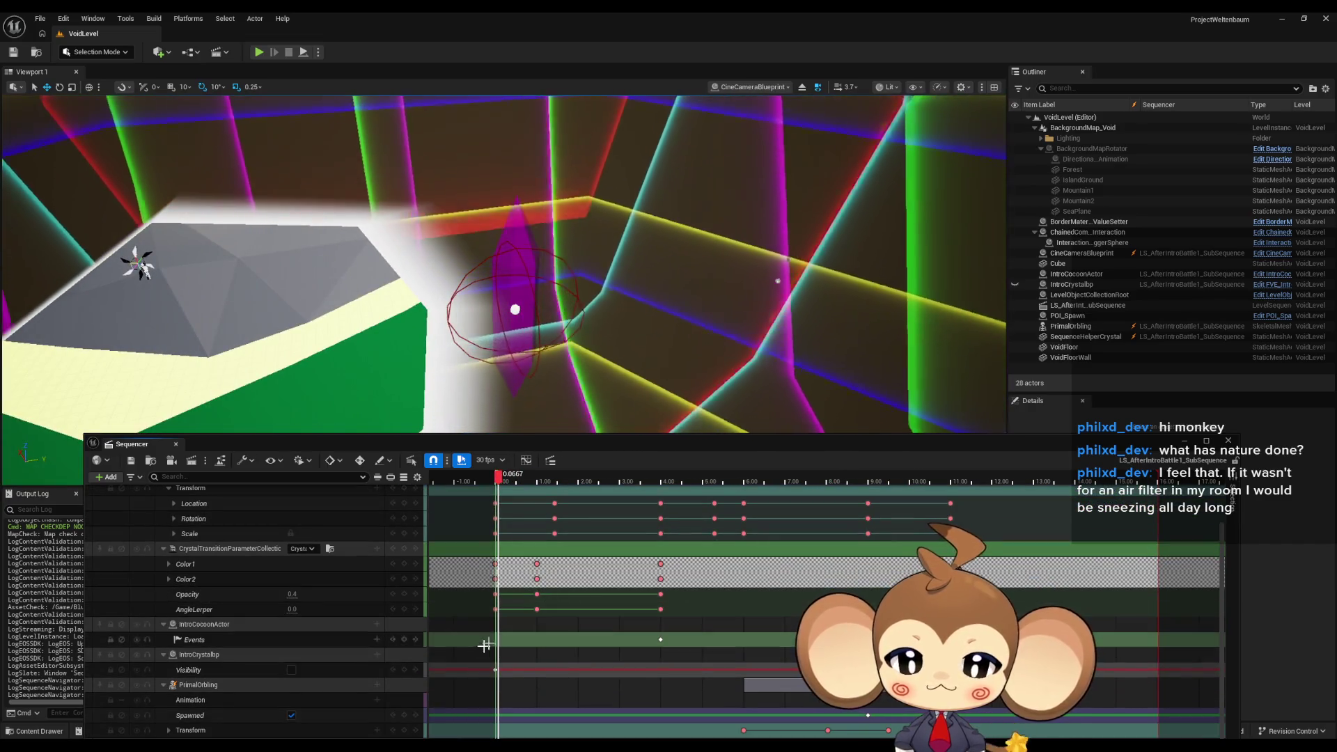
left_click_drag(467, 444, 445, 310)
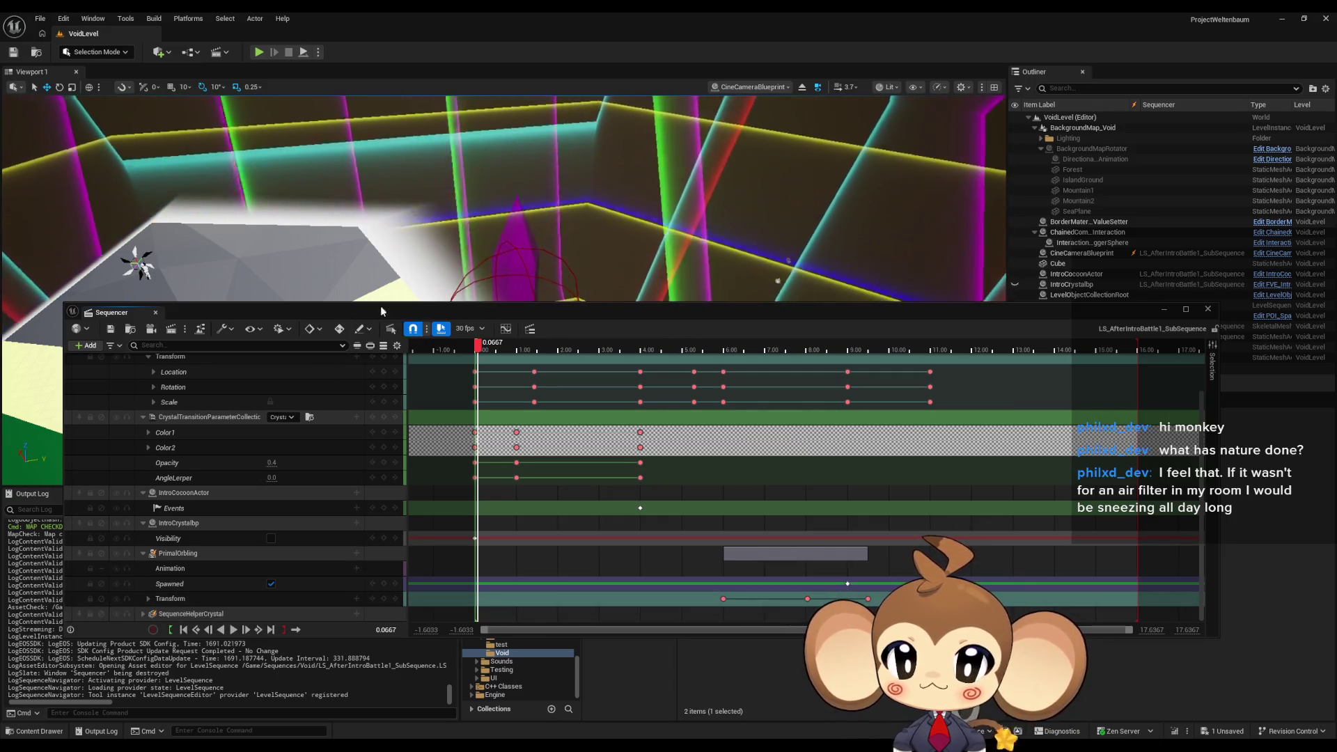
double_click(381, 310)
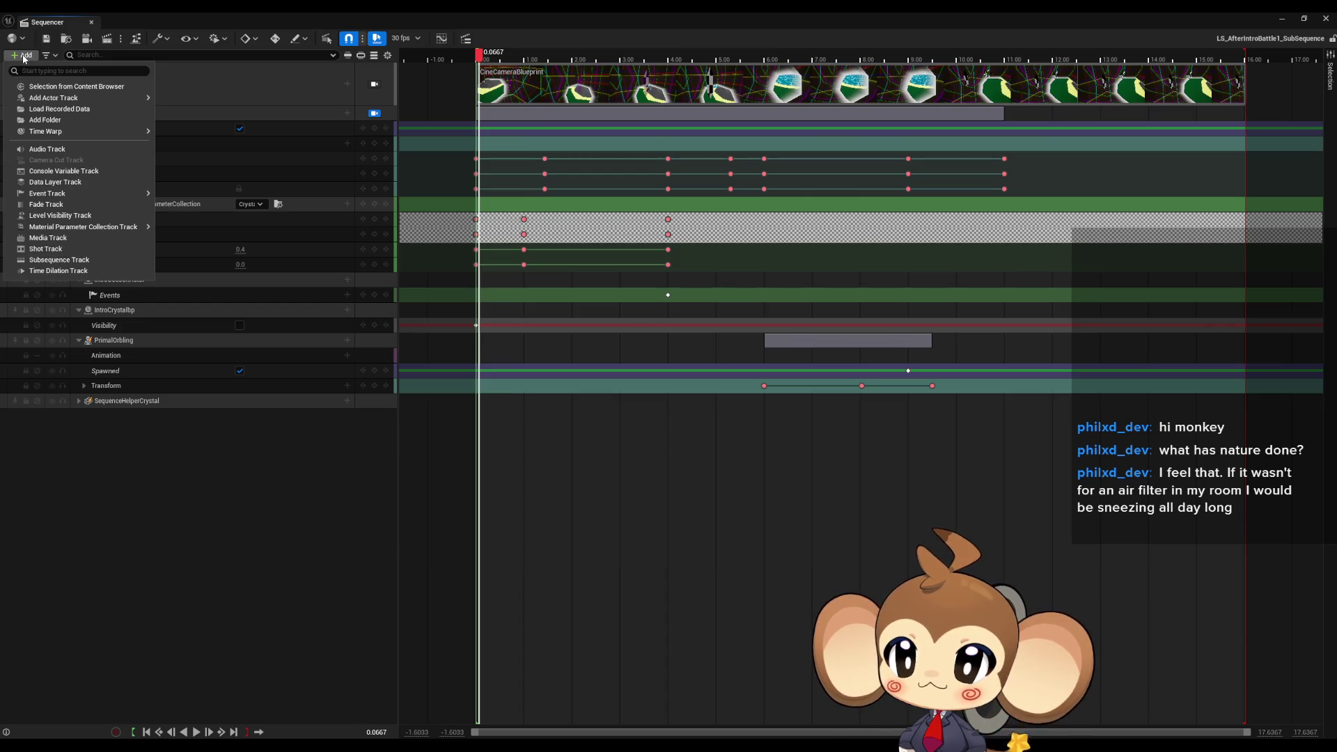
mouse_move(732, 21)
left_mouse_down()
mouse_move(713, 322)
mouse_move(711, 162)
left_mouse_up()
Select the DummyPrimalOrbling blueprint in Blueprints > VisualEntity > SpecialBases and maximize Sequencer.
left_click(763, 526)
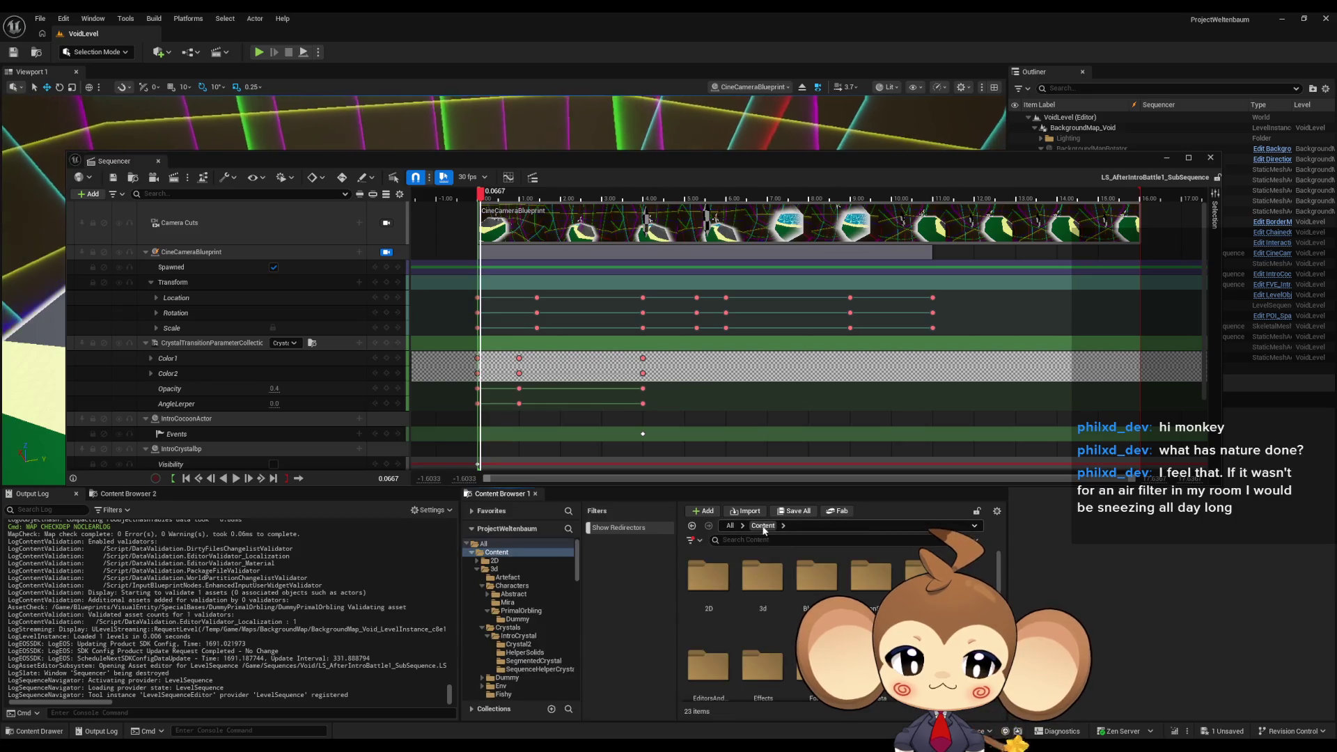
double_click(800, 571)
scroll(813, 590, "down", 5)
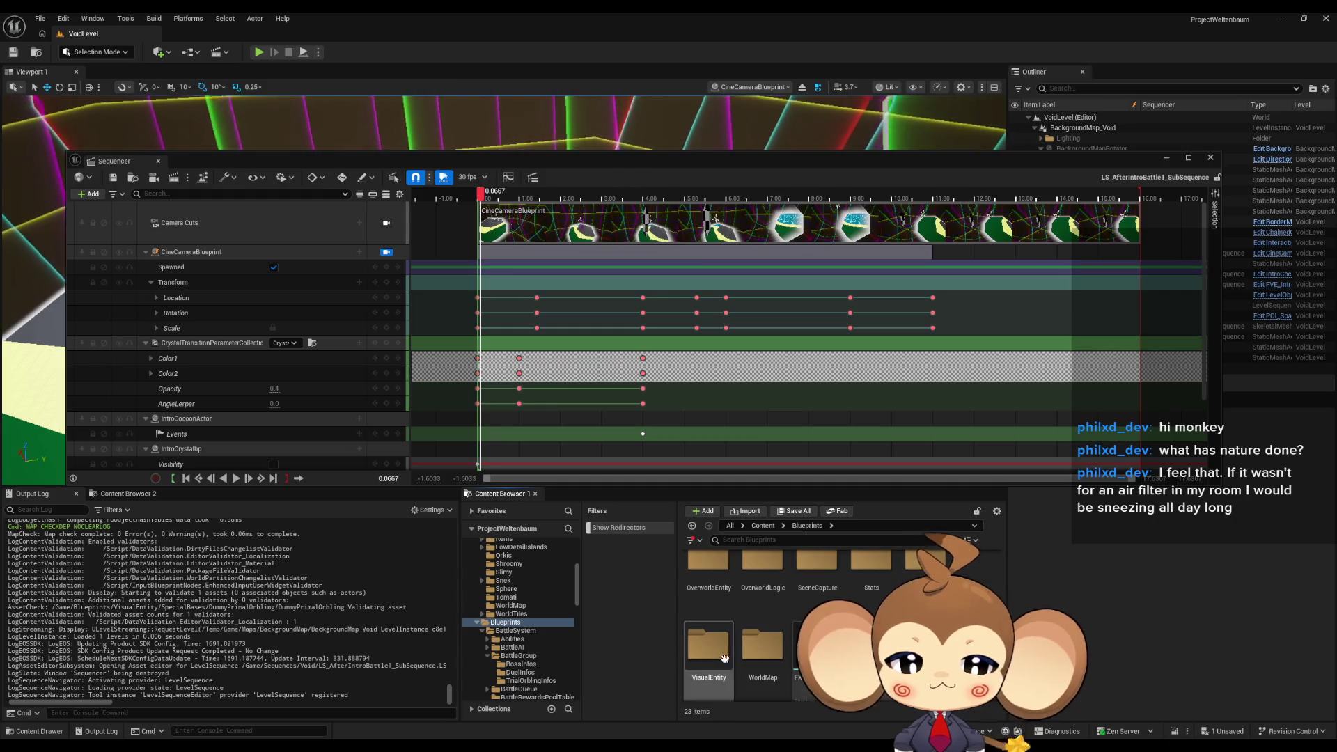
double_click(724, 658)
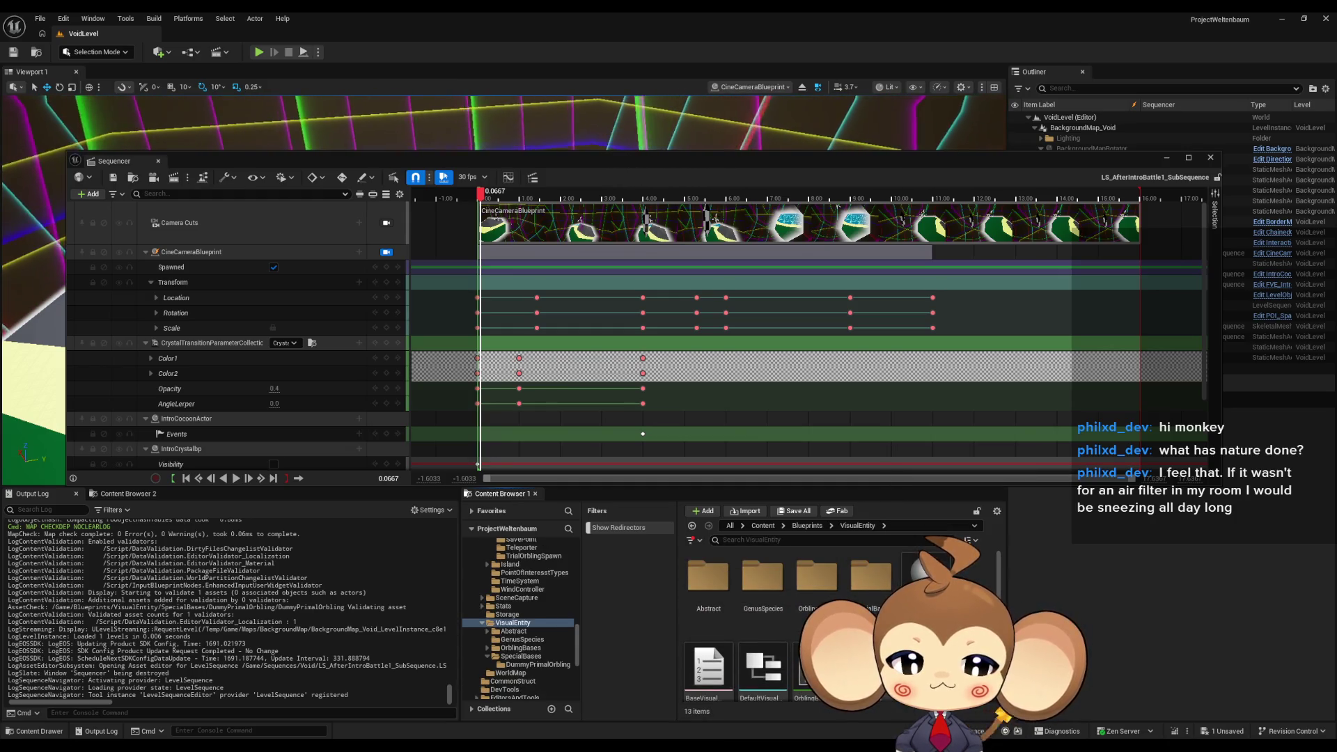
double_click(870, 577)
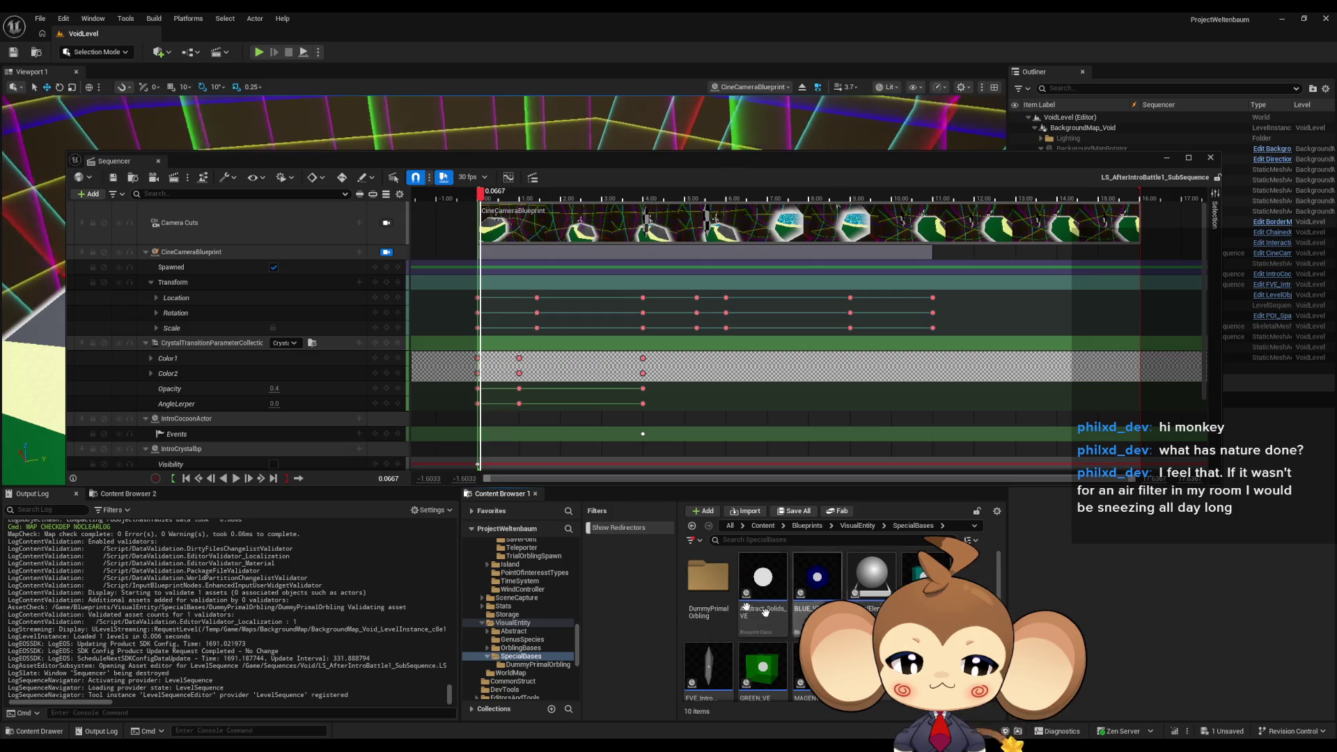
double_click(707, 576)
left_click(708, 578)
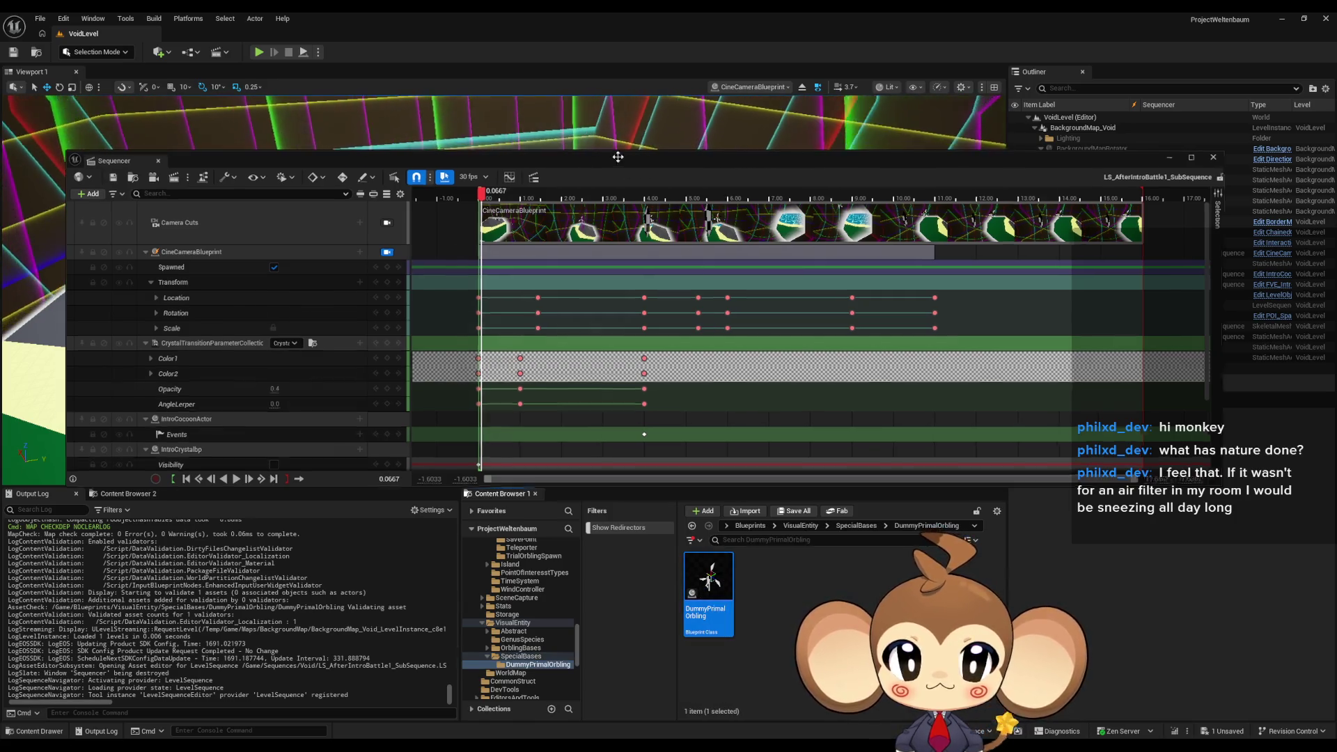
double_click(618, 157)
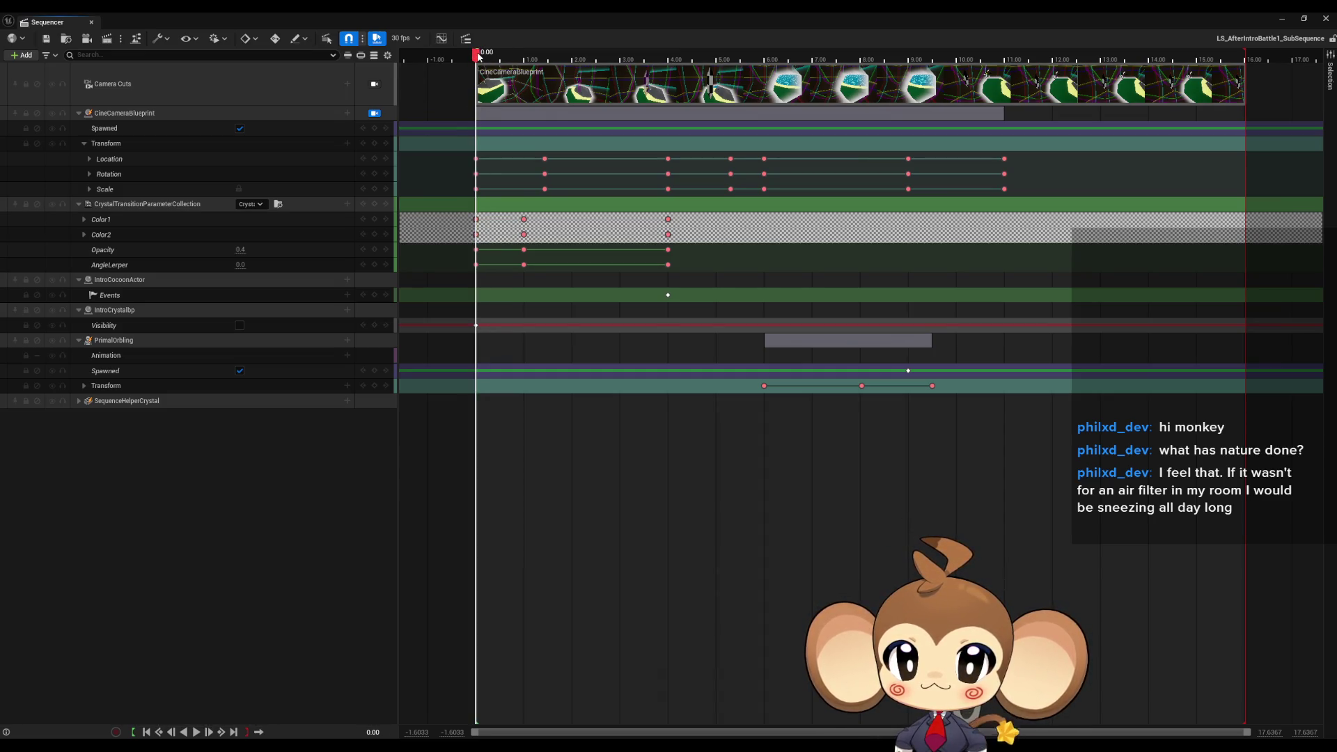
Add a DummyPrimalOrbling track from the Content Browser selection, unspawned at 0 and spawned from 9.00.
left_click(22, 56)
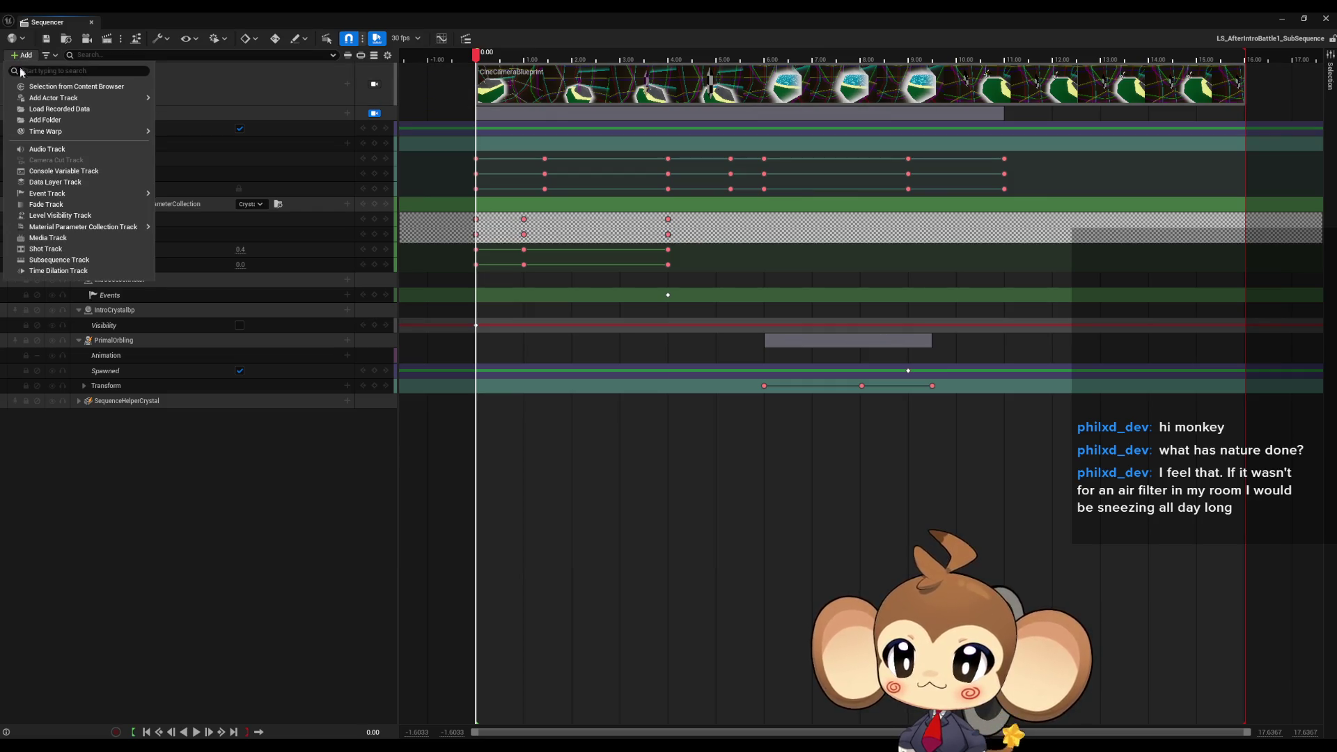
left_click(51, 88)
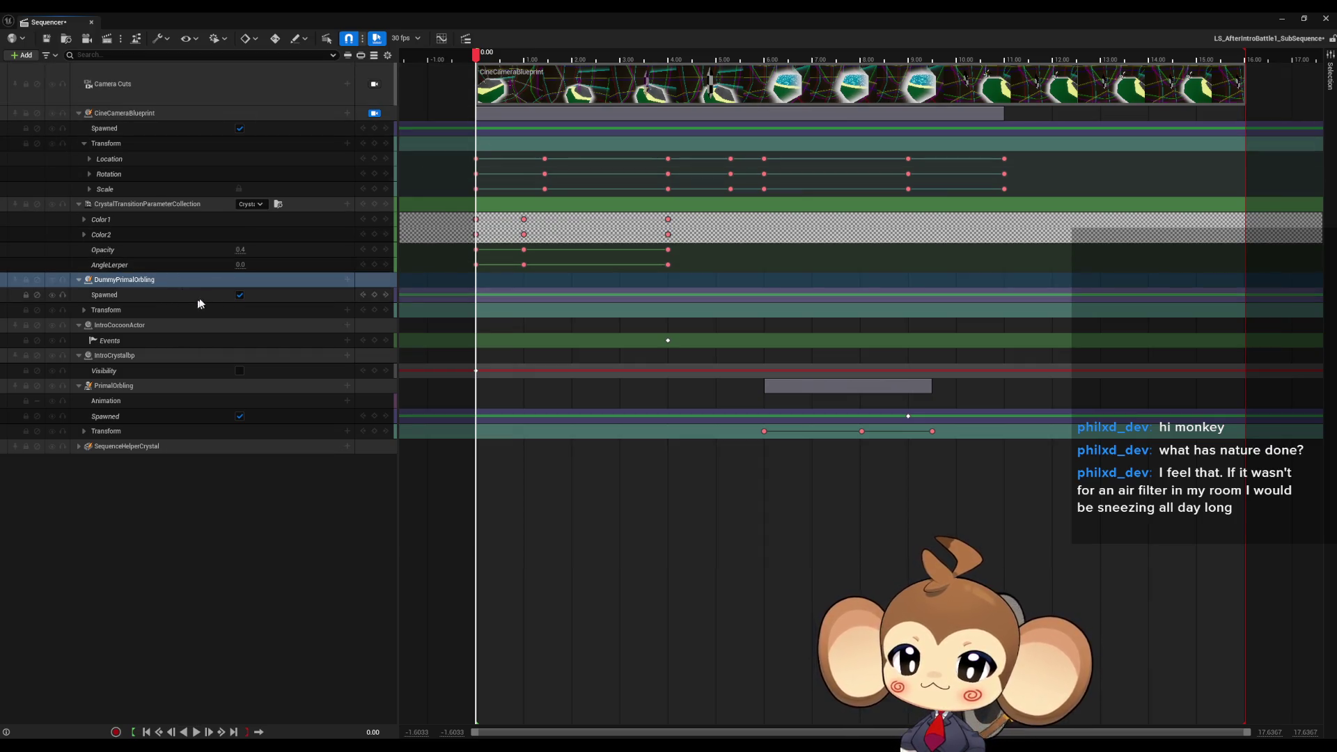
left_click(239, 295)
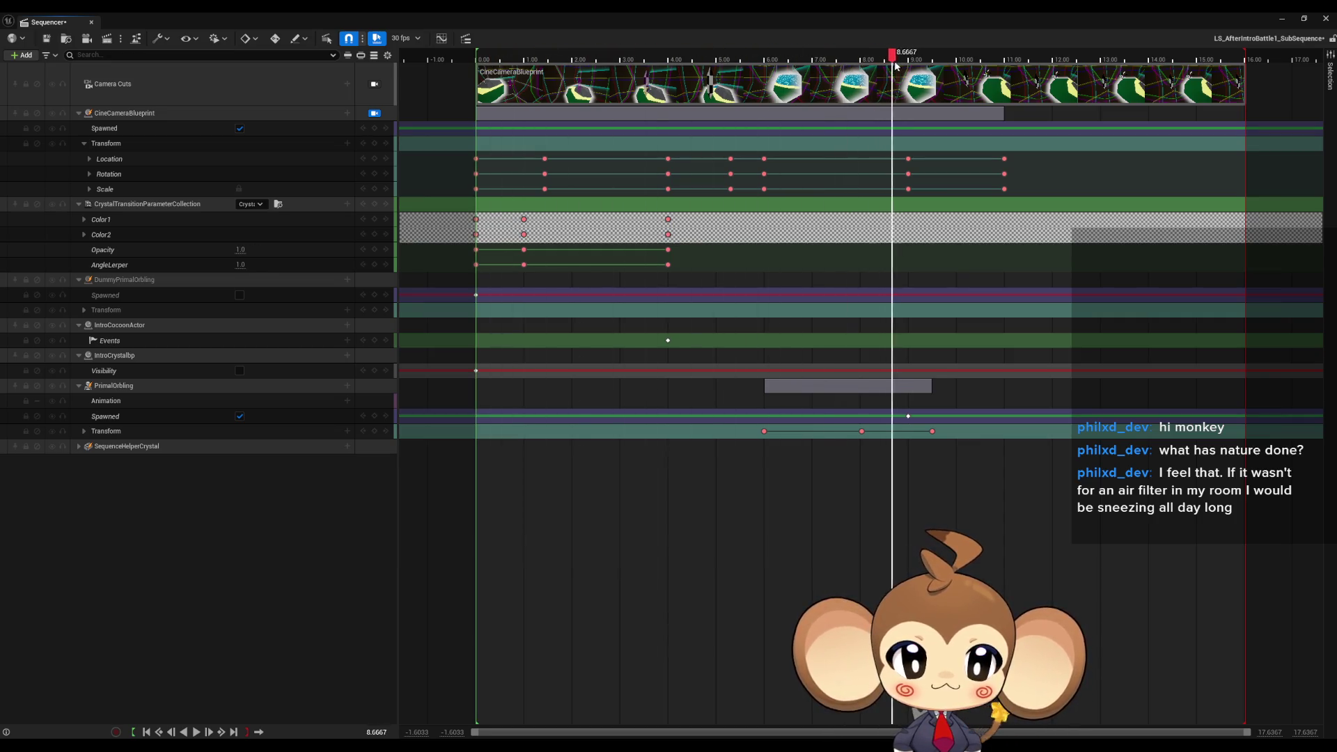
left_click(239, 295)
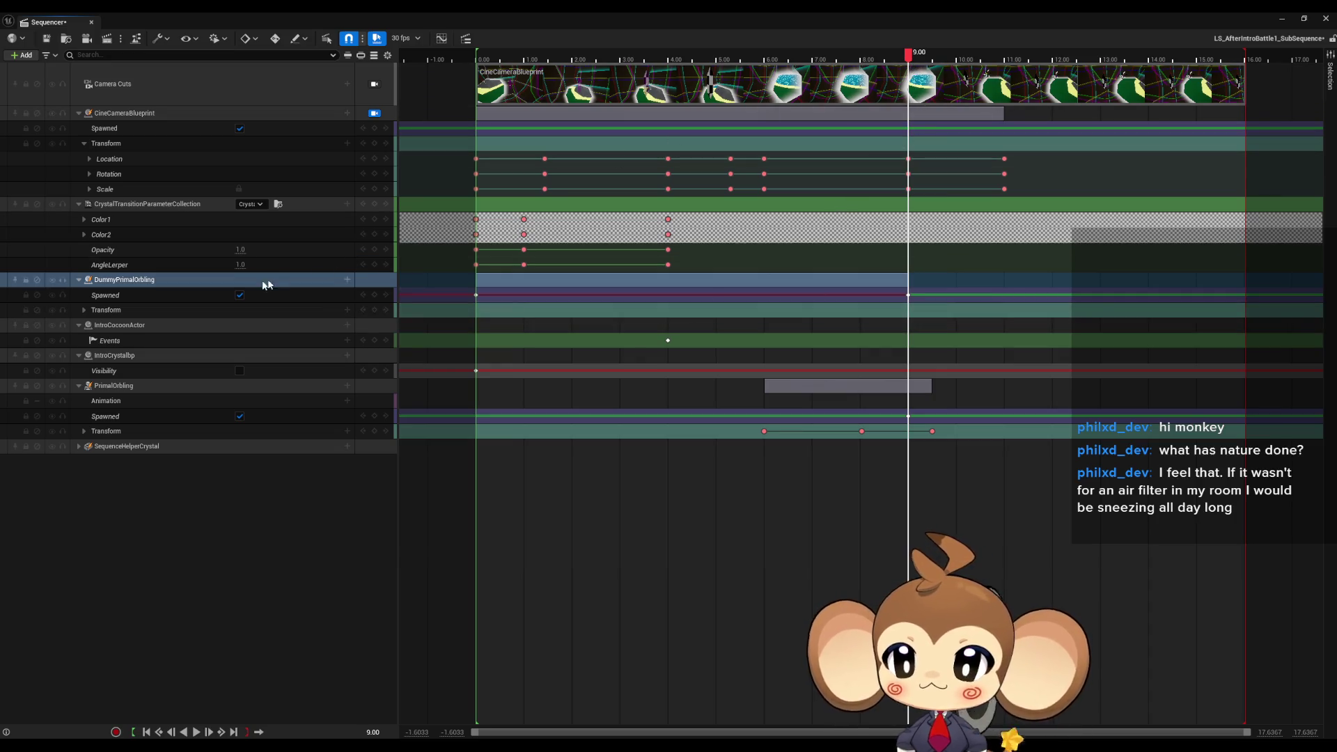
Expand the PrimalOrbling and DummyPrimalOrbling transform channels and step just past 9.00.
right_click(133, 434)
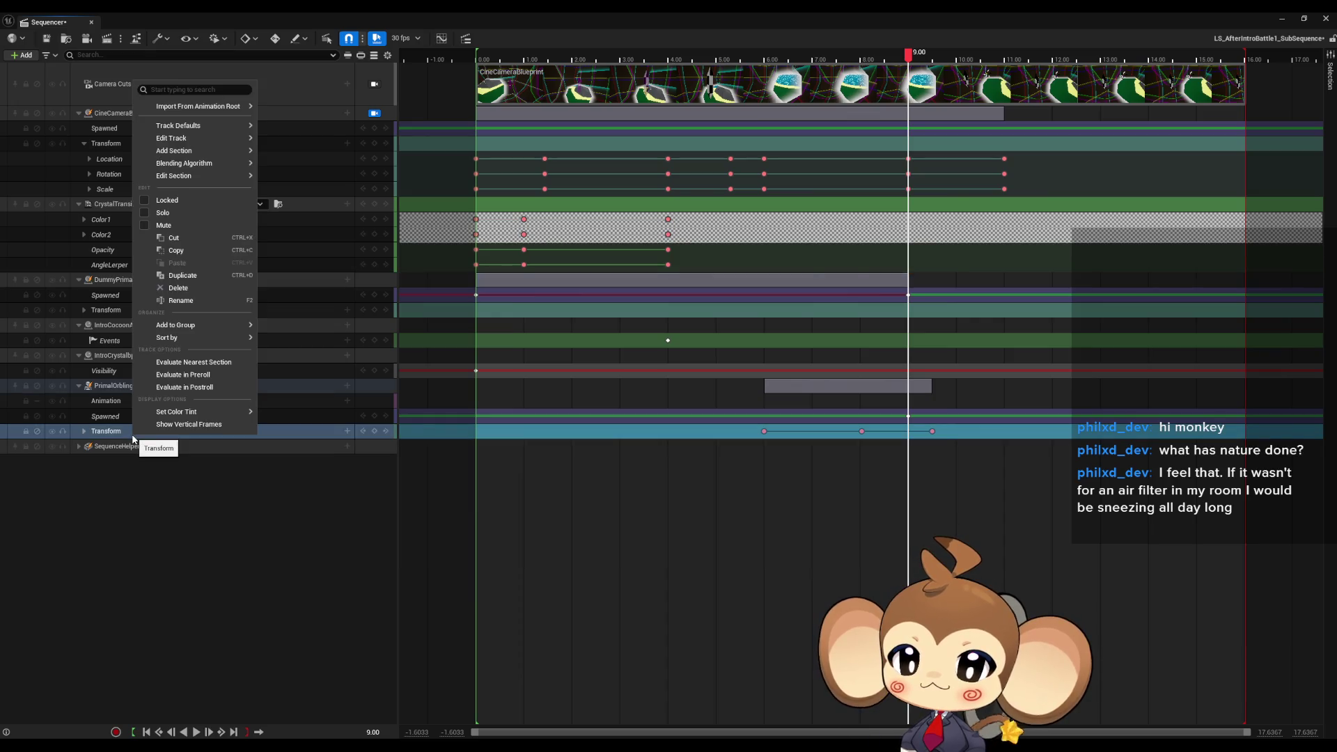
left_click(106, 440)
left_click(84, 431)
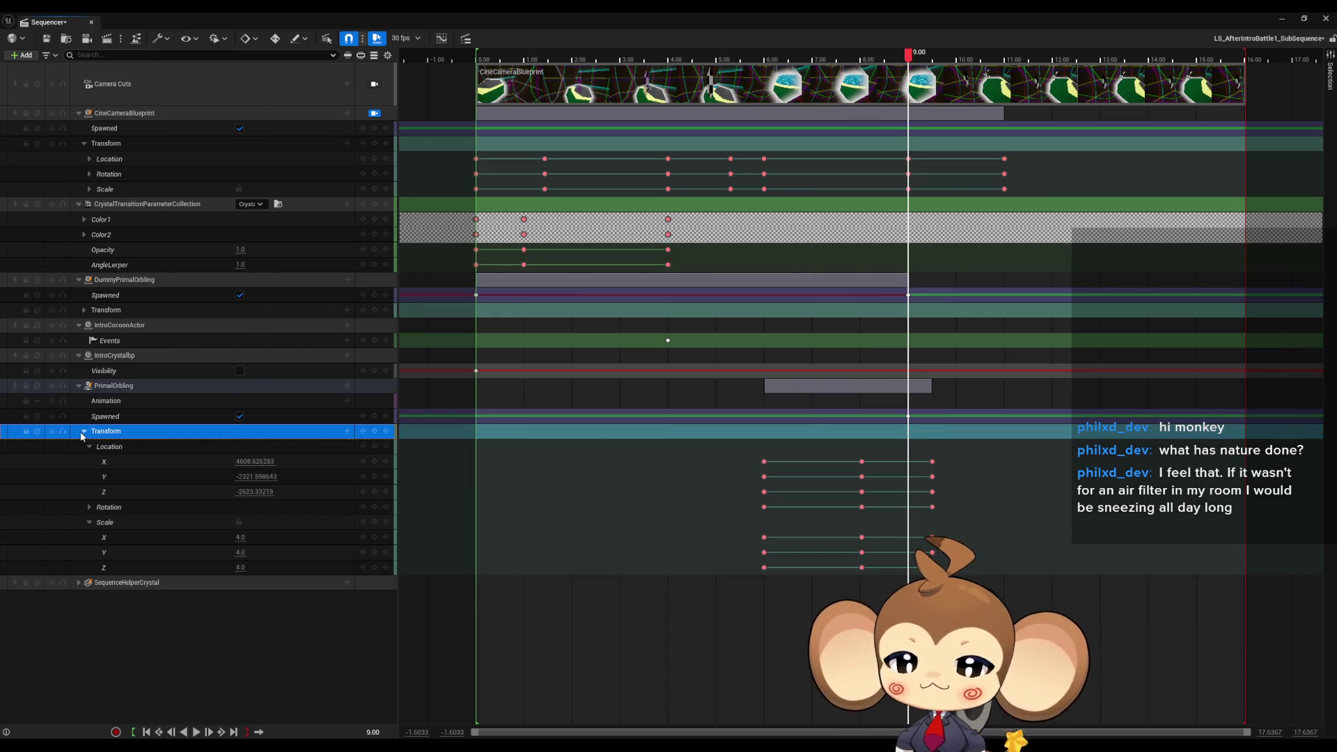
left_click(85, 310)
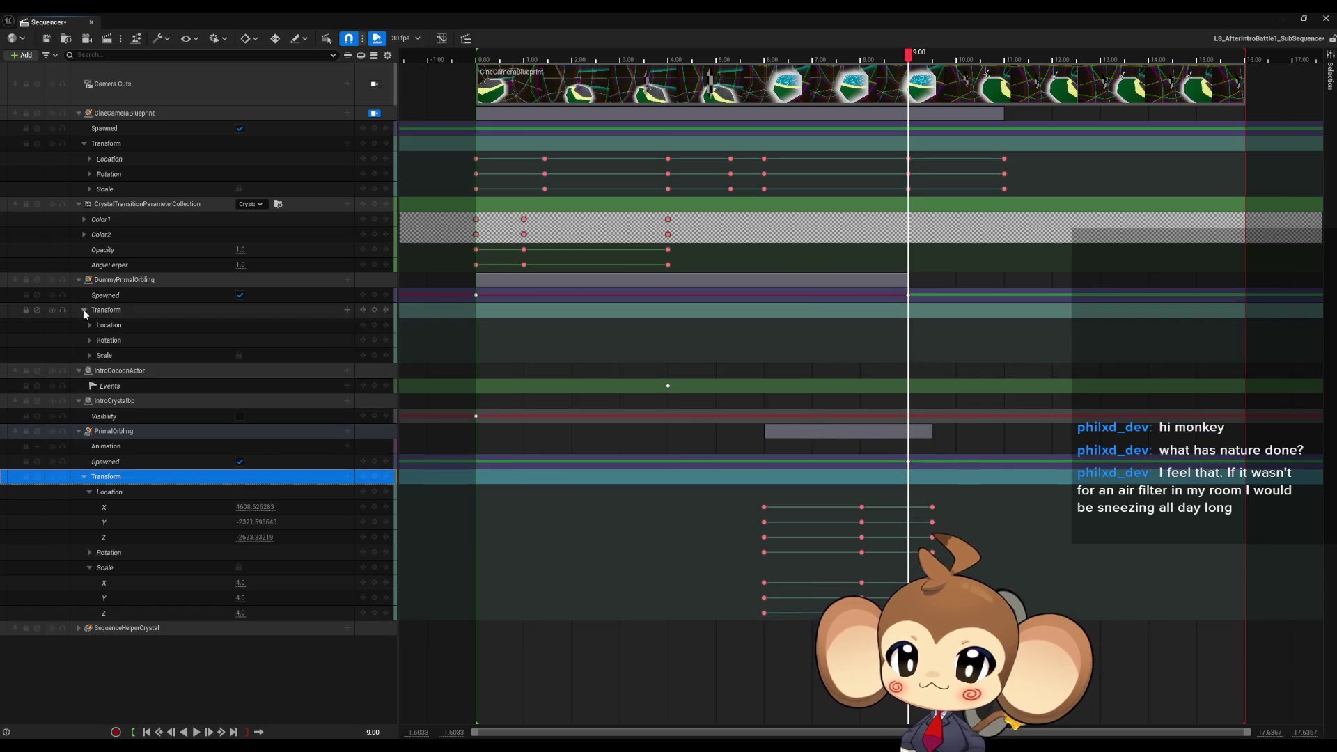
left_click(88, 325)
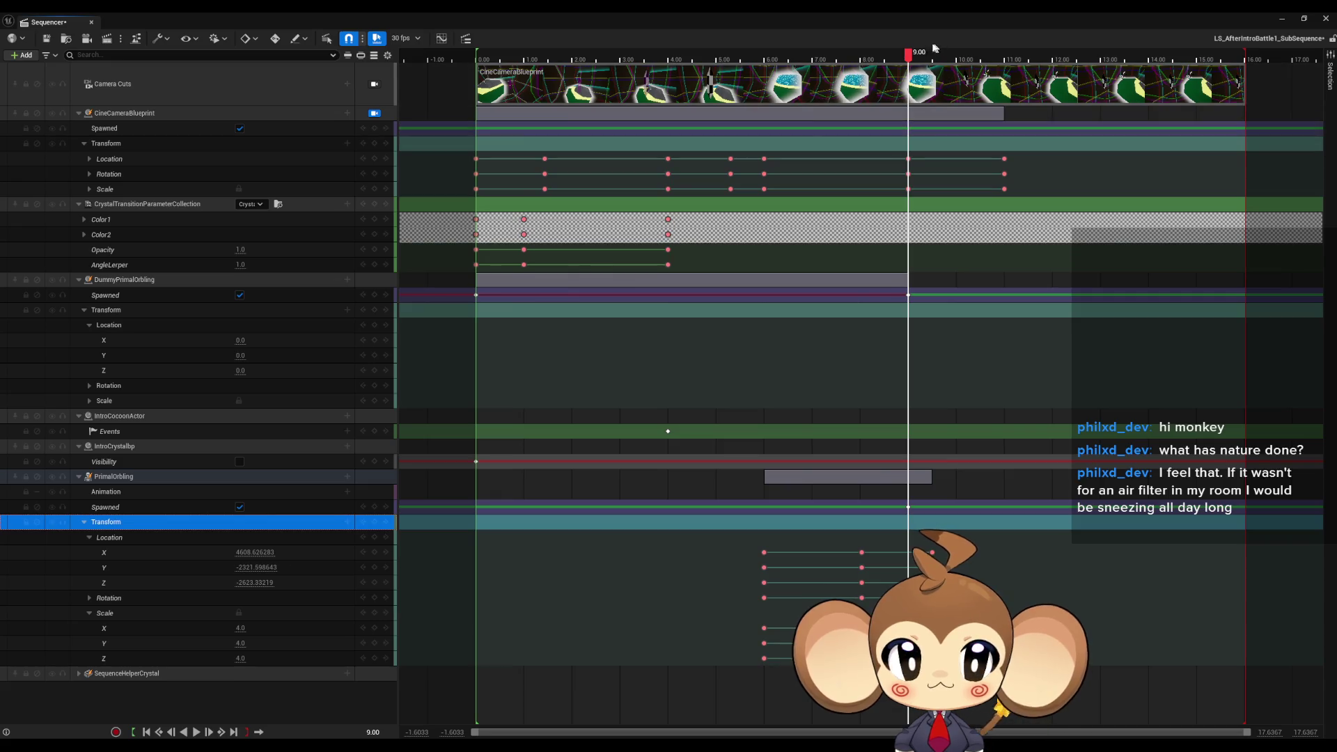
left_click(906, 57)
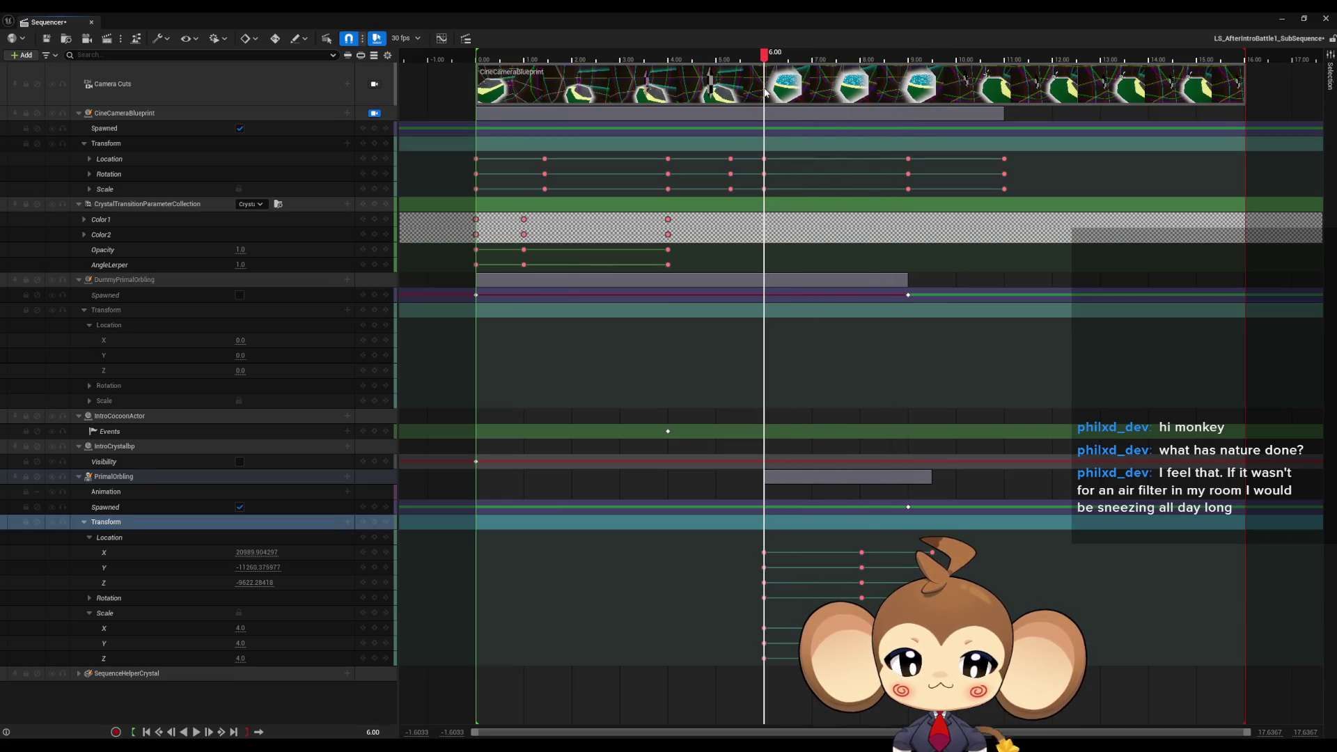
Set the playhead to 6.00, collapse PrimalOrbling's channels and select DummyPrimalOrbling's Transform track.
left_click_drag(765, 92, 763, 89)
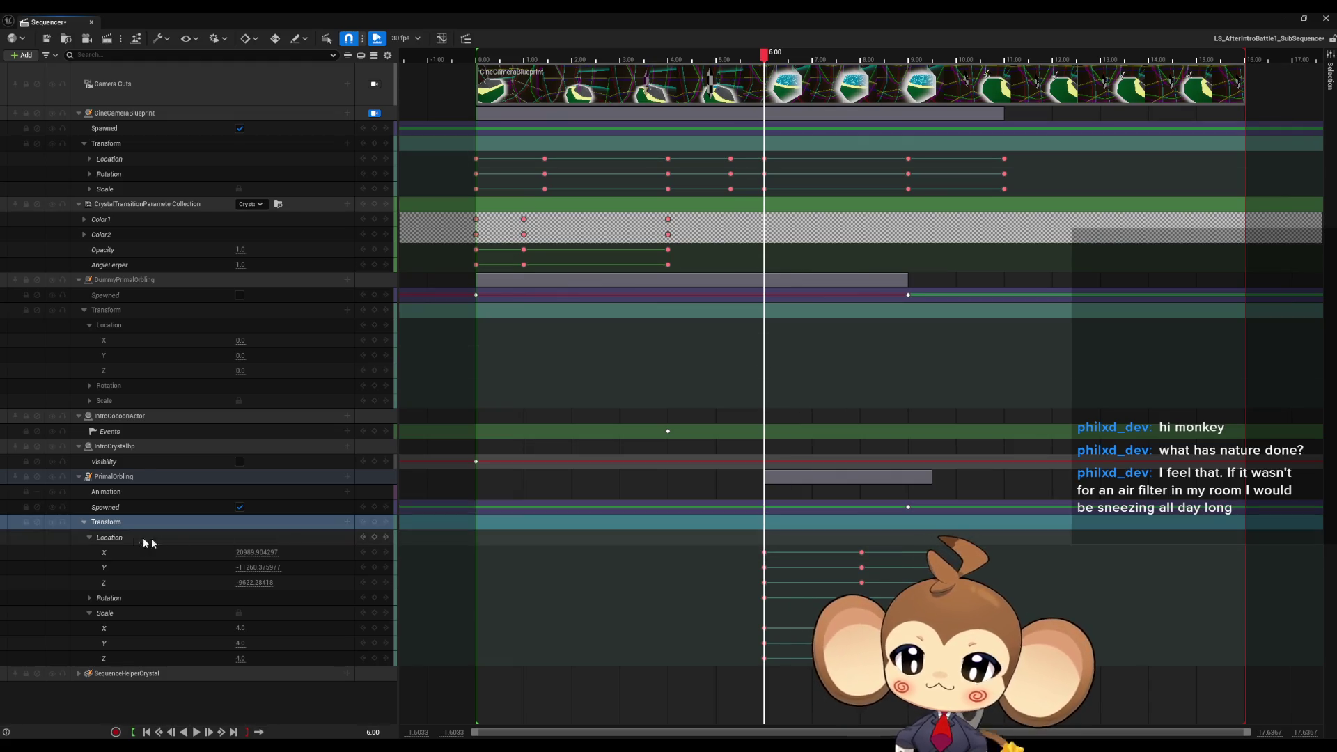
left_click(87, 543)
left_click(89, 568)
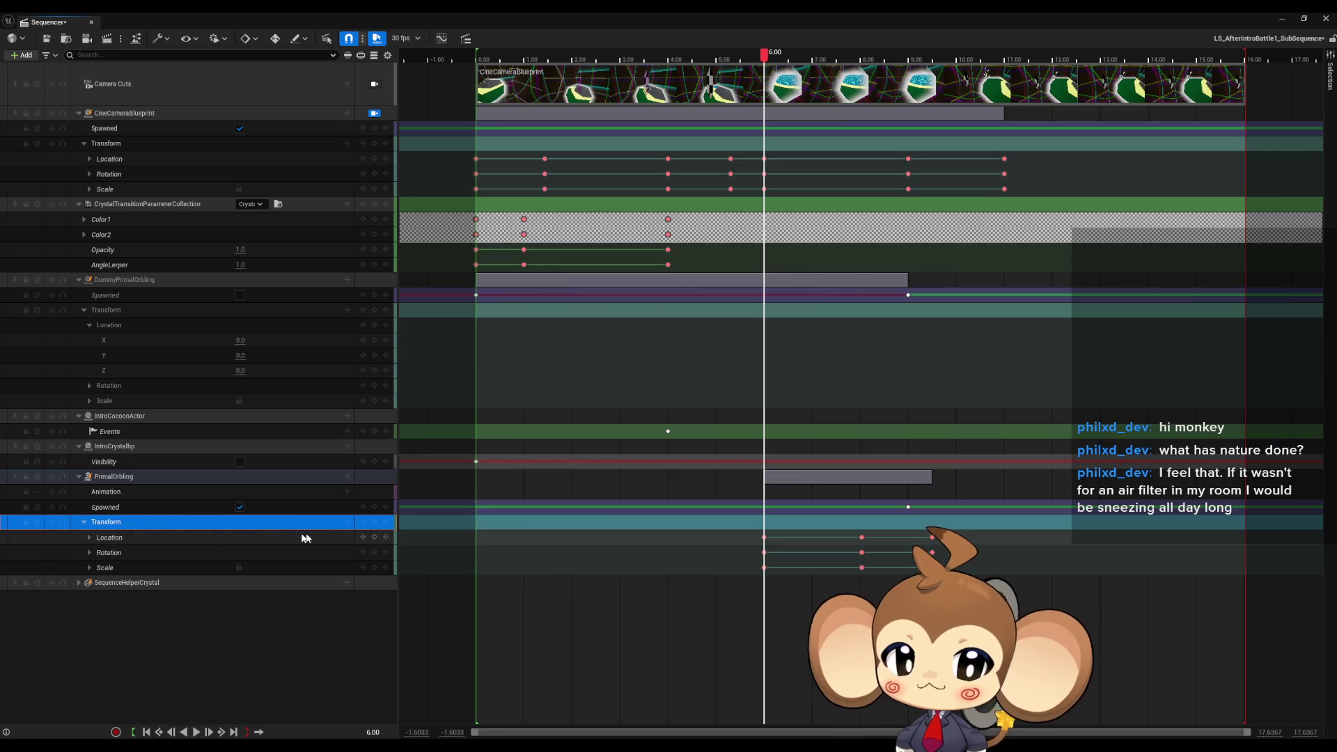
left_click(107, 525)
left_click(84, 521)
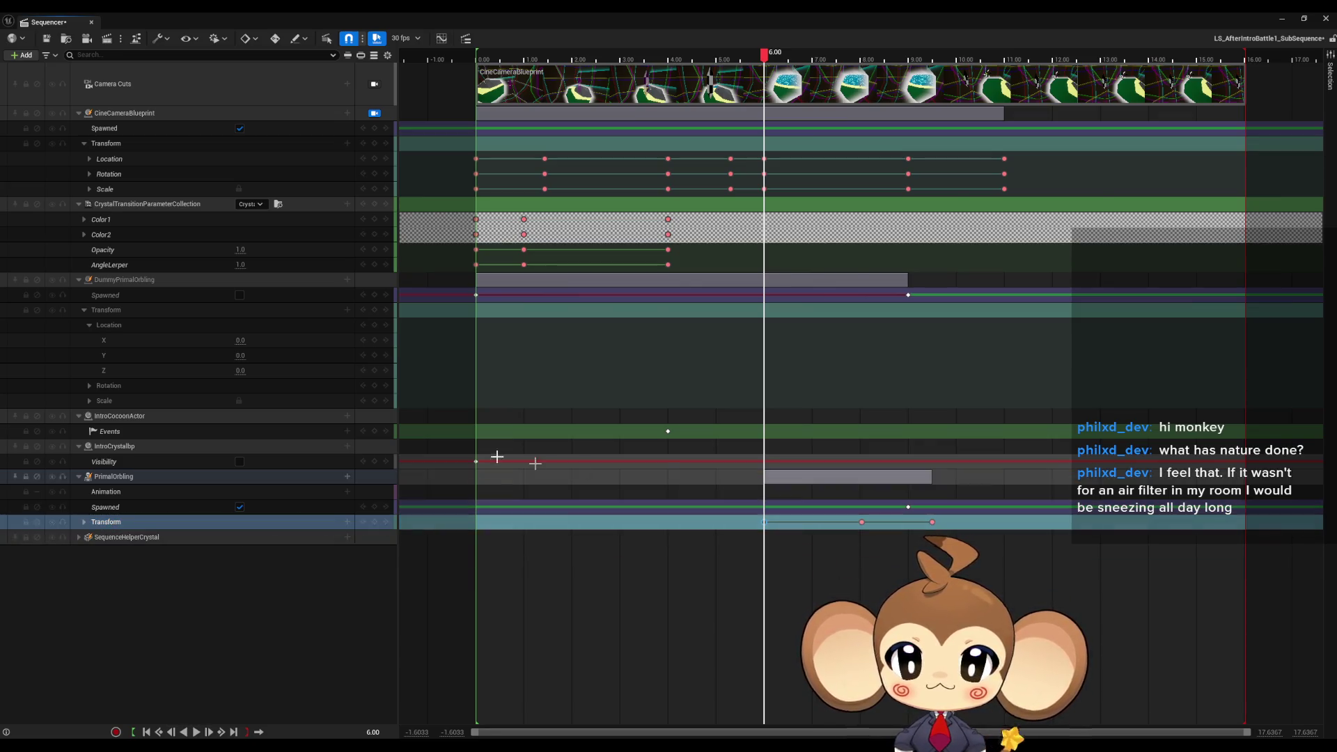
left_click(83, 310)
left_click(128, 311)
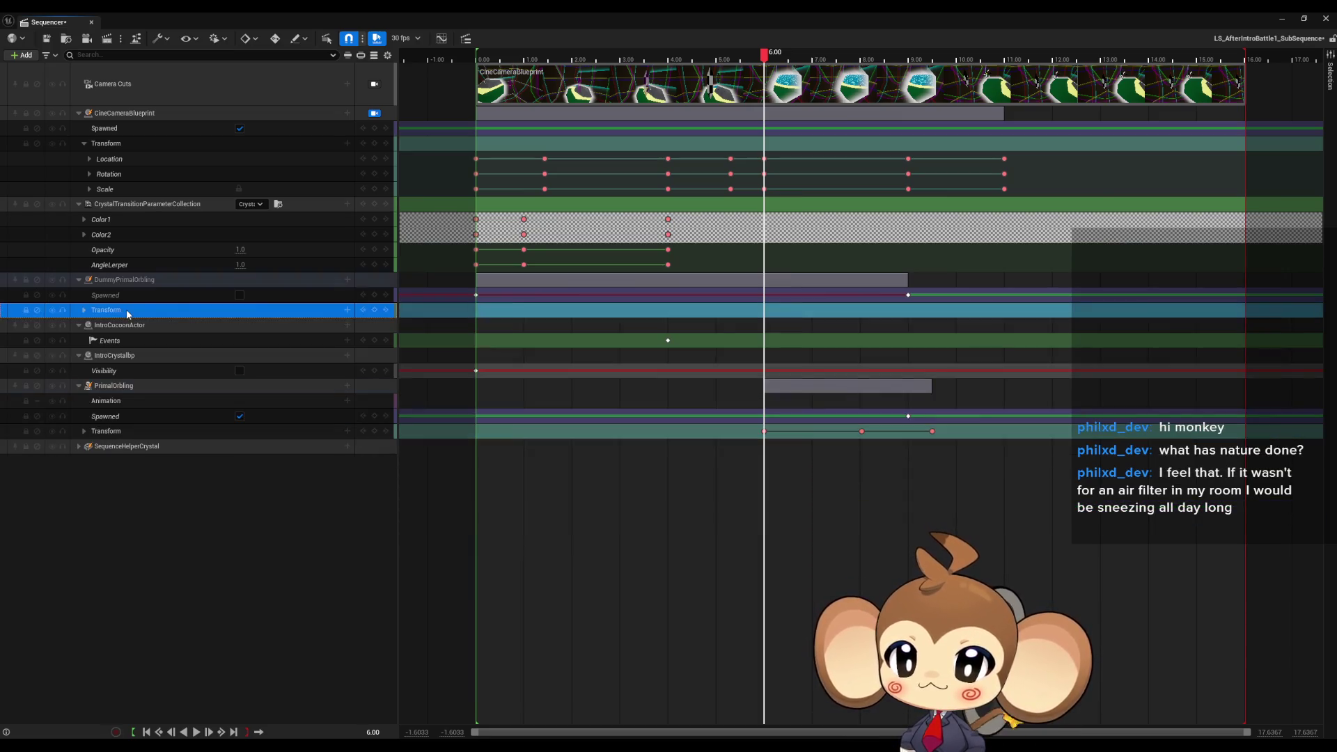
Paste PrimalOrbling's copied transform onto DummyPrimalOrbling at 6.00 and verify the pasted rotation keys.
right_click(764, 309)
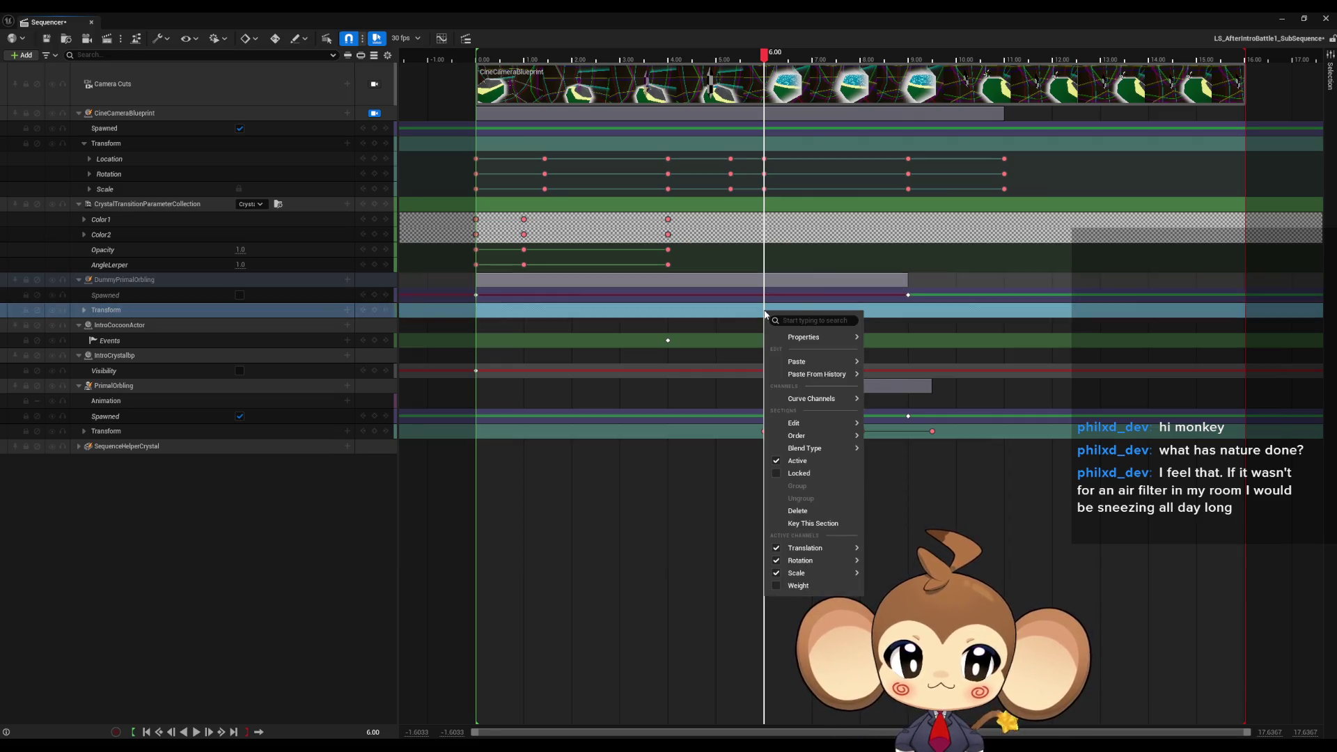
mouse_move(819, 422)
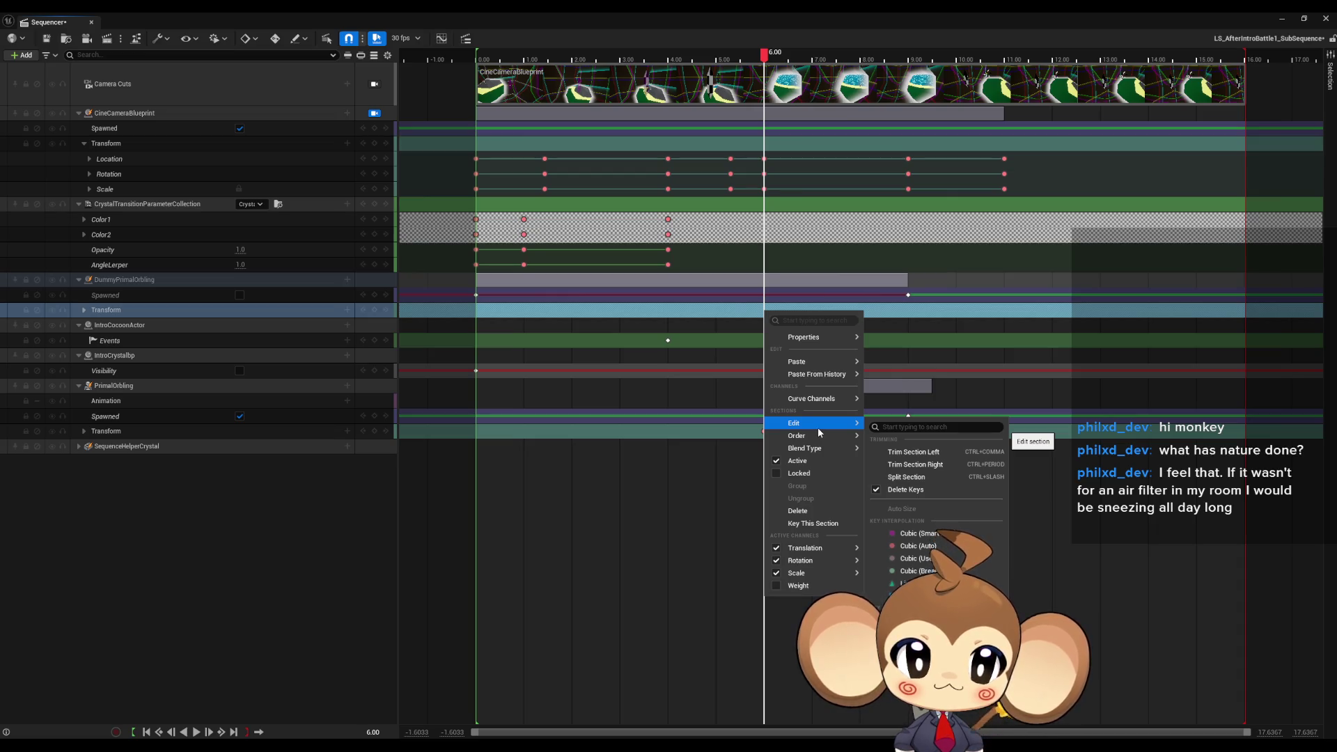
mouse_move(810, 363)
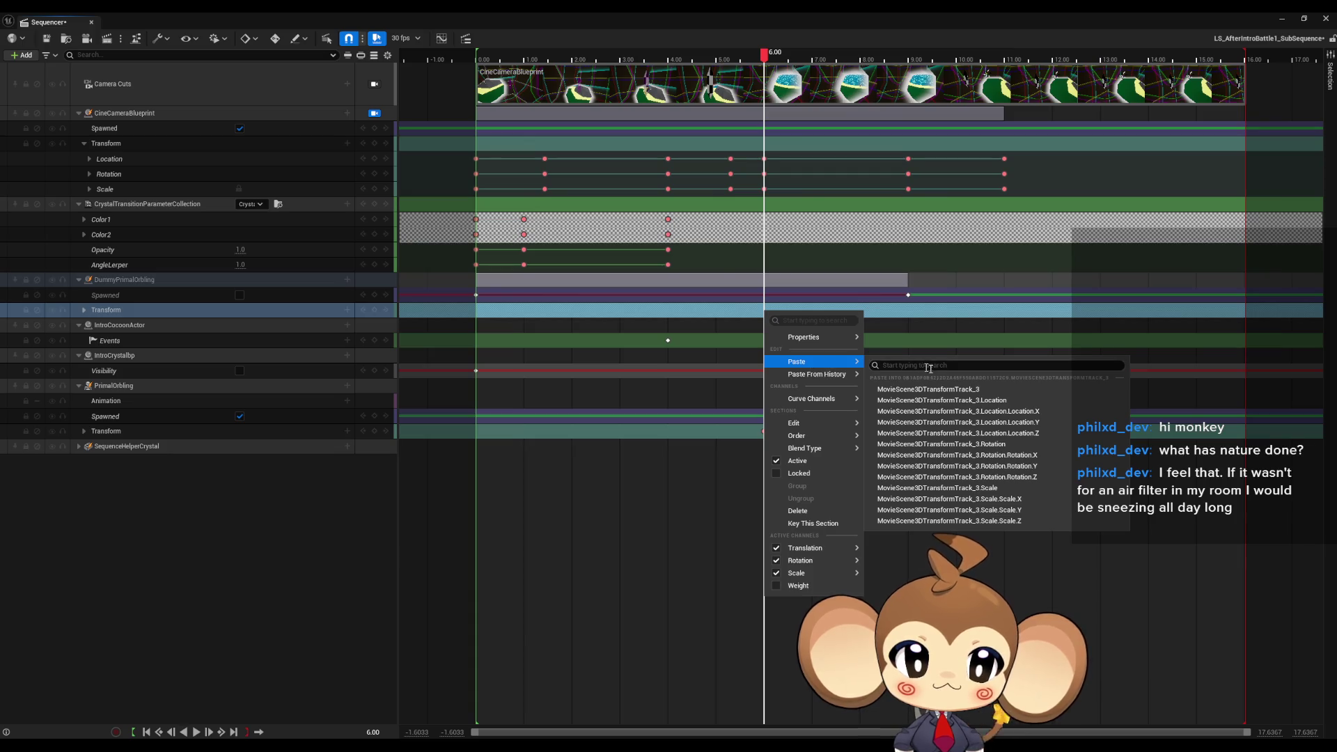
left_click(953, 392)
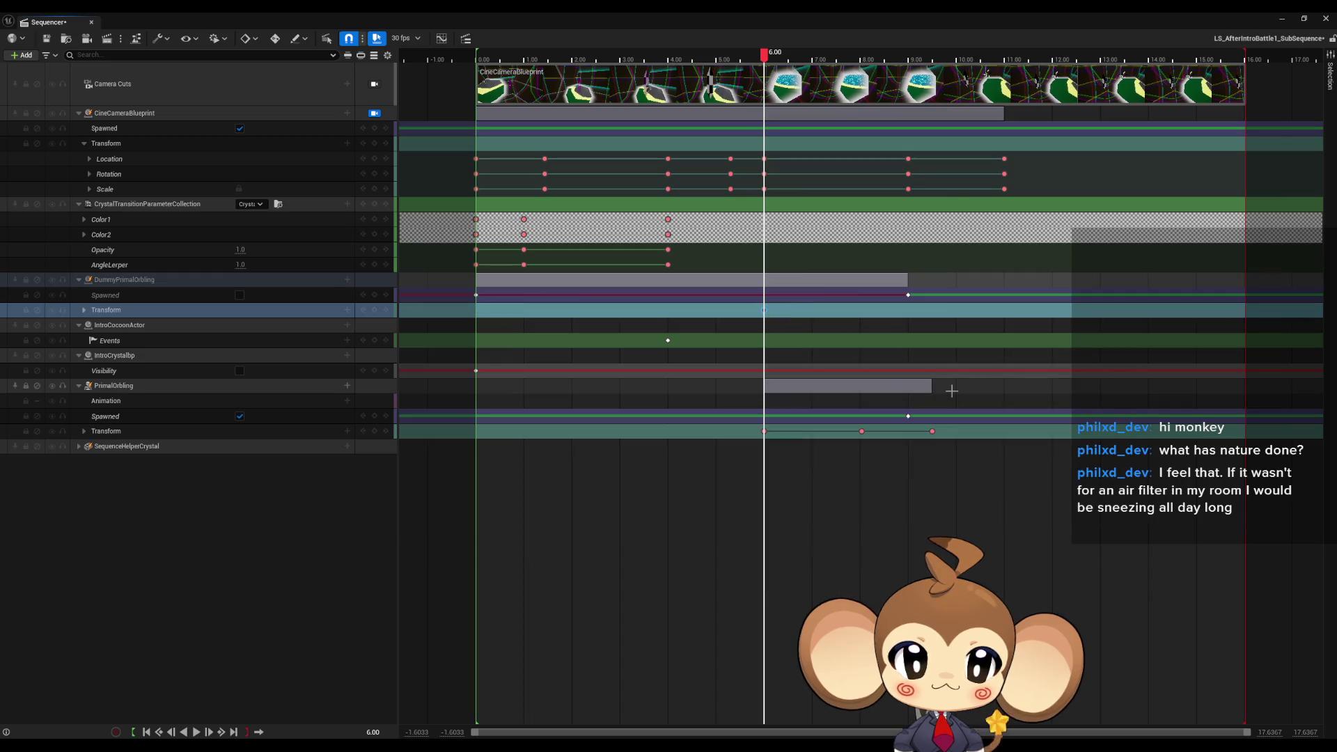
left_click(87, 312)
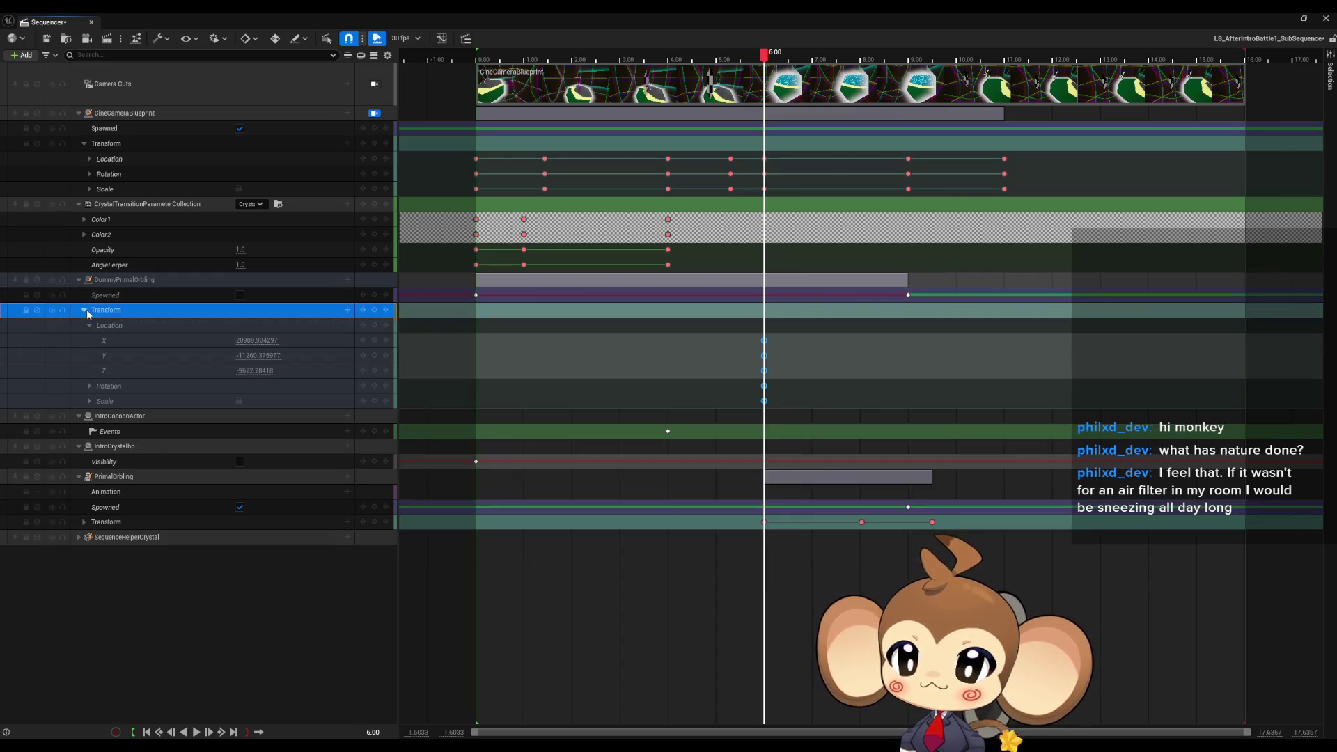
left_click(89, 385)
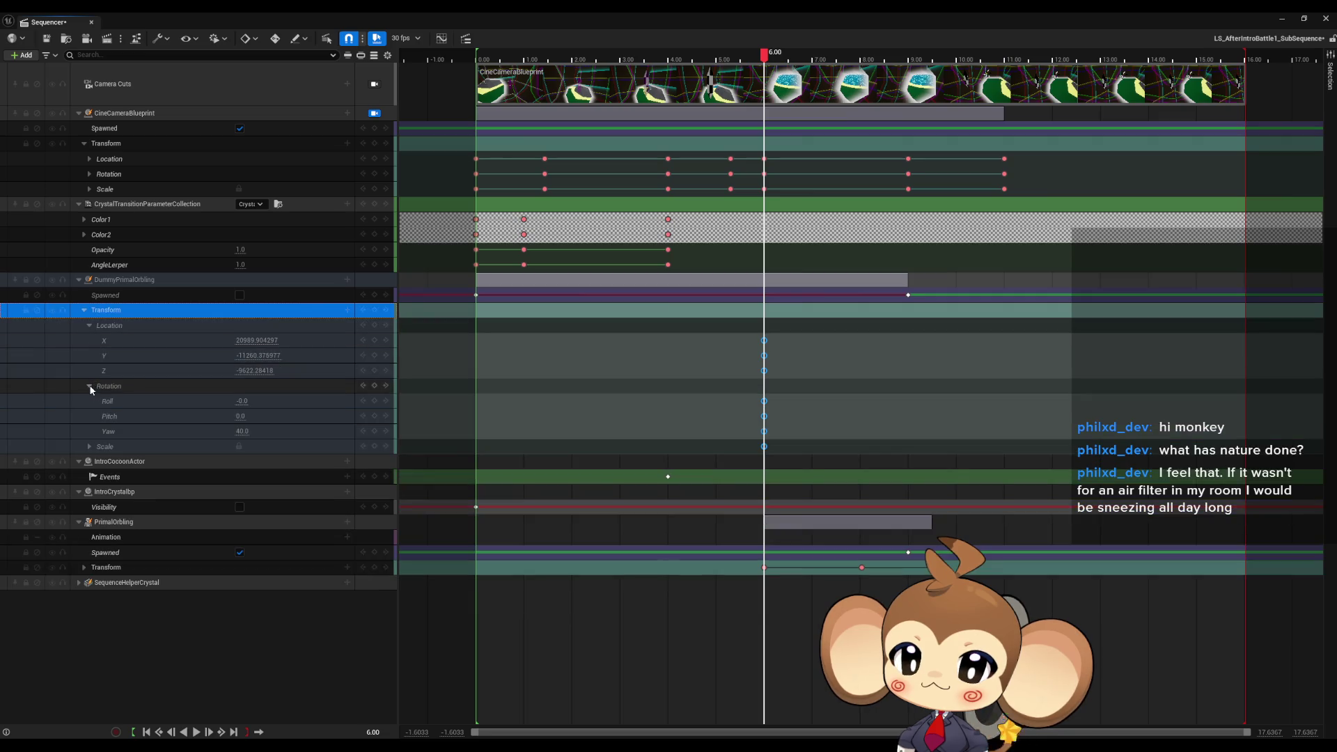
left_click(89, 386)
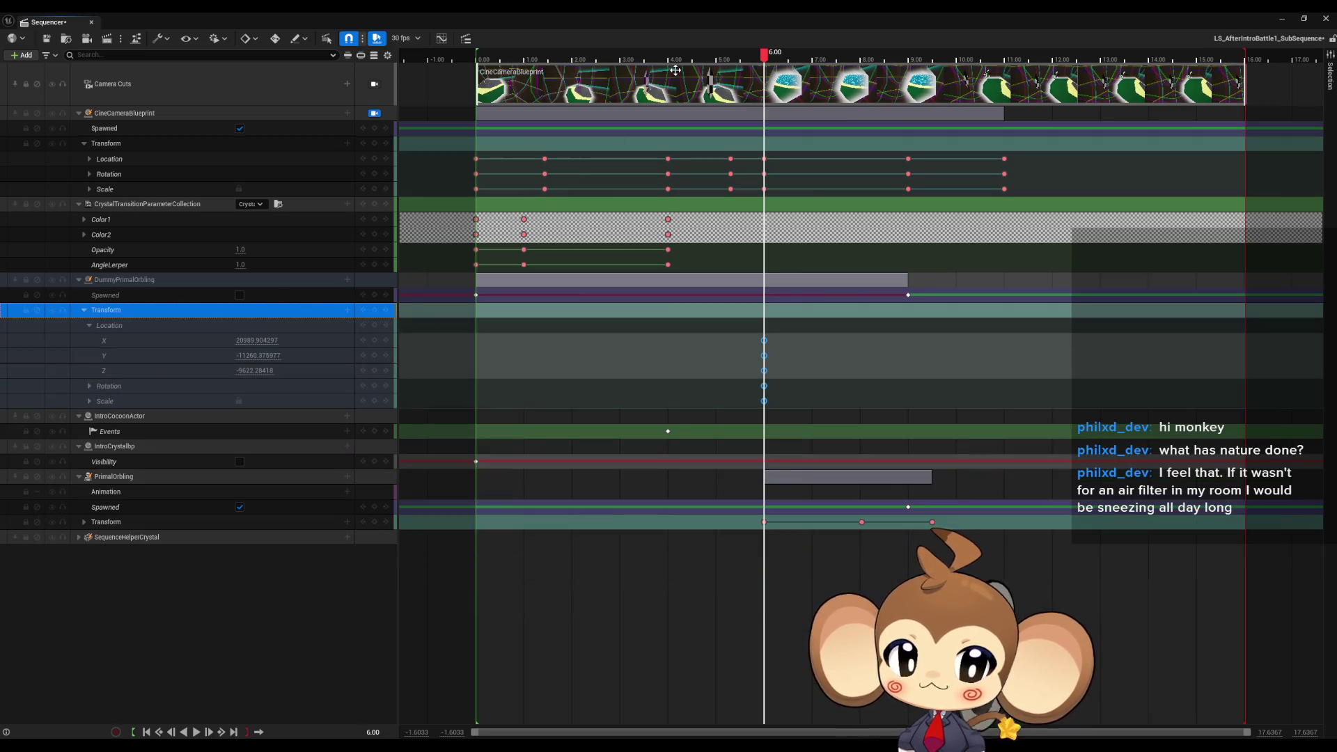
left_click(861, 522)
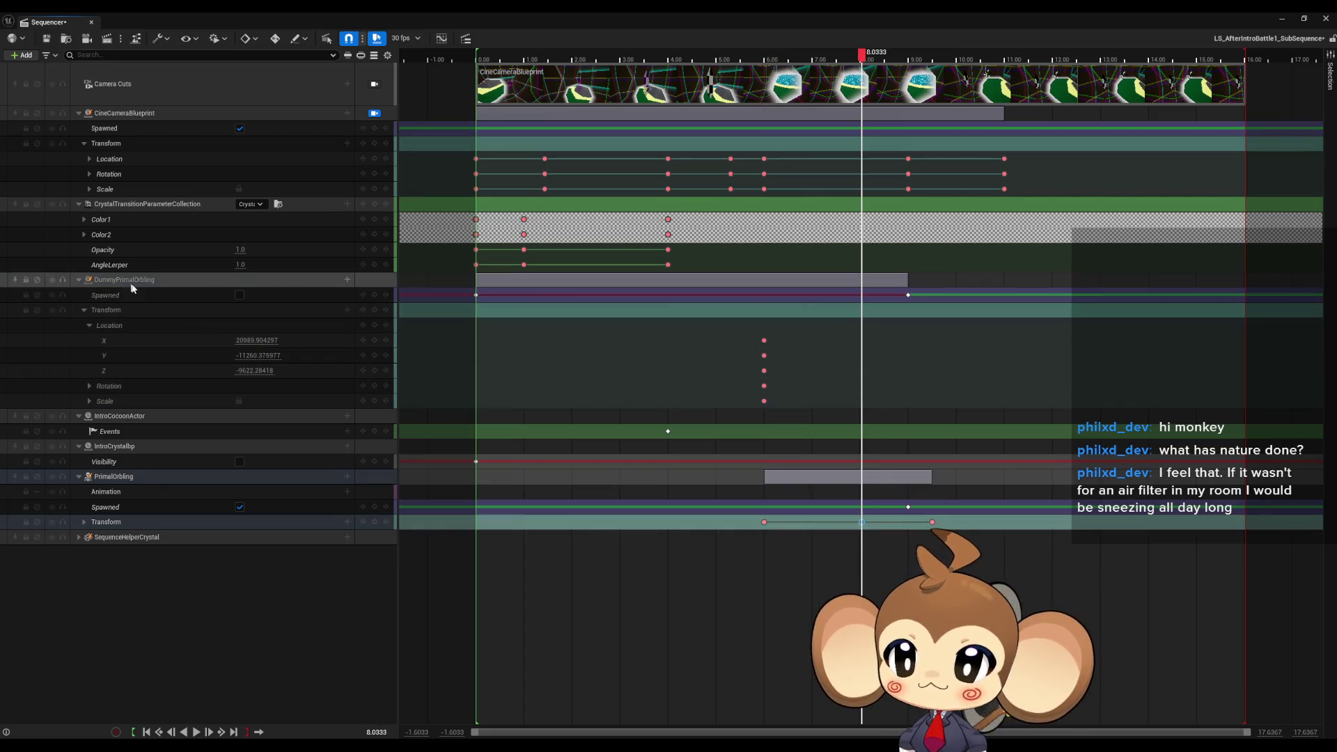
Paste PrimalOrbling's copied transform onto DummyPrimalOrbling's Transform at 8.03.
right_click(118, 308)
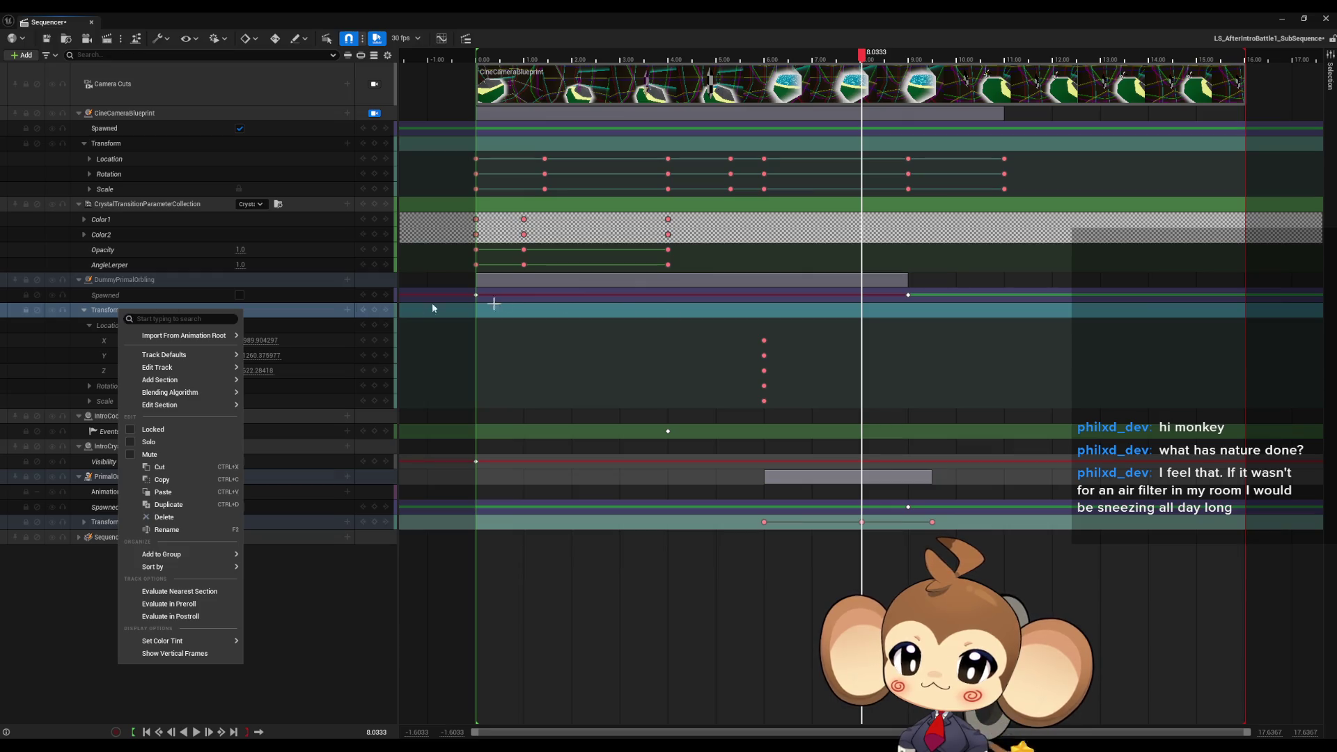
left_click(810, 309)
right_click(862, 308)
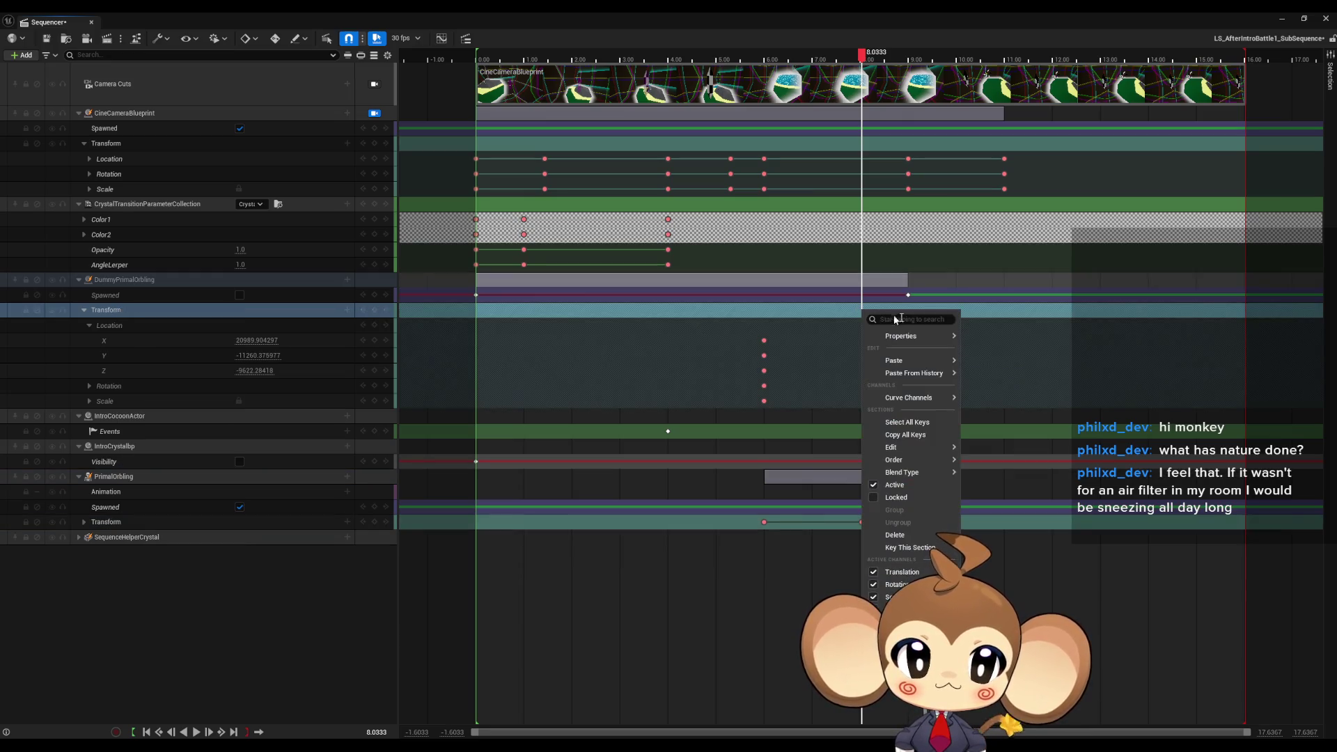
mouse_move(907, 361)
left_click(1016, 393)
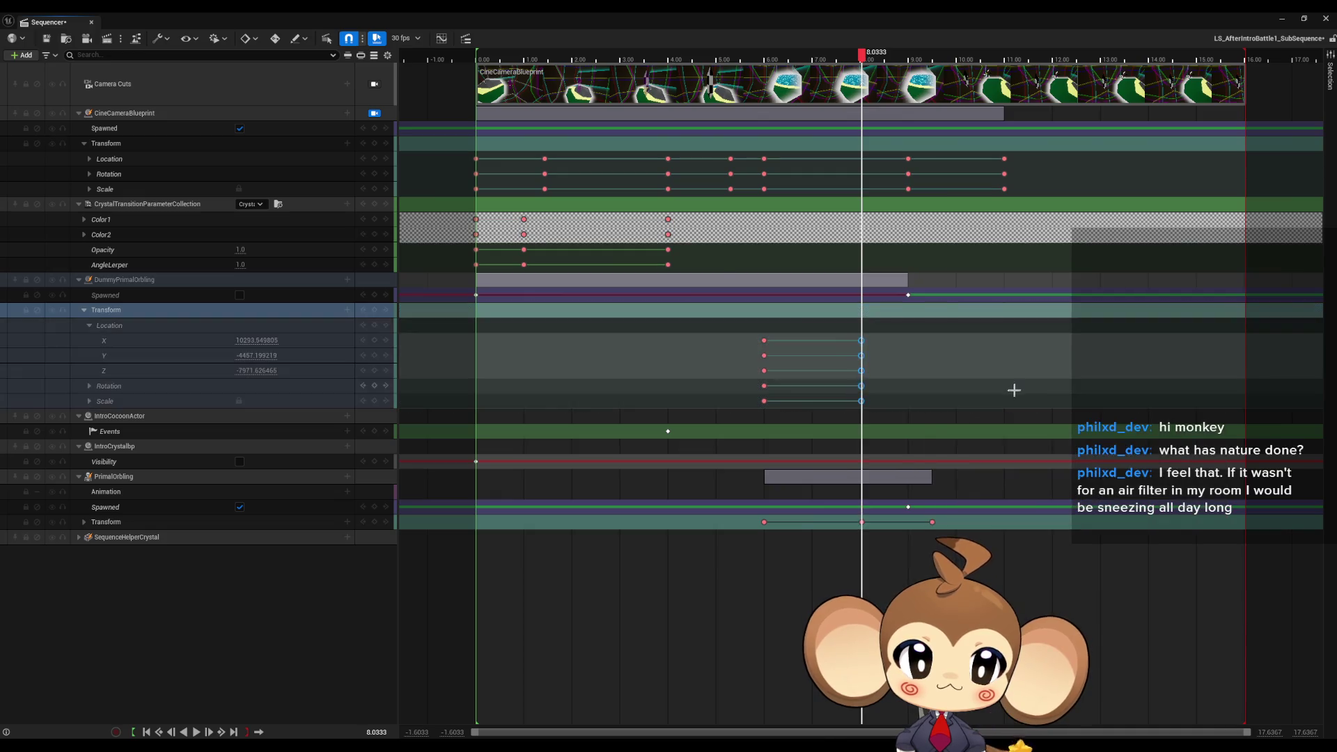
Paste the same transform at 9.50 and key PrimalOrbling as spawned at 9.50.
left_click(933, 523)
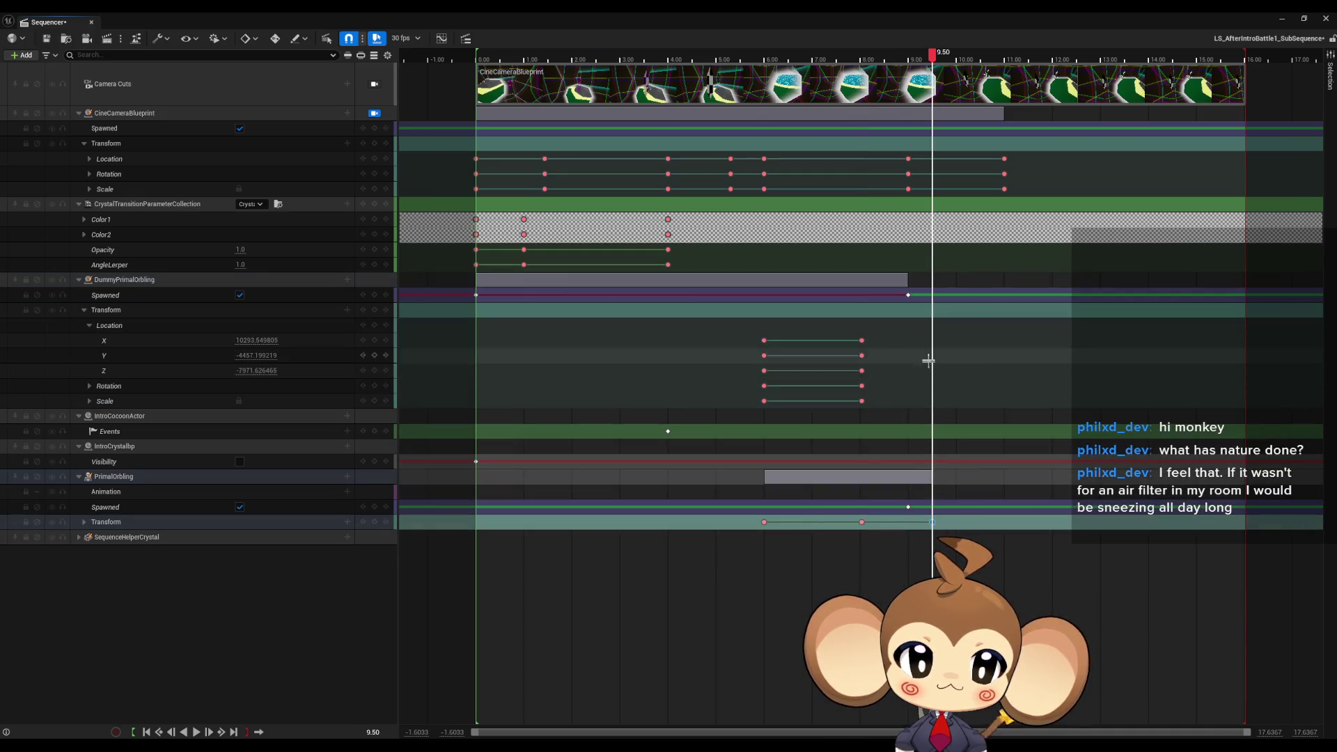
right_click(934, 315)
mouse_move(1020, 363)
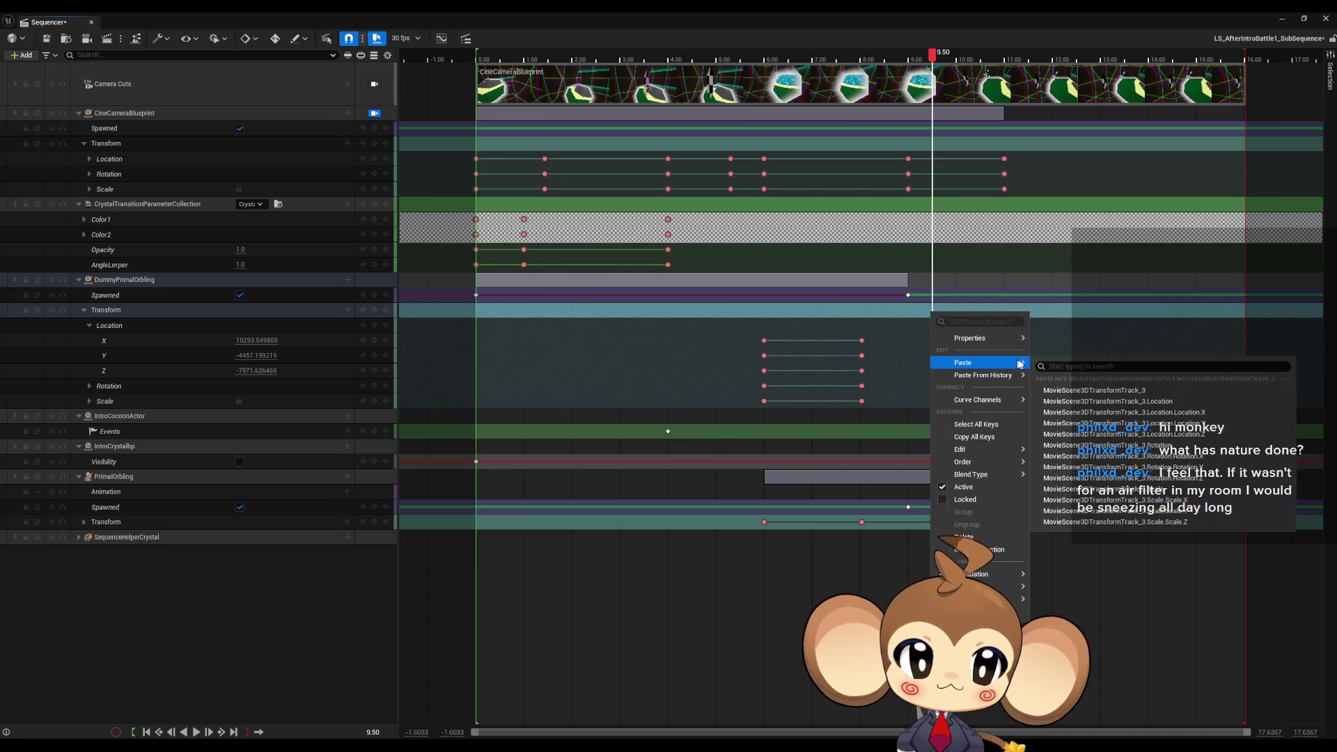
left_click(1099, 392)
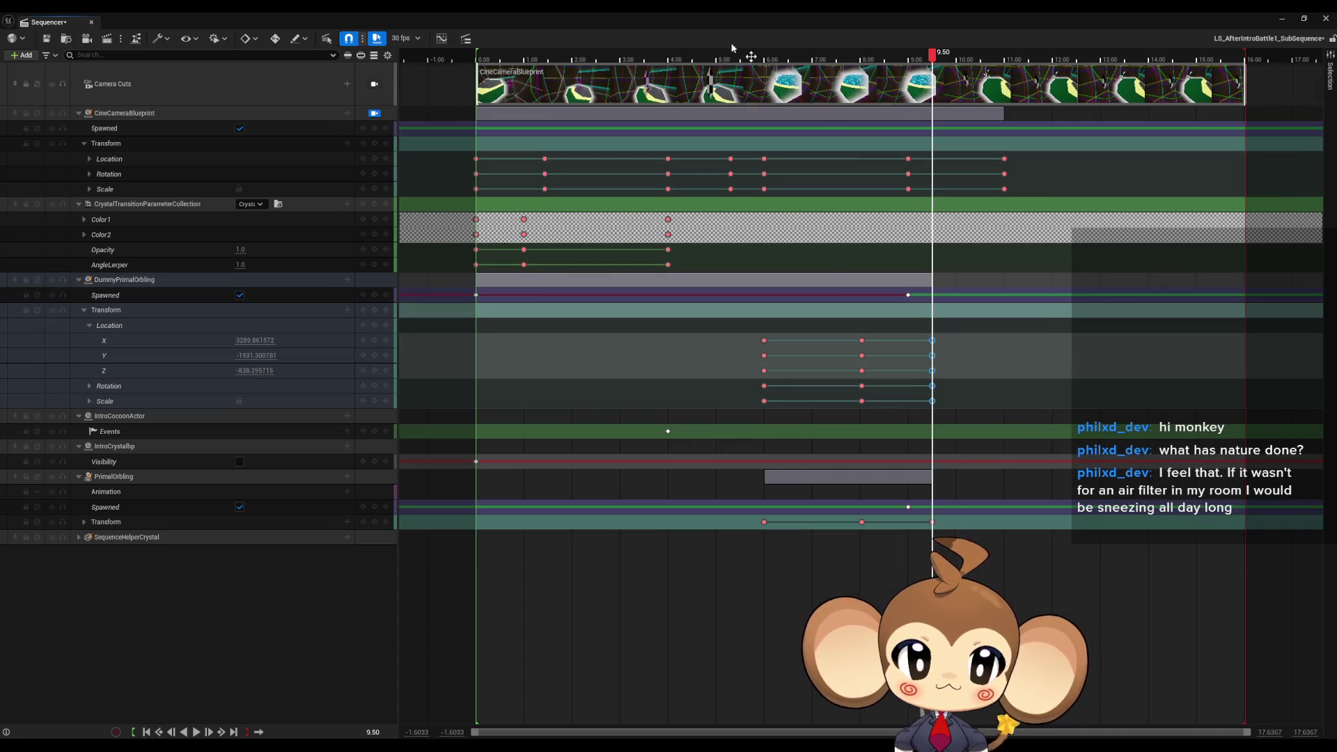
left_click(240, 507)
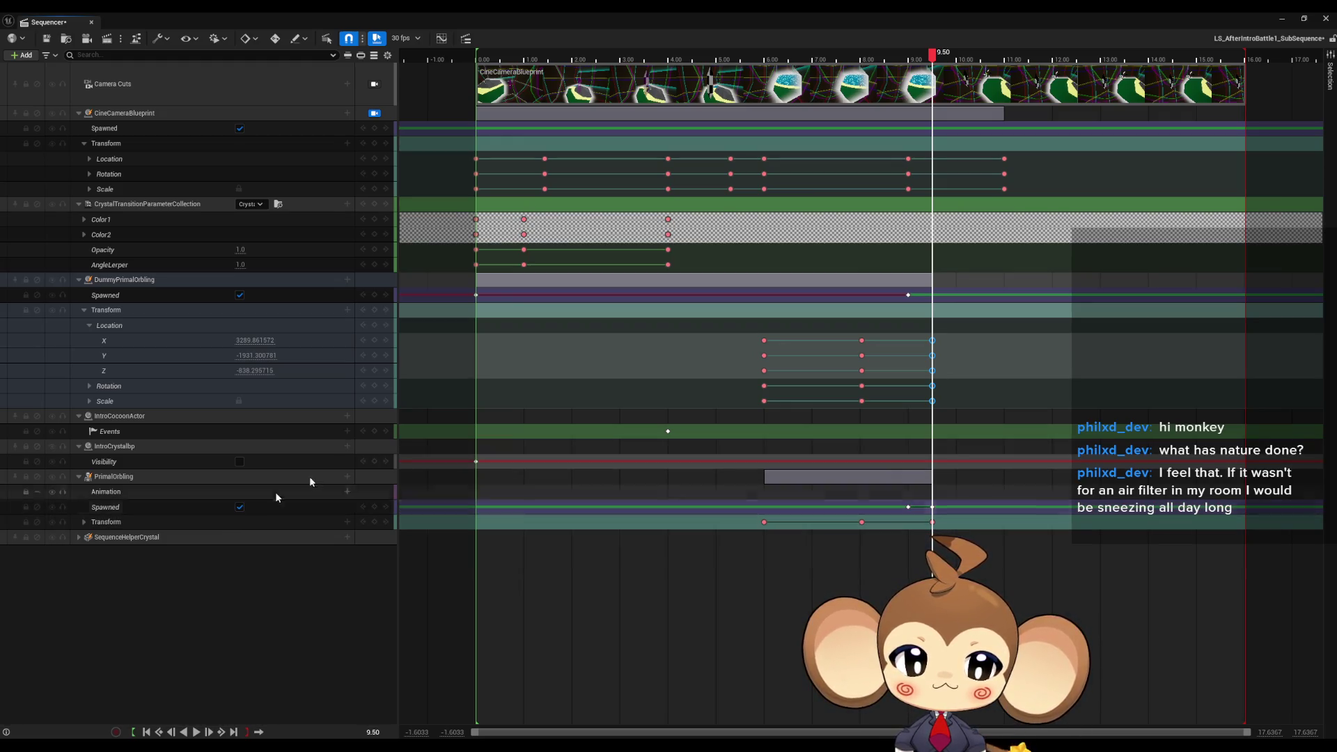
left_click(921, 513)
key("comma")
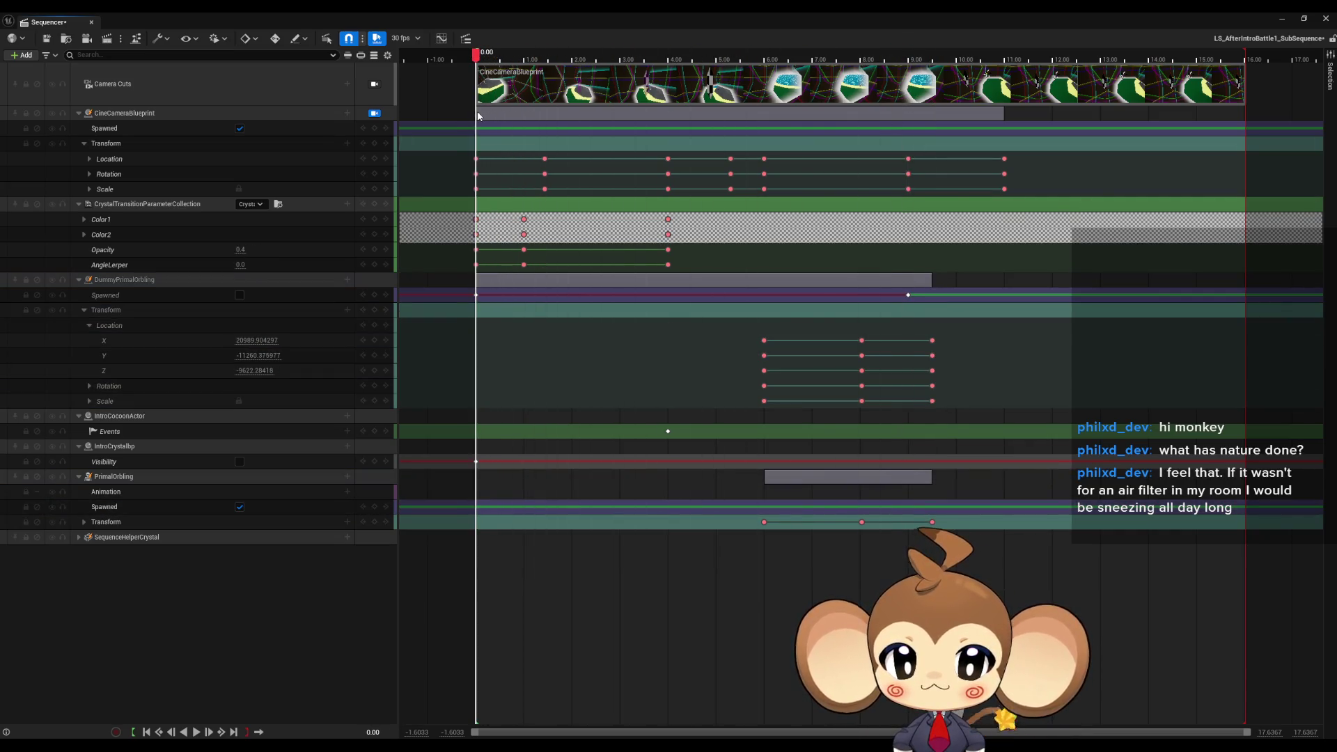
Turn off PrimalOrbling's Spawned state, redock Sequencer and scrub to about 5 seconds.
left_click(240, 508)
mouse_move(531, 11)
left_mouse_down()
mouse_move(550, 164)
mouse_move(752, 487)
mouse_move(647, 530)
left_mouse_up()
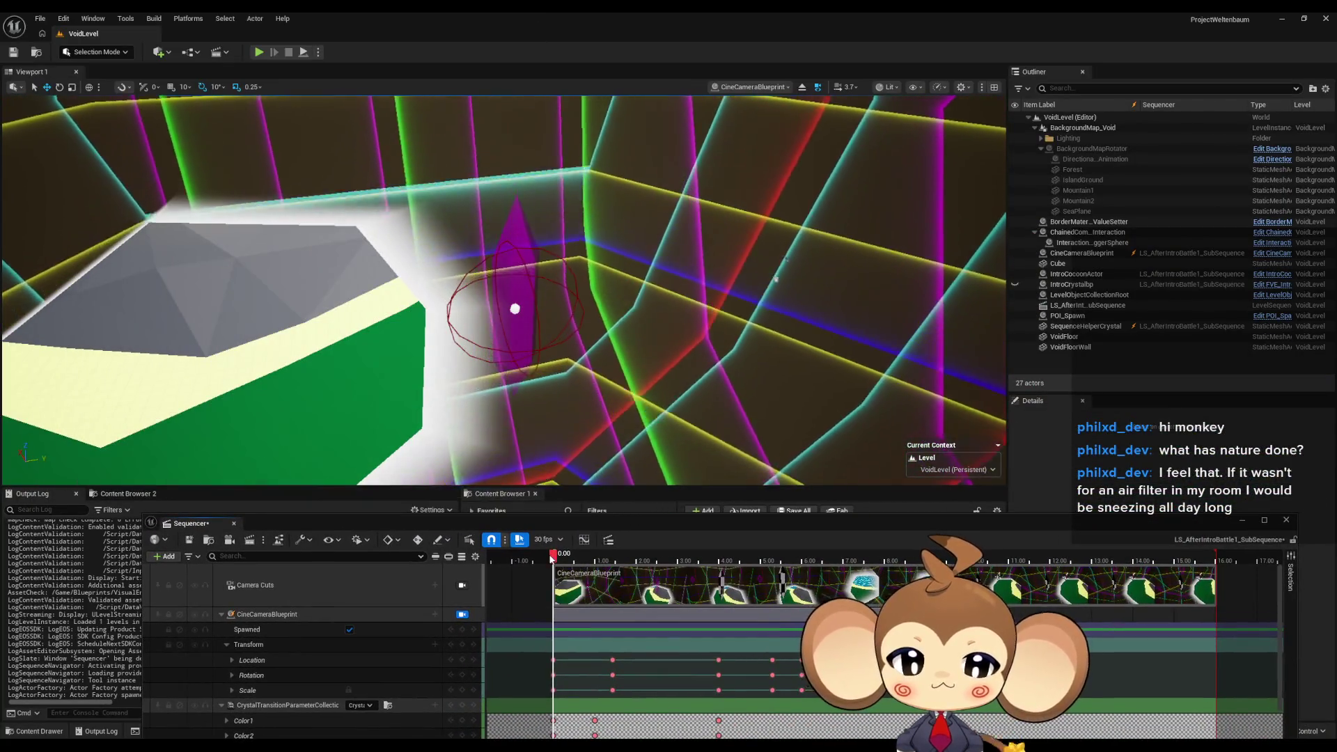
mouse_move(555, 555)
left_mouse_down()
mouse_move(944, 561)
mouse_move(591, 555)
mouse_move(597, 526)
mouse_move(778, 550)
mouse_move(1089, 548)
mouse_move(606, 547)
mouse_move(606, 523)
mouse_move(1019, 360)
mouse_move(1102, 242)
left_mouse_up()
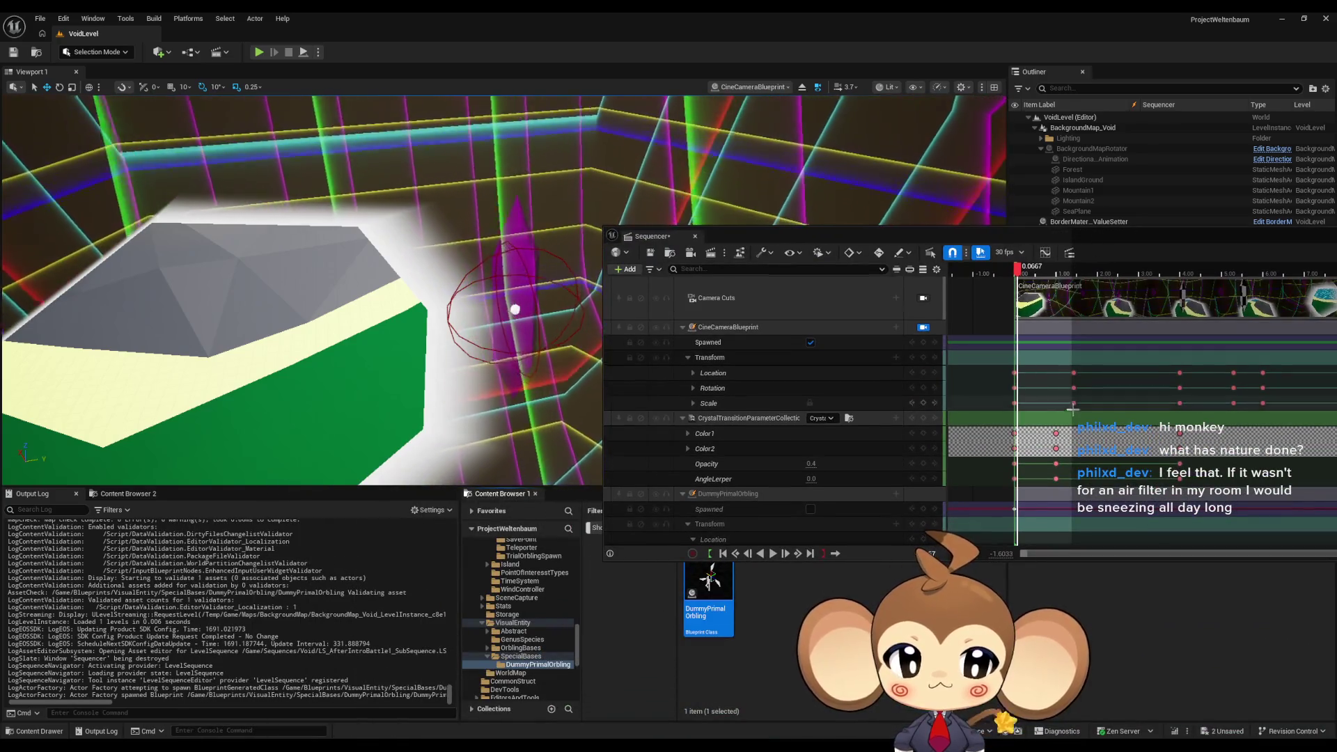
scroll(1057, 414, "down", 3)
scroll(1058, 414, "down", 1)
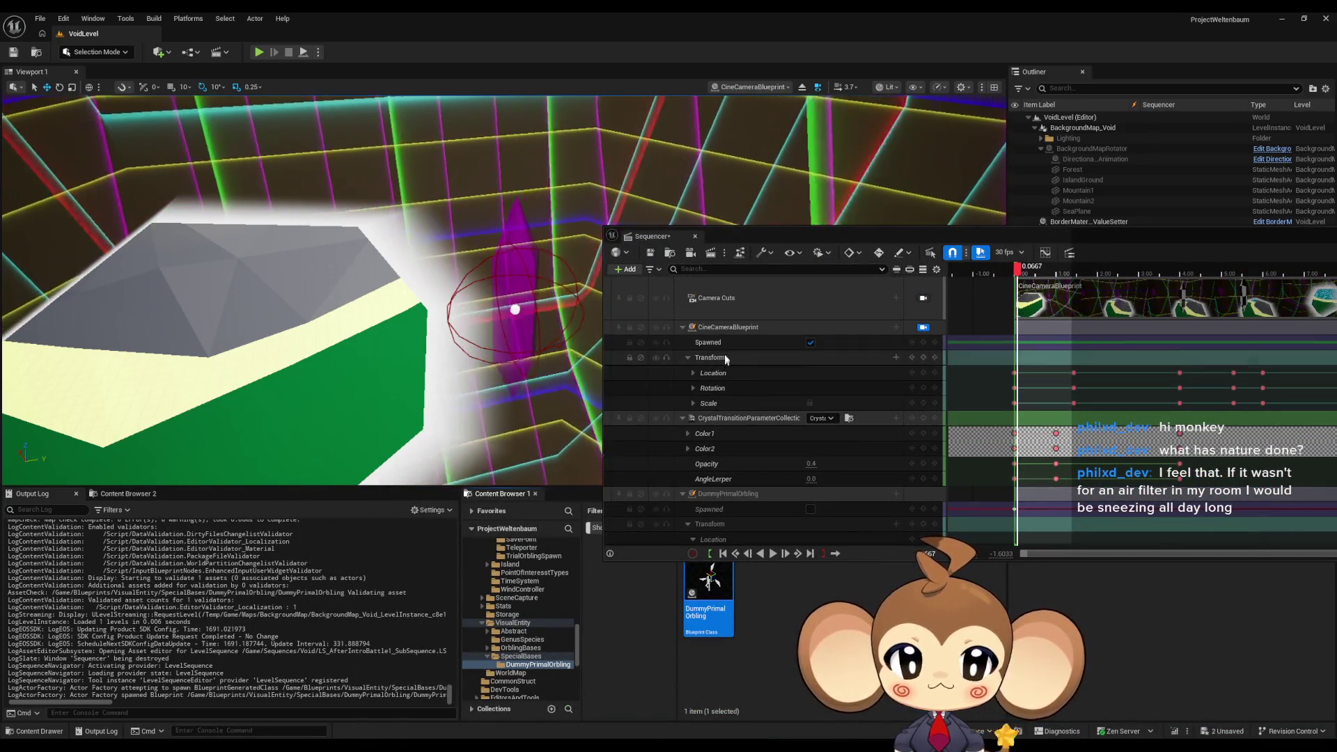
scroll(747, 420, "down", 5)
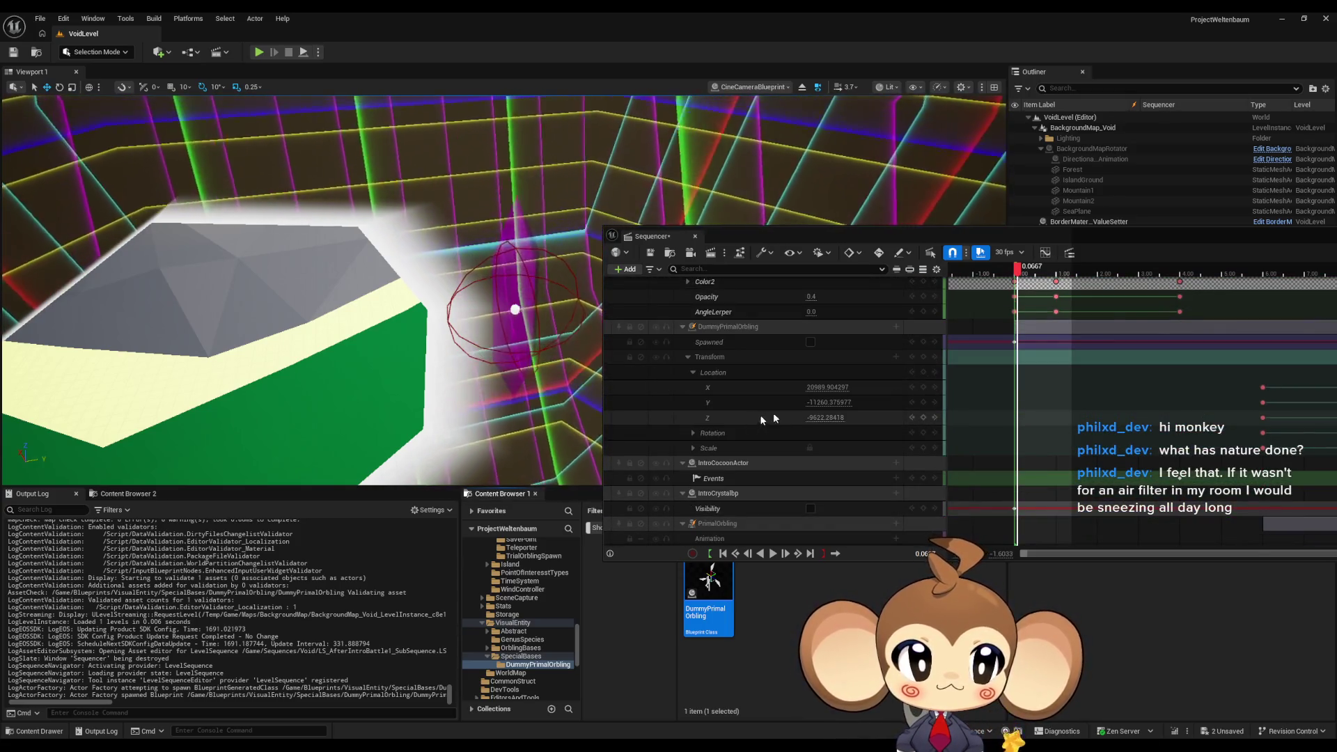
Scrub between 3.5 and 9.4 seconds to review the camera shots and DummyPrimalOrbling's location keys.
mouse_move(1073, 235)
left_mouse_down()
mouse_move(737, 203)
mouse_move(829, 213)
mouse_move(706, 340)
left_mouse_up()
mouse_move(650, 377)
left_mouse_down()
mouse_move(1044, 415)
mouse_move(620, 399)
mouse_move(918, 408)
mouse_move(799, 405)
left_mouse_up()
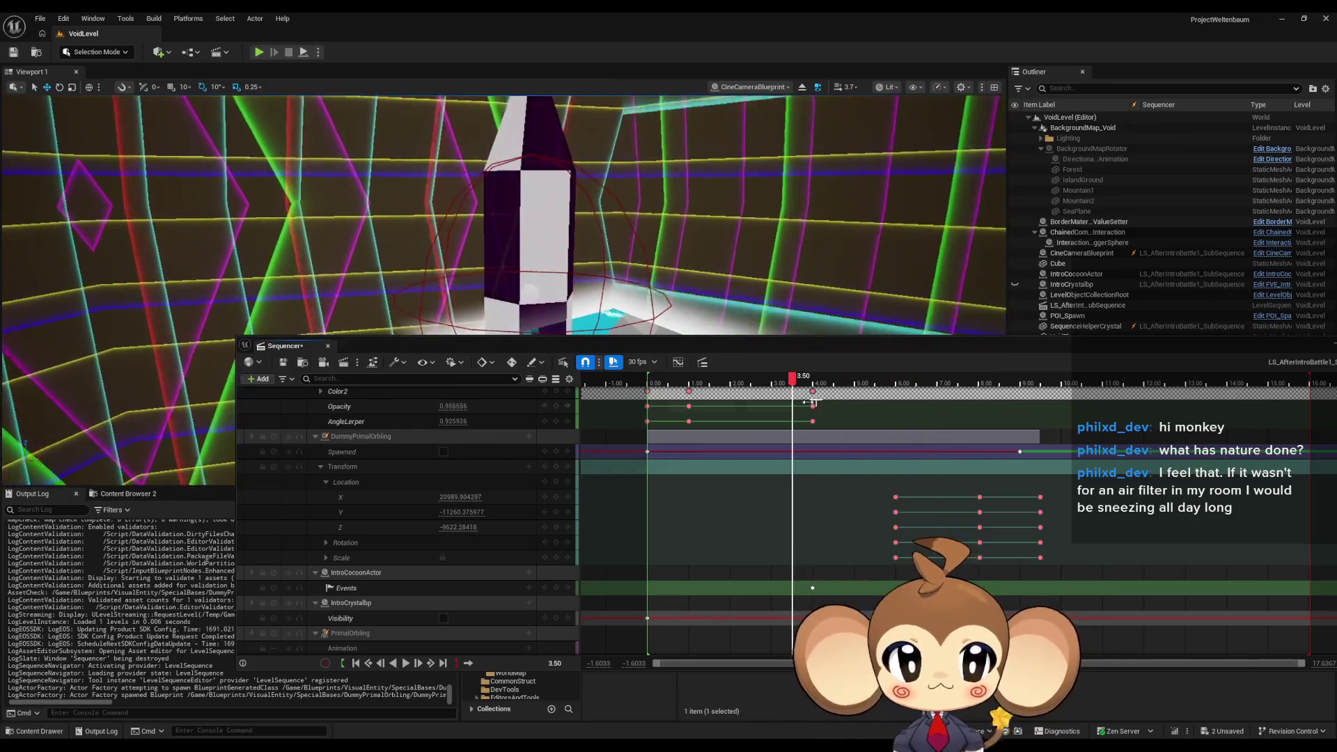
left_click_drag(908, 349, 852, 440)
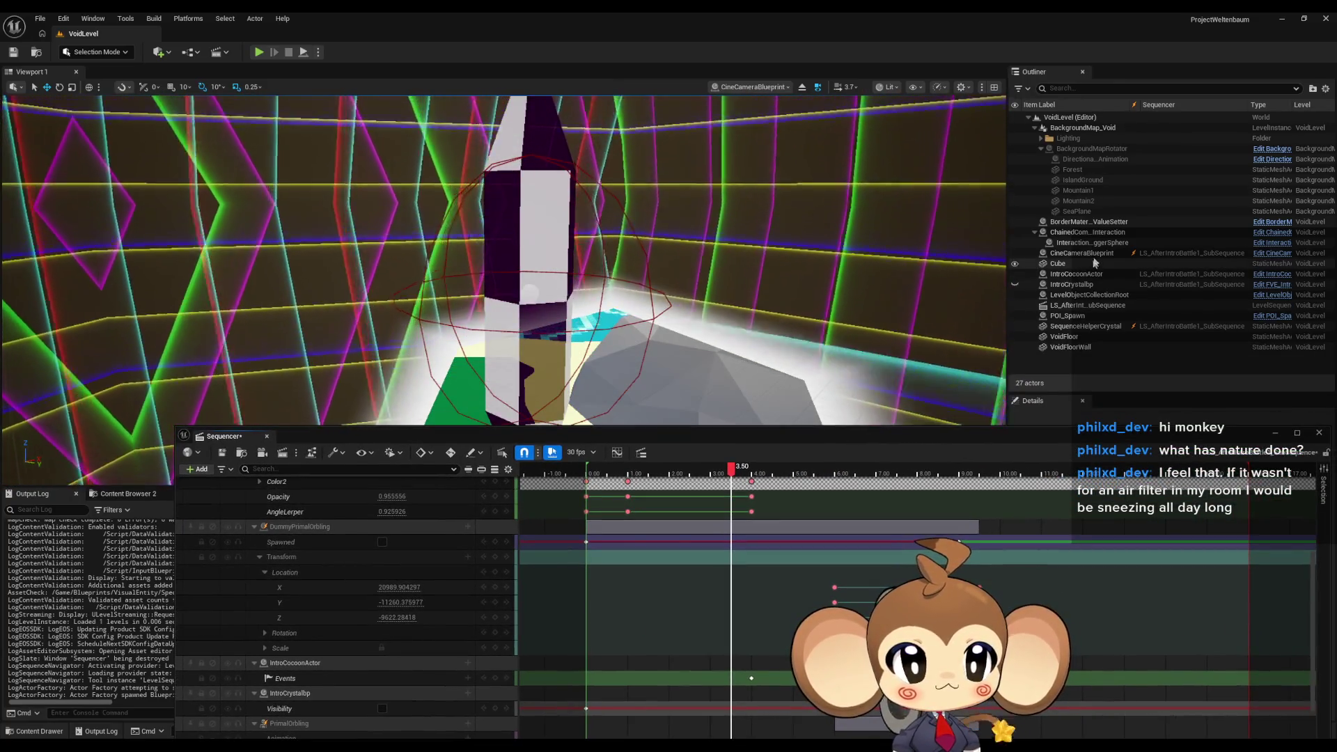
left_click_drag(732, 468, 929, 479)
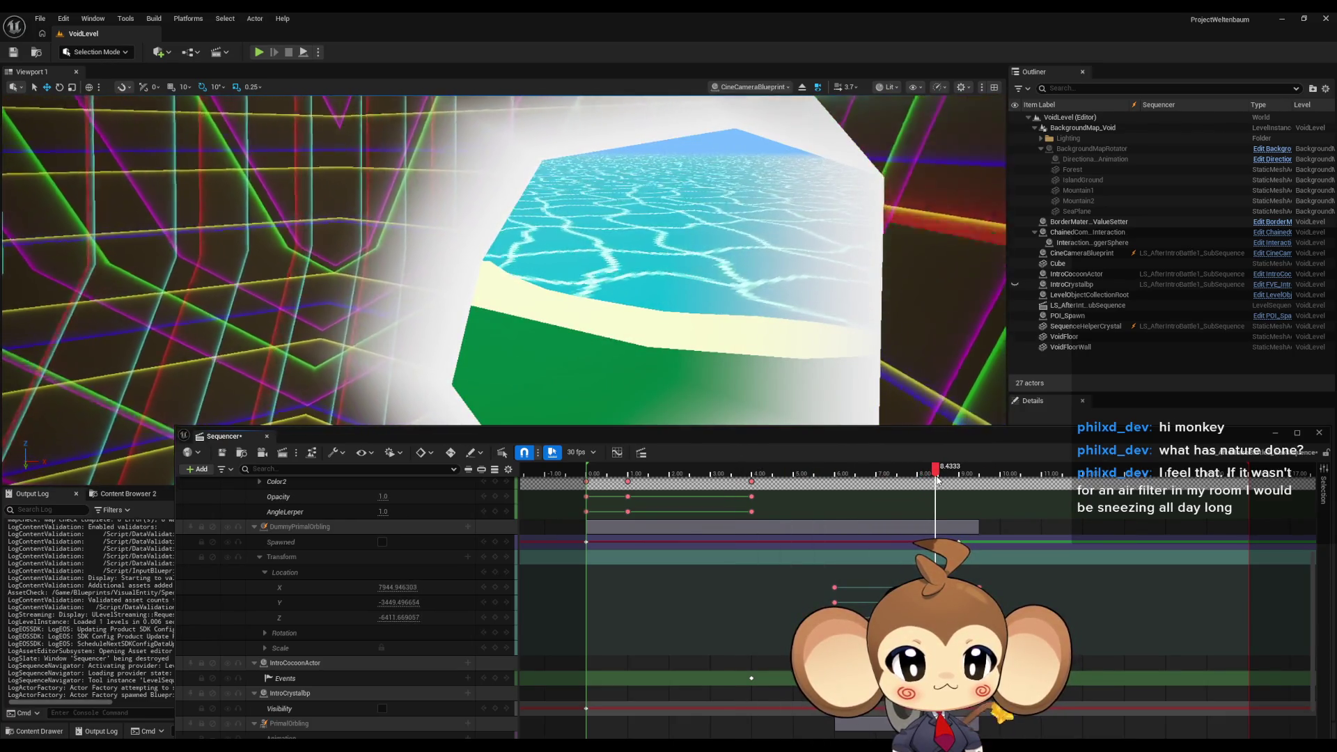
scroll(696, 557, "up", 5)
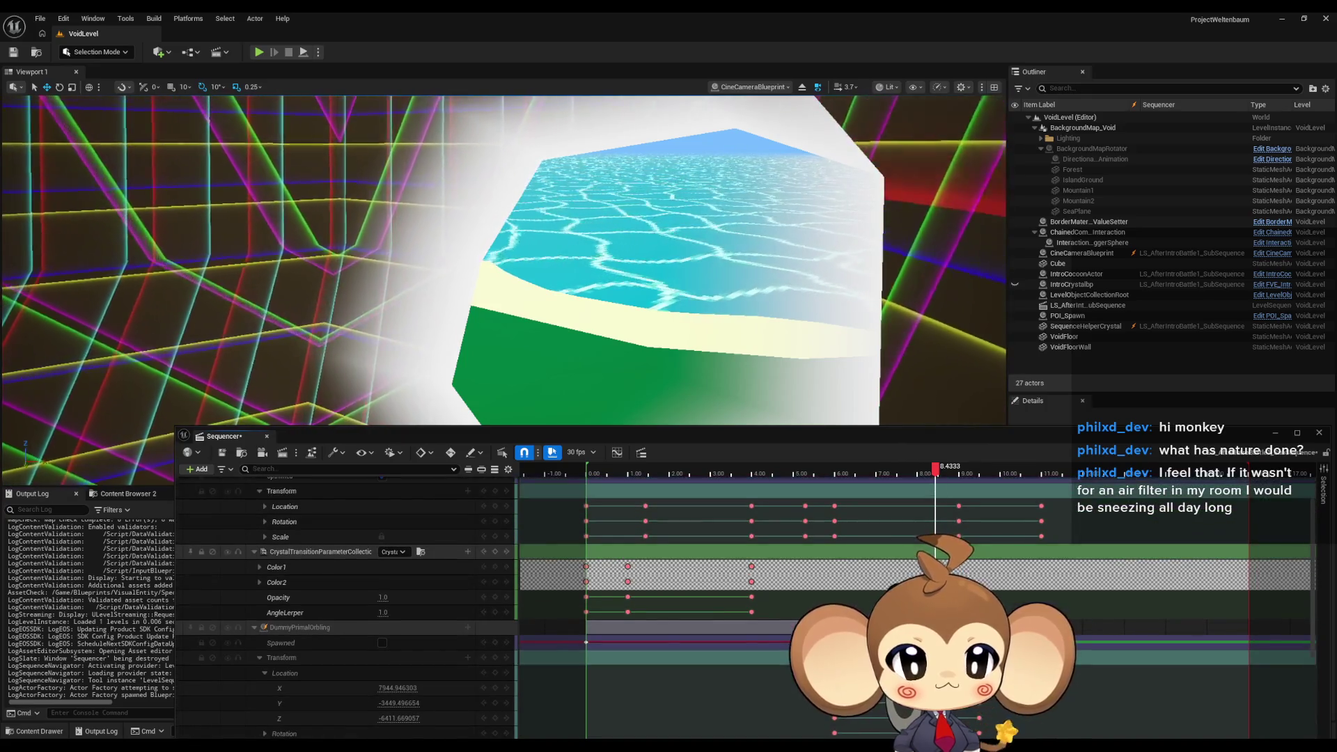
scroll(905, 529, "up", 3)
mouse_move(935, 470)
left_mouse_down()
mouse_move(689, 473)
mouse_move(836, 472)
left_mouse_up()
scroll(804, 488, "down", 4)
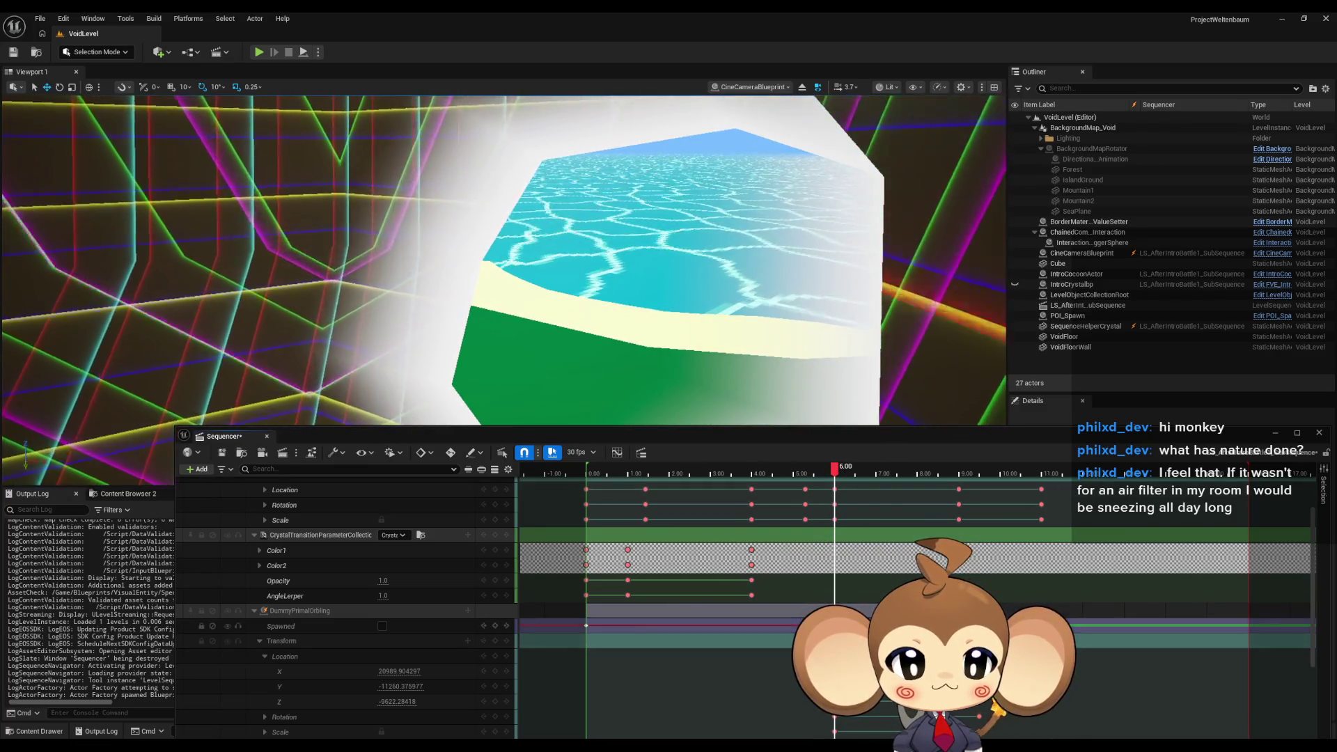
Check Spawned on DummyPrimalOrbling and scrub back to about 2.4 seconds to recheck motion.
left_click(382, 626)
left_click(895, 471)
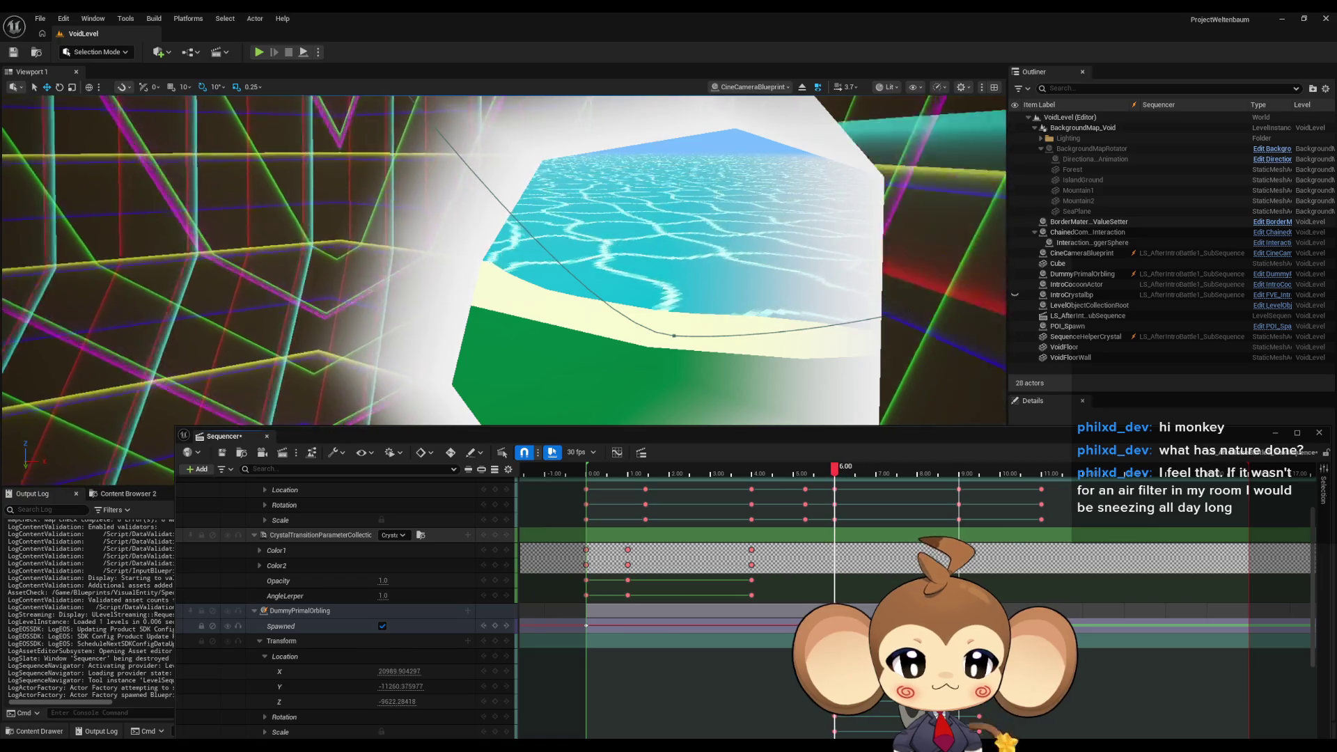
mouse_move(838, 477)
left_mouse_down()
mouse_move(691, 470)
mouse_move(869, 476)
left_mouse_up()
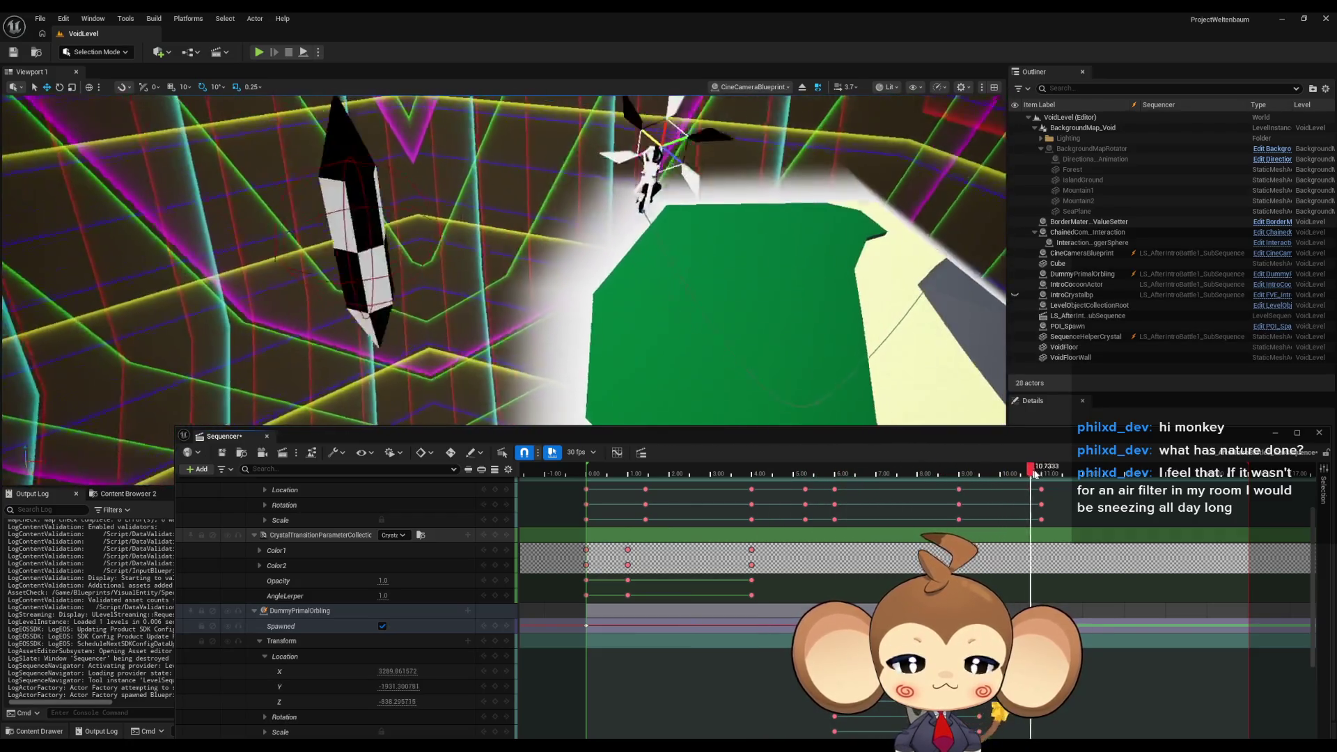
mouse_move(848, 460)
left_mouse_down()
mouse_move(679, 443)
mouse_move(895, 451)
mouse_move(598, 424)
left_mouse_up()
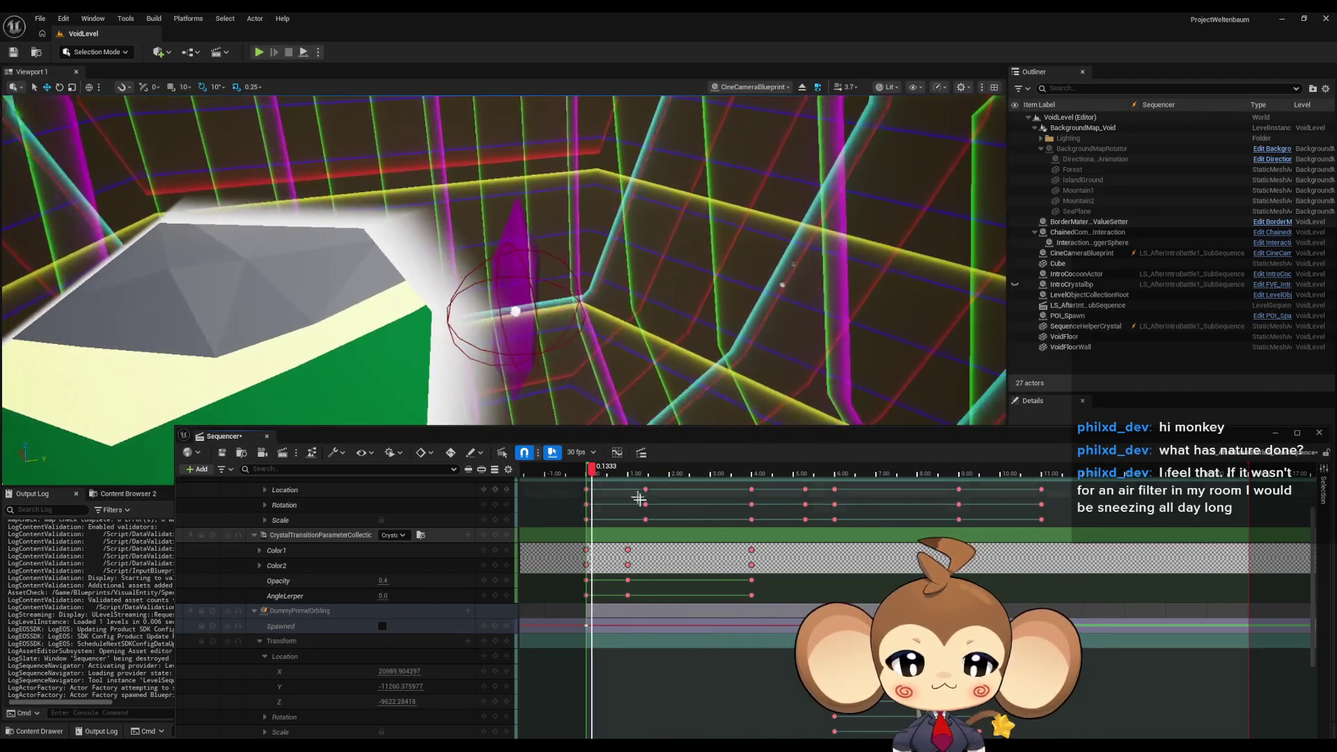
scroll(638, 499, "down", 5)
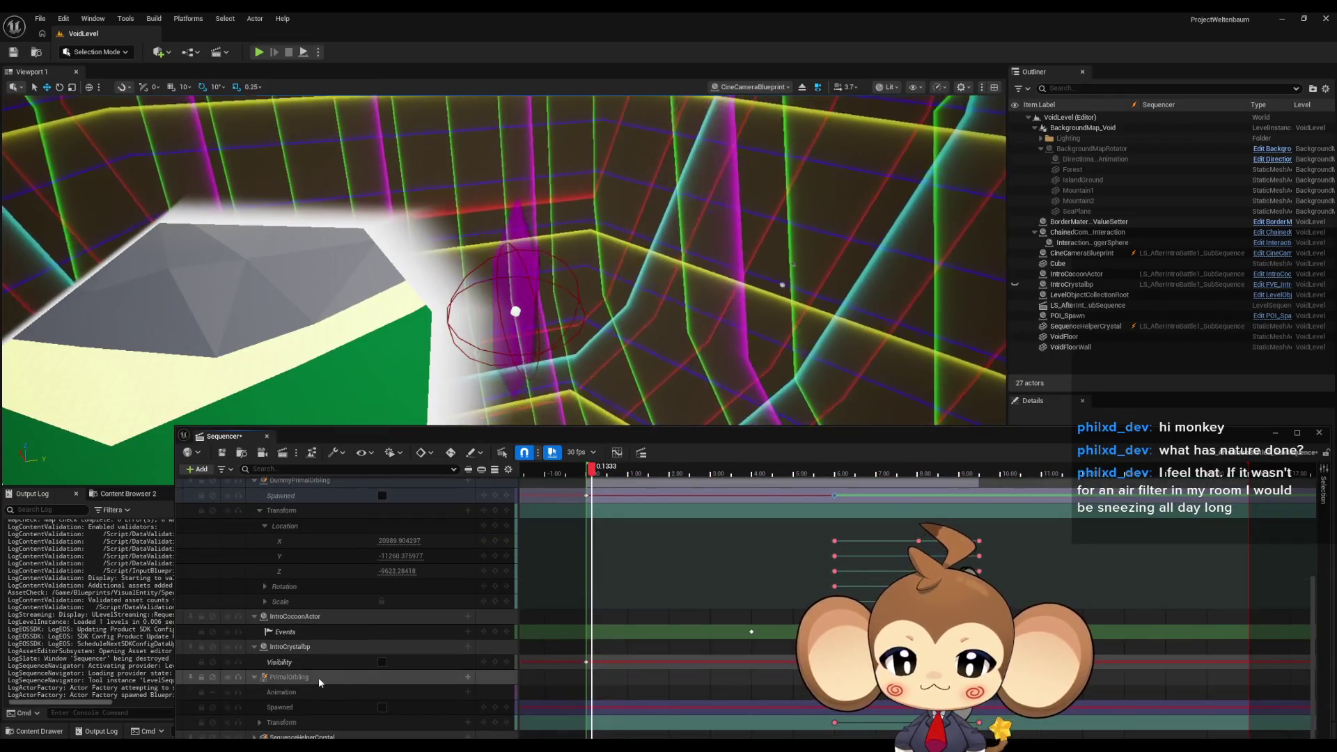
Duplicate the PrimalOrbling track and scrub through to about 10.9 seconds.
left_click(320, 682)
right_click(307, 679)
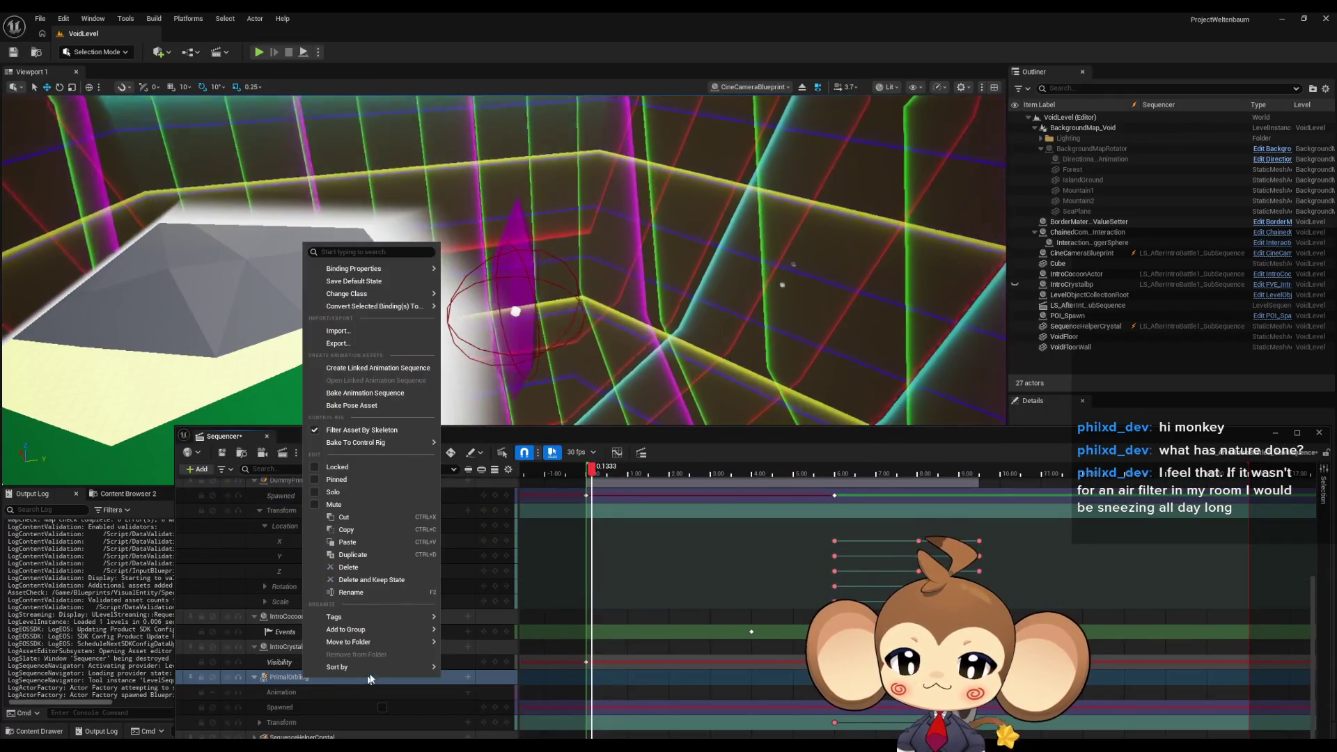
left_click(389, 554)
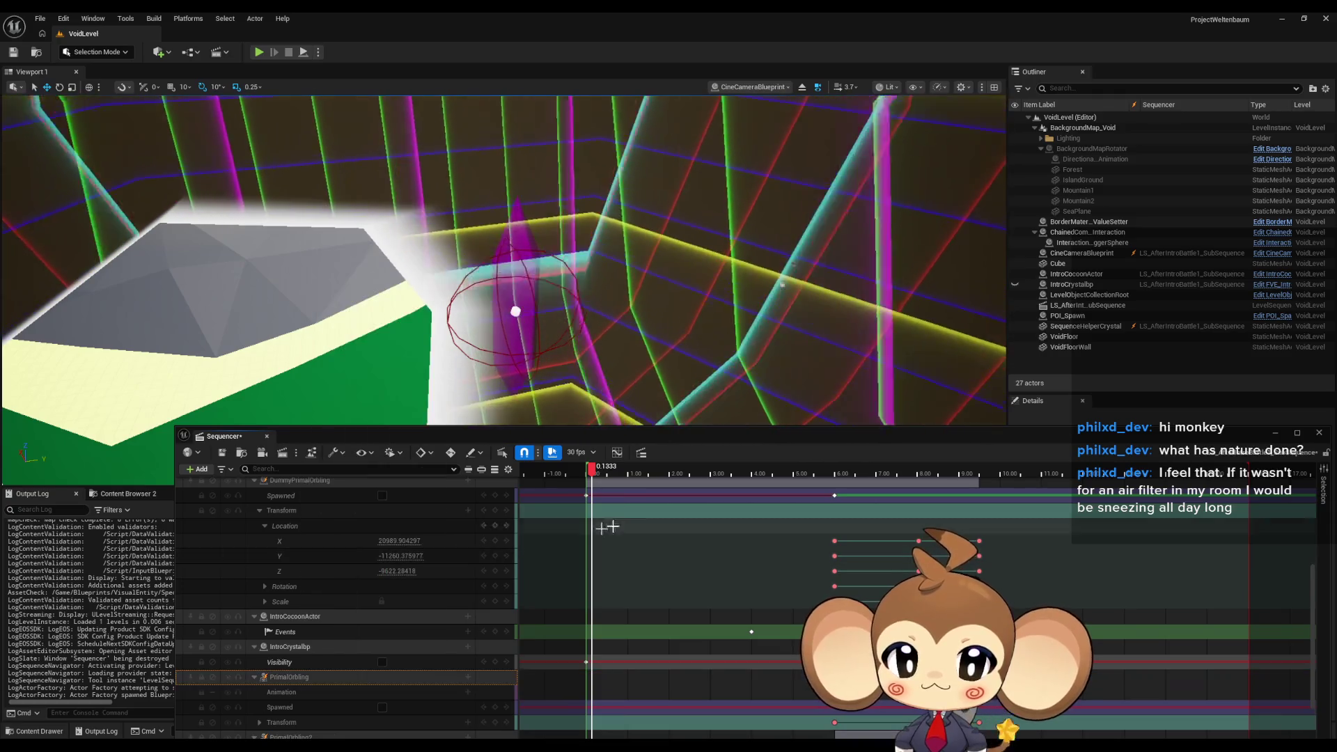
mouse_move(592, 472)
left_mouse_down()
mouse_move(571, 474)
mouse_move(991, 476)
left_mouse_up()
mouse_move(1113, 479)
left_mouse_down()
mouse_move(588, 475)
mouse_move(1044, 477)
mouse_move(755, 474)
mouse_move(844, 466)
left_mouse_up()
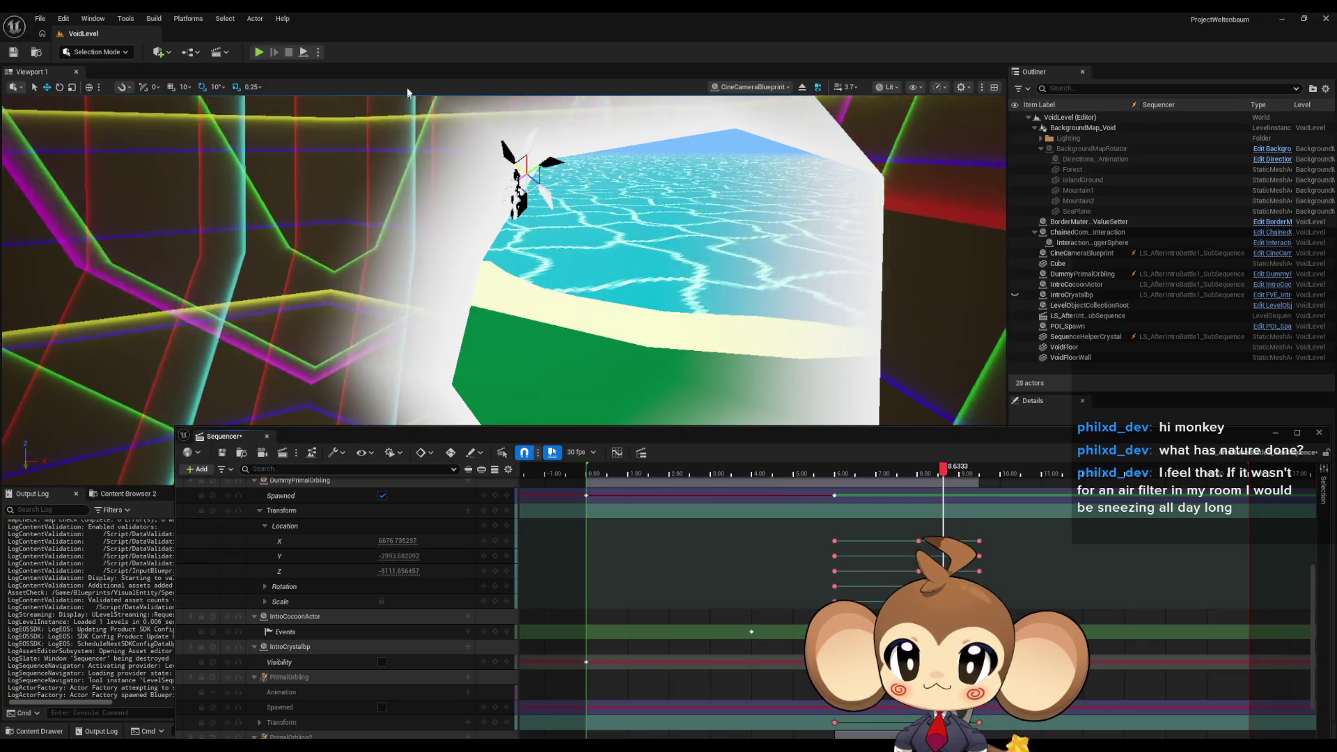
Run and stop a quick play-in-editor test, then close Sequencer.
left_click(261, 55)
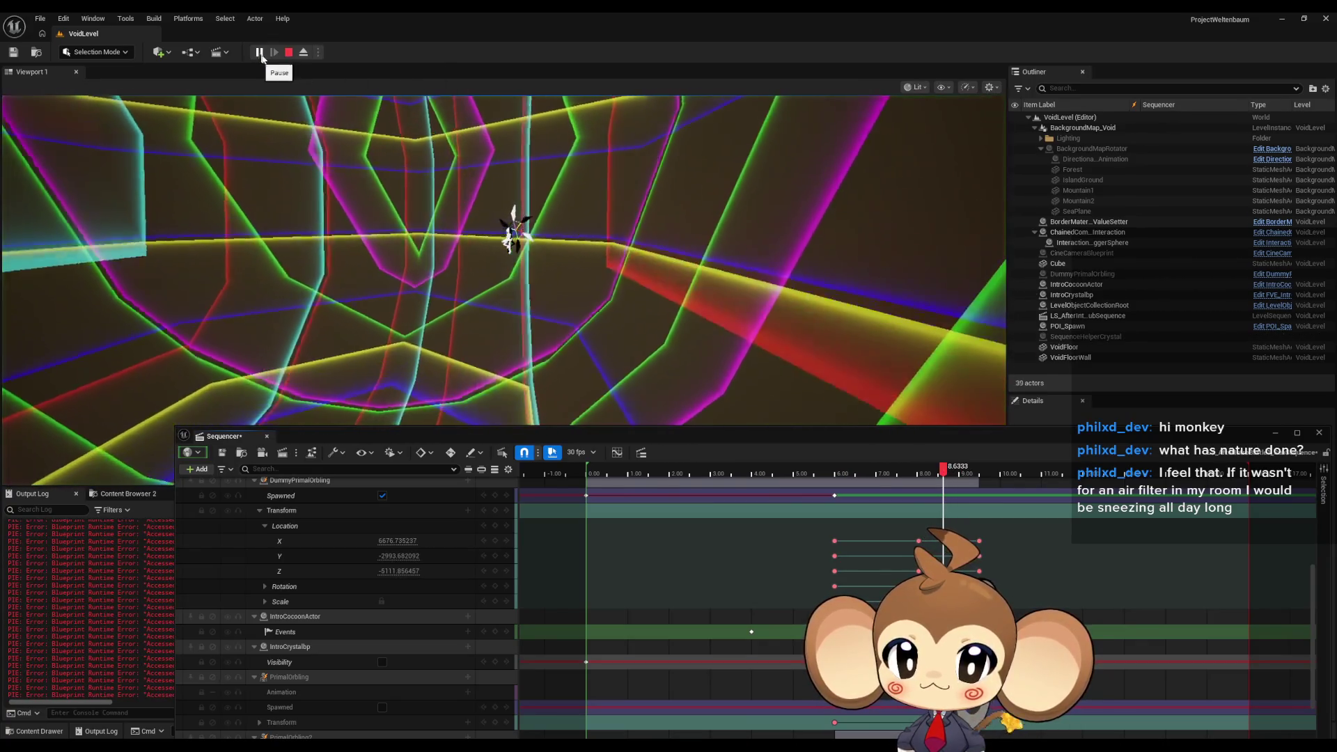
left_click(290, 57)
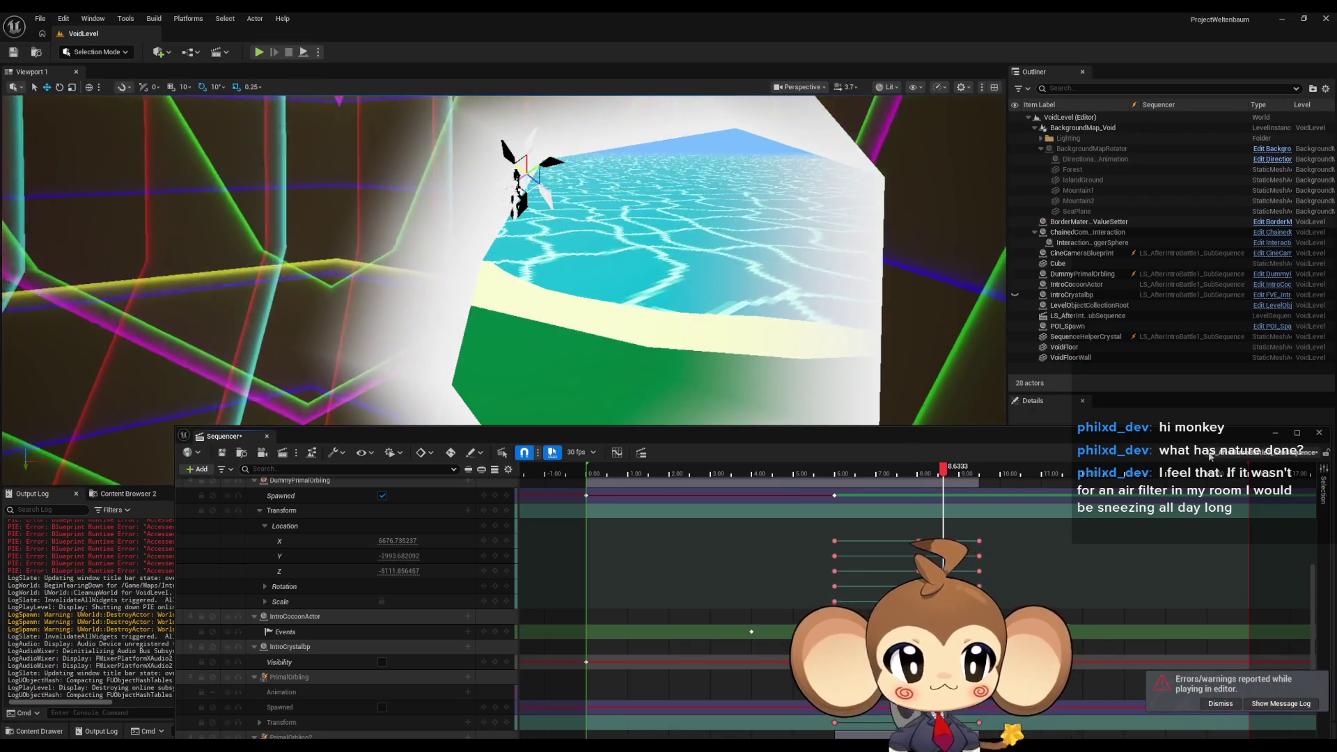
left_click(1319, 433)
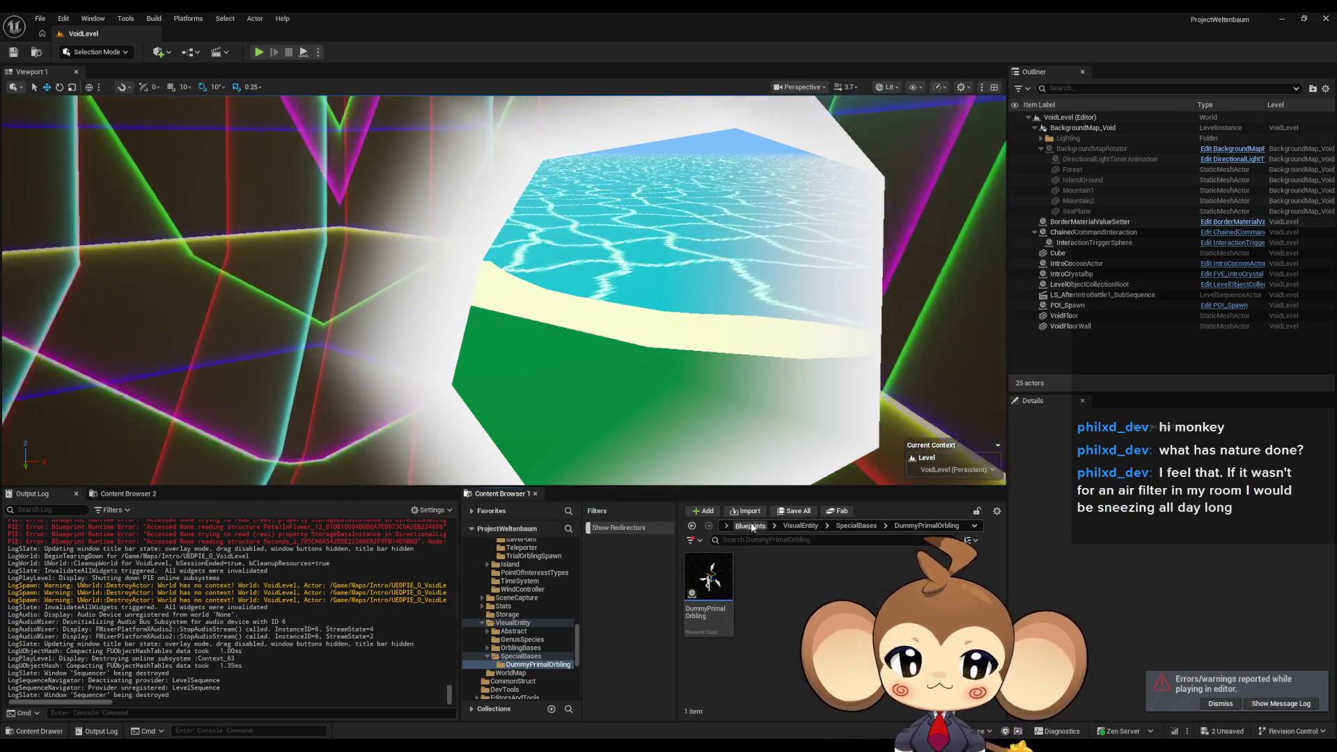
Open the Main level, saving LS_AfterIntroBattle1_SubSequence, and start play-testing it.
left_click(750, 525)
scroll(836, 612, "up", 2)
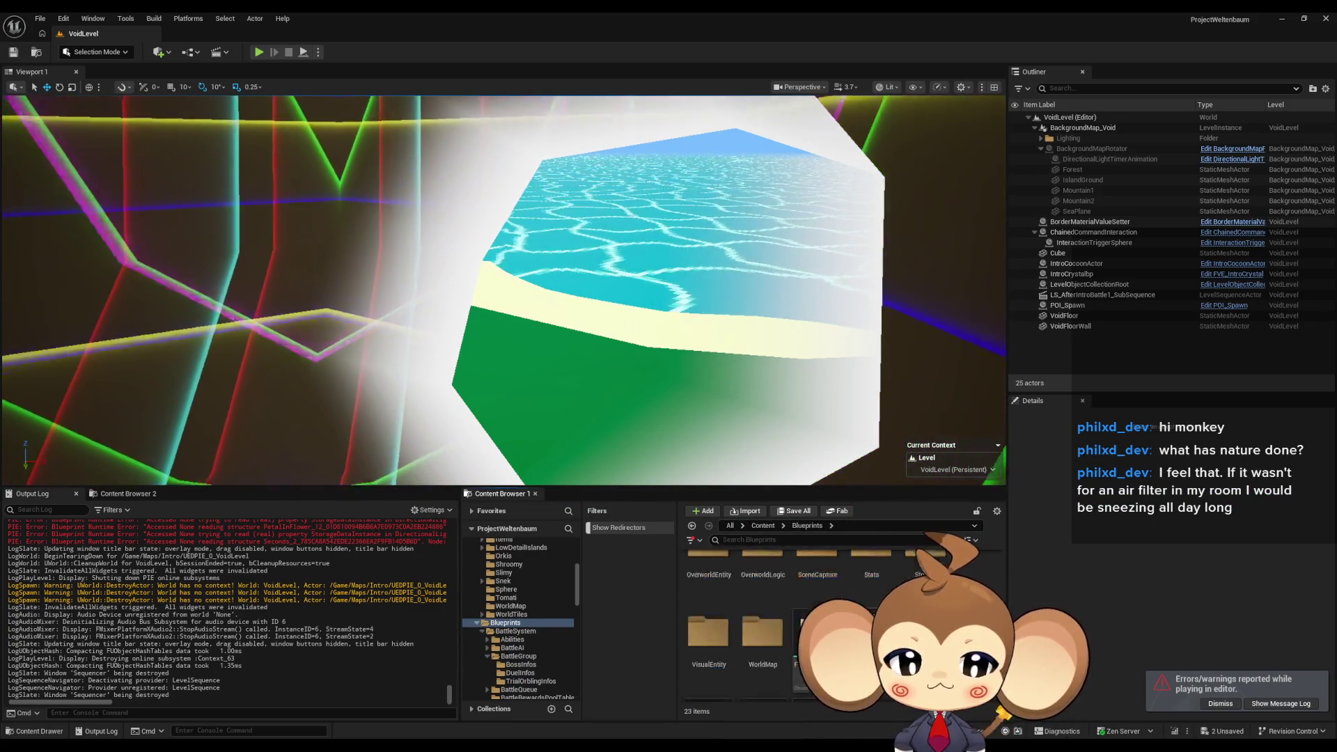
left_click(763, 525)
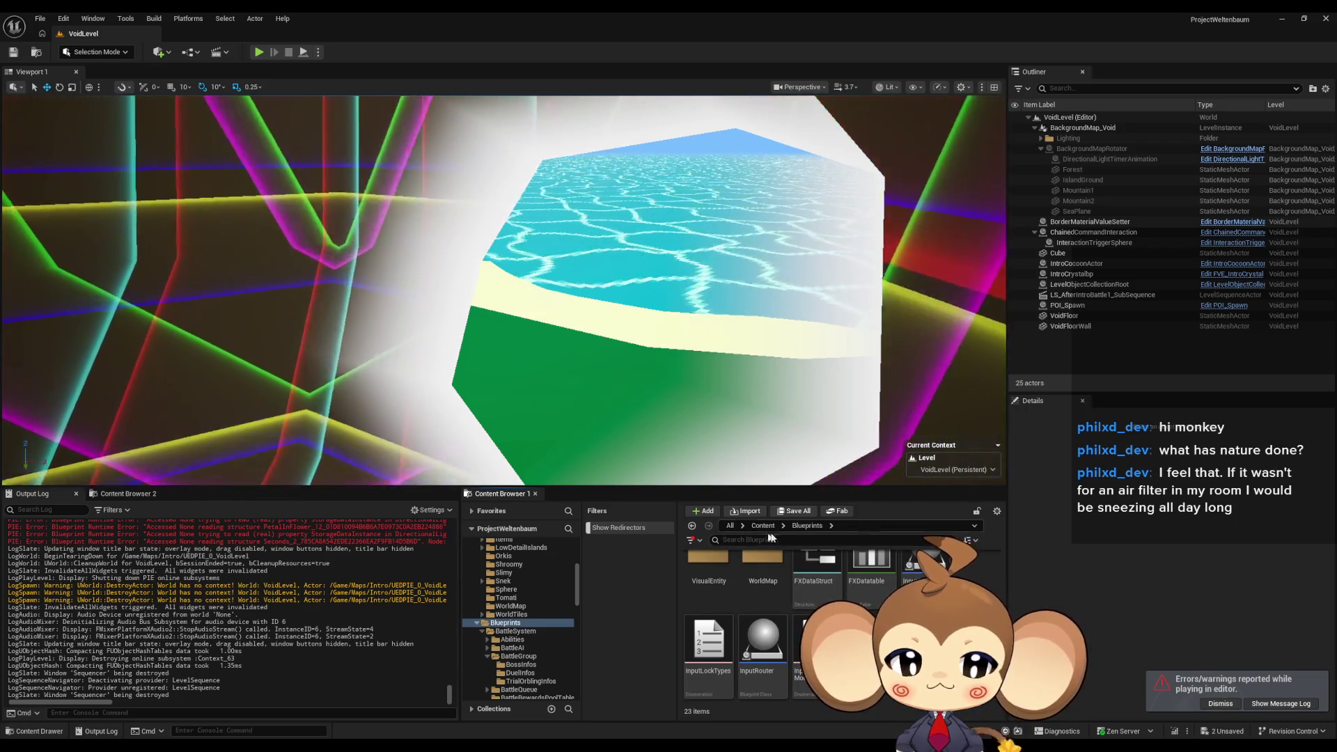
double_click(915, 568)
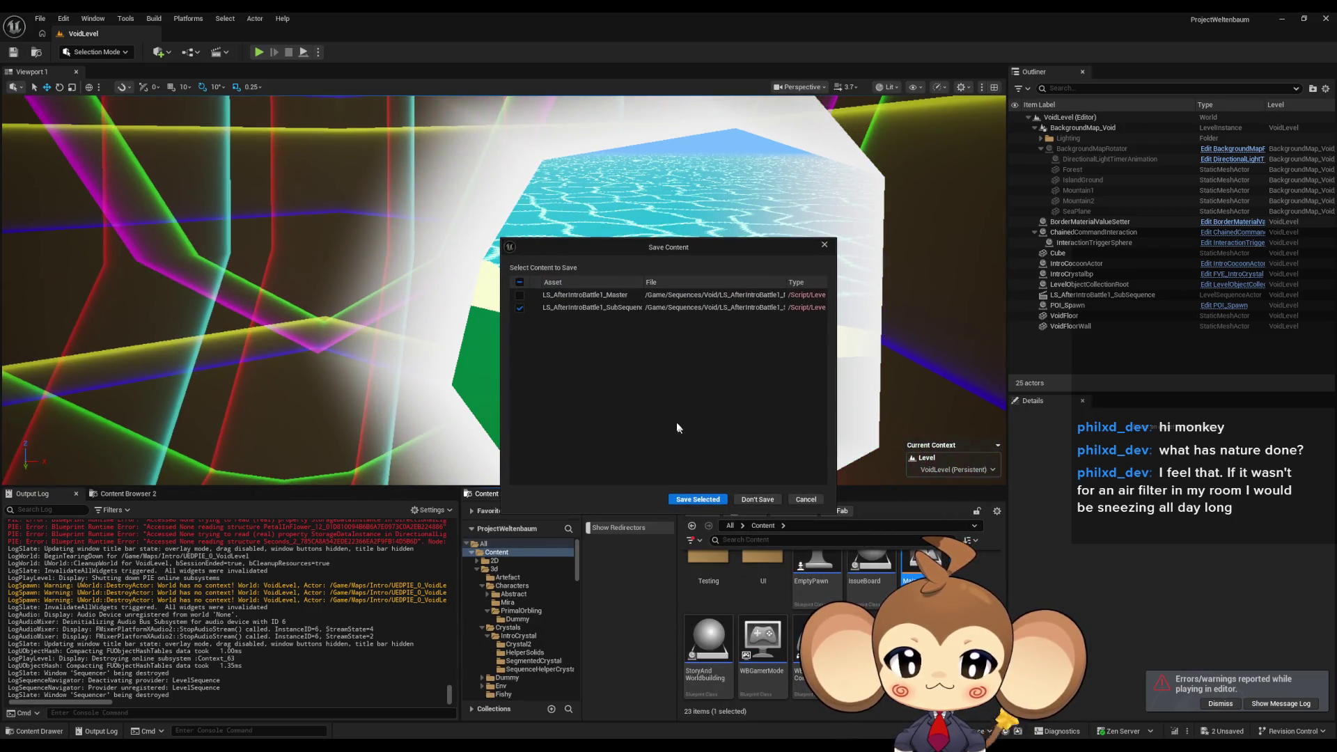
left_click(697, 499)
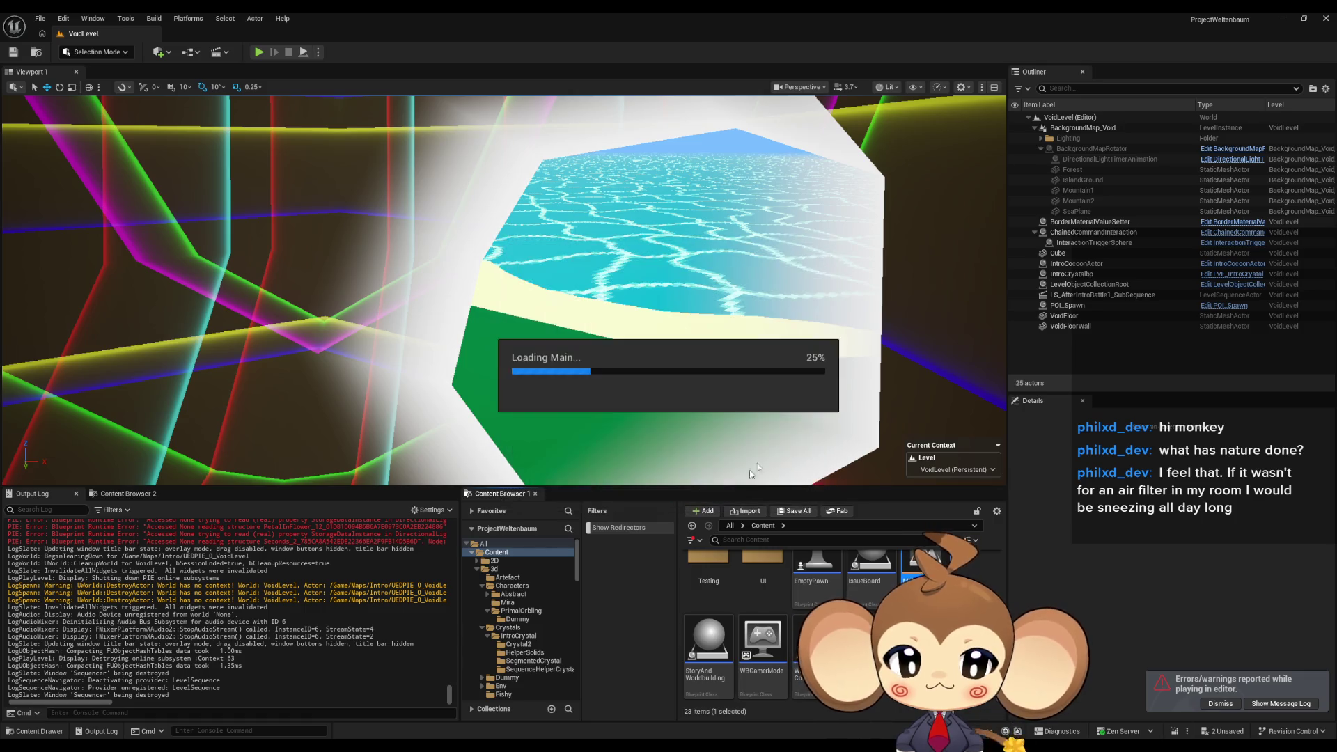
left_click(259, 53)
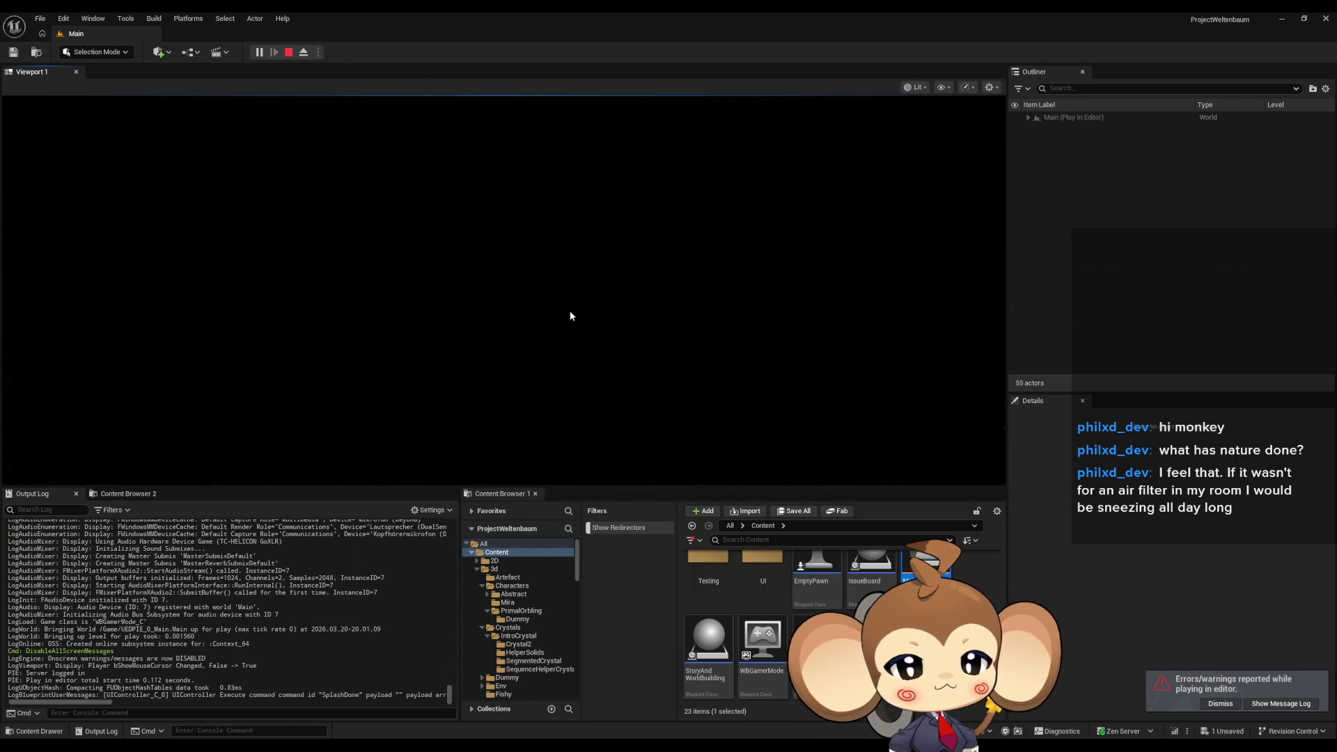
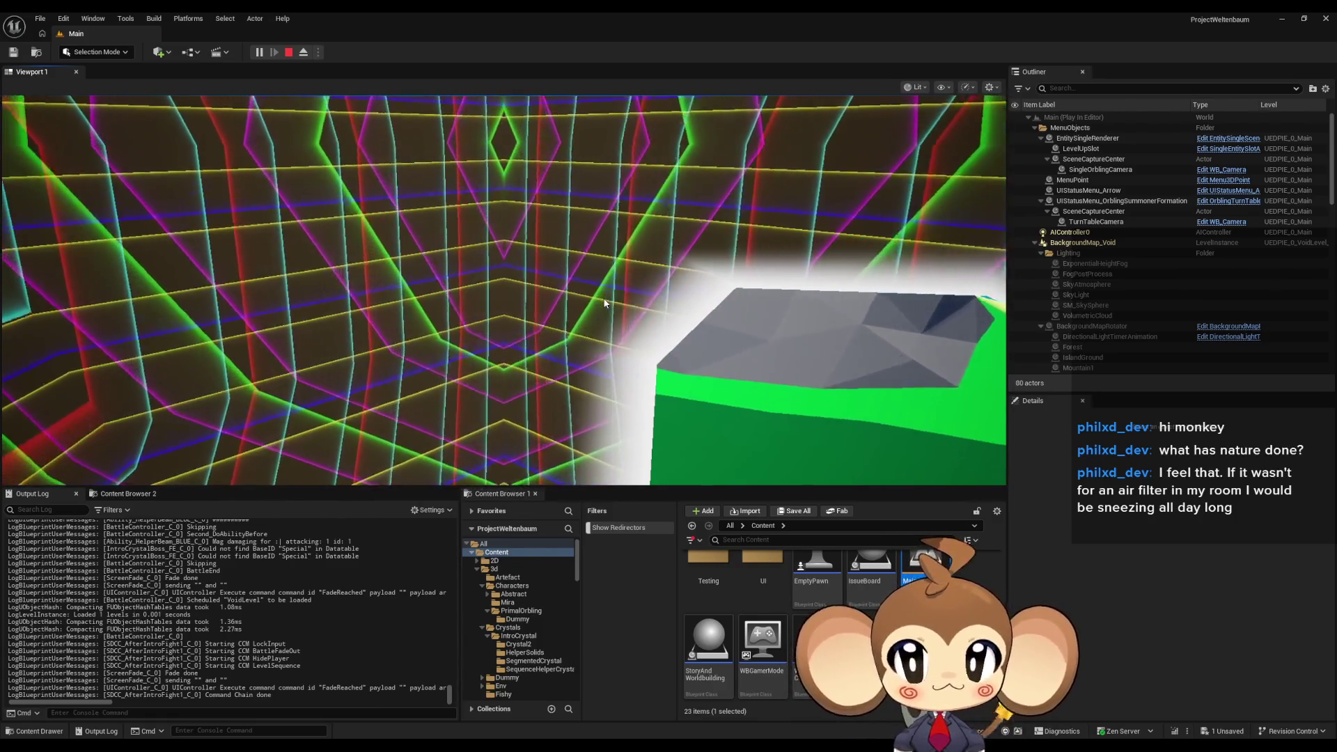
Stop the play session and browse to the Content > Maps > Intro folder.
left_click(288, 54)
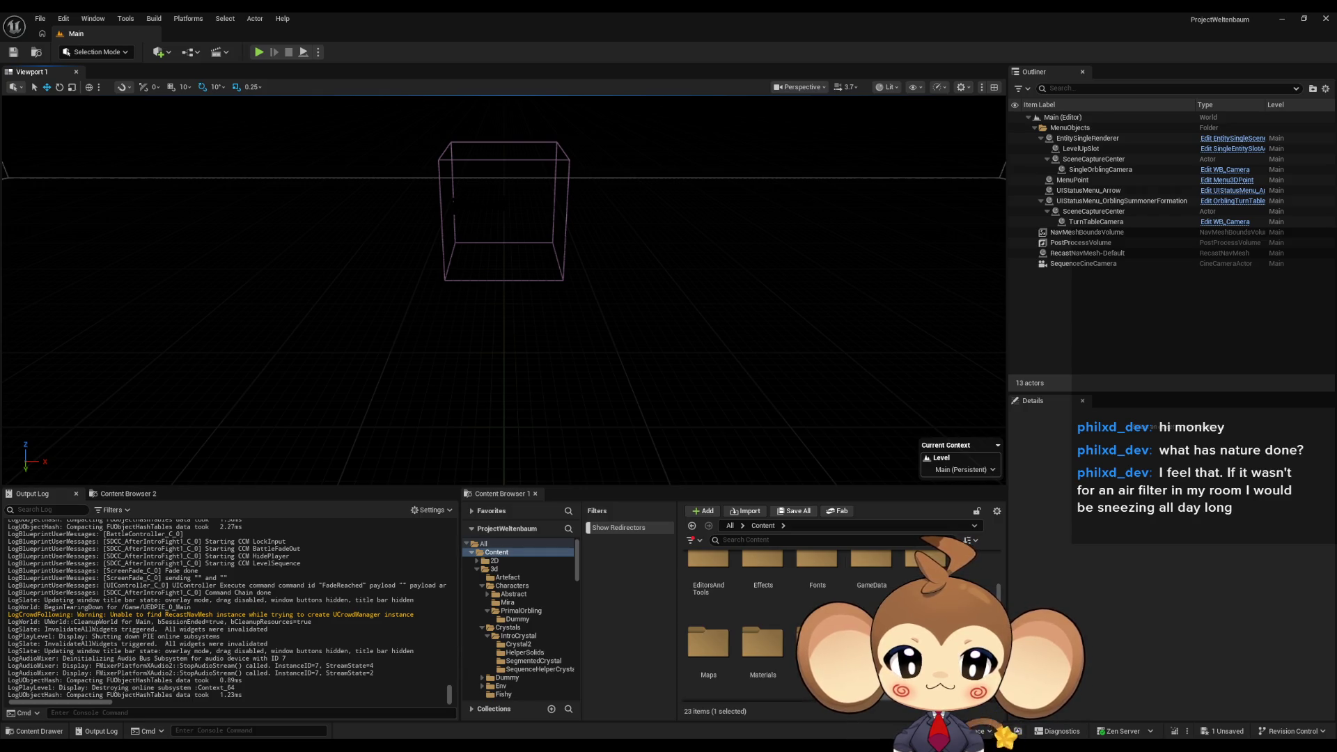
double_click(734, 653)
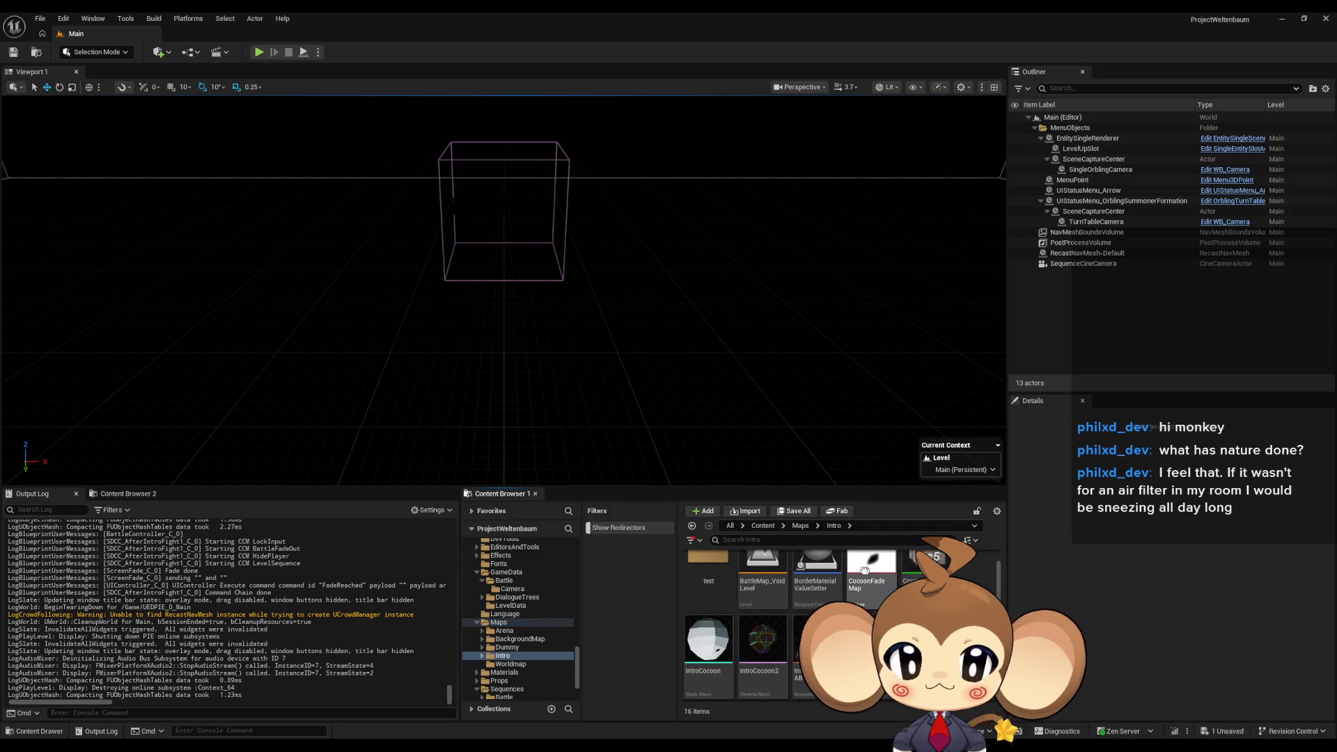
double_click(816, 644)
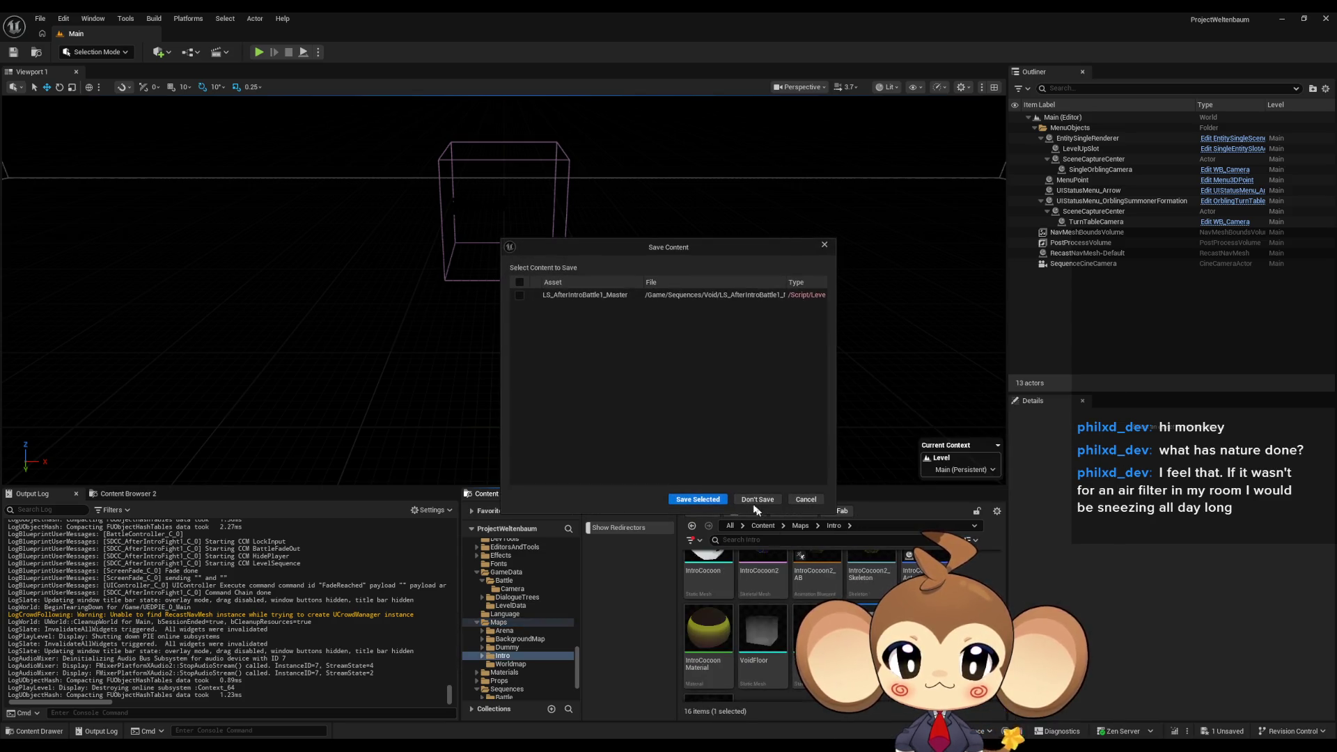
Cancel the save prompt, then close the editor saving the LS_AfterIntroBattle1_Master sequence.
left_click(805, 499)
left_click(944, 527)
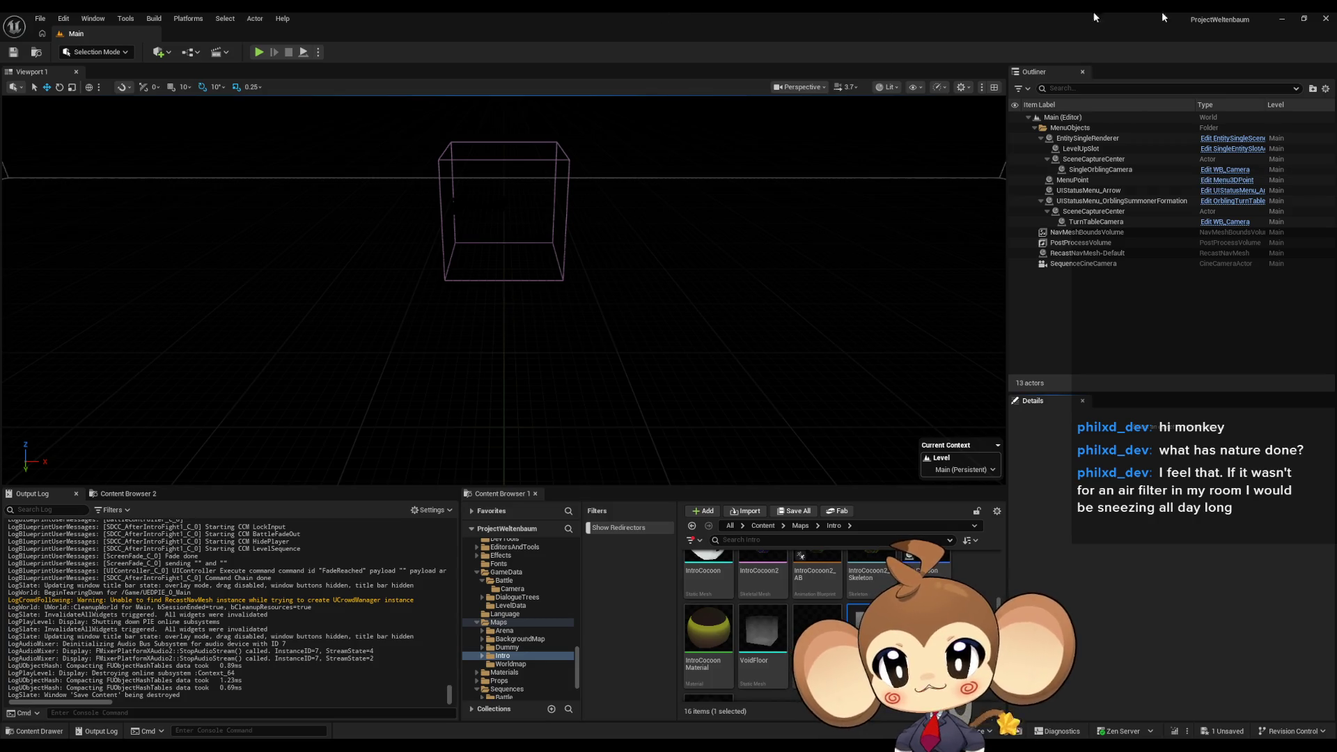
left_click(1329, 21)
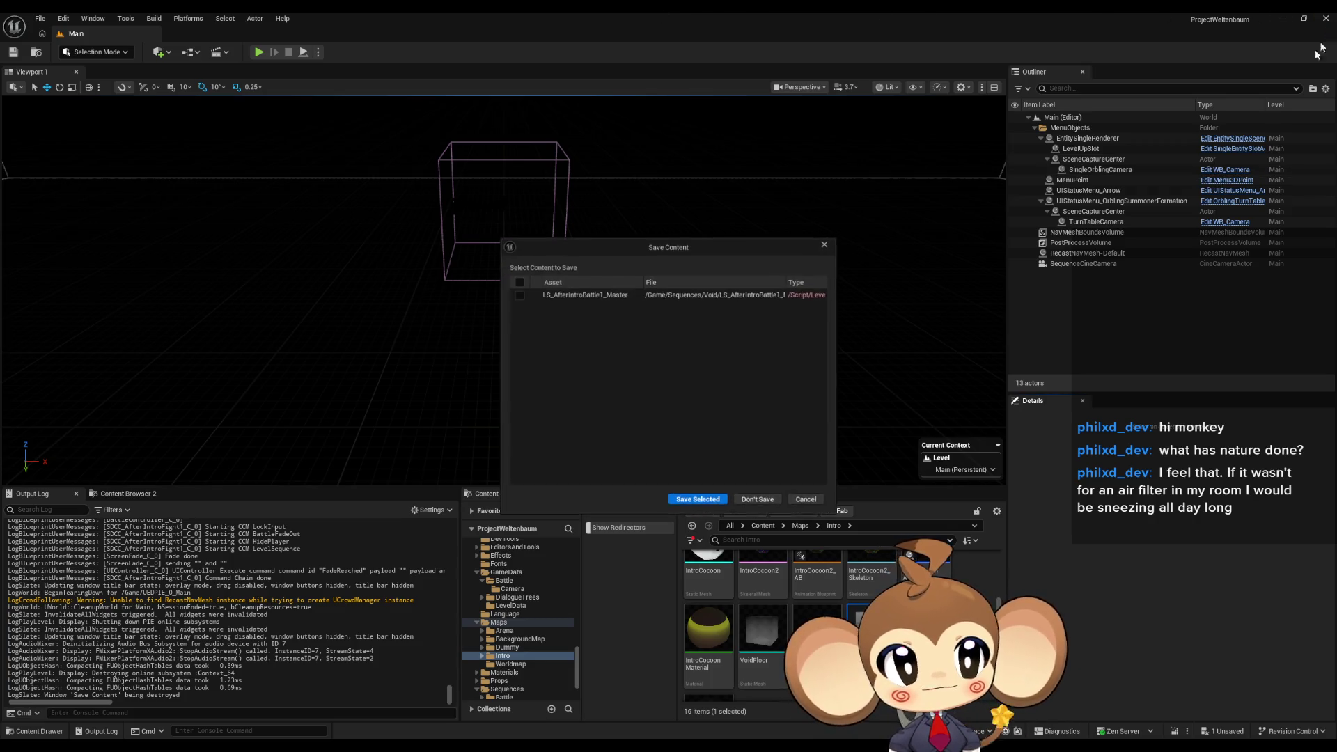
left_click(718, 500)
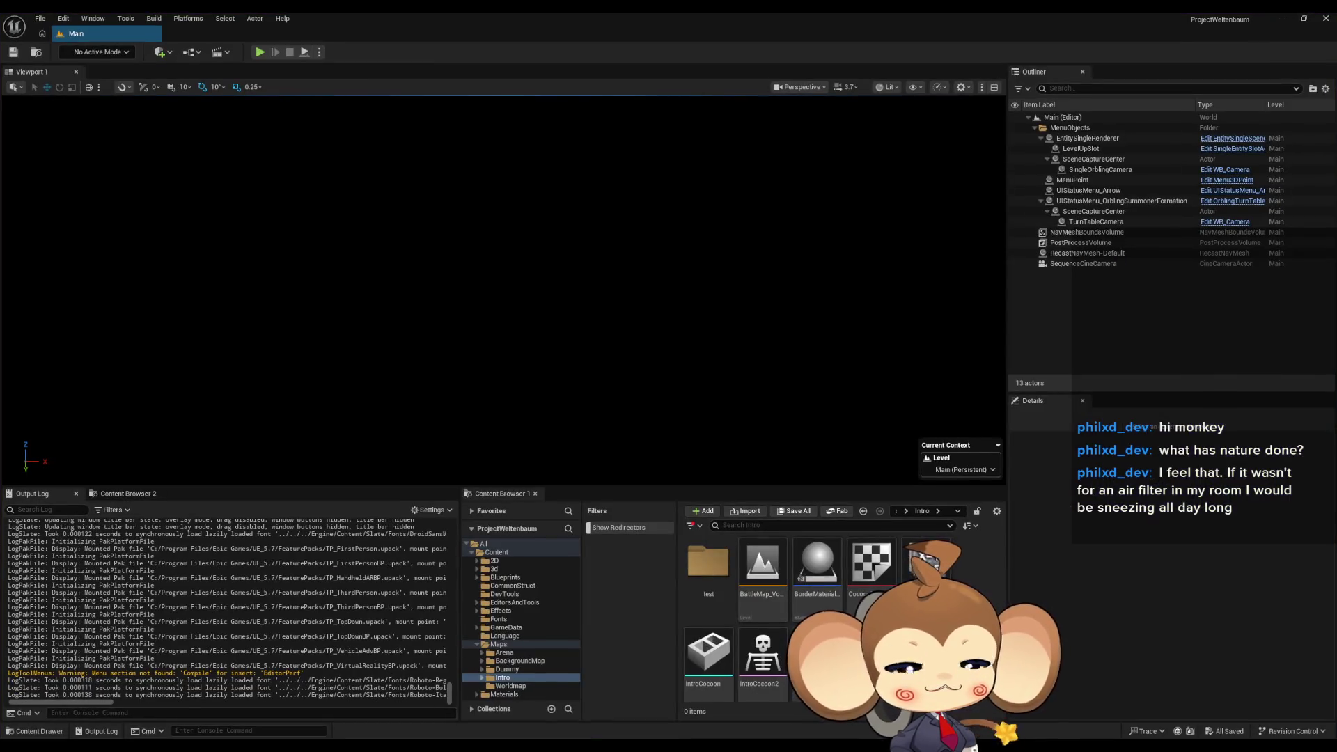
Open the VoidLevel map and load LS_AfterIntroBattle1_SubSequence from Sequences > Void into the Sequencer.
scroll(766, 635, "down", 1)
left_click(766, 613)
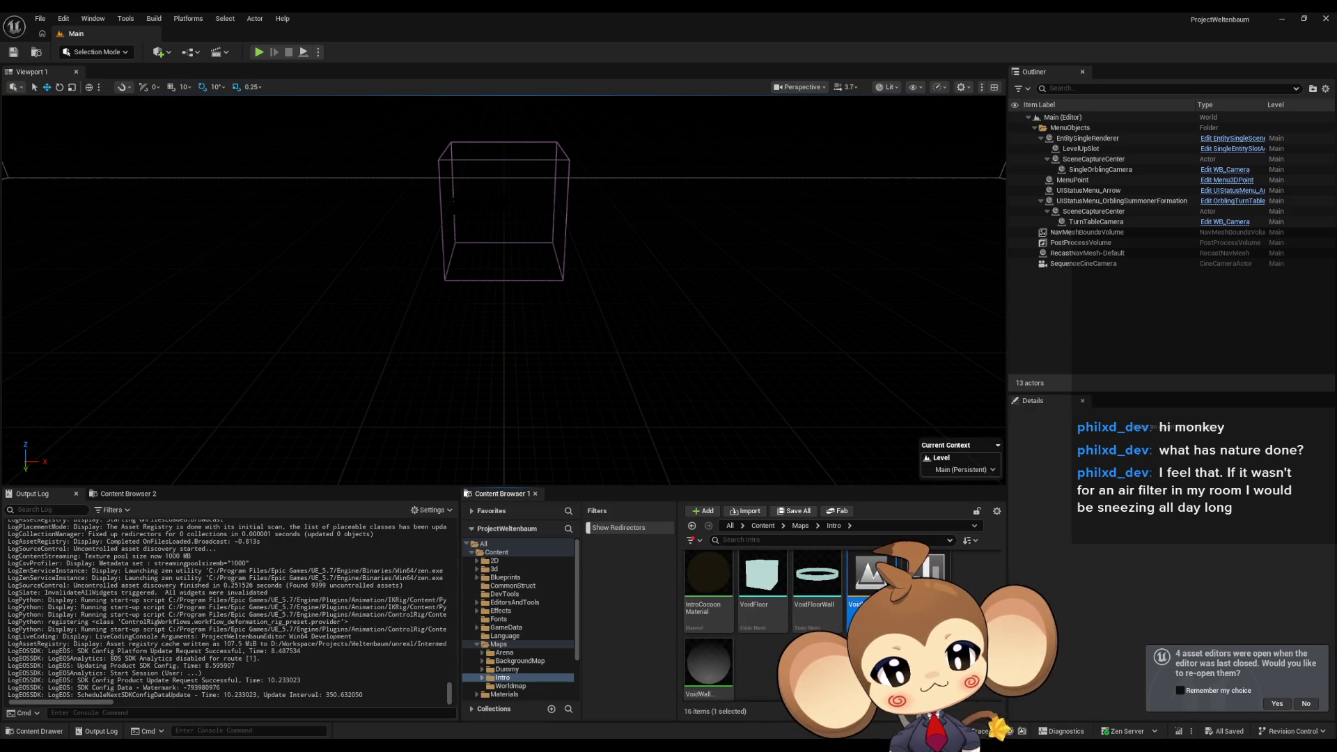
key("Return")
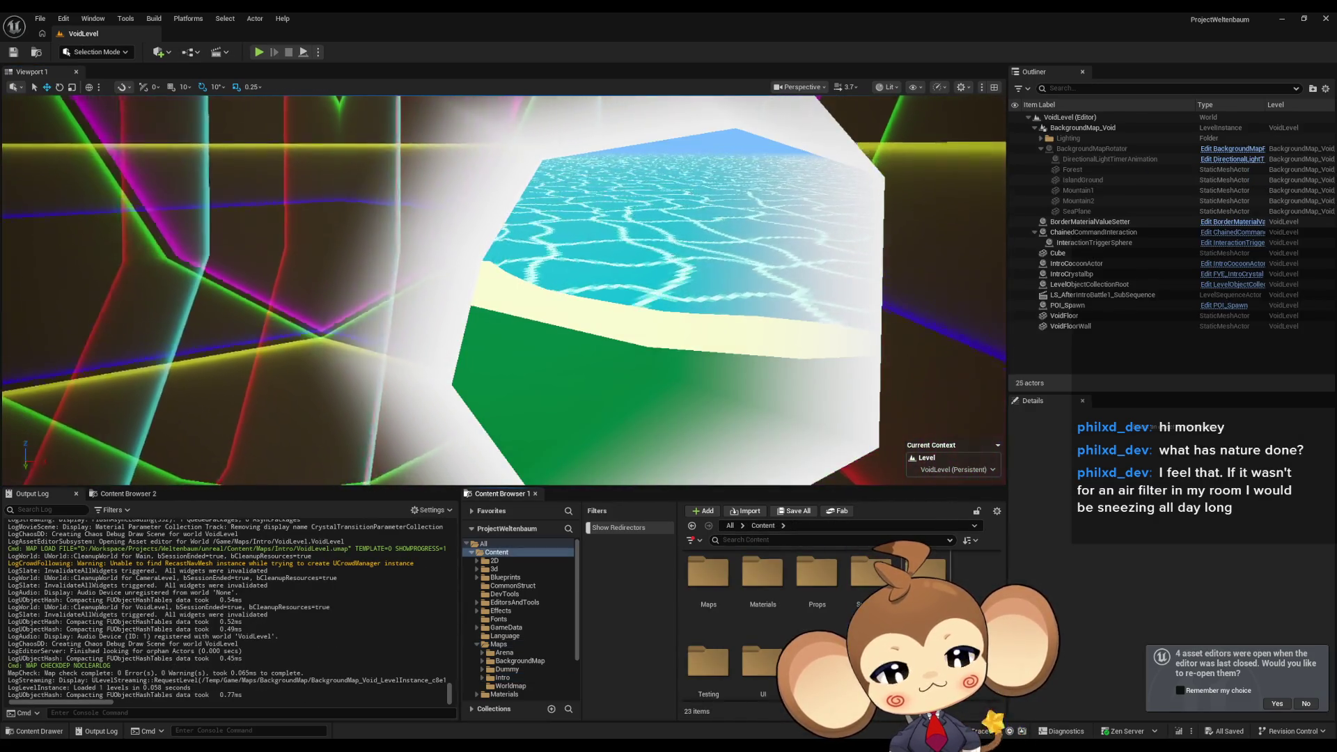
left_click(501, 677)
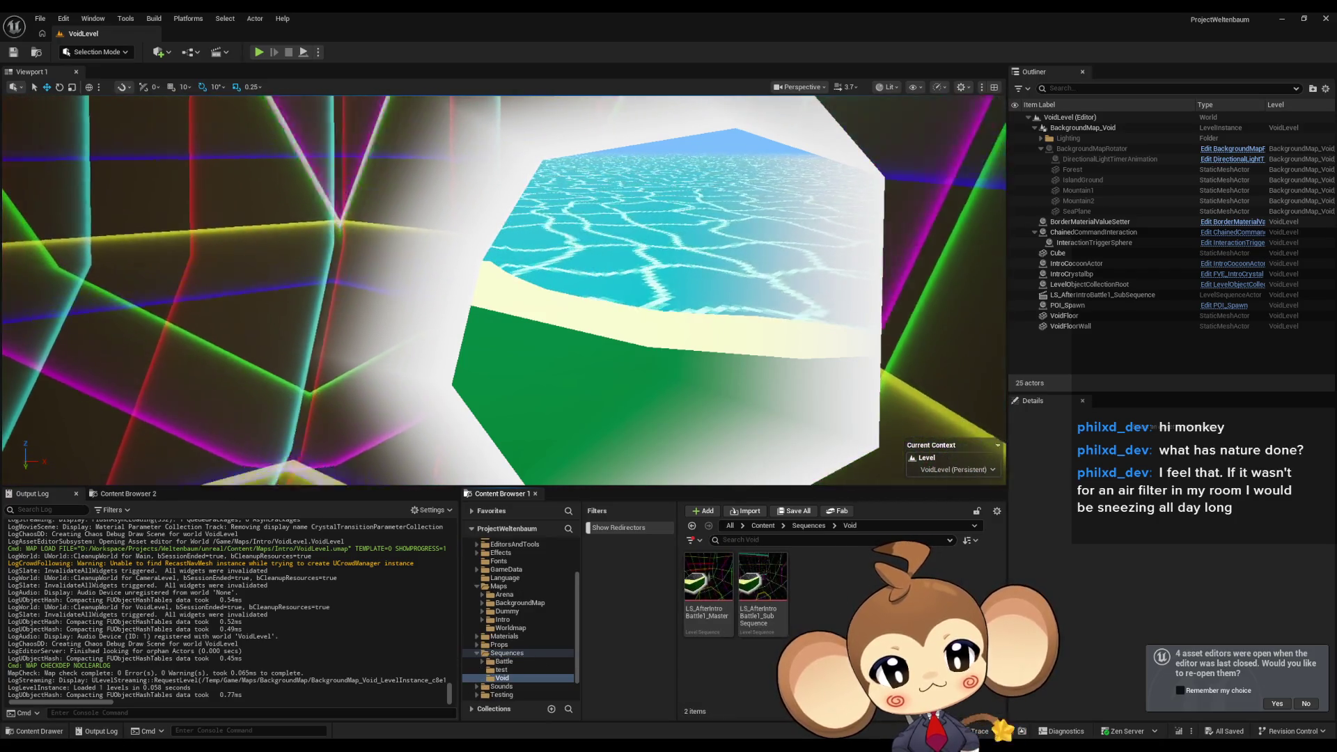
left_click(766, 585)
double_click(764, 584)
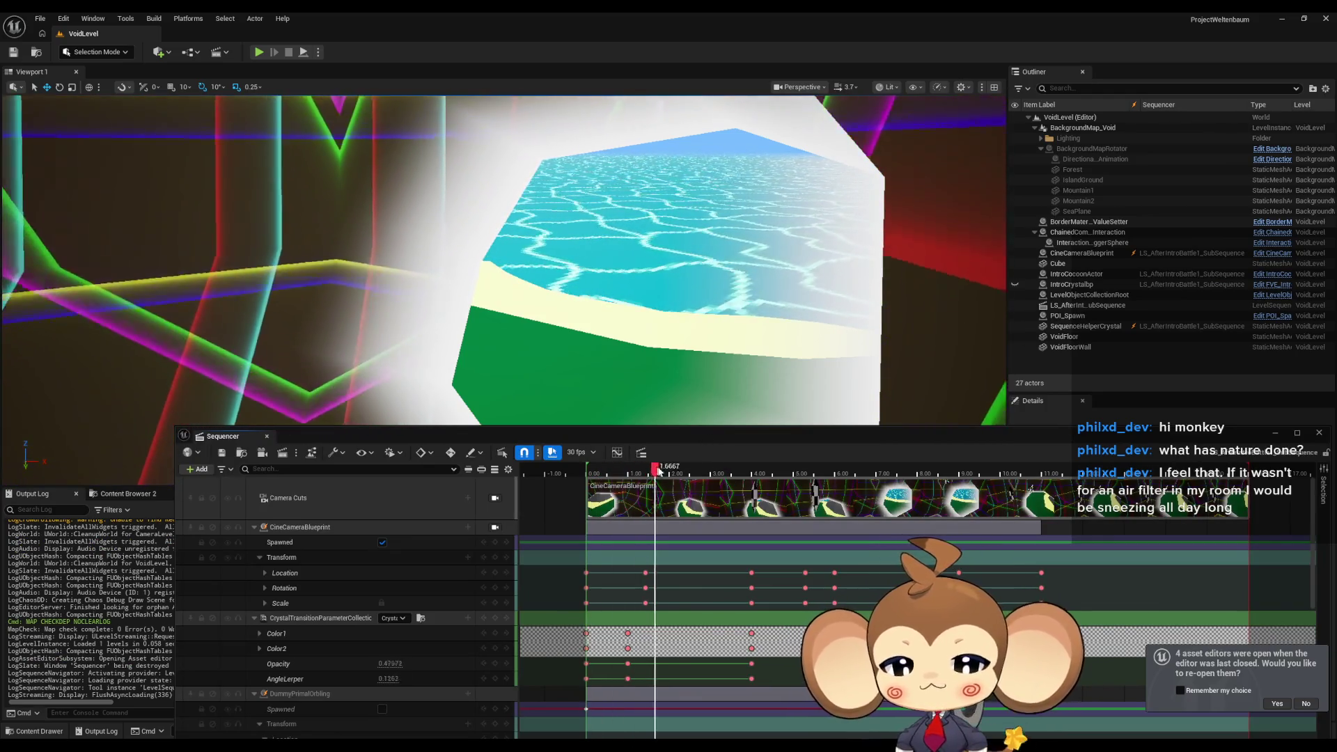
Scrub to about 0.8, view through CineCameraBlueprint, and select the SequenceHelperCrystal actor.
mouse_move(717, 483)
left_mouse_down()
mouse_move(619, 480)
mouse_move(731, 479)
left_mouse_up()
left_click(495, 527)
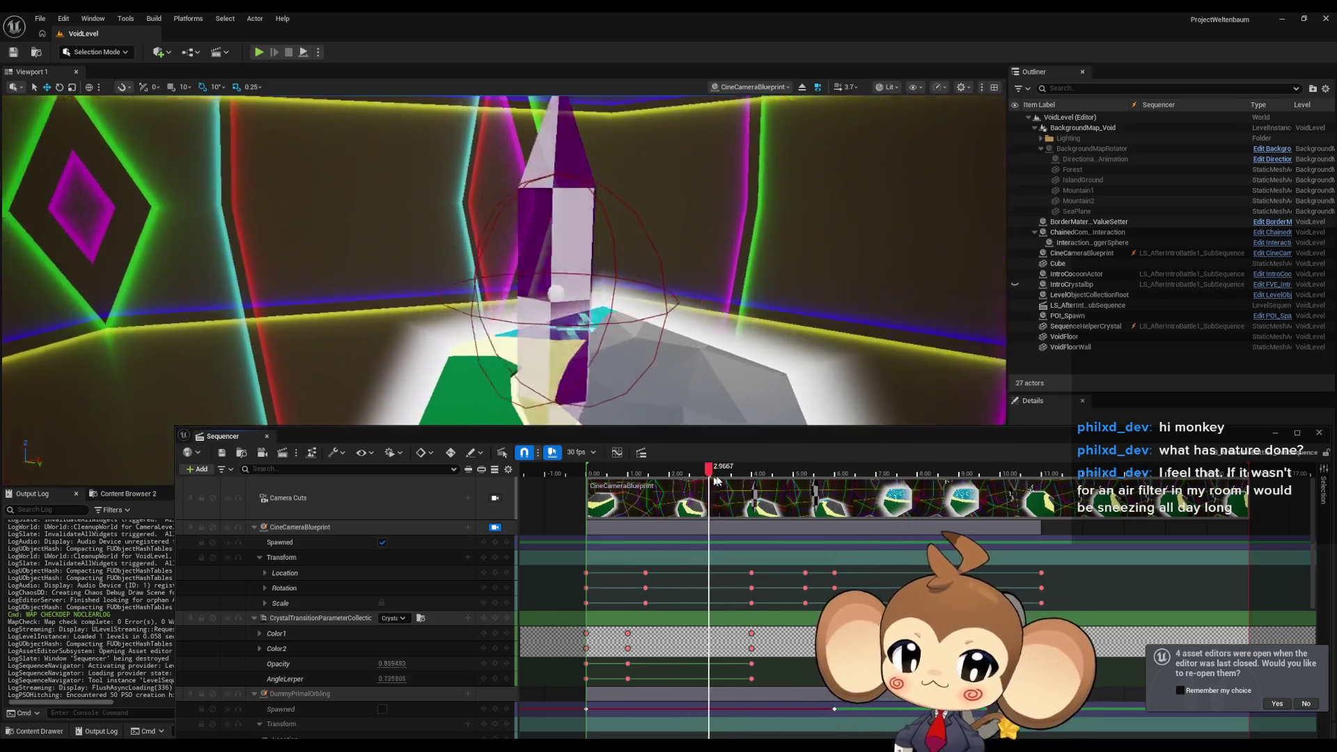
left_click_drag(669, 271, 669, 271)
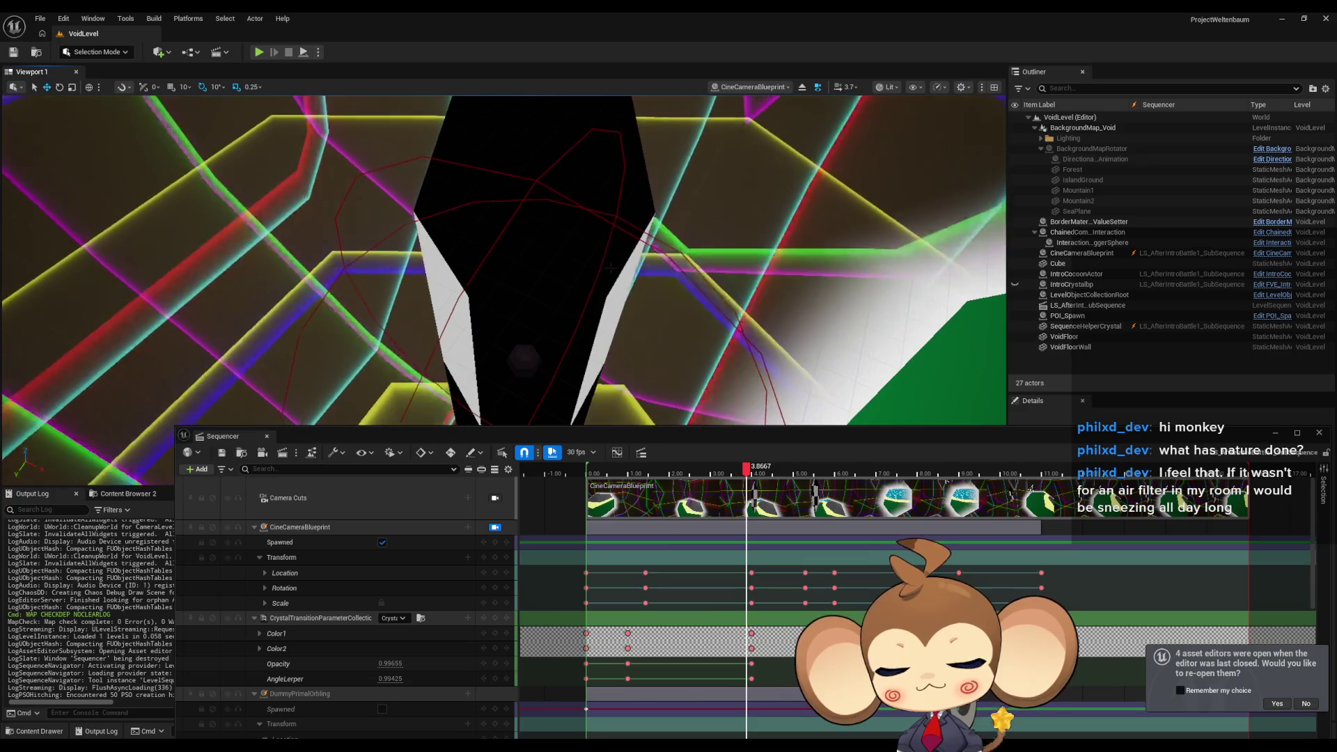
left_click(552, 264)
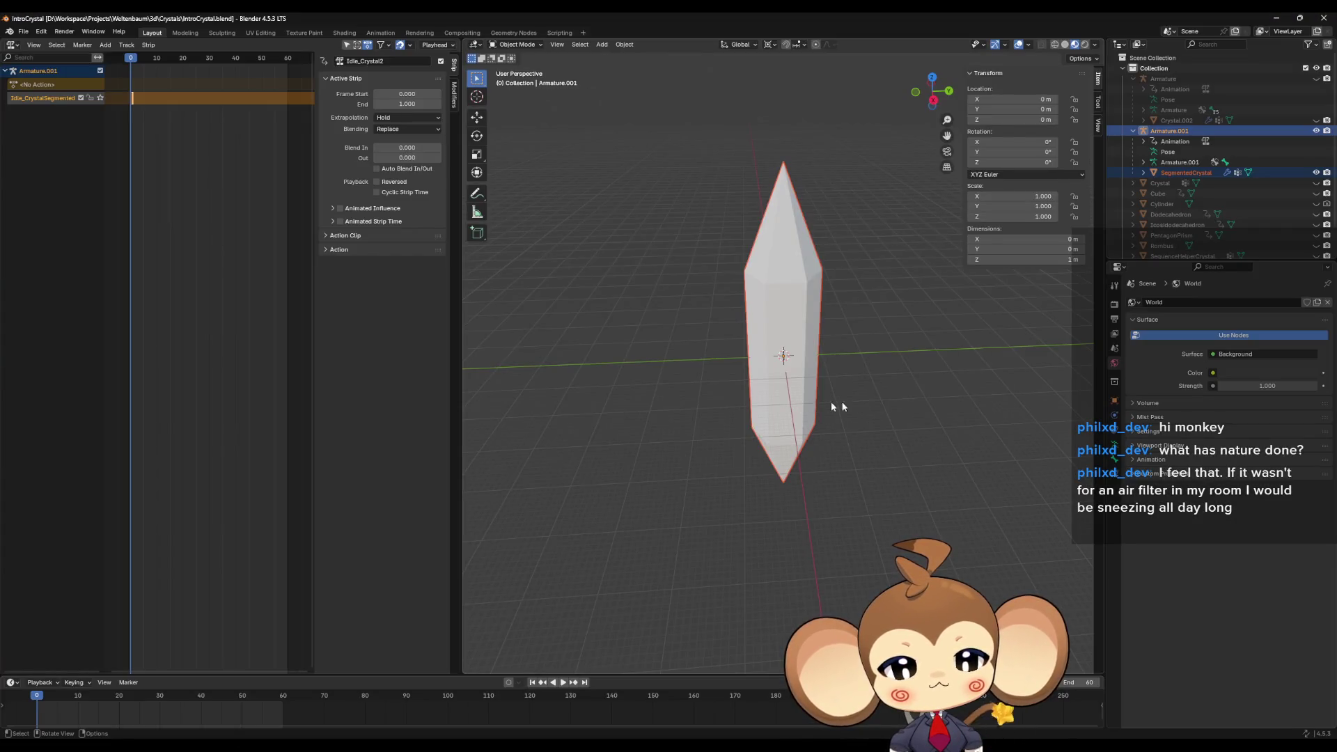
Put the SegmentedCrystal mesh into Edit Mode instead of the armature.
left_click_drag(832, 407, 846, 395)
key("Tab")
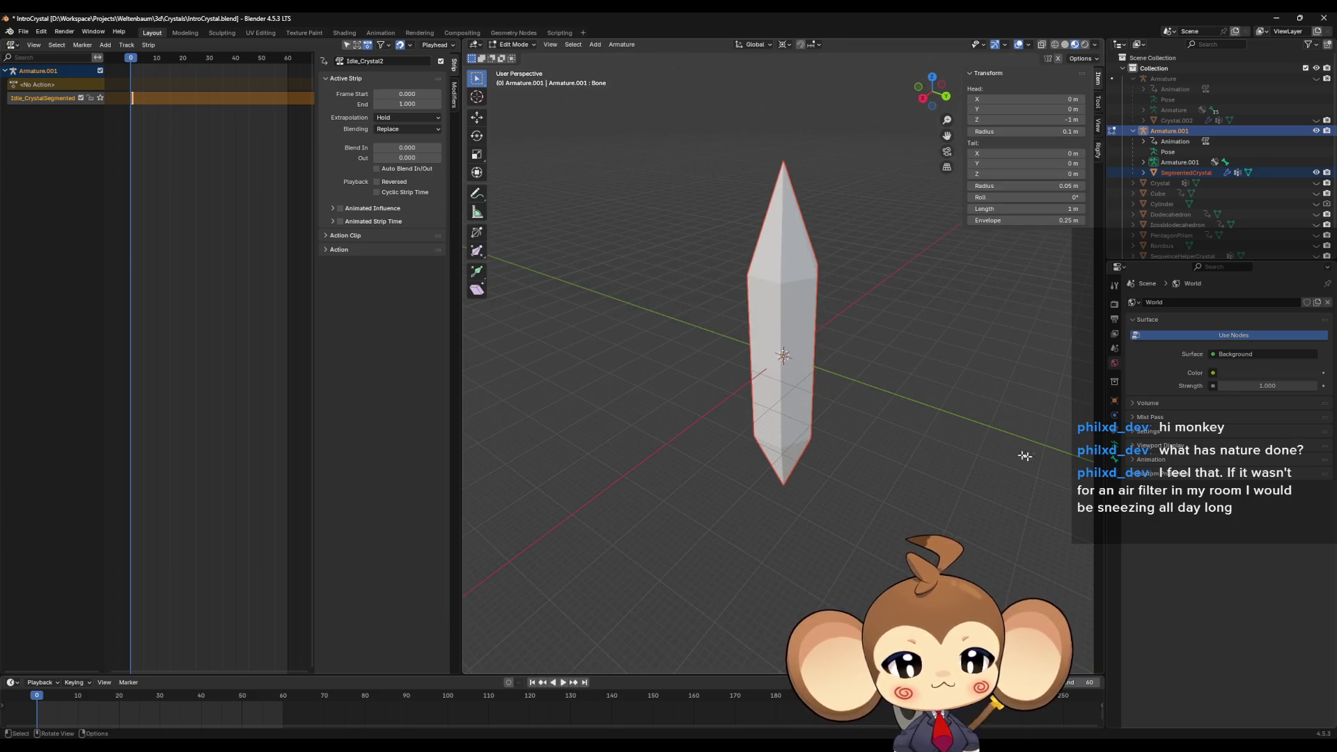
left_click_drag(963, 431, 988, 409)
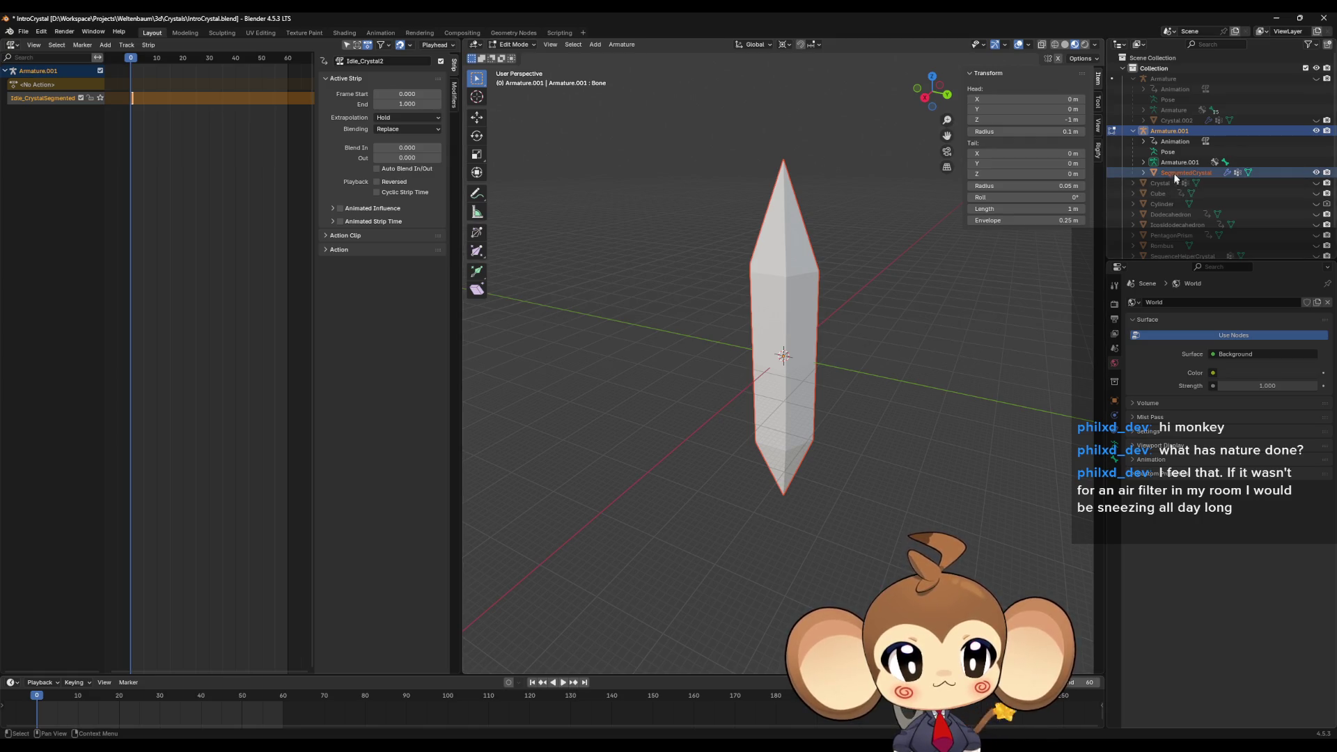
key("Tab")
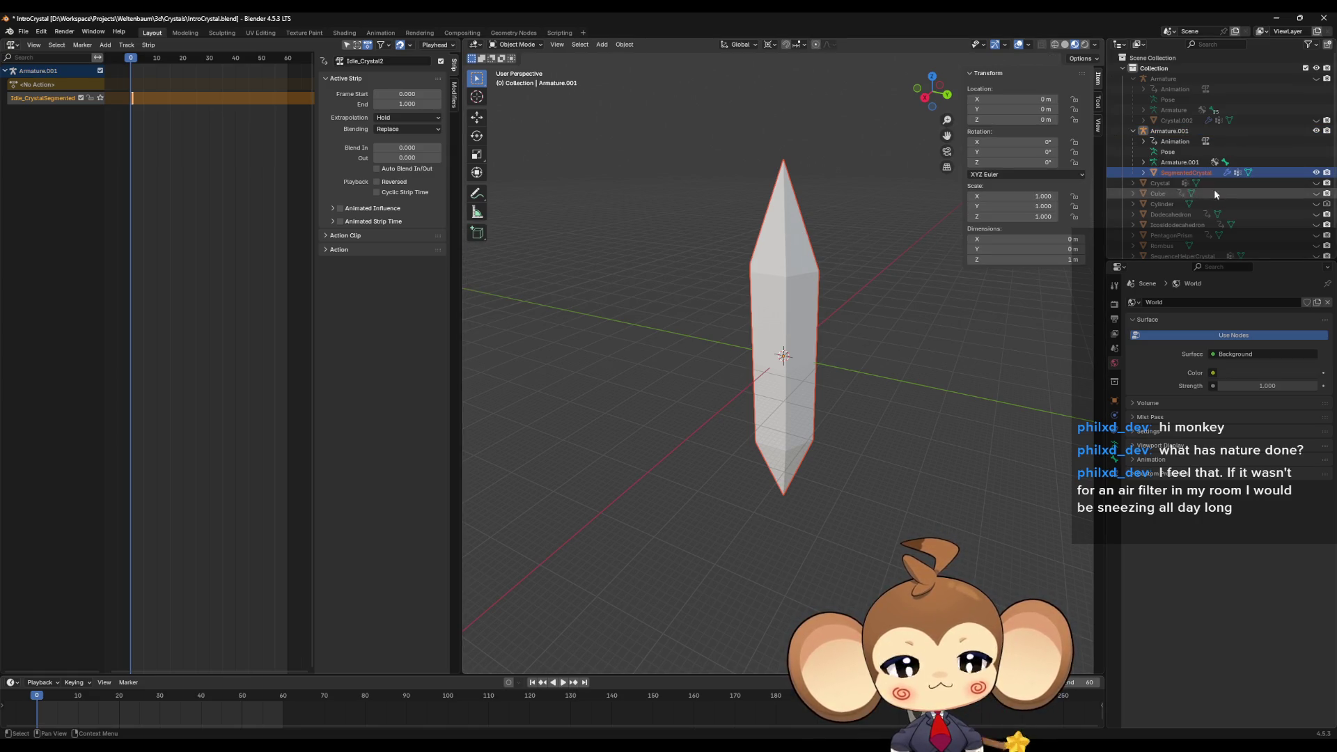
left_click(1173, 174)
key("Tab")
mouse_move(921, 334)
left_mouse_down()
mouse_move(871, 373)
mouse_move(863, 529)
mouse_move(906, 402)
left_mouse_up()
In the Material tab, select and inspect the faces assigned to Crystal2.
left_click(1116, 493)
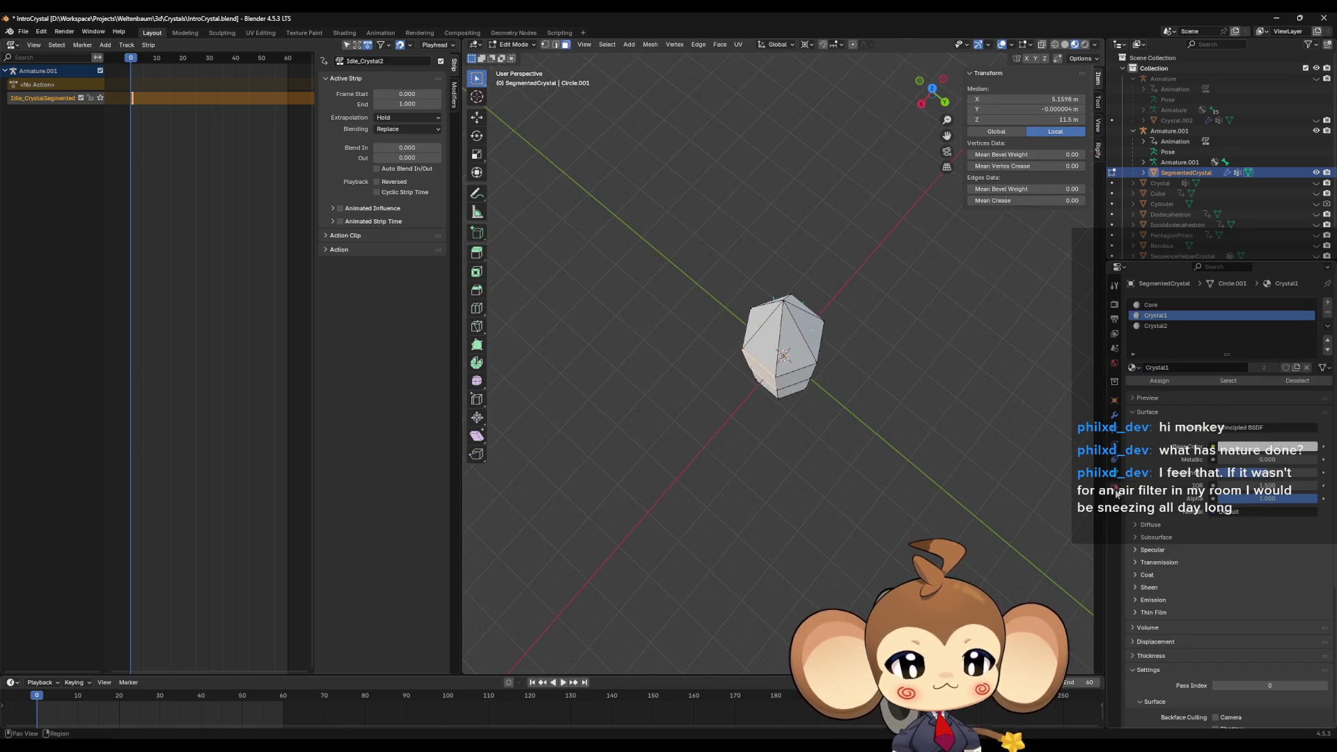
left_click(1163, 326)
left_click(907, 424)
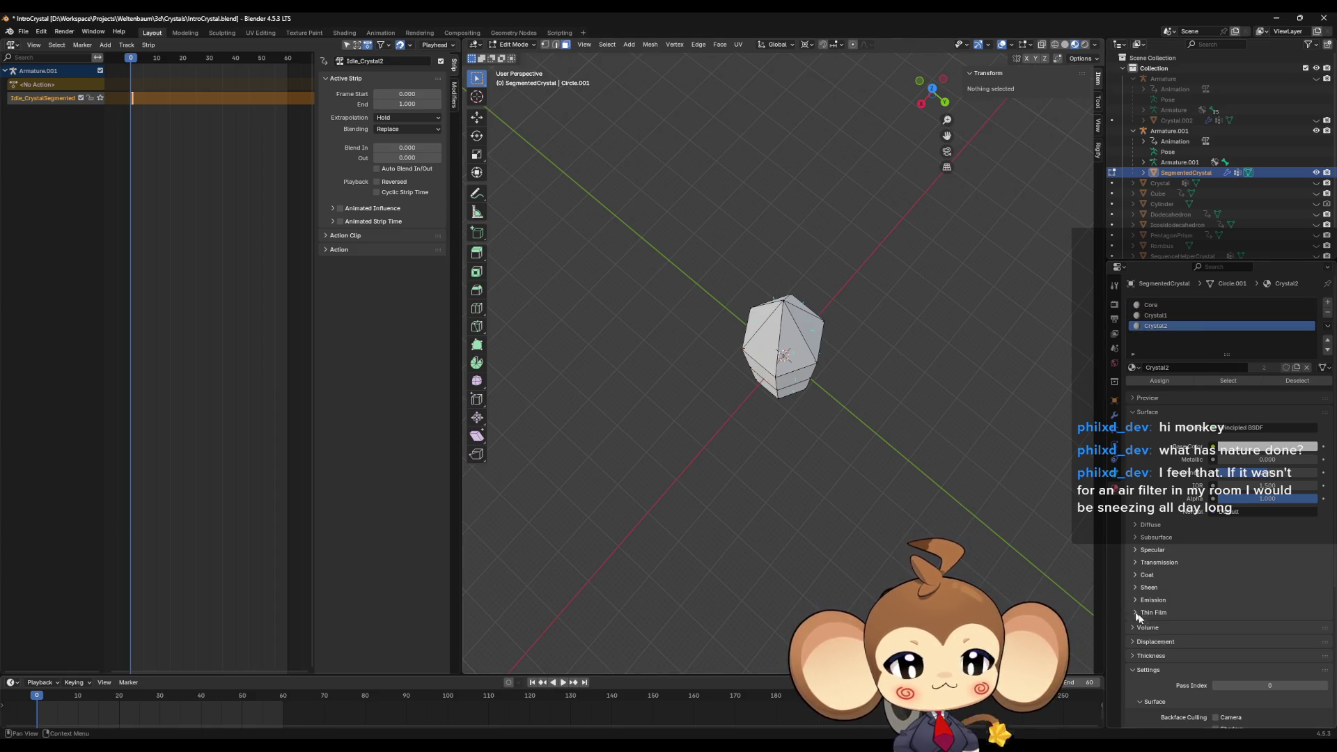
left_click_drag(997, 499, 1018, 449)
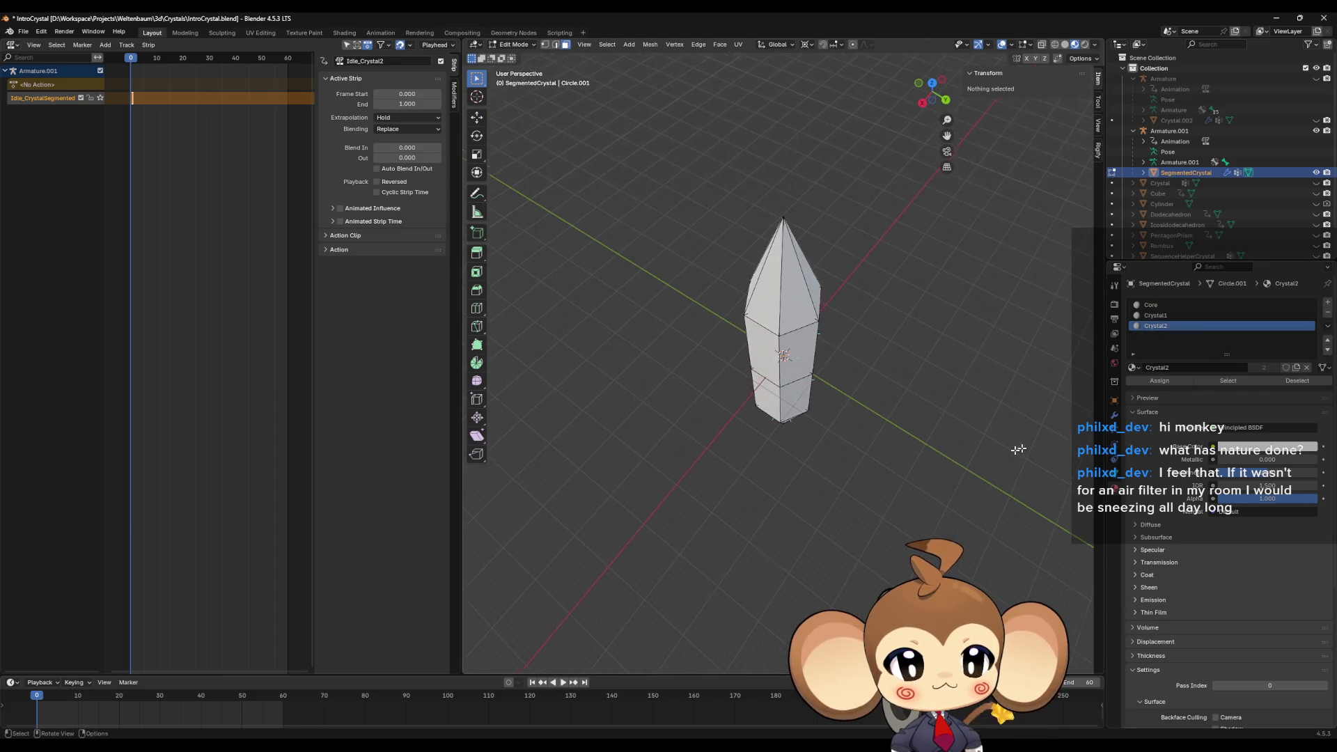
left_click(1229, 385)
left_click_drag(975, 390, 954, 474)
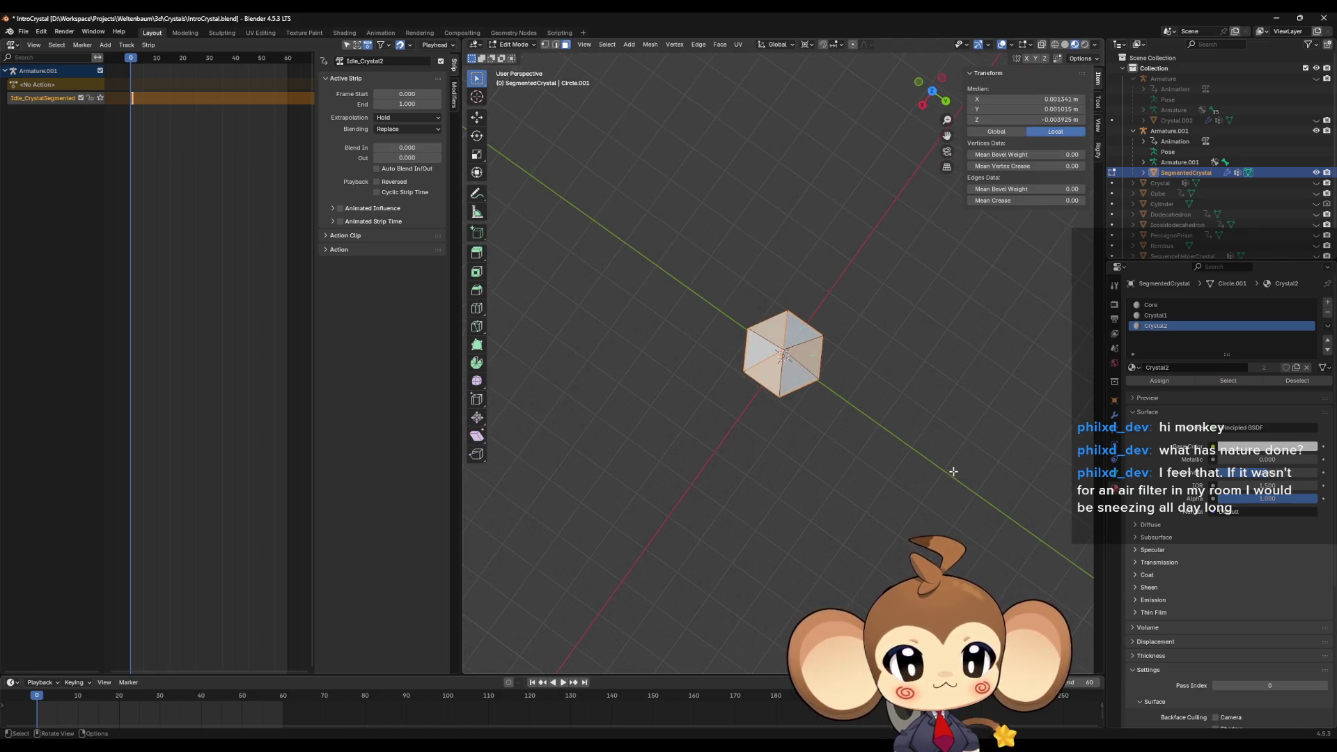
left_click(954, 466)
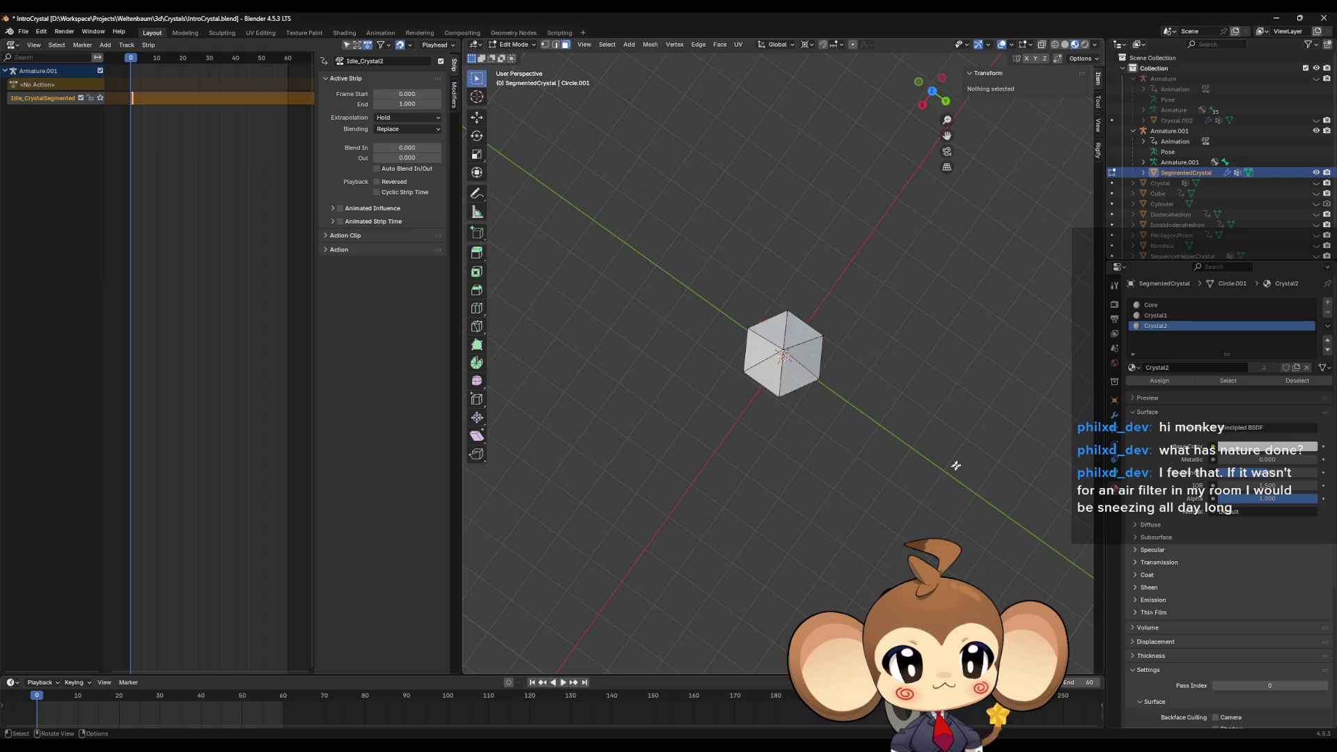
Select and inspect the faces assigned to Crystal1, then clear the selection.
left_click(1155, 315)
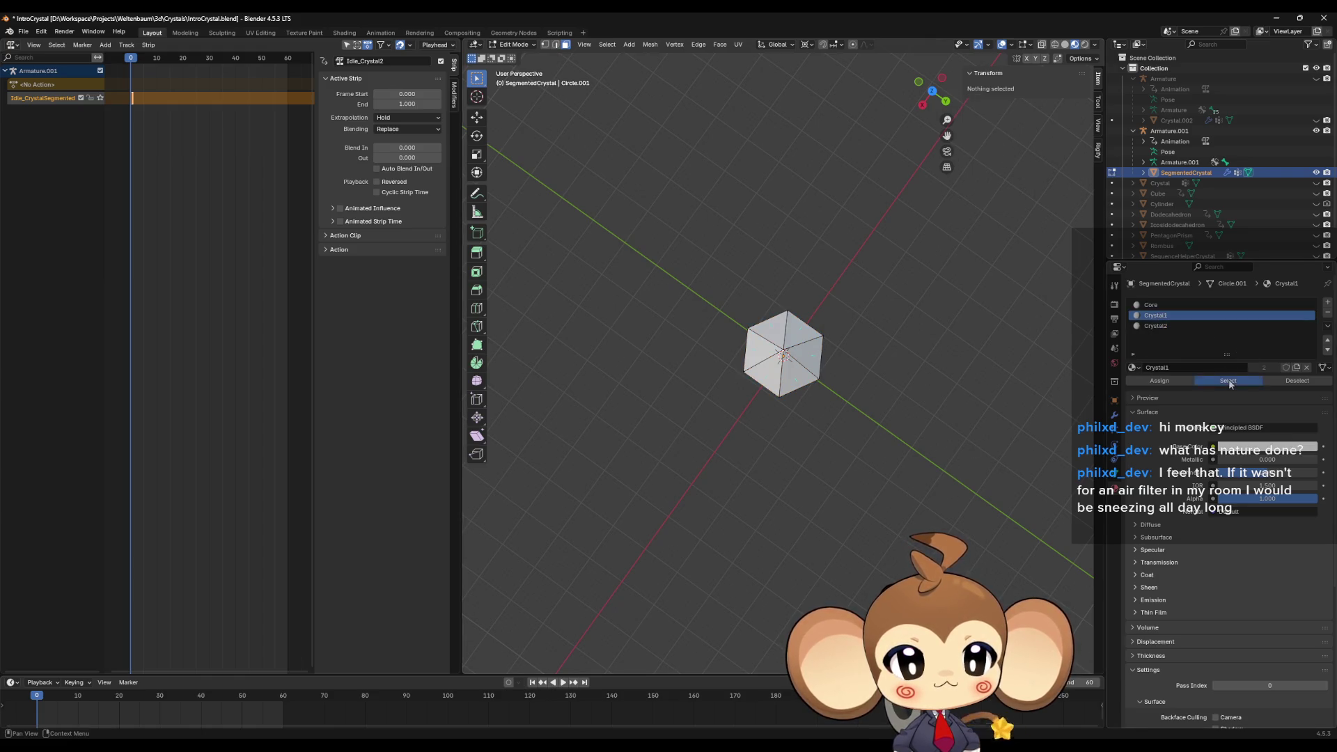
left_click(1228, 381)
mouse_move(886, 431)
left_mouse_down()
mouse_move(889, 305)
mouse_move(851, 280)
mouse_move(734, 295)
mouse_move(716, 355)
mouse_move(844, 424)
mouse_move(847, 445)
left_mouse_up()
scroll(753, 382, "up", 4)
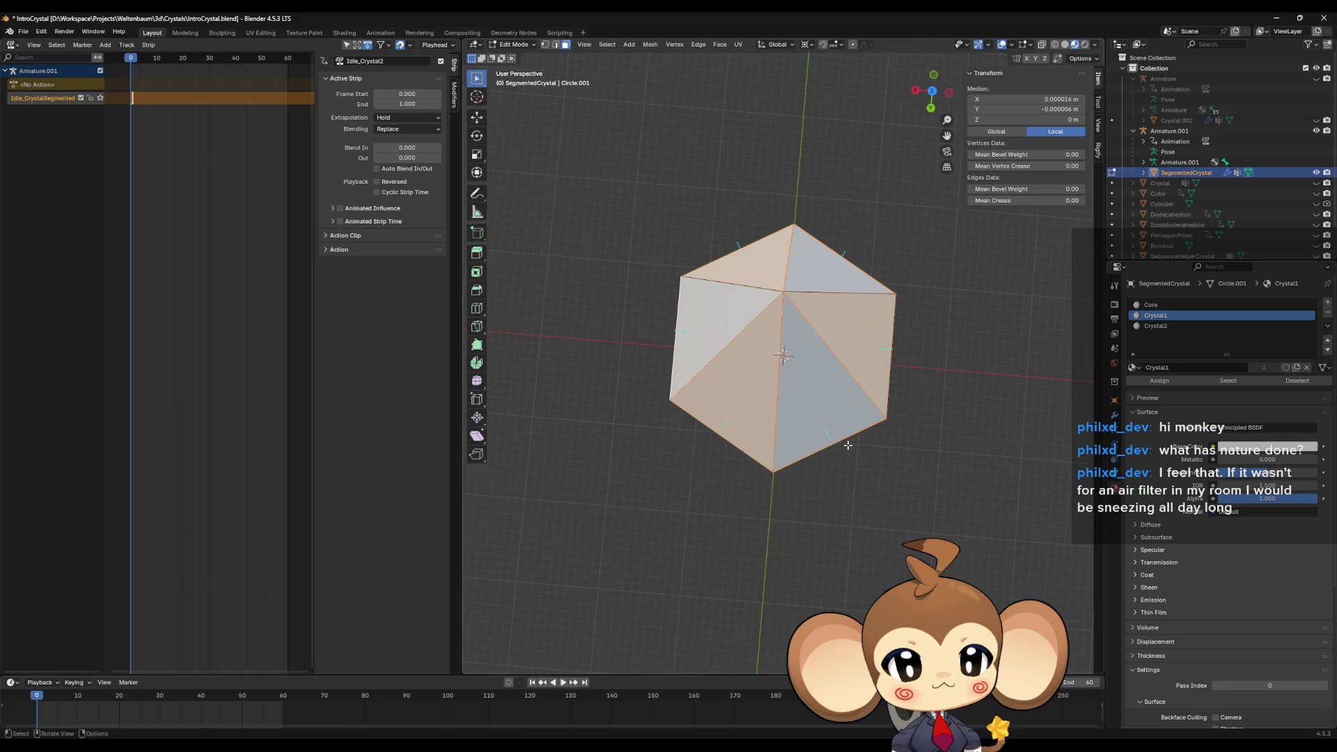
left_click(948, 421)
scroll(948, 420, "down", 4)
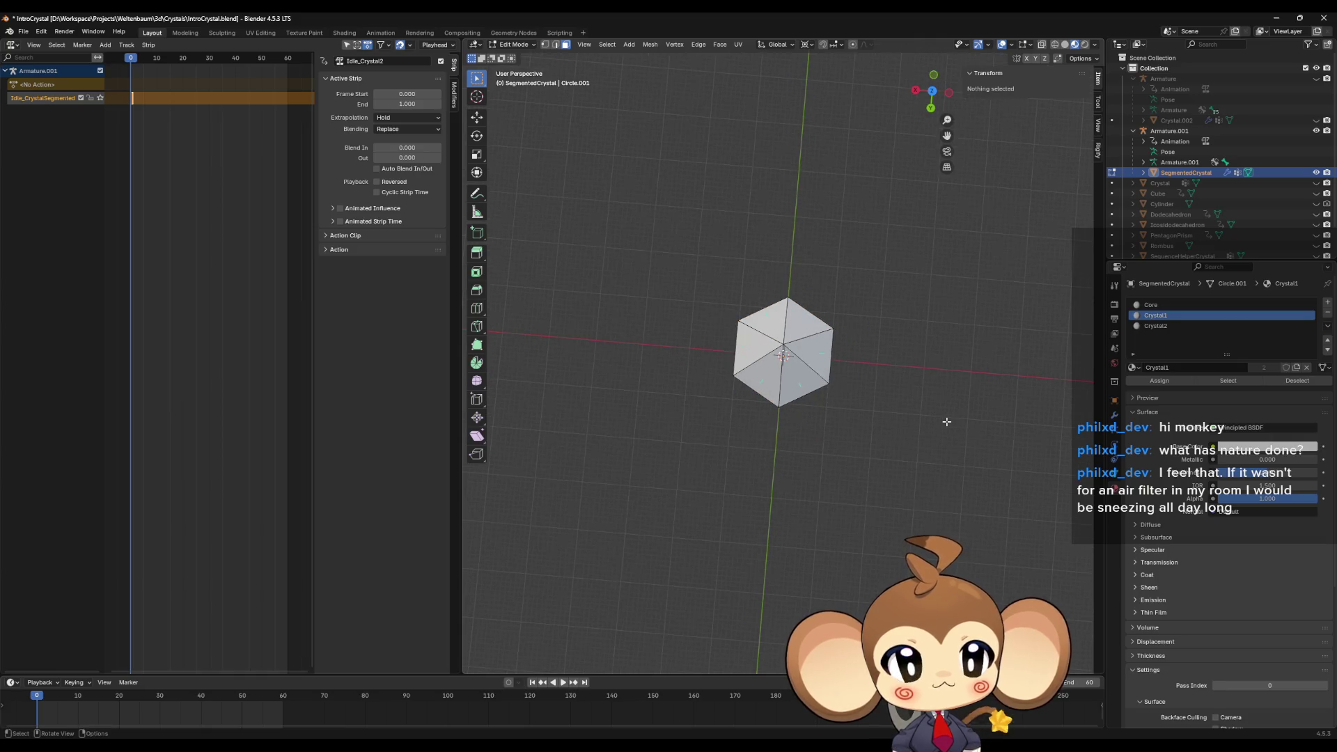
left_click_drag(948, 421, 939, 314)
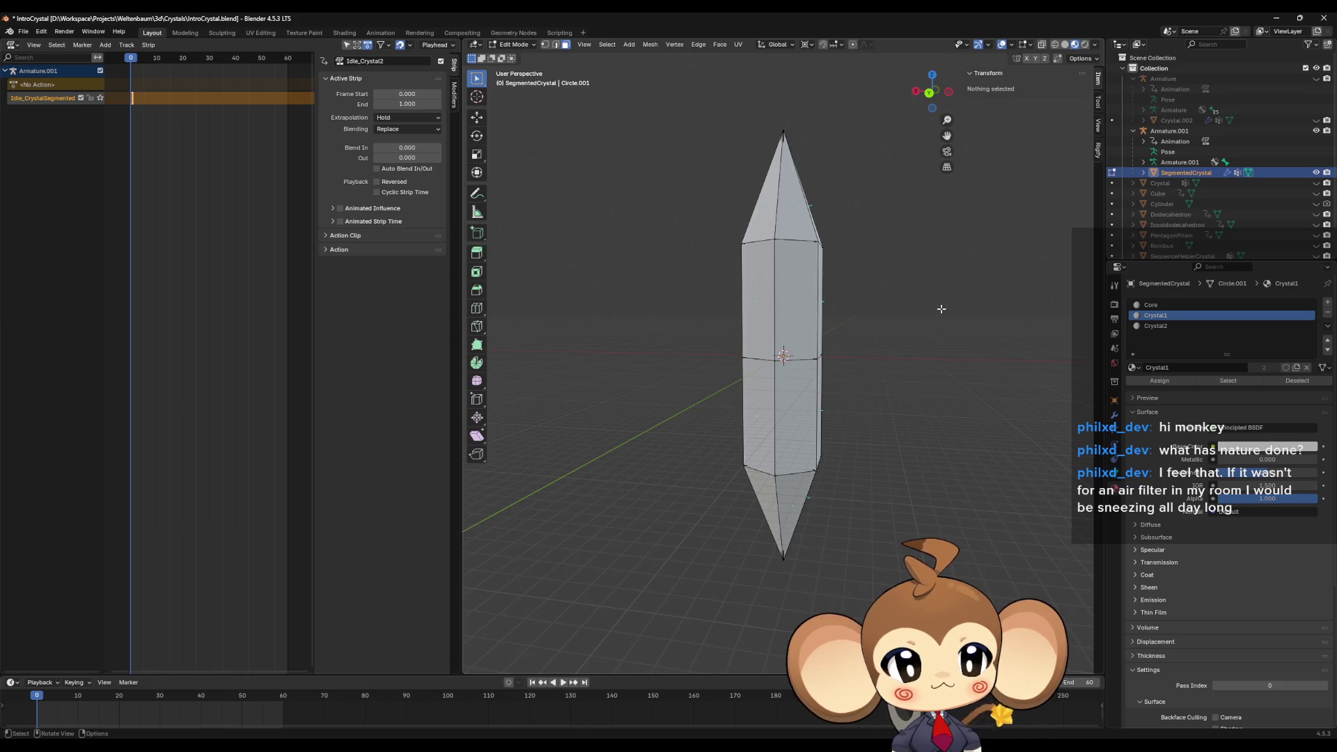
left_click(9, 45)
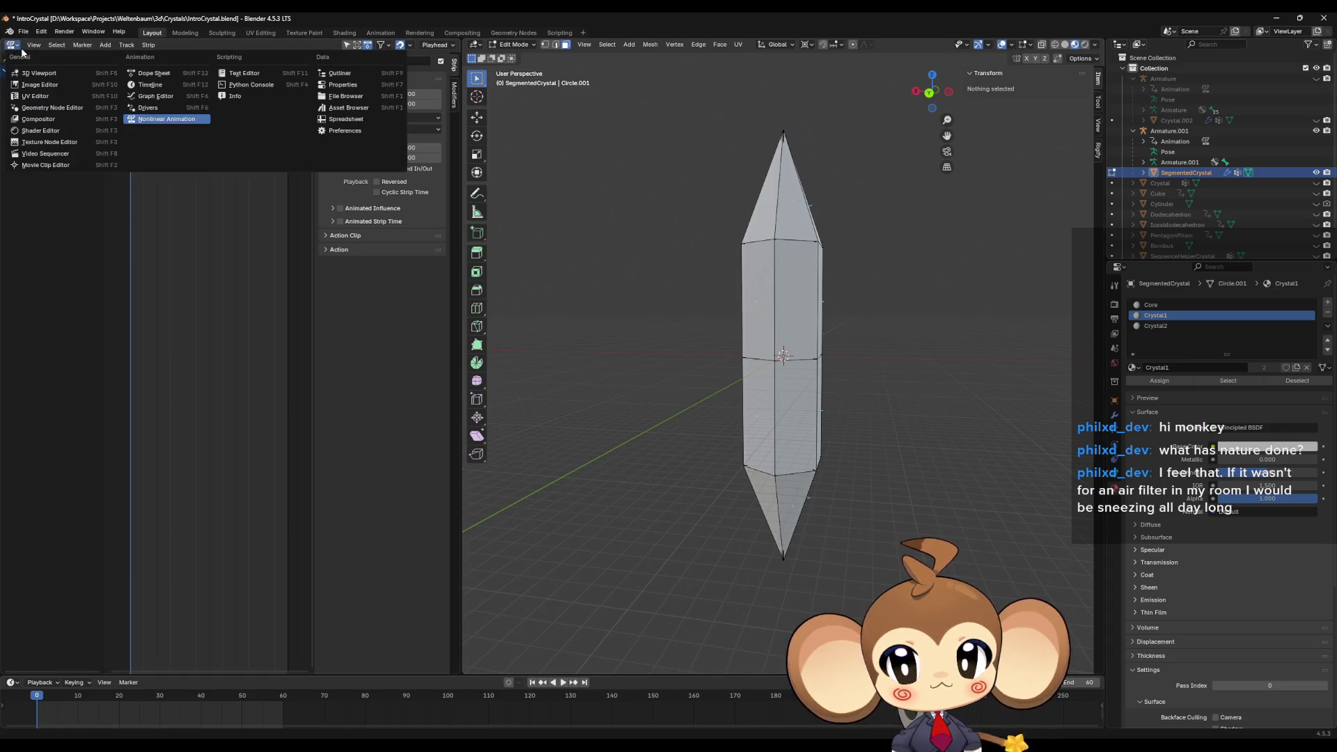
Darken Crystal2's base colour to near black (value 0.003, #050505) and minimise Blender.
left_click(42, 131)
scroll(132, 286, "left", 3)
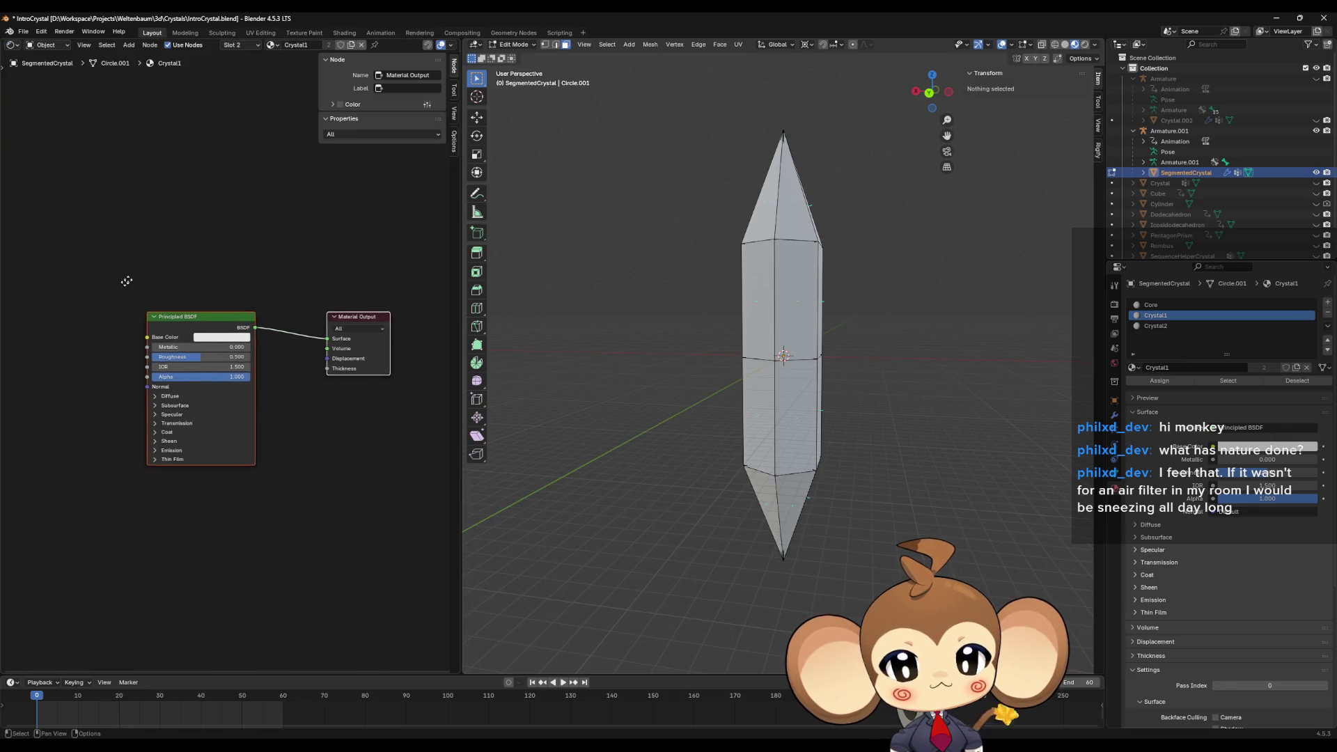
left_click(1156, 325)
left_click(213, 343)
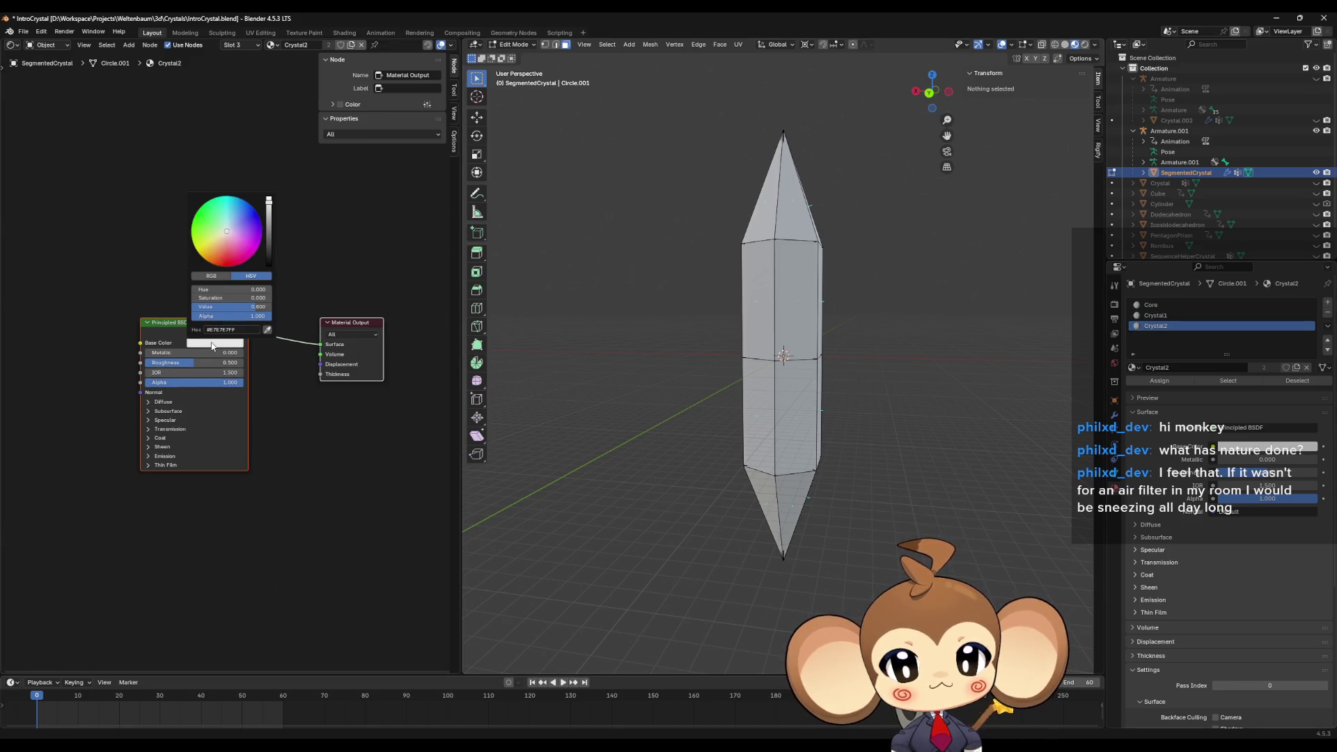
left_click_drag(270, 251, 268, 266)
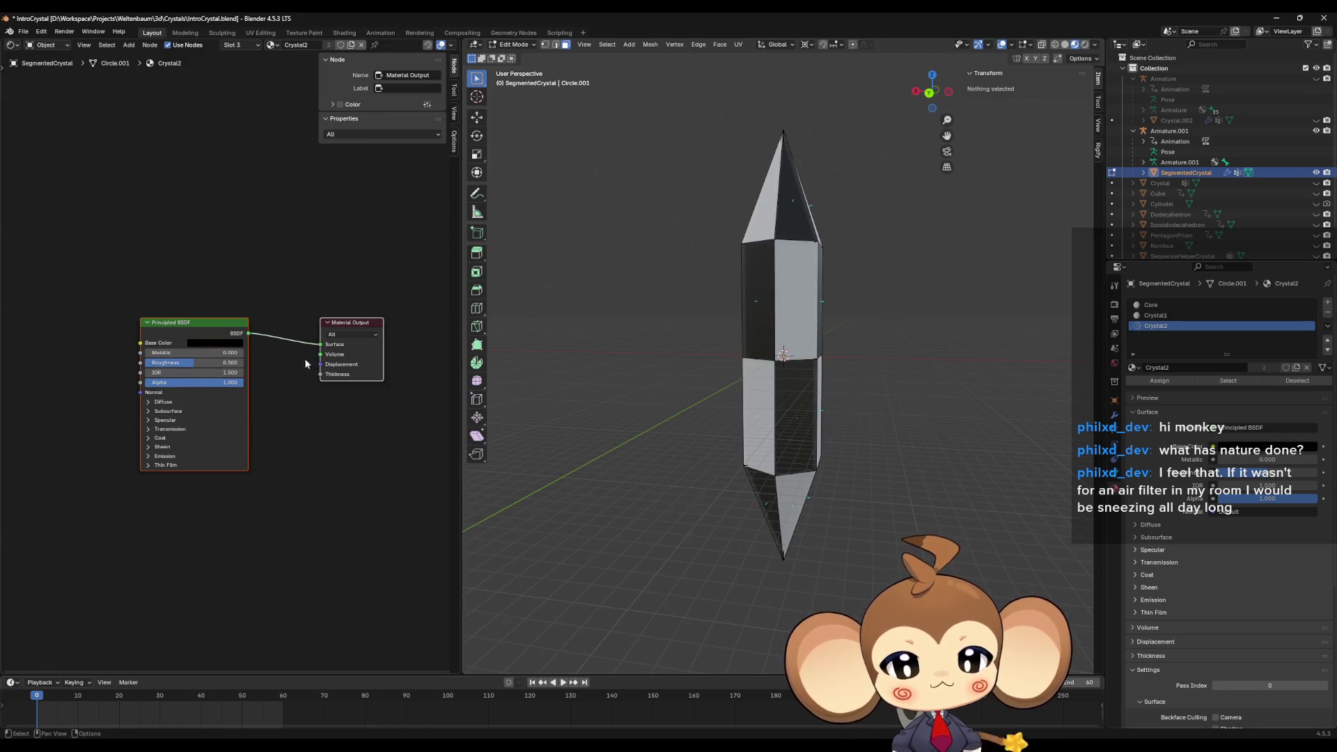
mouse_move(584, 324)
left_mouse_down()
mouse_move(731, 335)
mouse_move(844, 364)
mouse_move(908, 299)
mouse_move(844, 127)
mouse_move(831, 353)
left_mouse_up()
left_click(1276, 17)
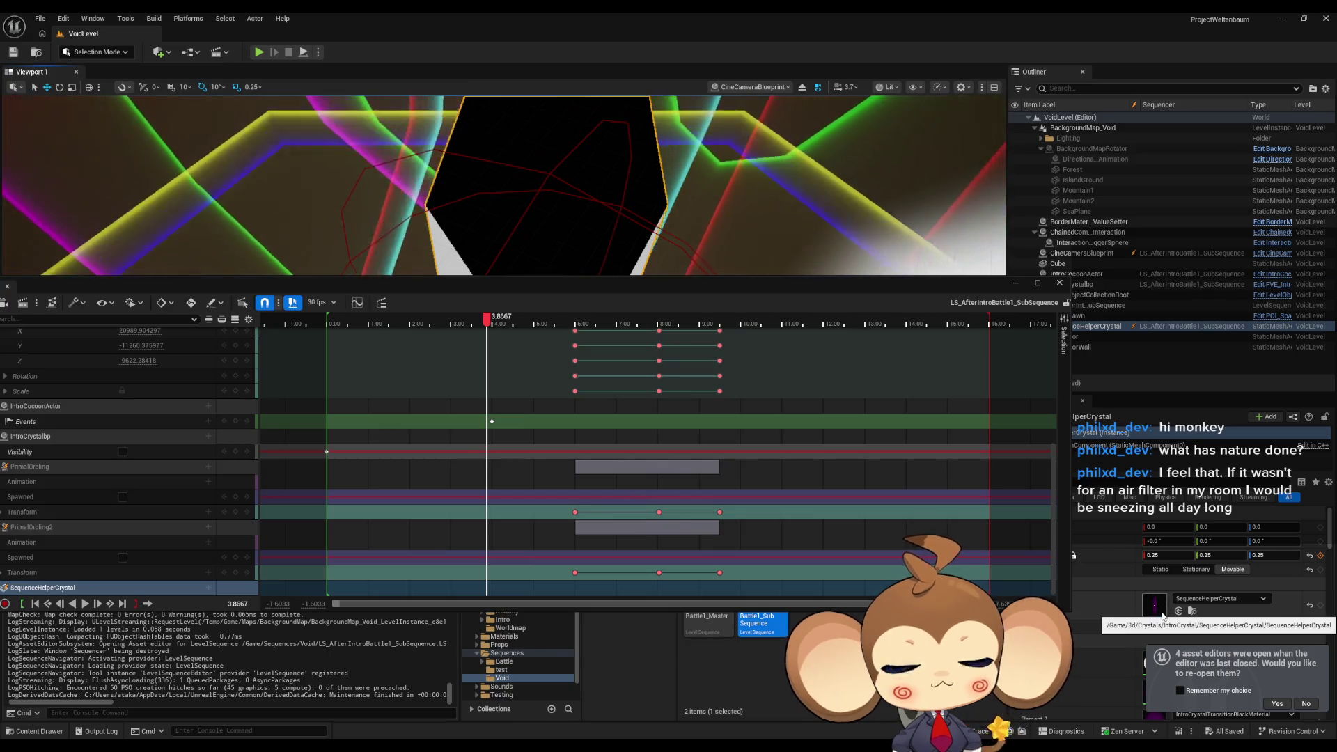
Open the SequenceHelperCrystal static mesh and its IntroCrystalTransitionWhiteMaterial from the Details panel.
scroll(1187, 615, "down", 1)
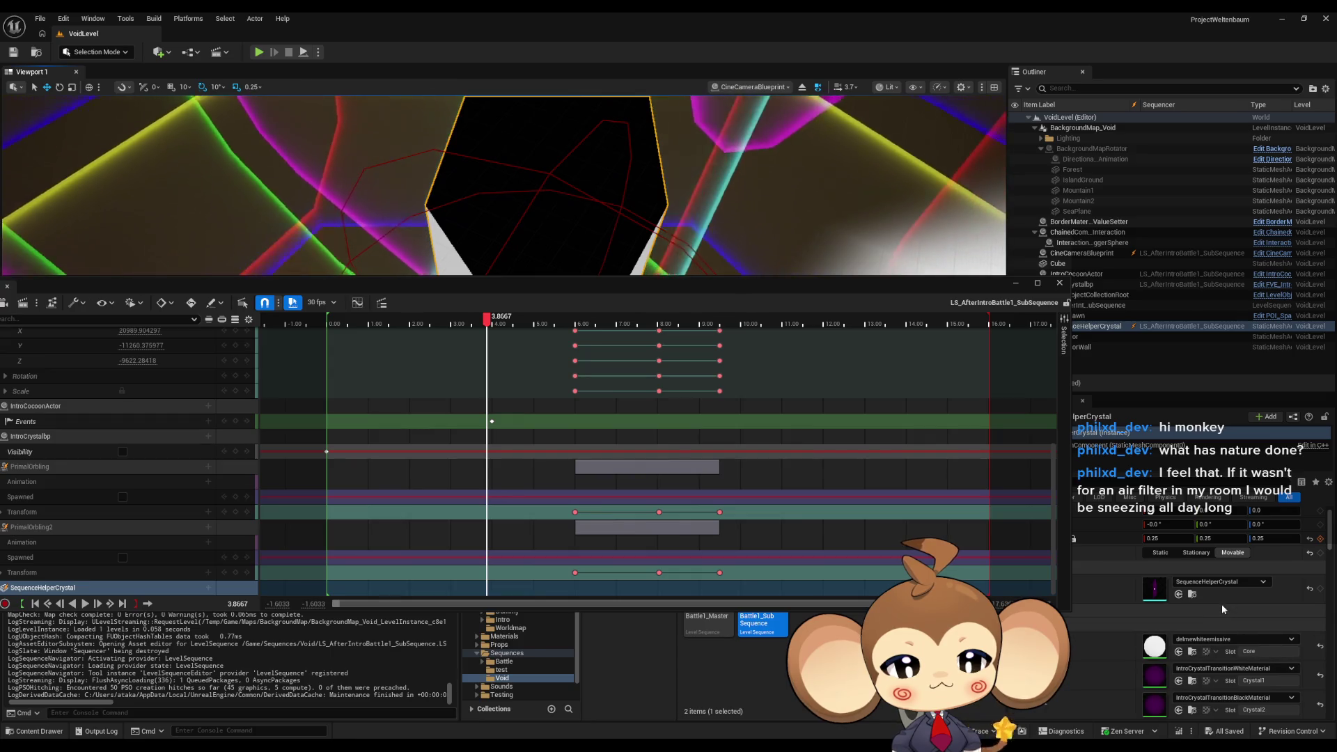
scroll(1166, 582, "down", 1)
double_click(1153, 577)
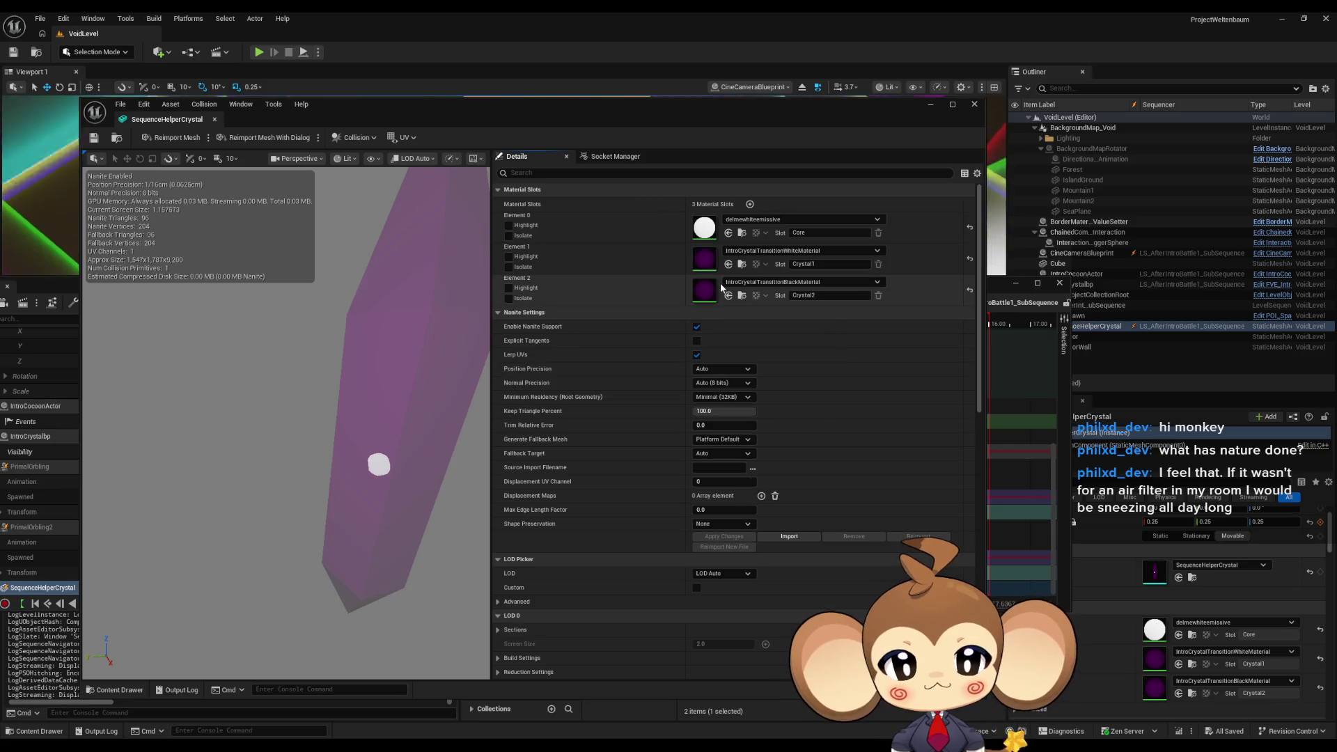
double_click(699, 263)
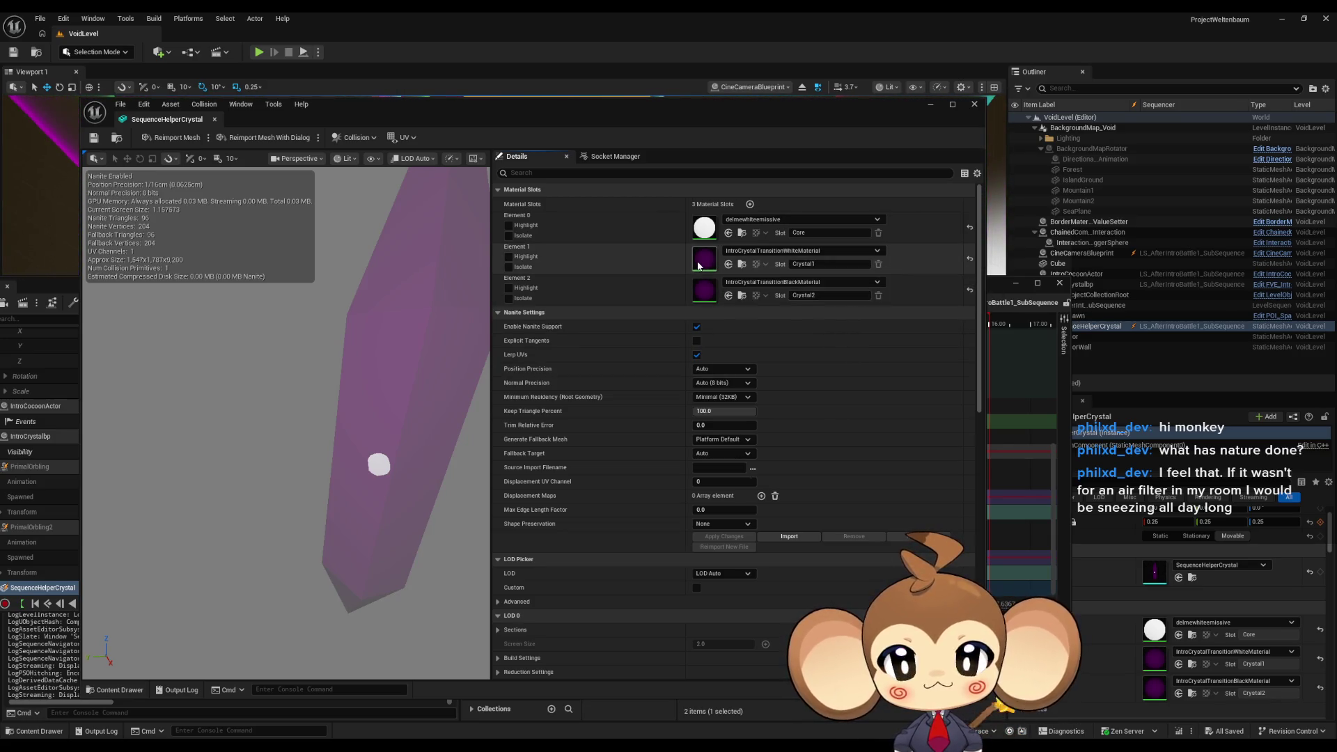
left_click(181, 123)
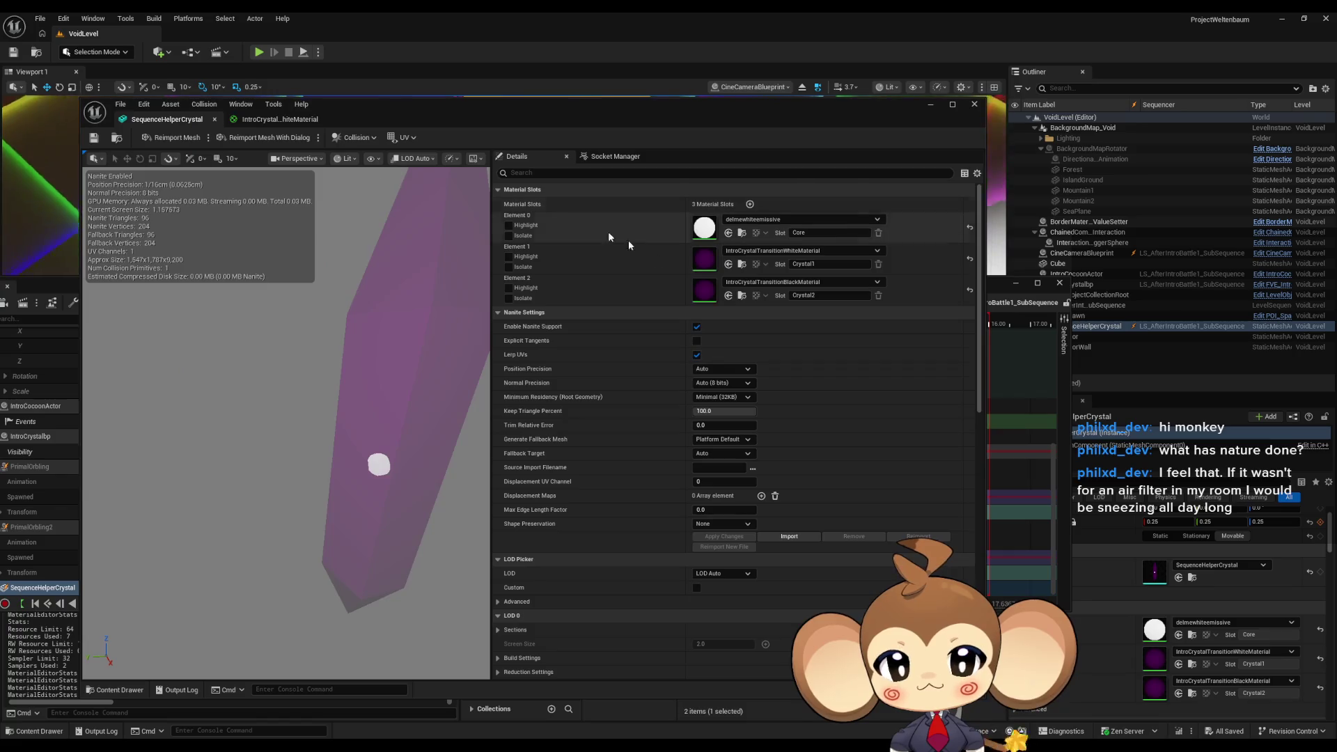
Break the Opacity wires in the Black and White transition materials and apply the white one.
double_click(703, 289)
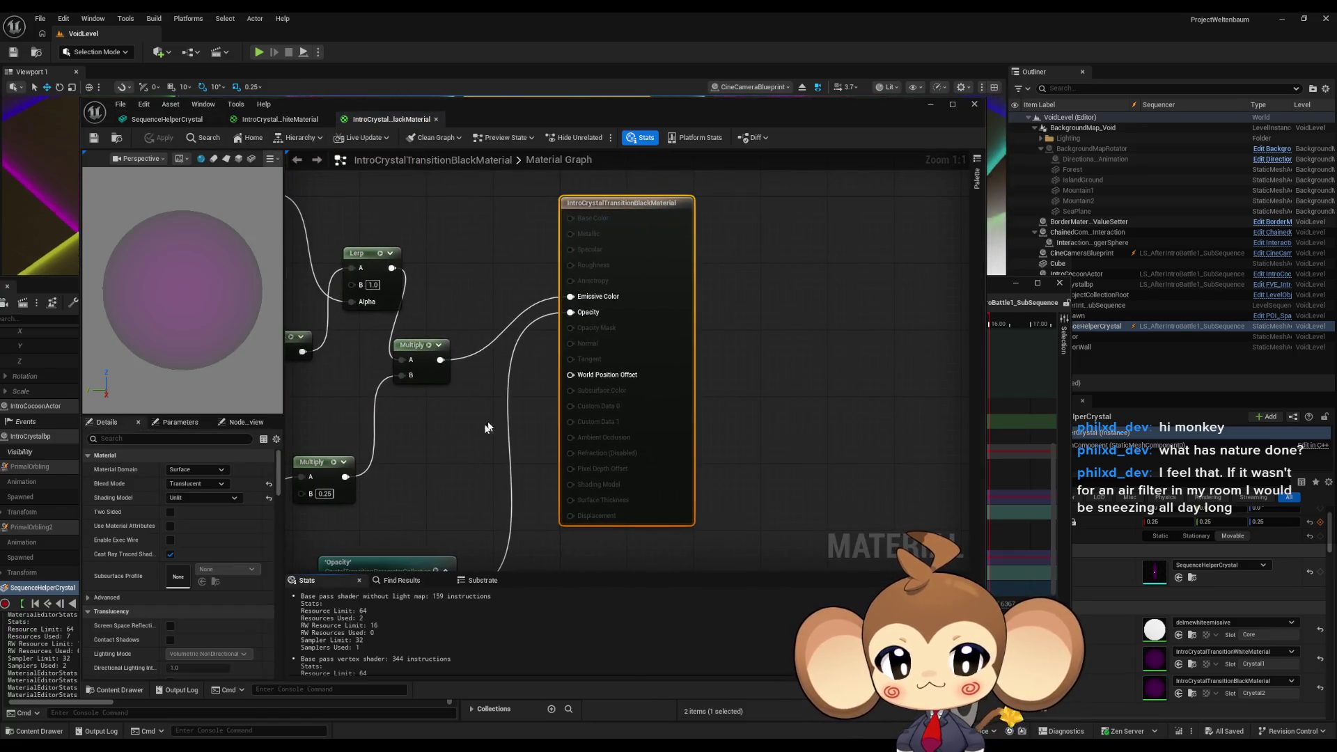
mouse_move(540, 432)
left_mouse_down()
mouse_move(659, 373)
mouse_move(690, 303)
mouse_move(664, 335)
left_mouse_up()
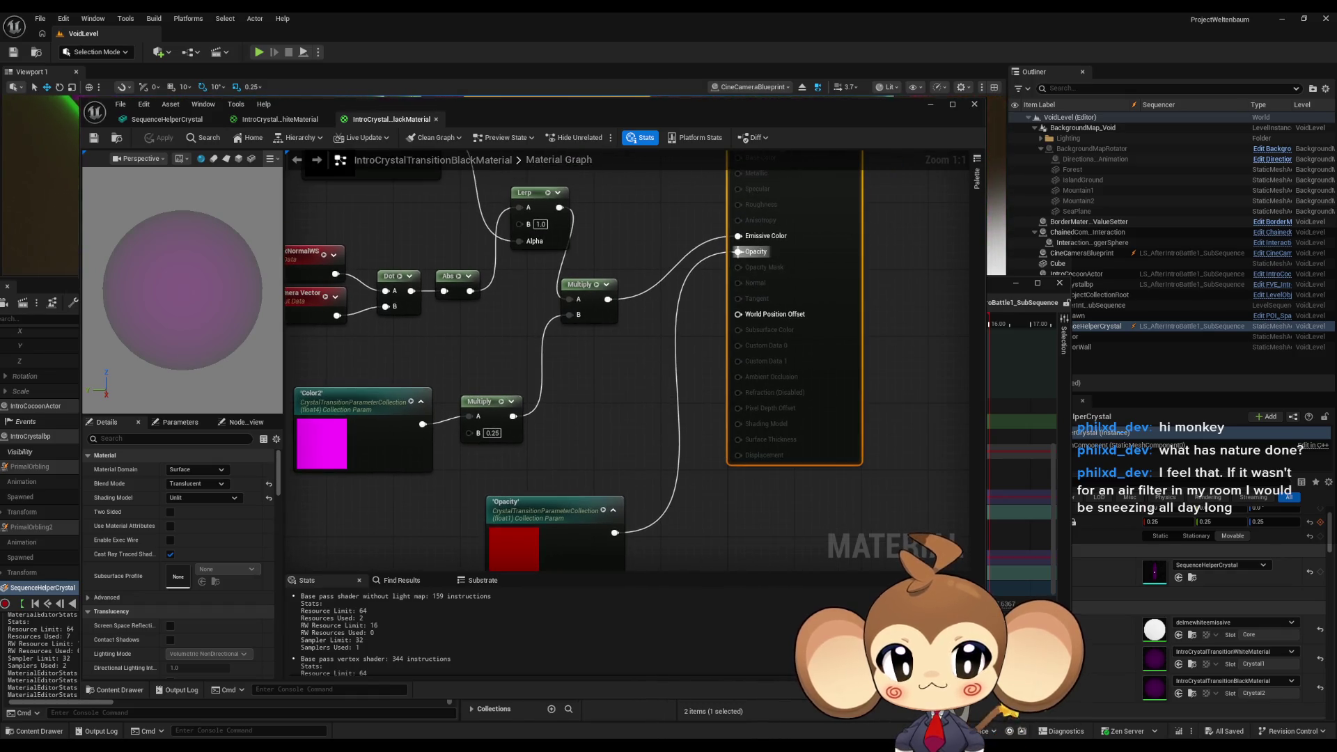
left_click(738, 251, "alt")
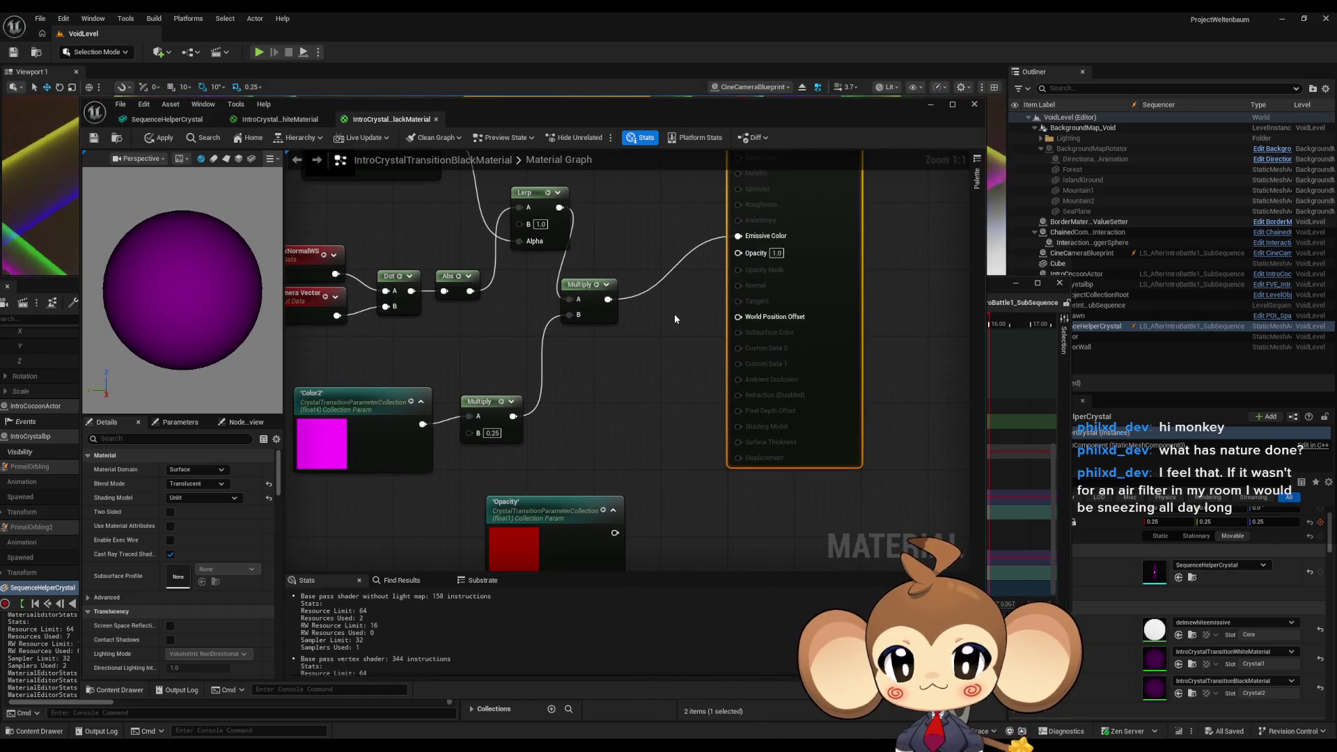
left_click(291, 120)
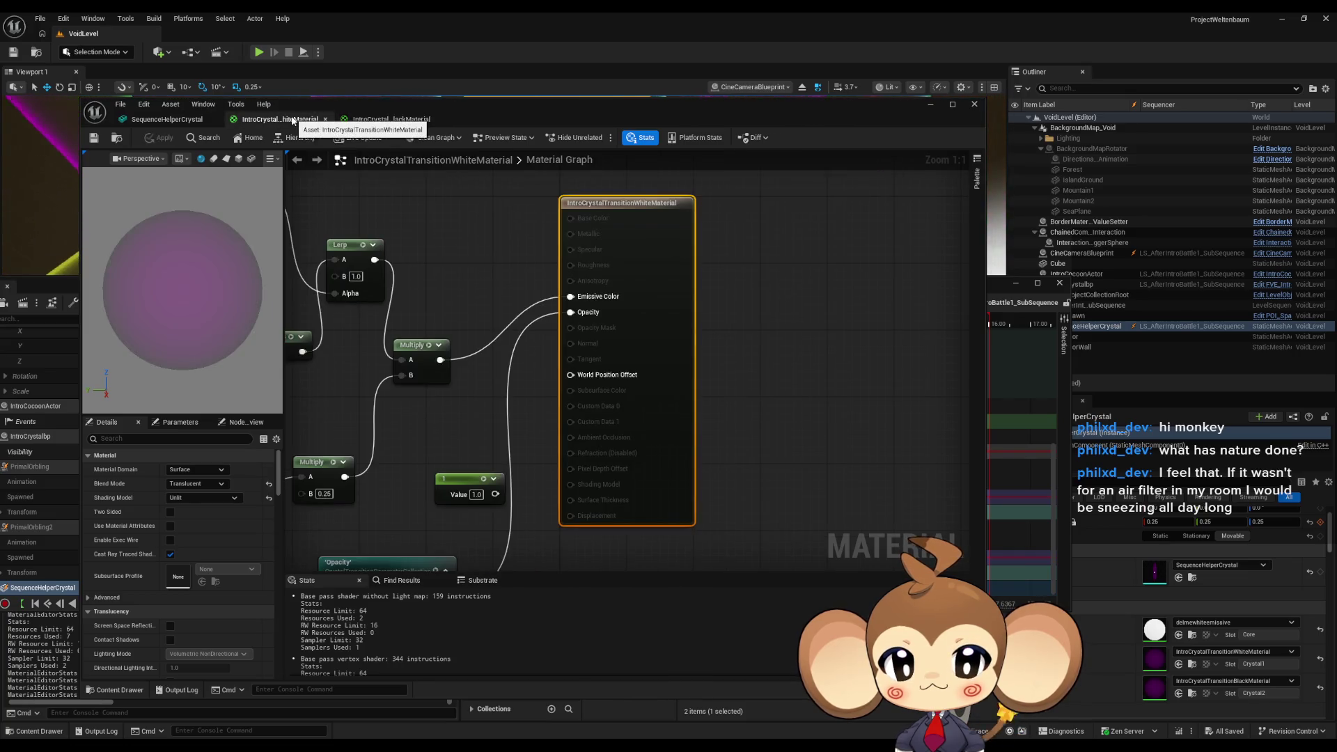
left_click(579, 314, "alt")
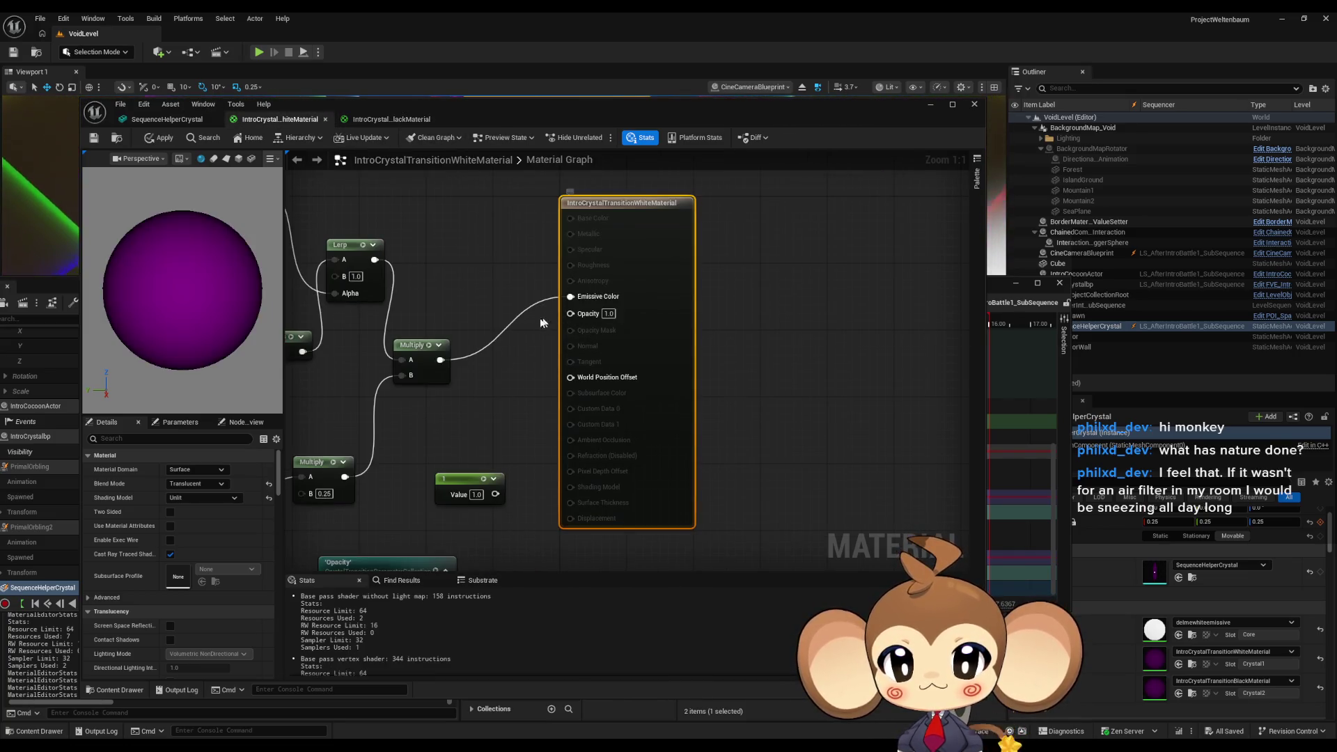
left_click(160, 137)
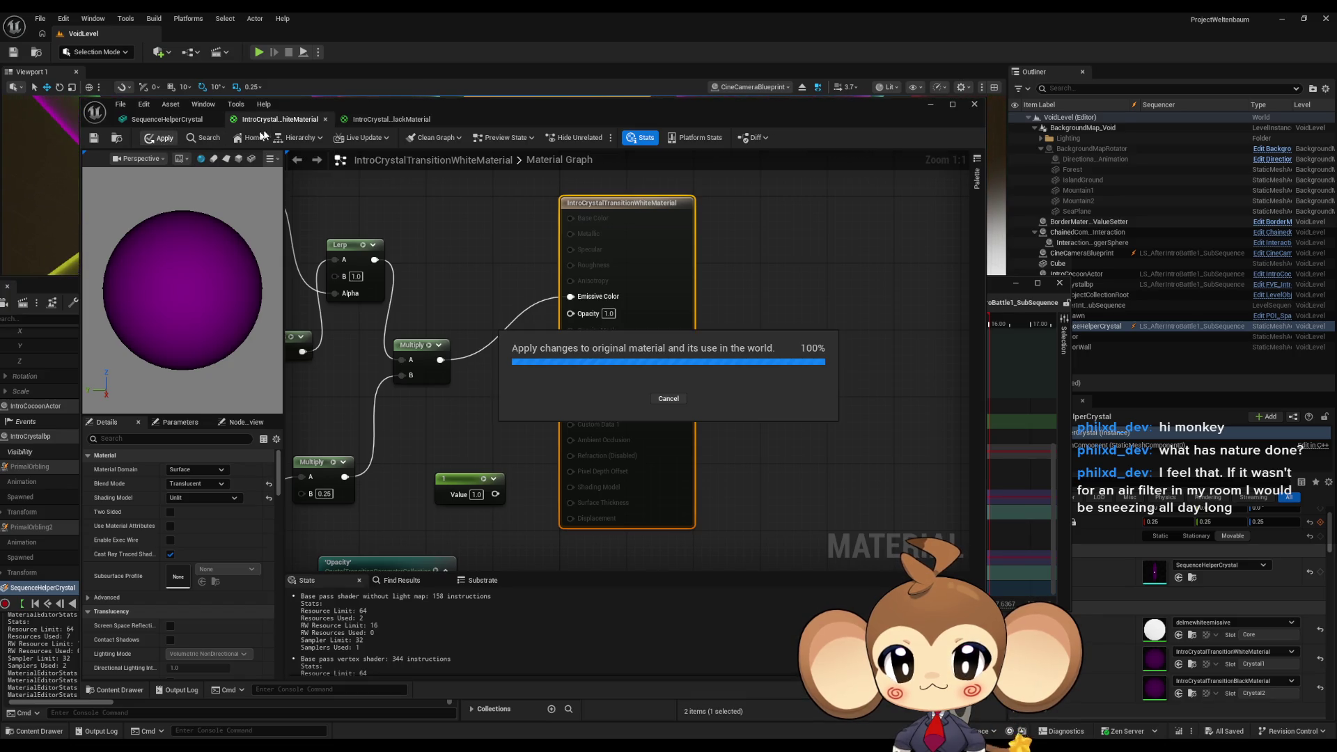
Restore, then disconnect the white material's Opacity parameter again.
left_click(377, 124)
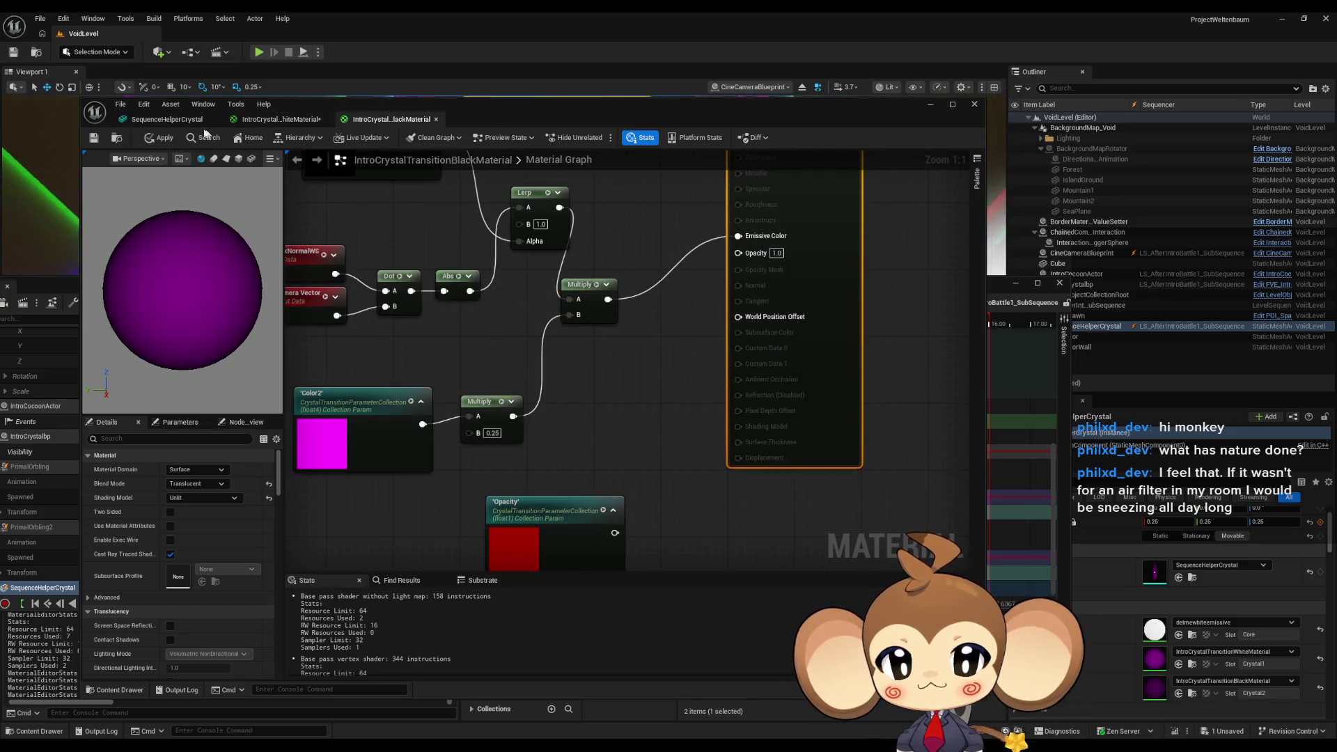
left_click(265, 120)
mouse_move(550, 431)
left_mouse_down()
mouse_move(512, 397)
mouse_move(596, 293)
mouse_move(646, 326)
mouse_move(720, 315)
left_mouse_up()
key("ctrl+z")
left_click(655, 358)
mouse_move(446, 491)
left_mouse_down()
mouse_move(529, 378)
mouse_move(288, 327)
left_mouse_up()
key("Delete")
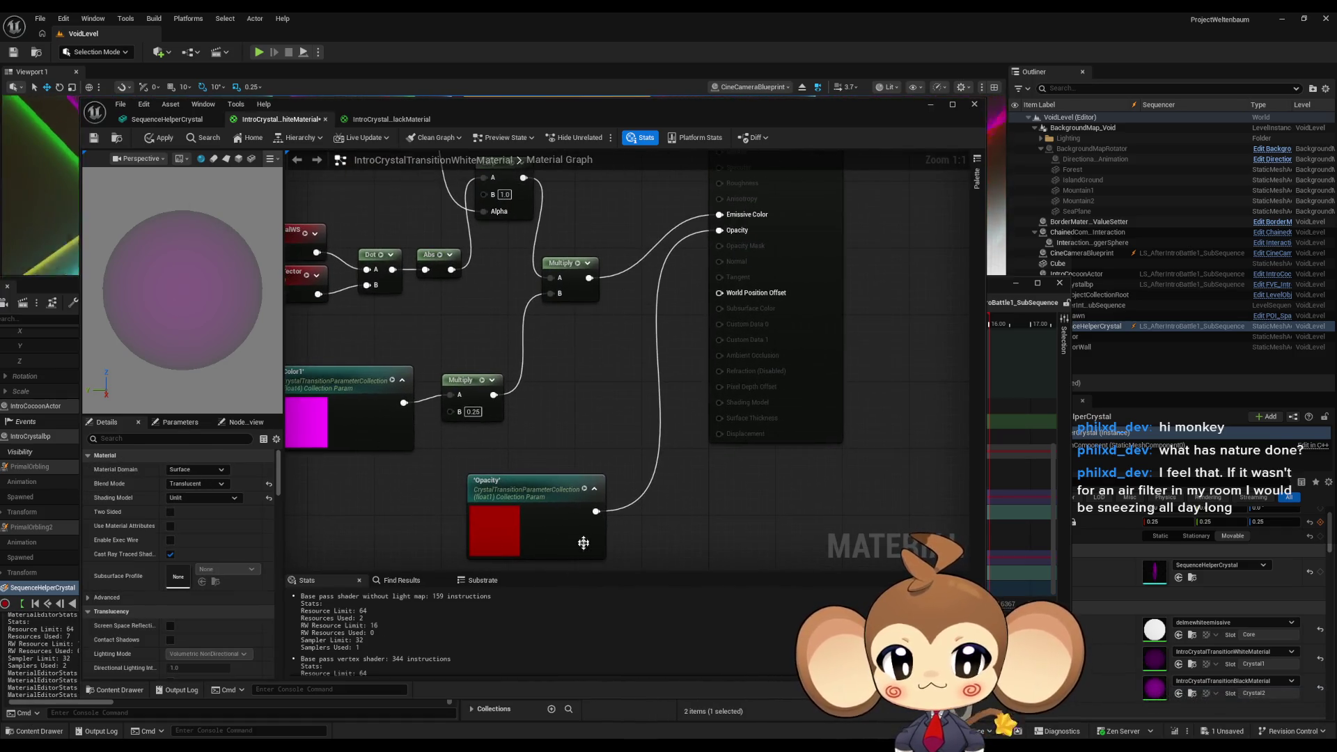
left_click(597, 513, "alt")
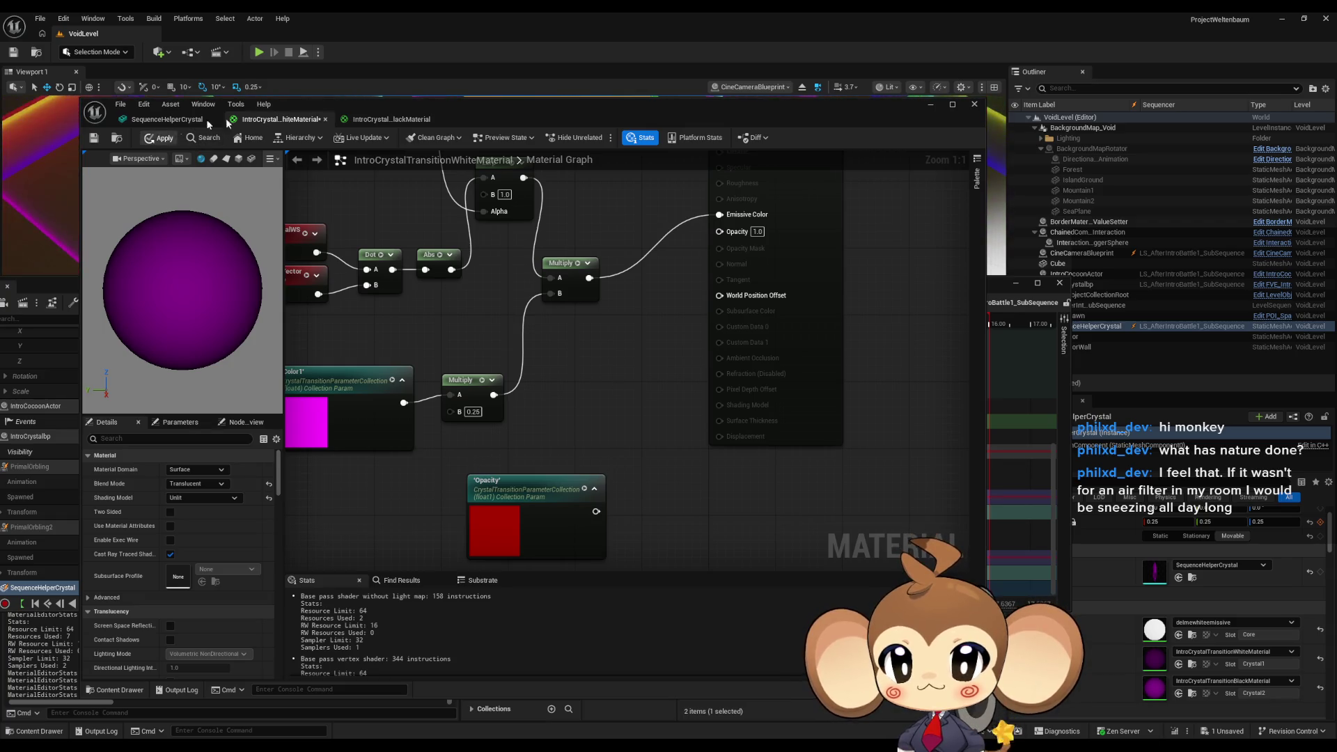
Check the crystal mesh now renders solid purple, then select the white material's Color1 node.
left_click(173, 126)
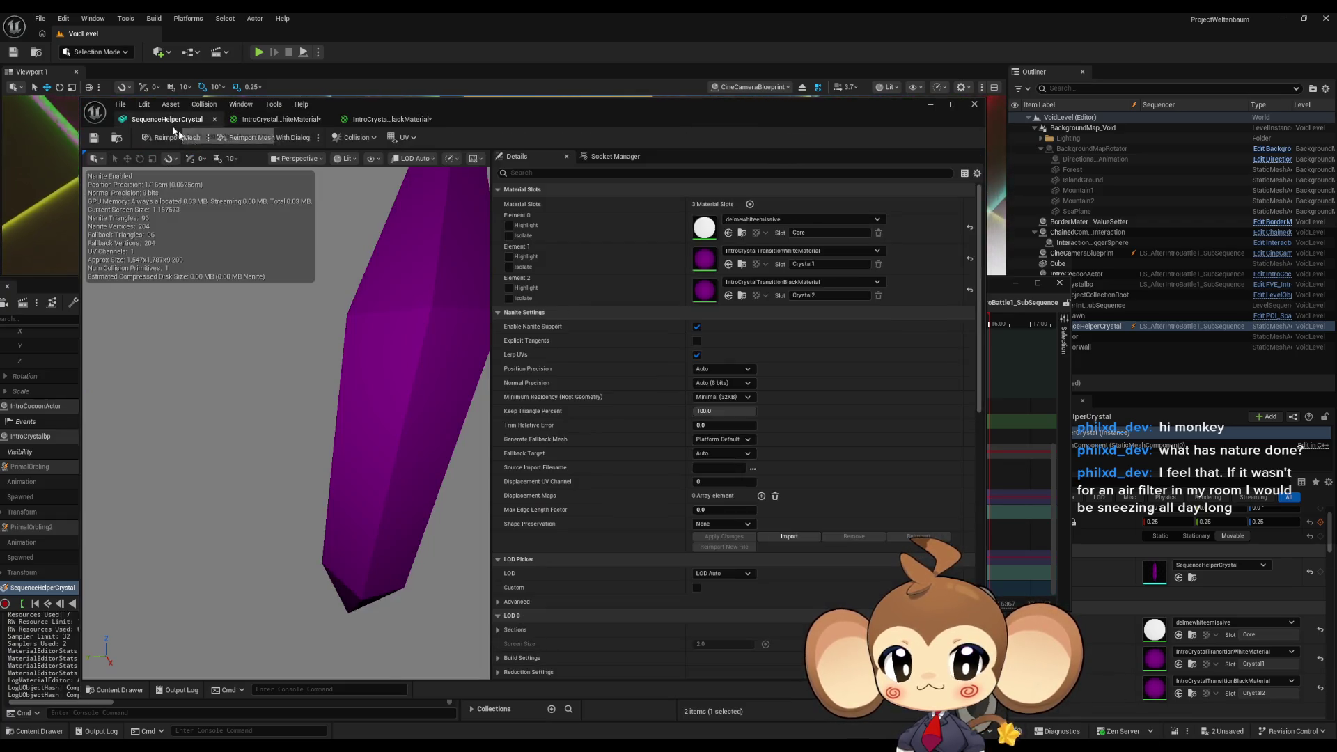
left_click_drag(376, 418, 543, 418)
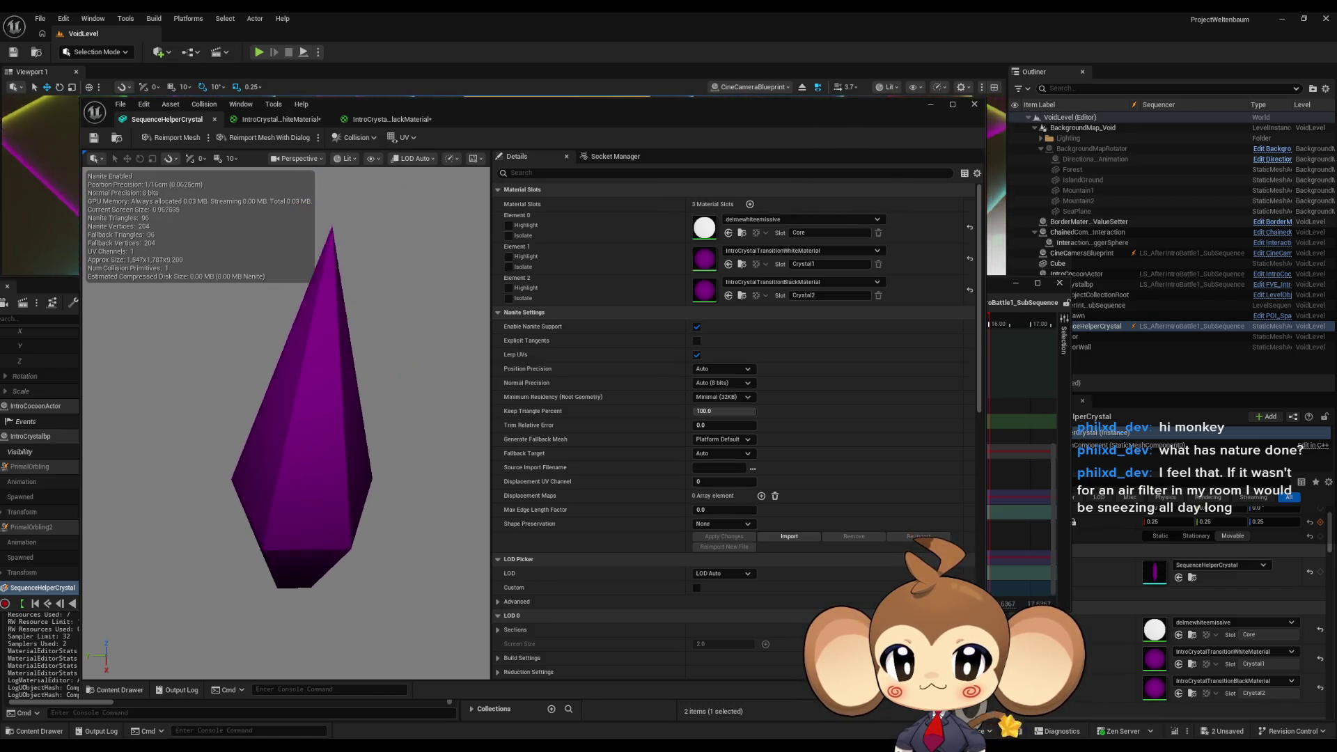
mouse_move(286, 418)
left_mouse_down()
mouse_move(286, 335)
mouse_move(265, 334)
left_mouse_up()
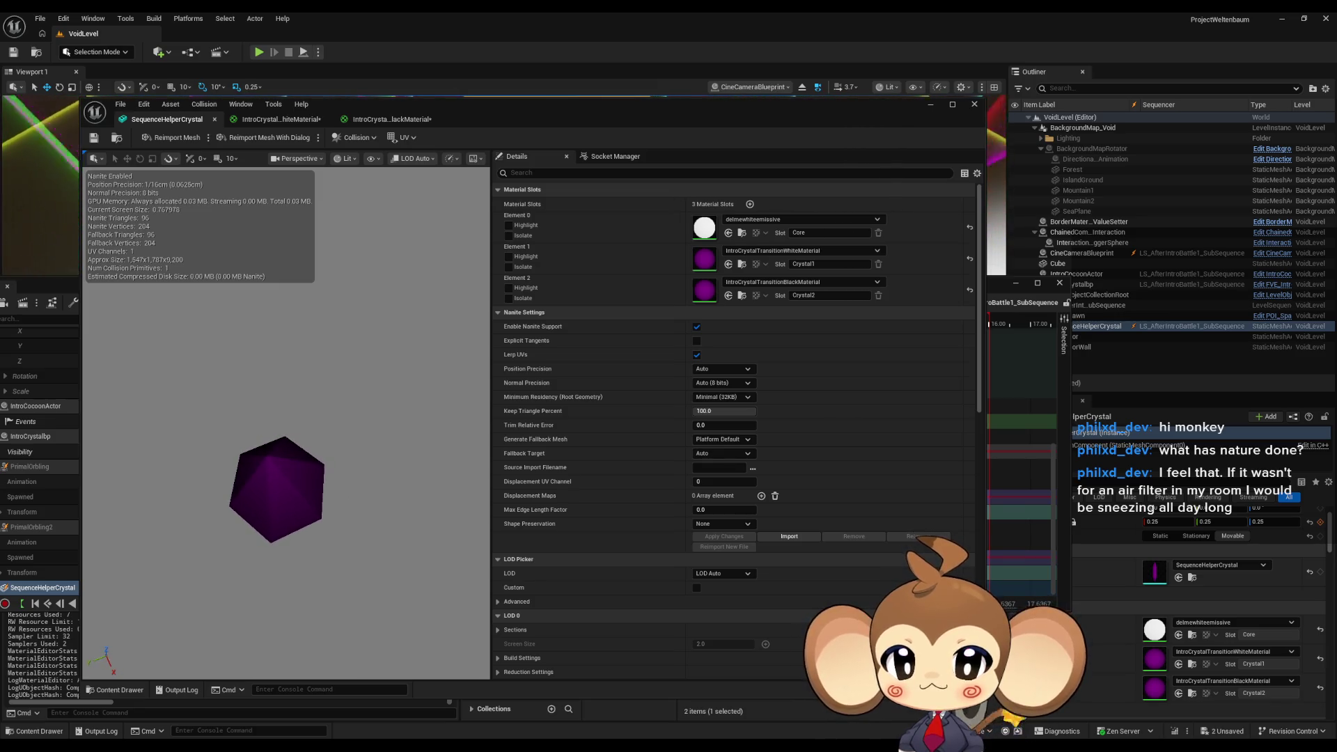
left_click(278, 119)
mouse_move(591, 341)
left_mouse_down()
mouse_move(702, 443)
mouse_move(731, 421)
mouse_move(696, 403)
left_mouse_up()
left_click(482, 432)
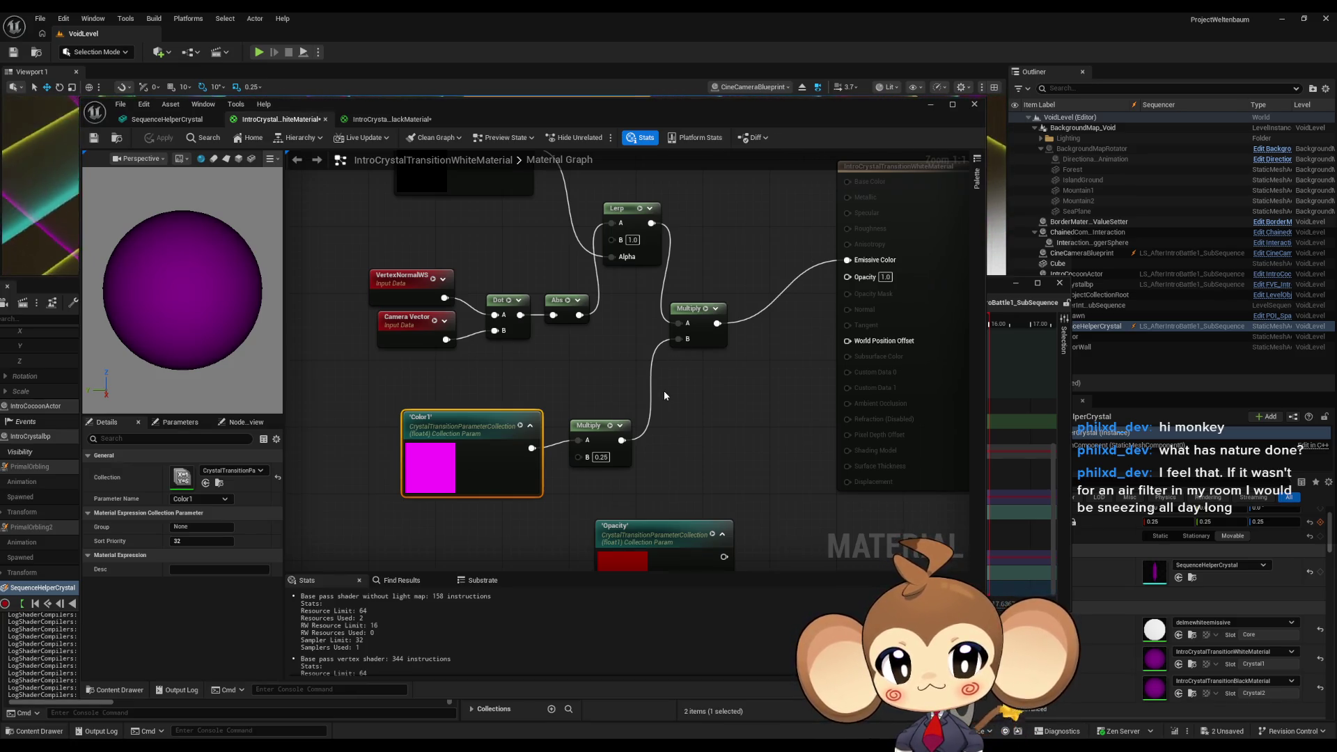
Select AngleLerper, link the constant 1 to Lerp Alpha, then undo that link.
left_click_drag(679, 379, 685, 444)
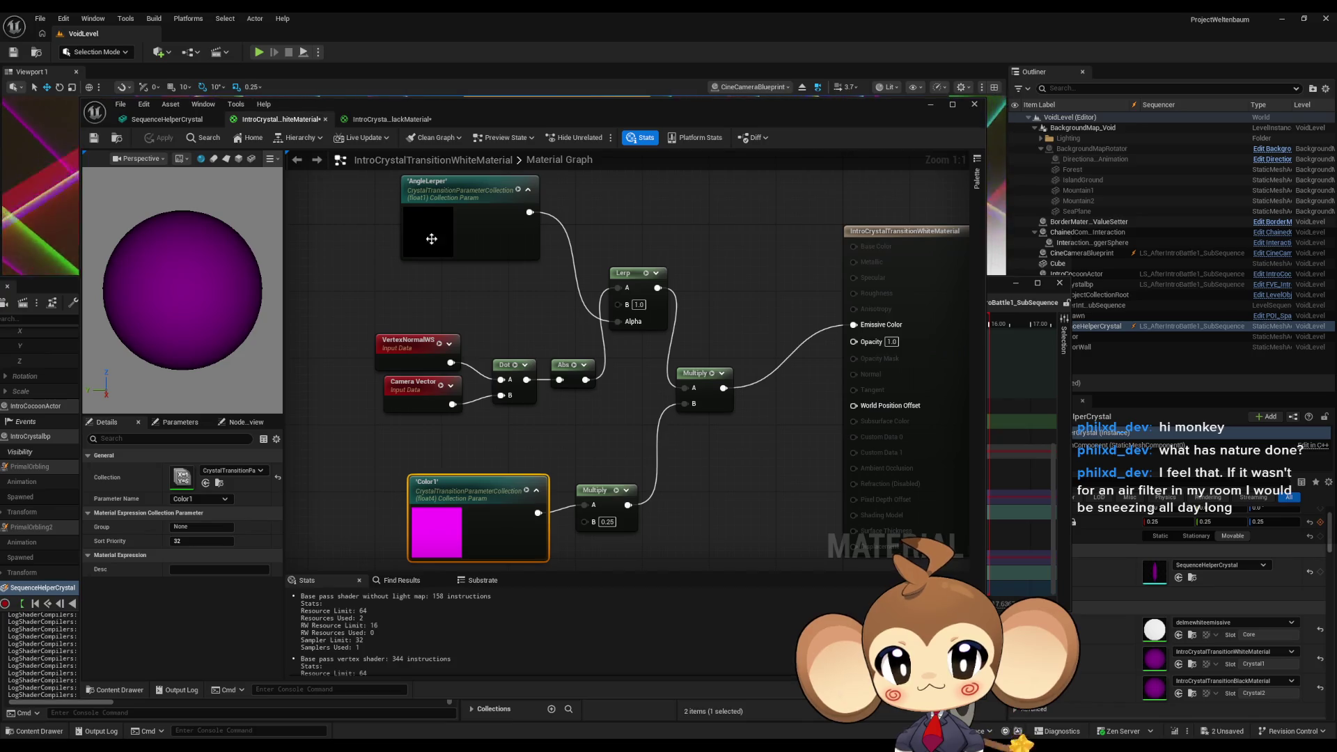
left_click(492, 223)
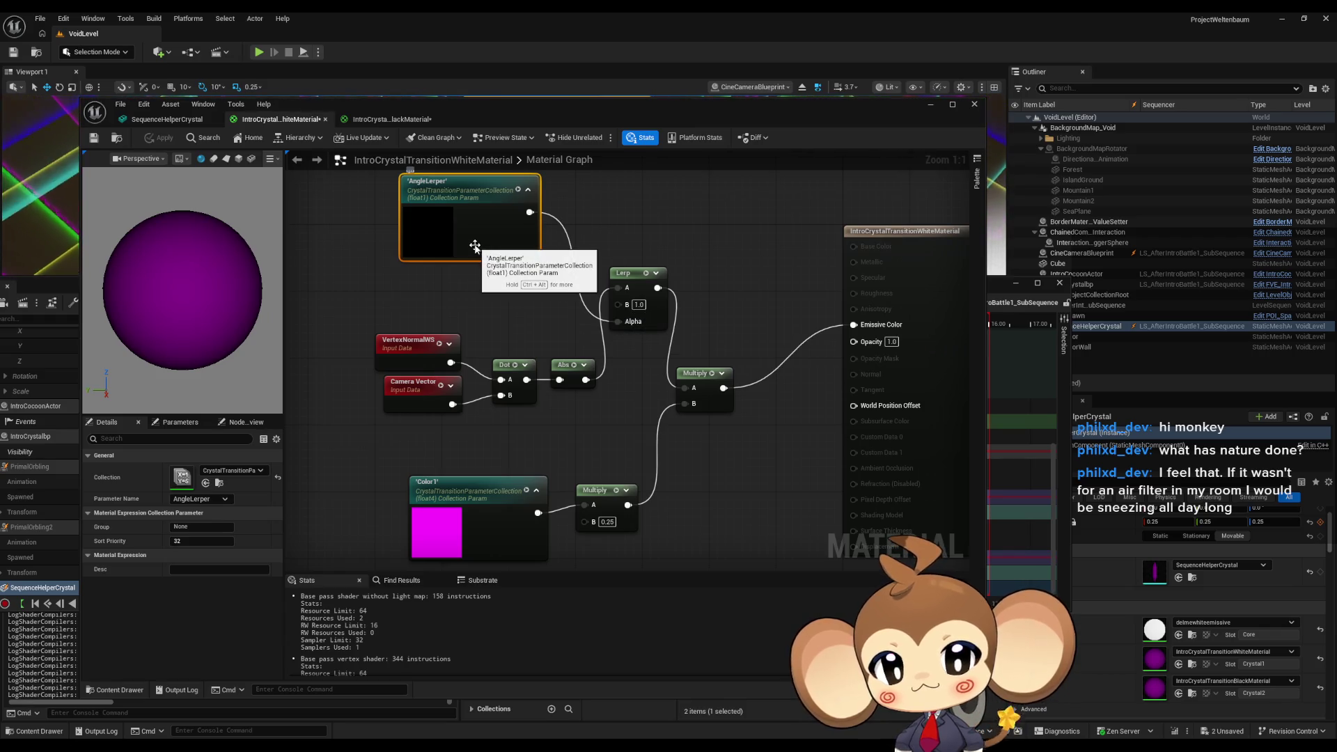
left_click_drag(474, 245, 494, 353)
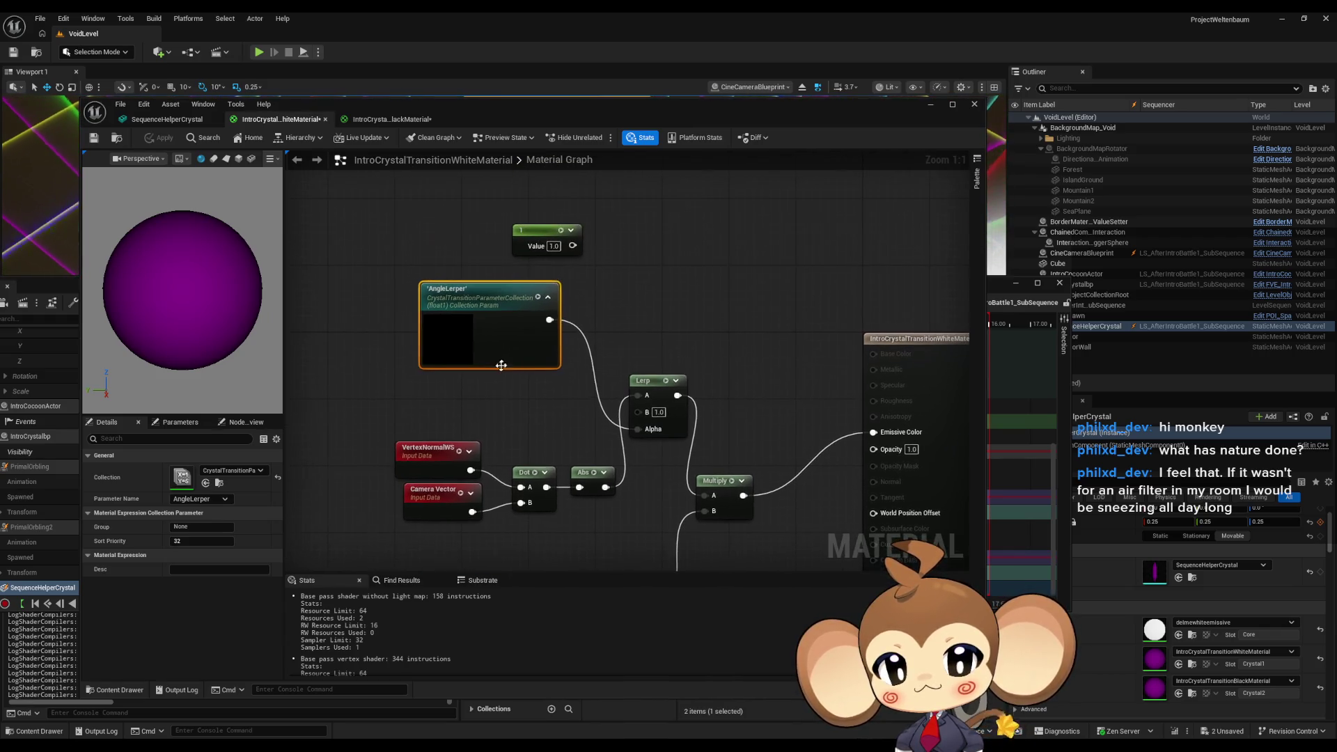
left_click_drag(572, 246, 638, 433)
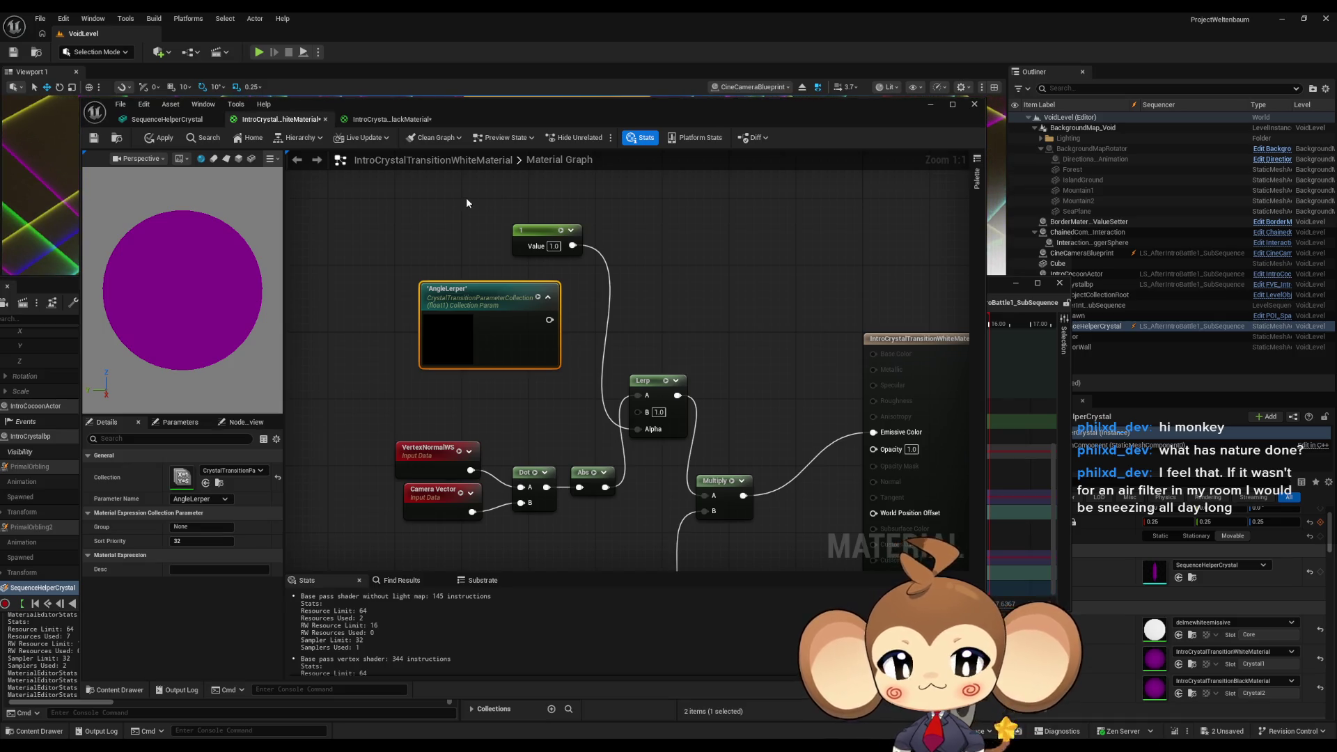
key("ctrl+z")
Pan the graph and drag the material editor down to uncover the Sequencer.
left_click_drag(730, 319, 715, 285)
scroll(726, 300, "down", 2)
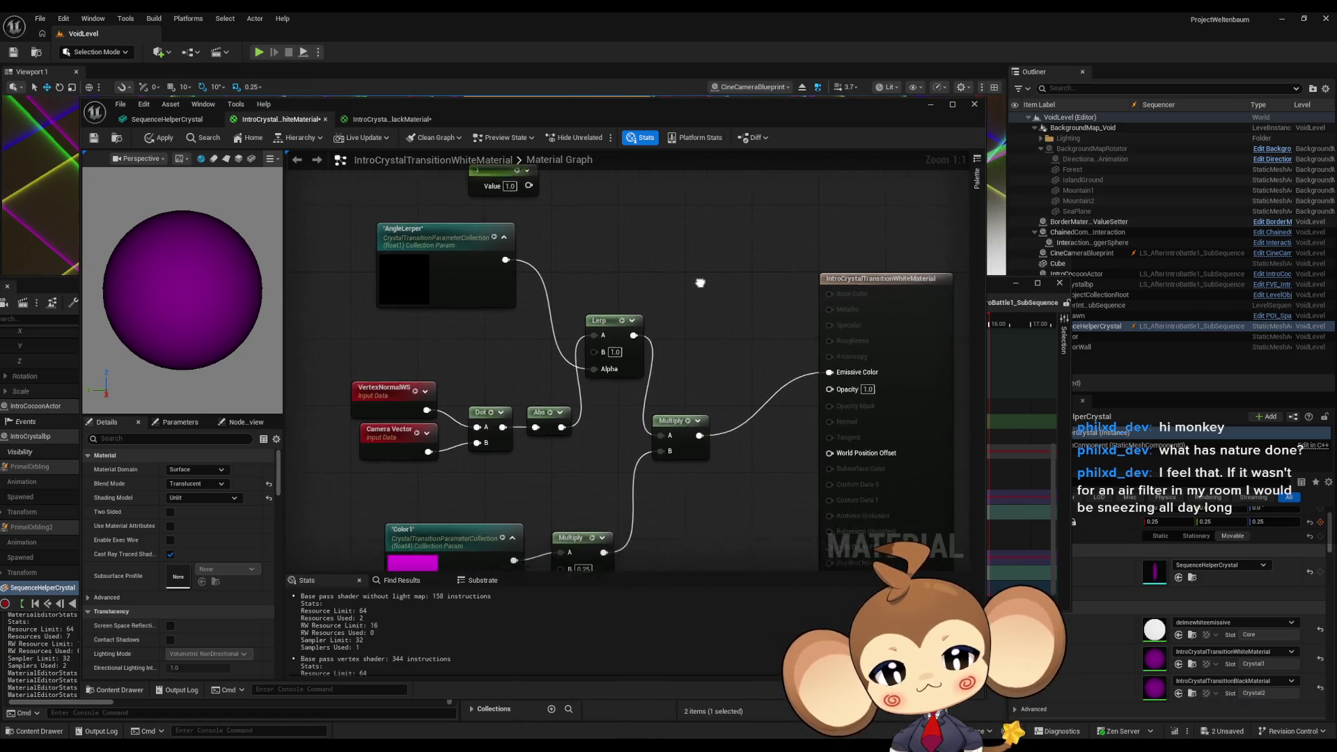
left_click_drag(716, 264, 718, 320)
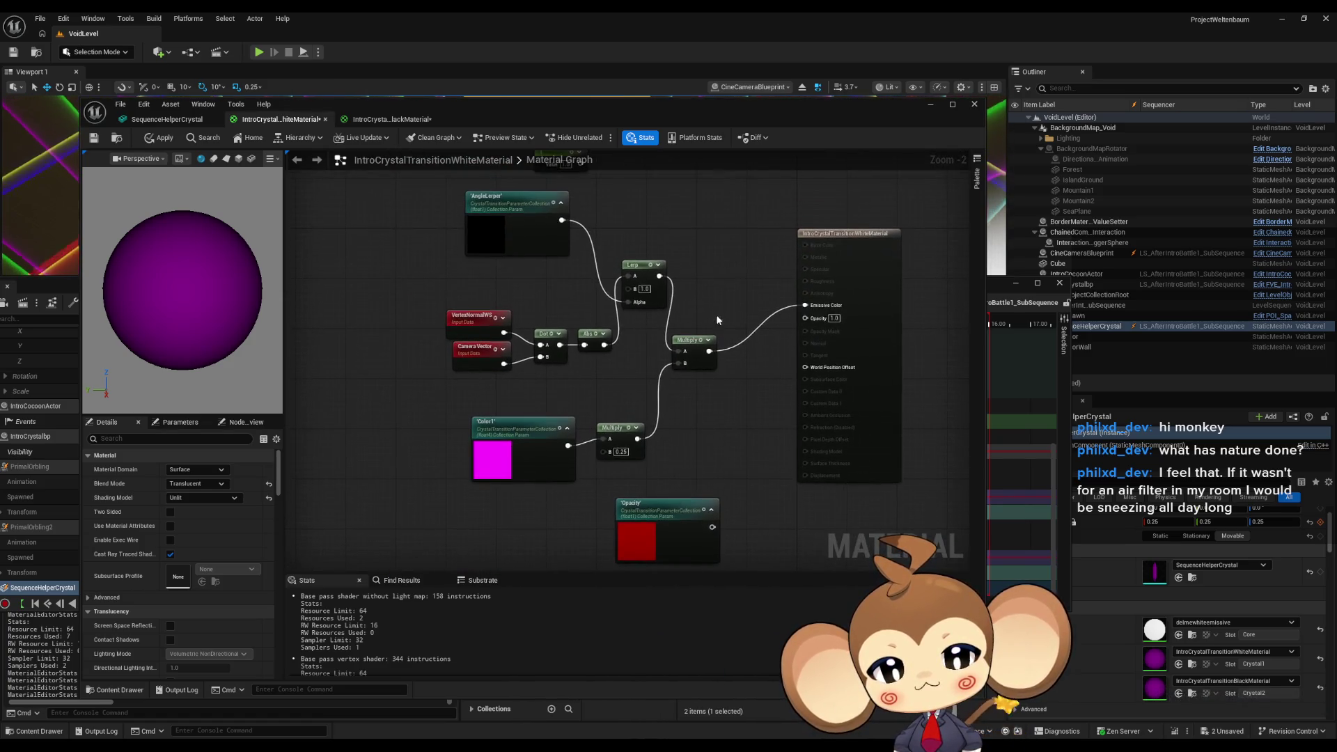
mouse_move(662, 115)
left_mouse_down()
mouse_move(613, 109)
mouse_move(416, 232)
mouse_move(352, 546)
mouse_move(609, 611)
left_mouse_up()
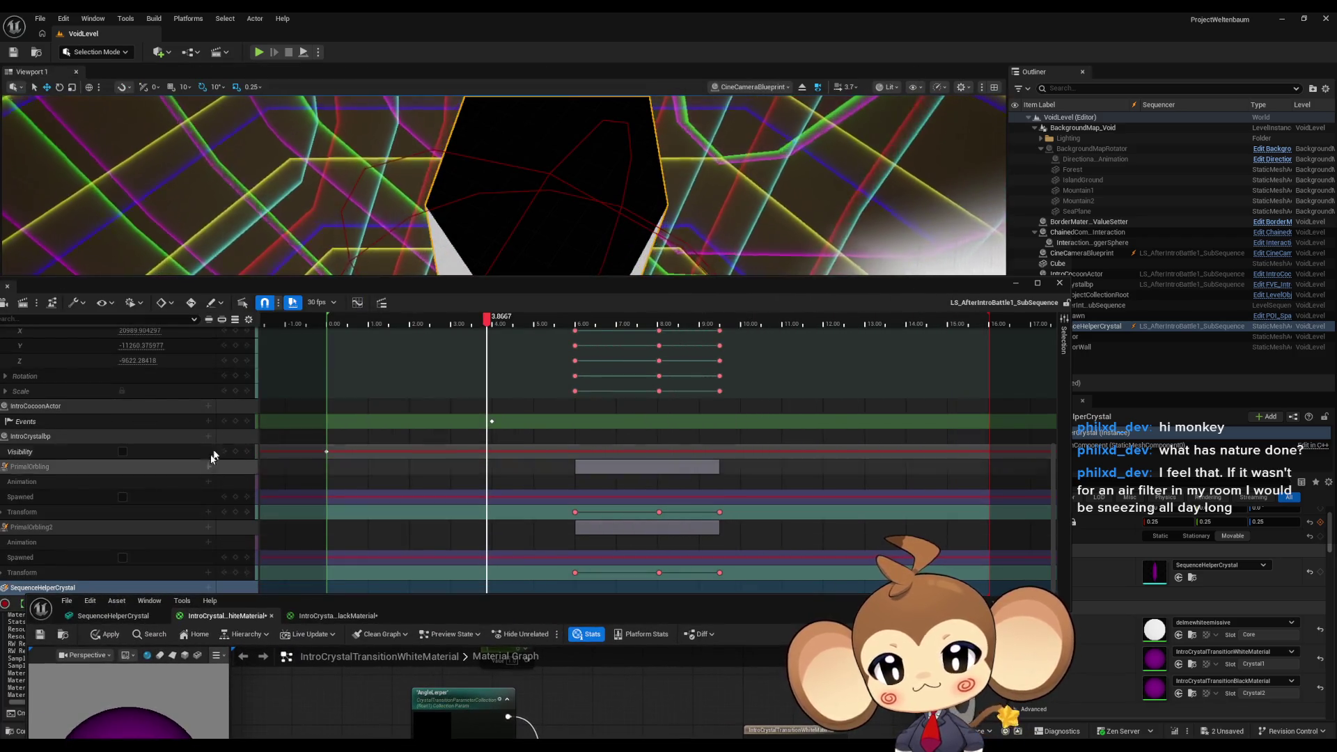
Collapse the CineCameraBlueprint track and expand the Color2 and Color1 tracks.
left_click_drag(266, 285, 525, 255)
scroll(341, 406, "up", 2)
scroll(341, 405, "up", 5)
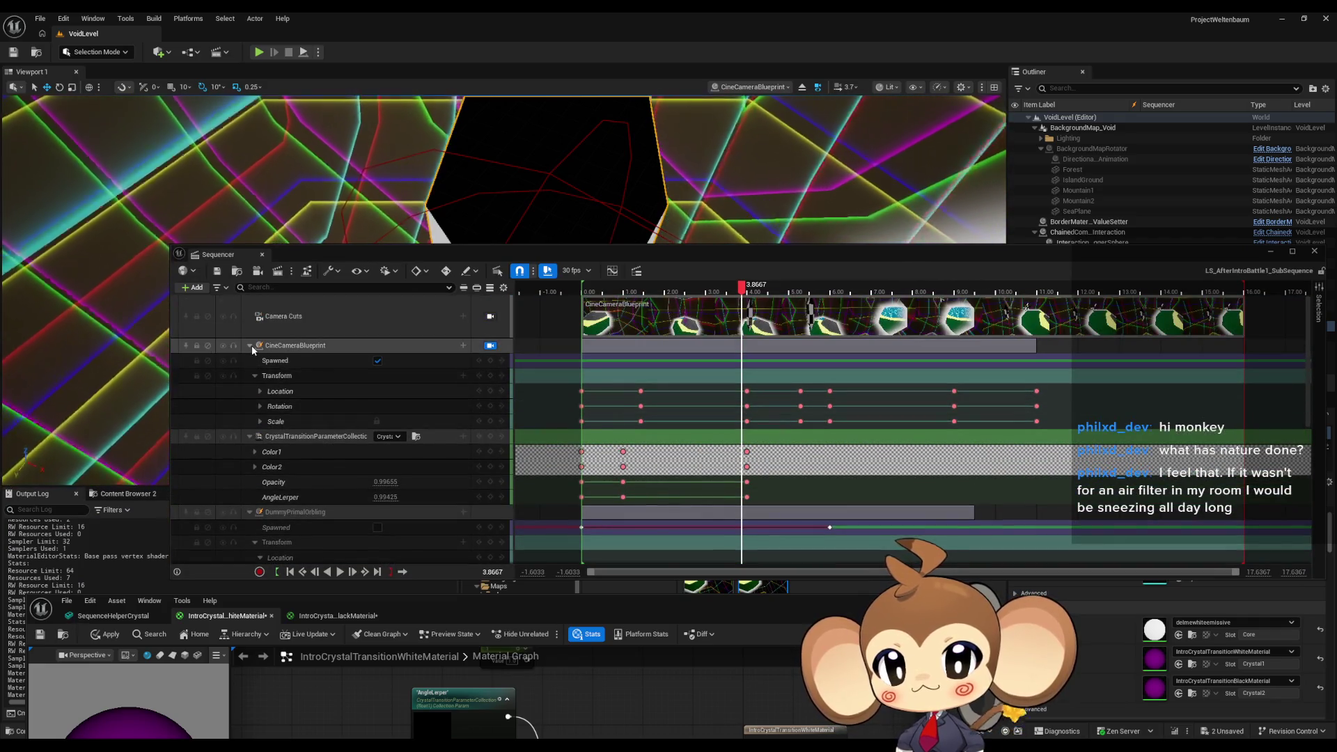
left_click(250, 346)
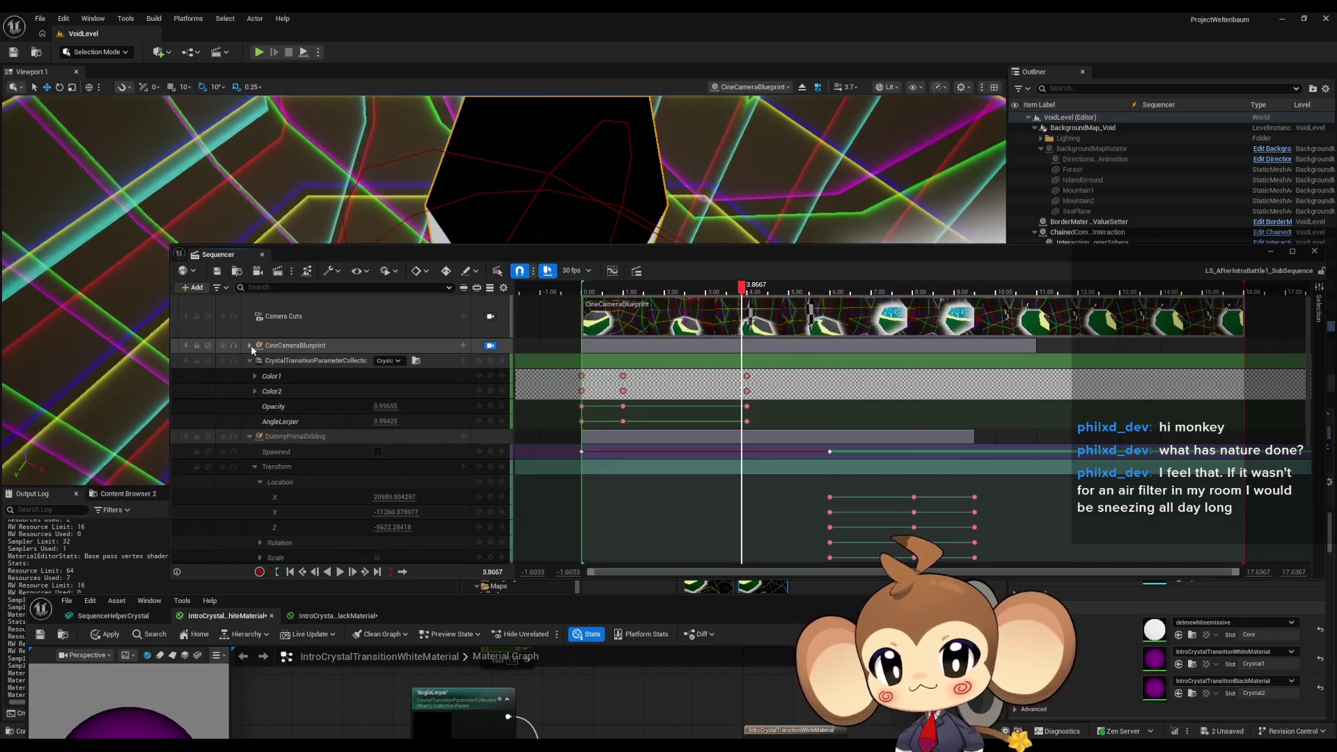
left_click(253, 390)
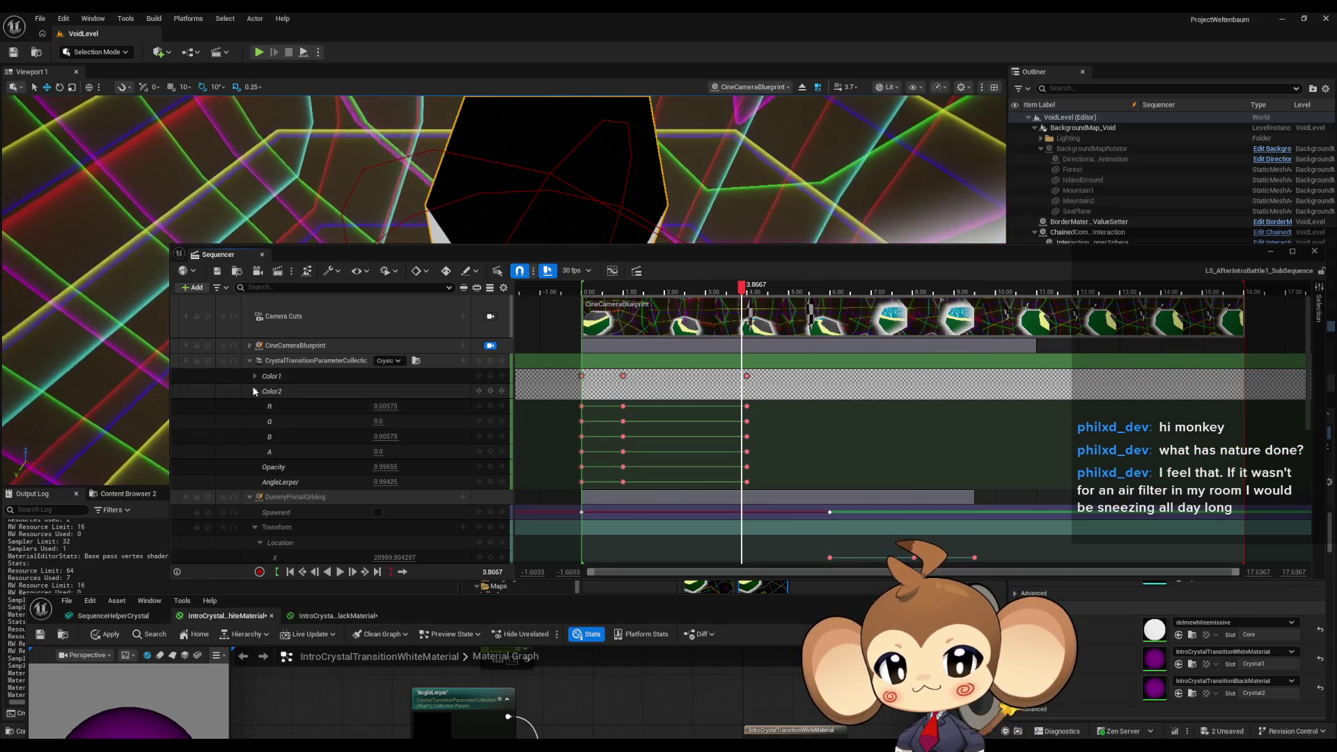
left_click(254, 376)
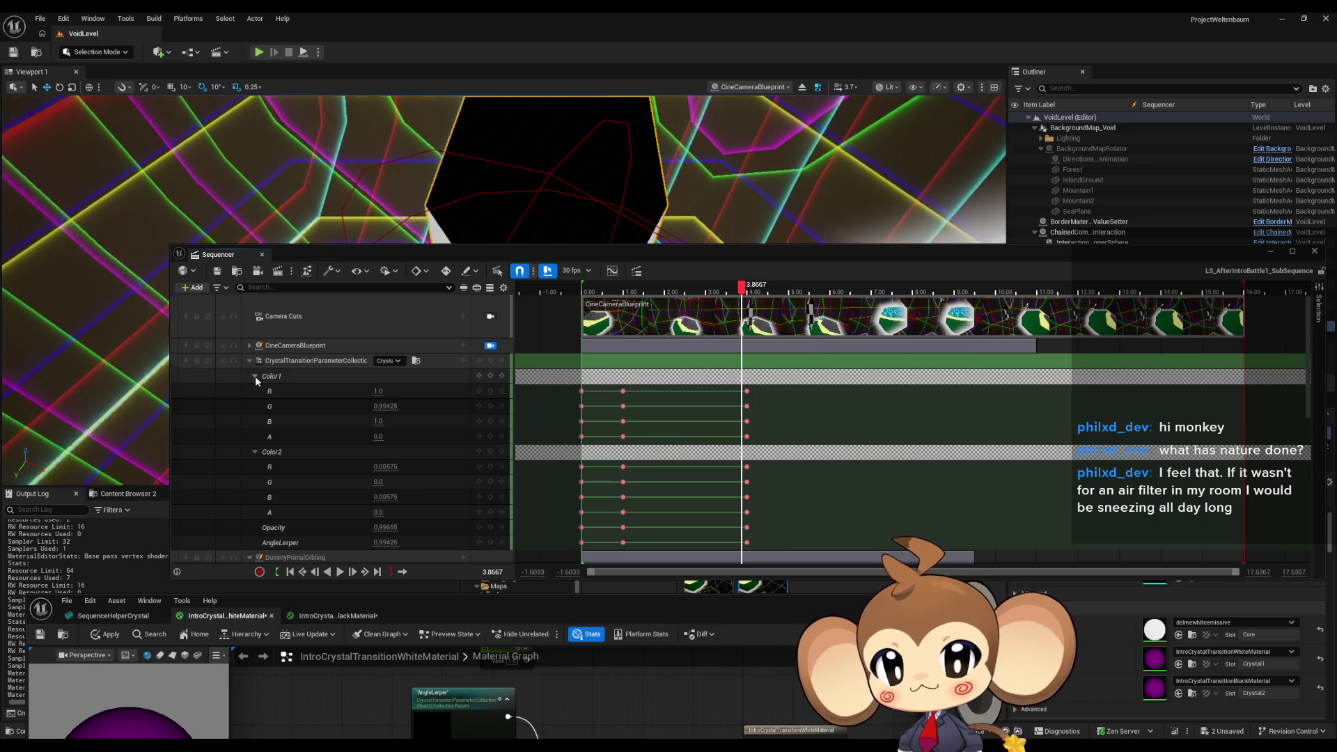
Close the Sequencer and raise the material editor window.
scroll(333, 411, "down", 2)
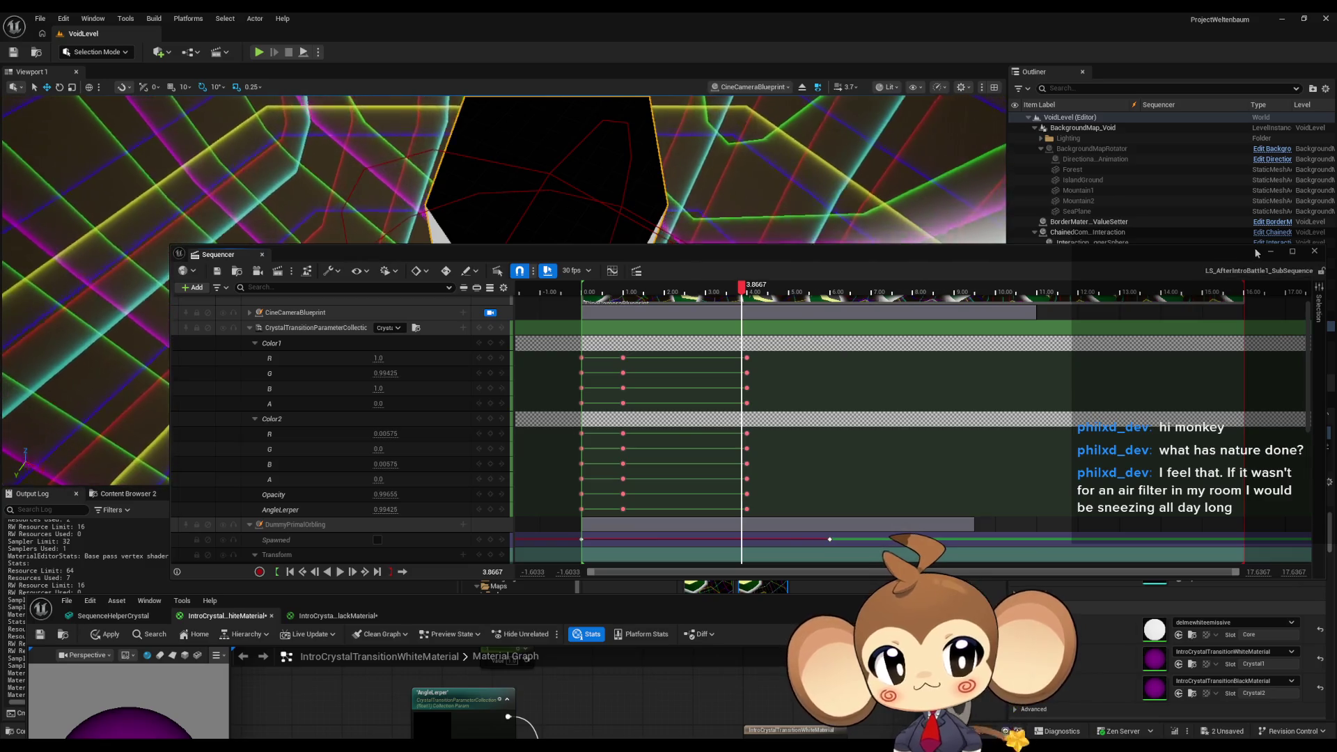
left_click(1314, 250)
left_click_drag(650, 605, 713, 207)
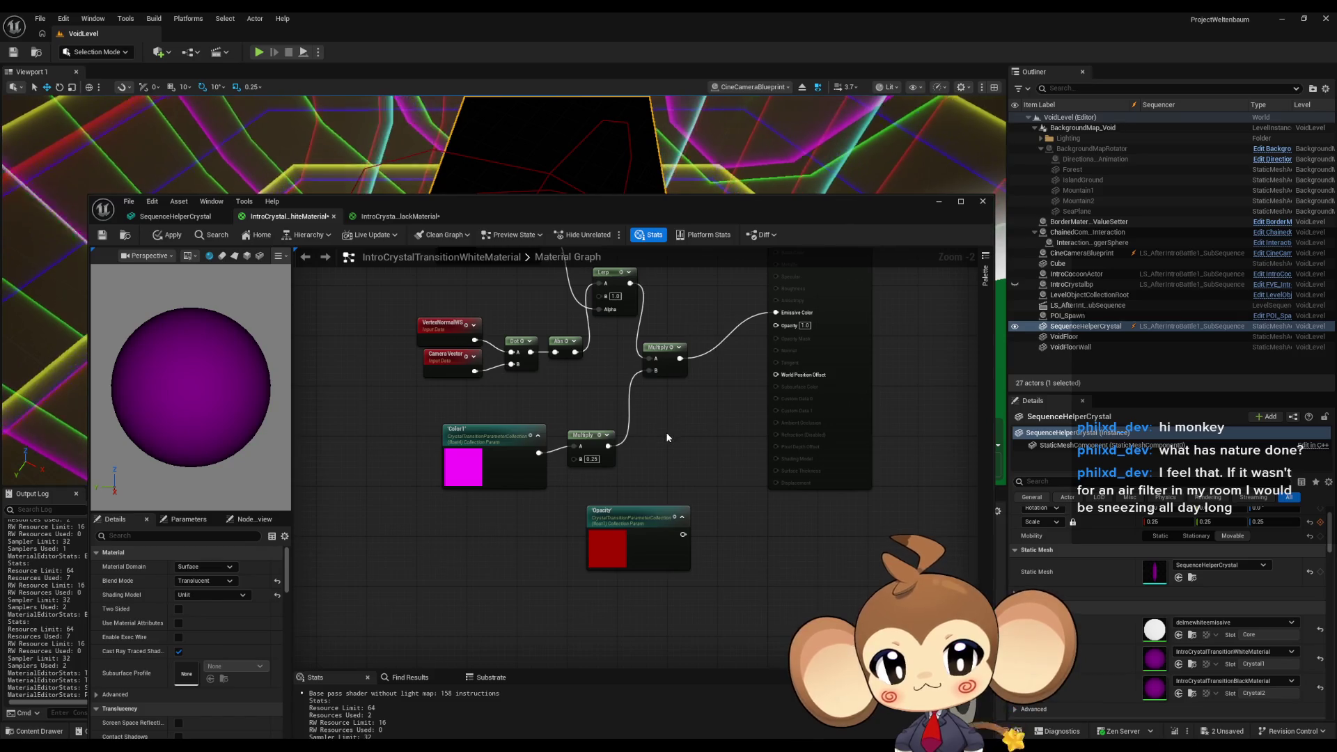
Wire a 1,1,1 Constant3Vector into the white material's Multiply A in place of Color1, and apply.
mouse_move(666, 431)
left_mouse_down()
mouse_move(658, 524)
mouse_move(689, 473)
left_mouse_up()
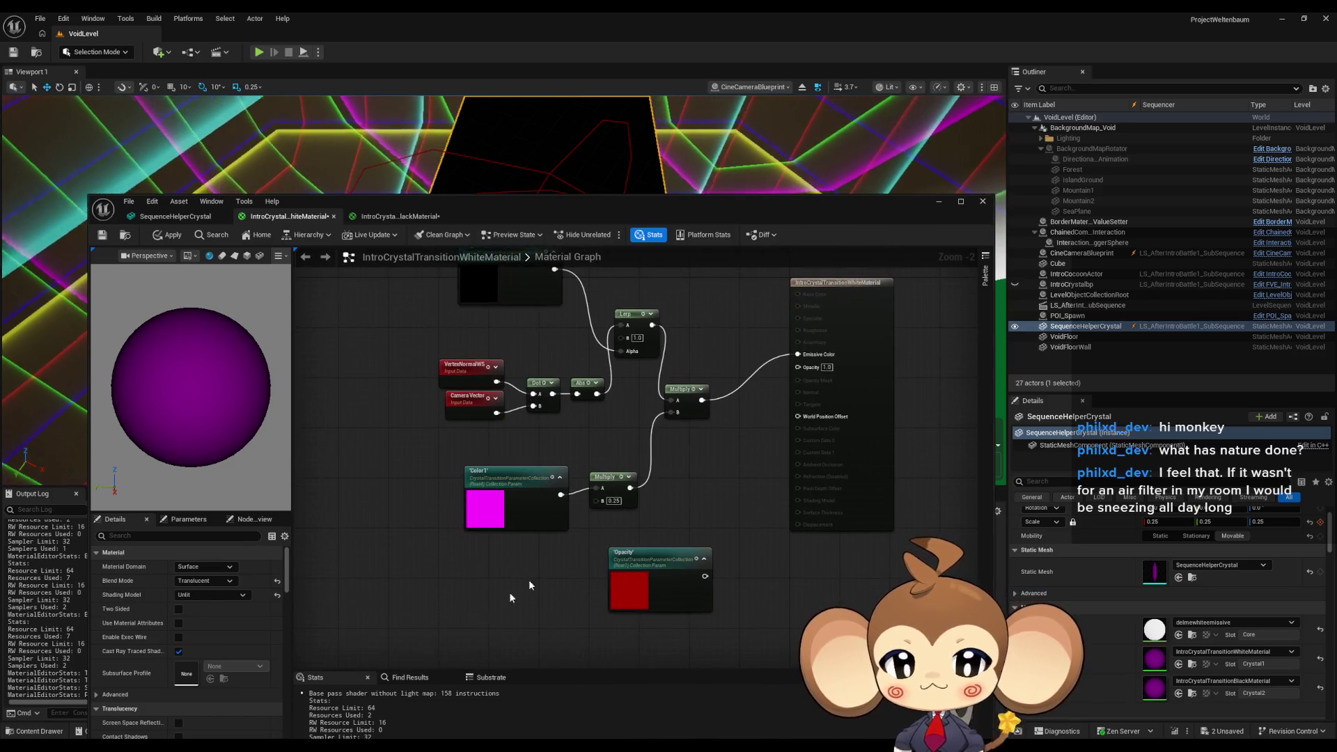
left_click(472, 566)
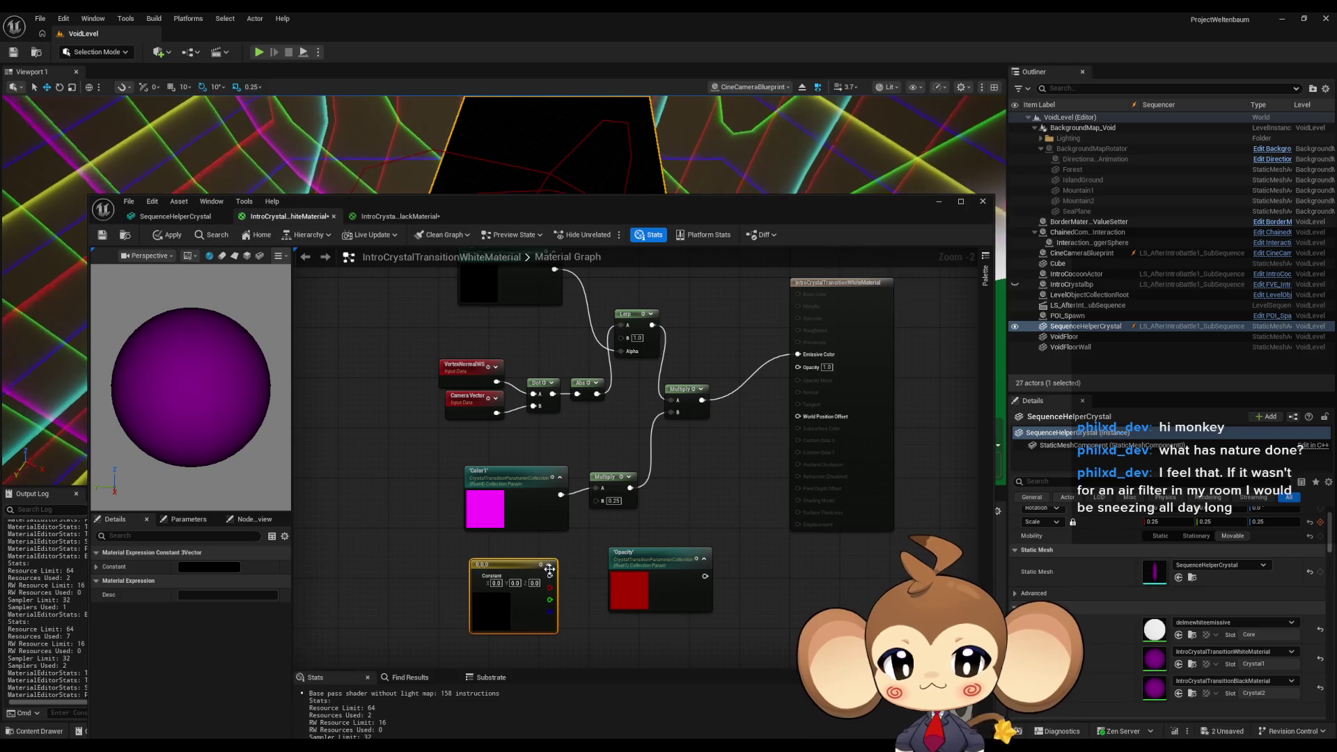
left_click_drag(550, 575, 599, 492)
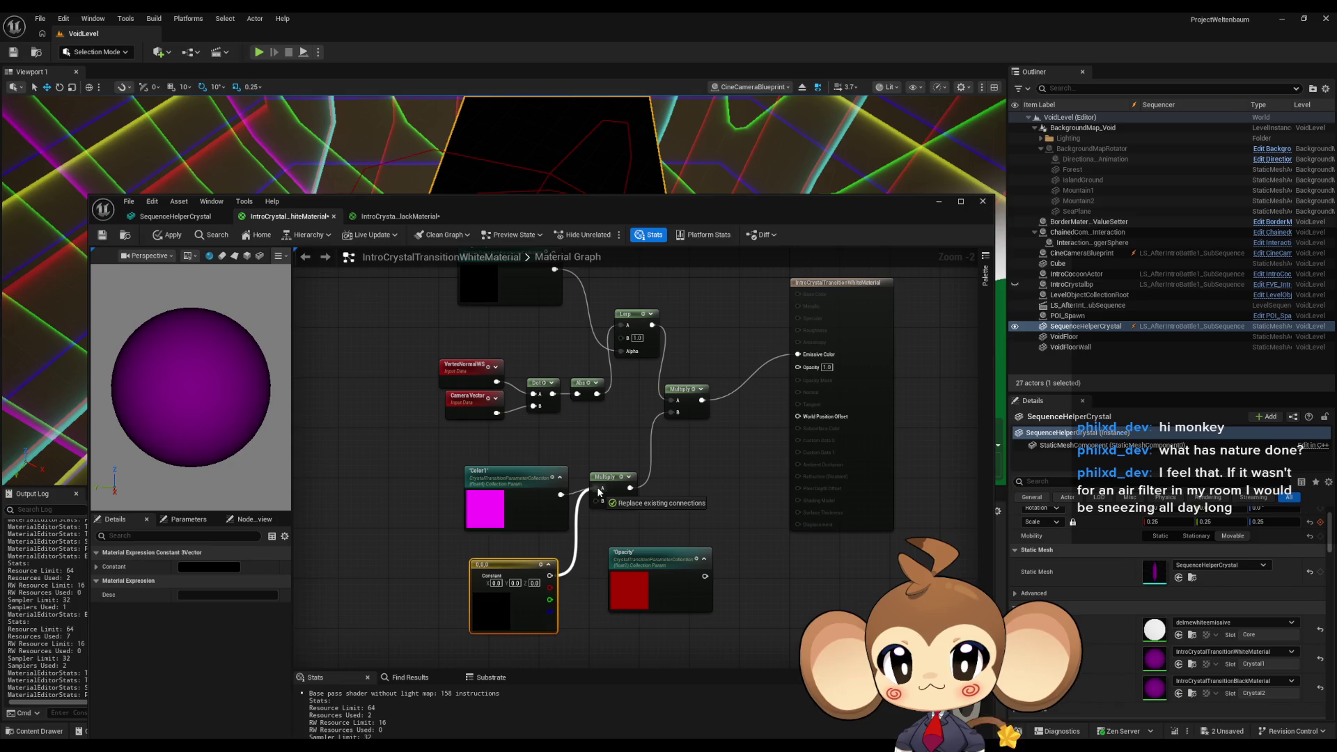
left_click_drag(524, 587, 477, 555)
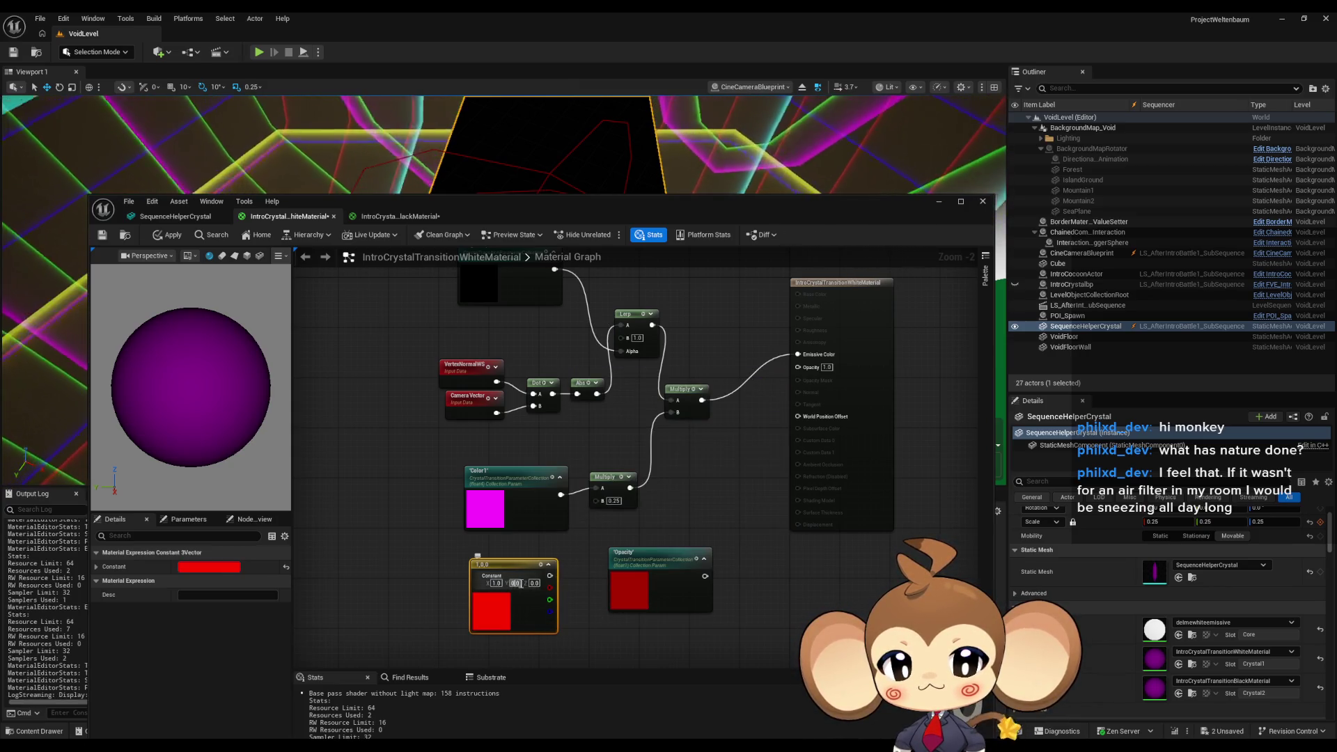
type("1")
key("Tab")
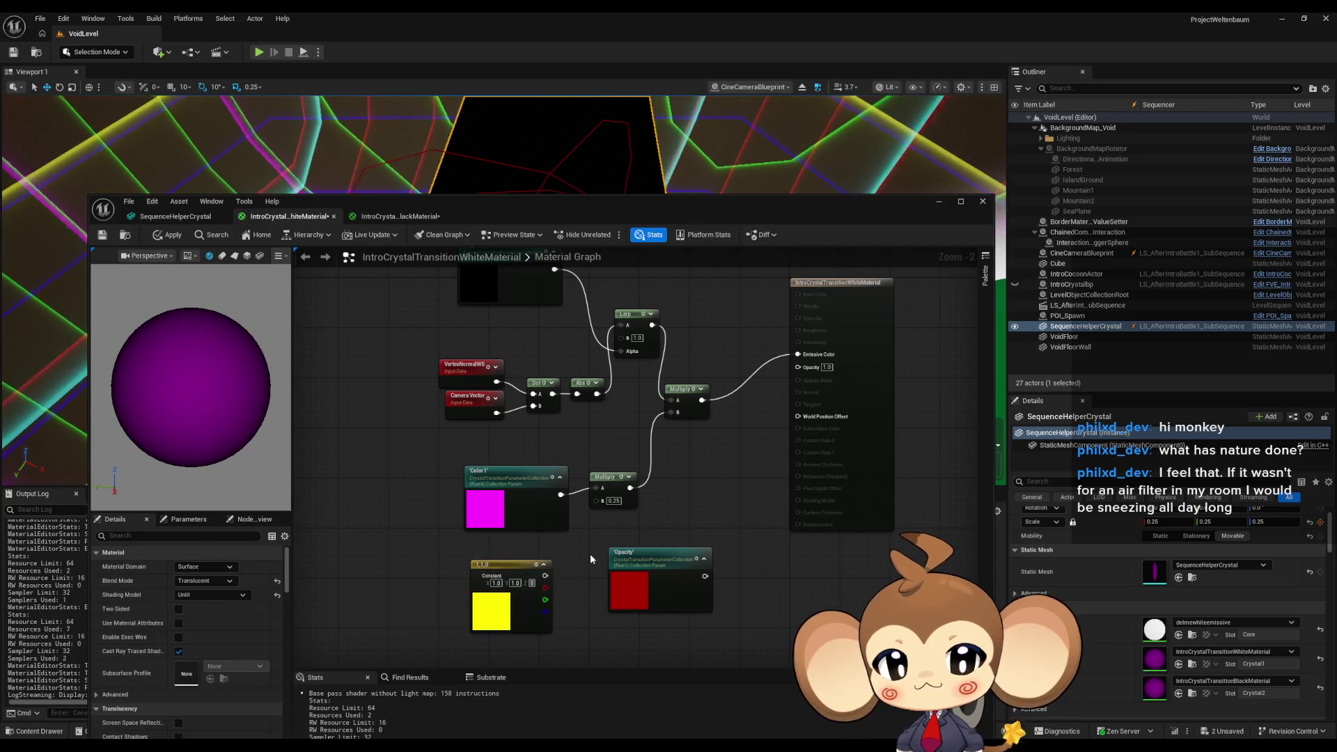
type("1")
left_click_drag(599, 499, 597, 489)
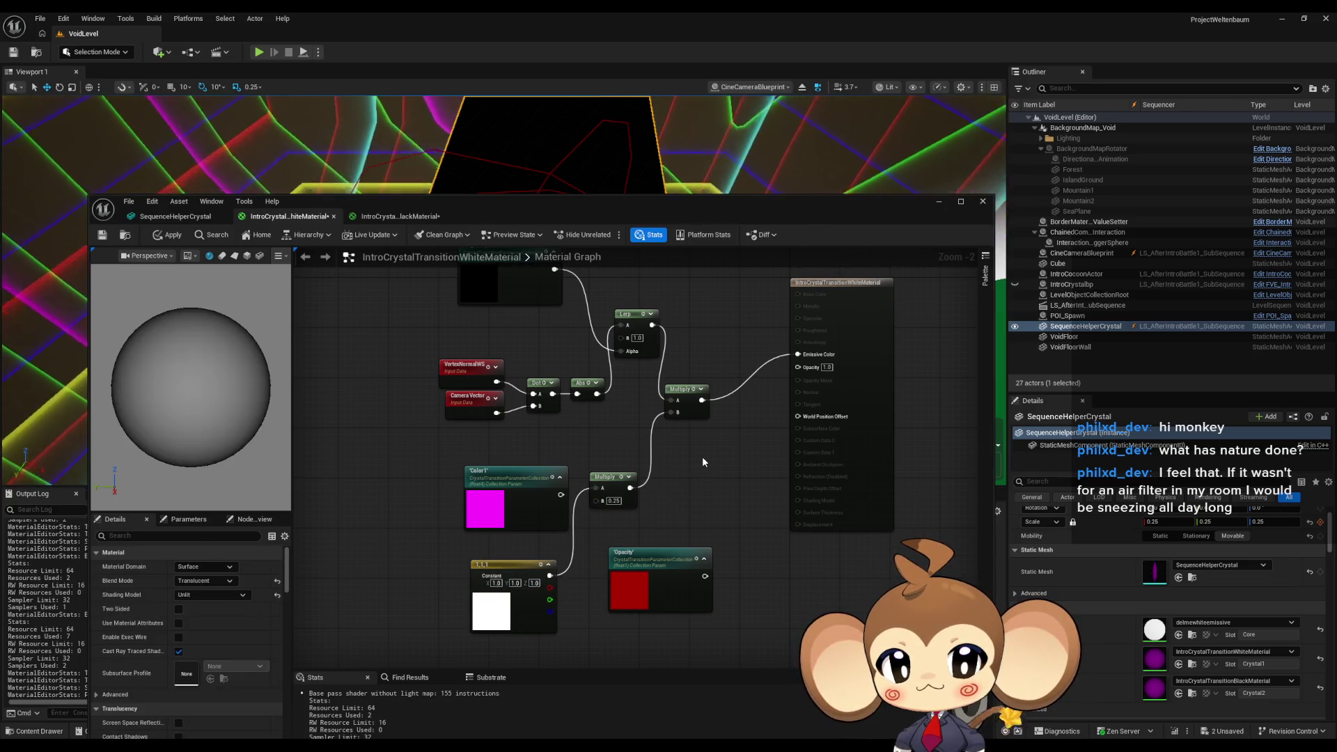
left_click(167, 237)
Feed the 0,0,0 constant into the black material's Multiply instead of Color2, and apply.
left_click(392, 221)
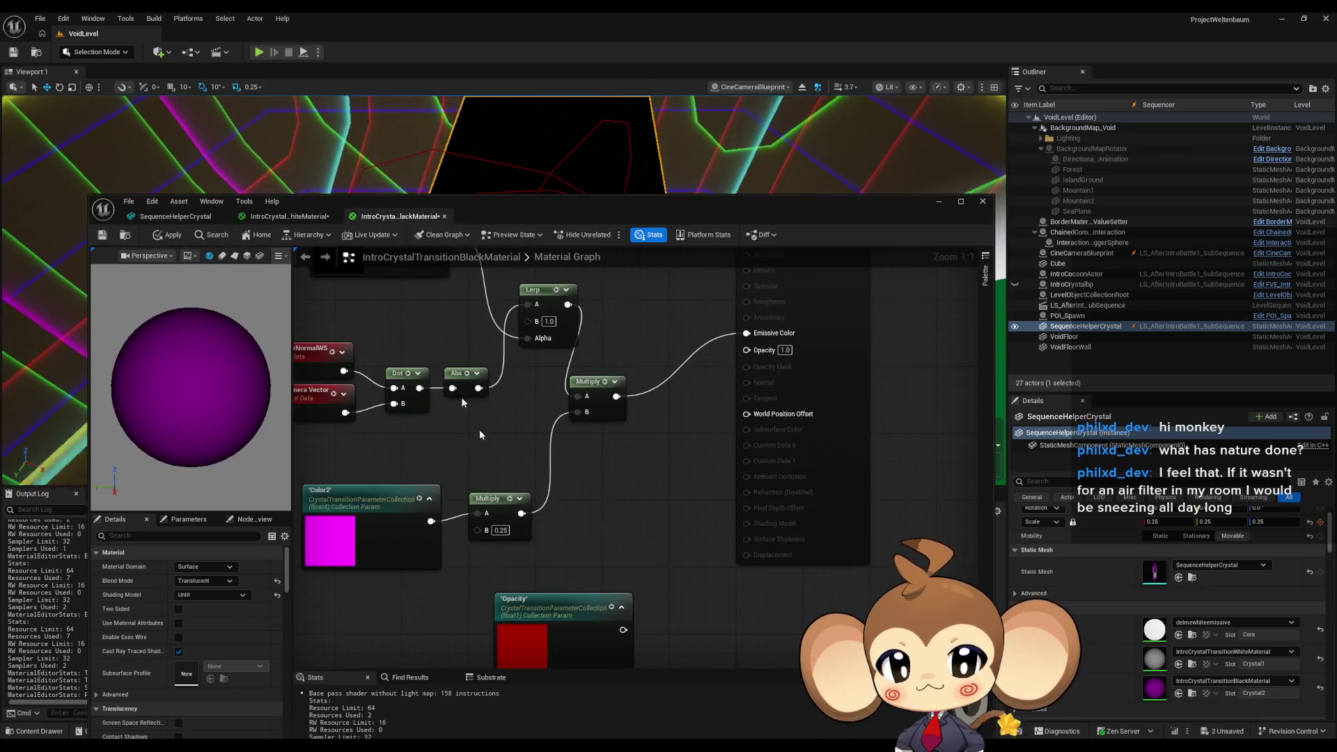
scroll(479, 429, "up", 2)
left_click(575, 584)
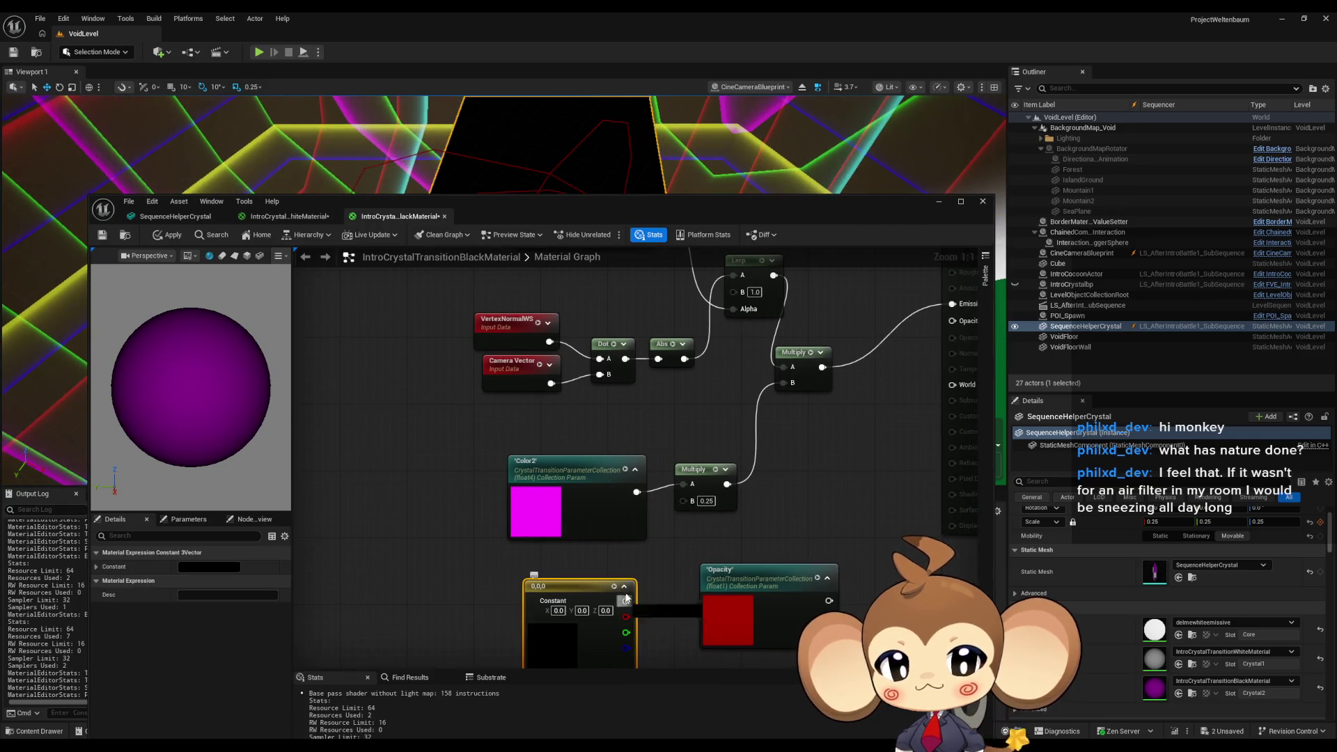
left_click_drag(686, 489, 684, 484)
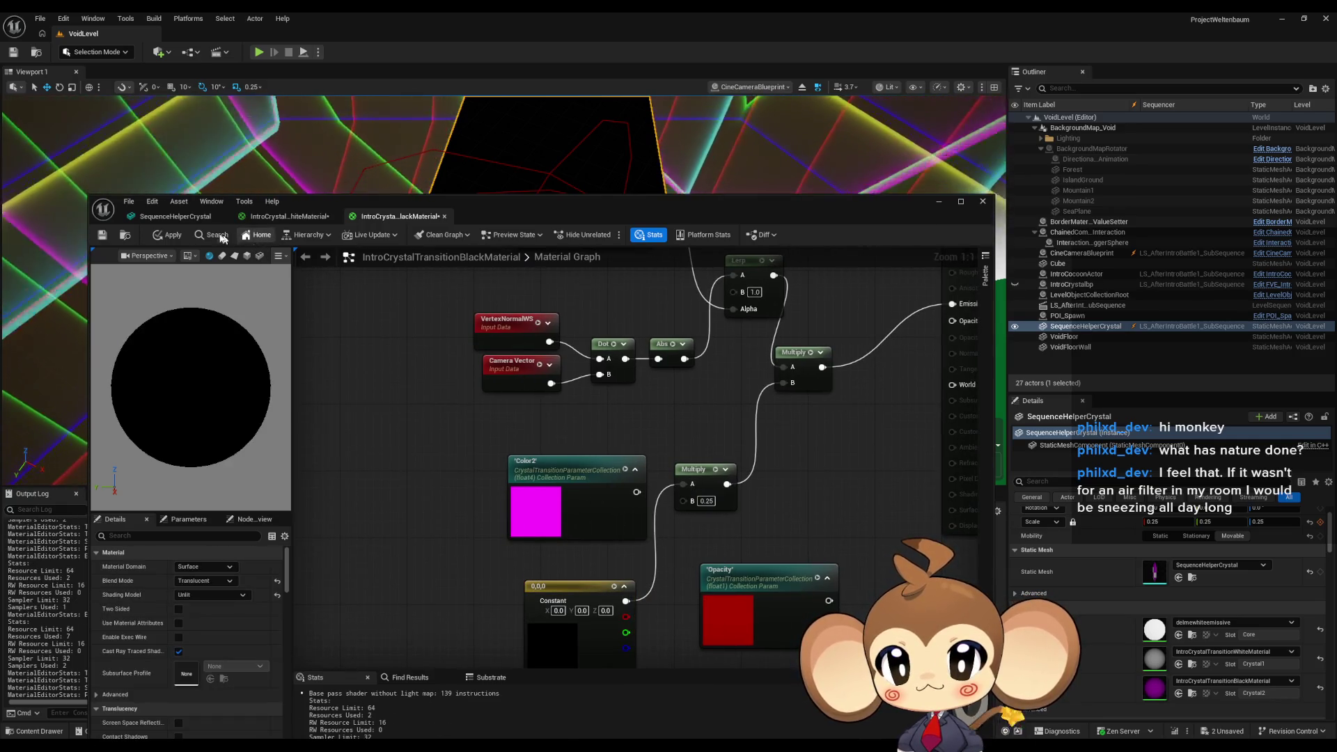
left_click(181, 238)
Orbit the crystal mesh preview to a side view, then bring back the IntroCrystalTransitionWhiteMaterial graph.
left_click(174, 217)
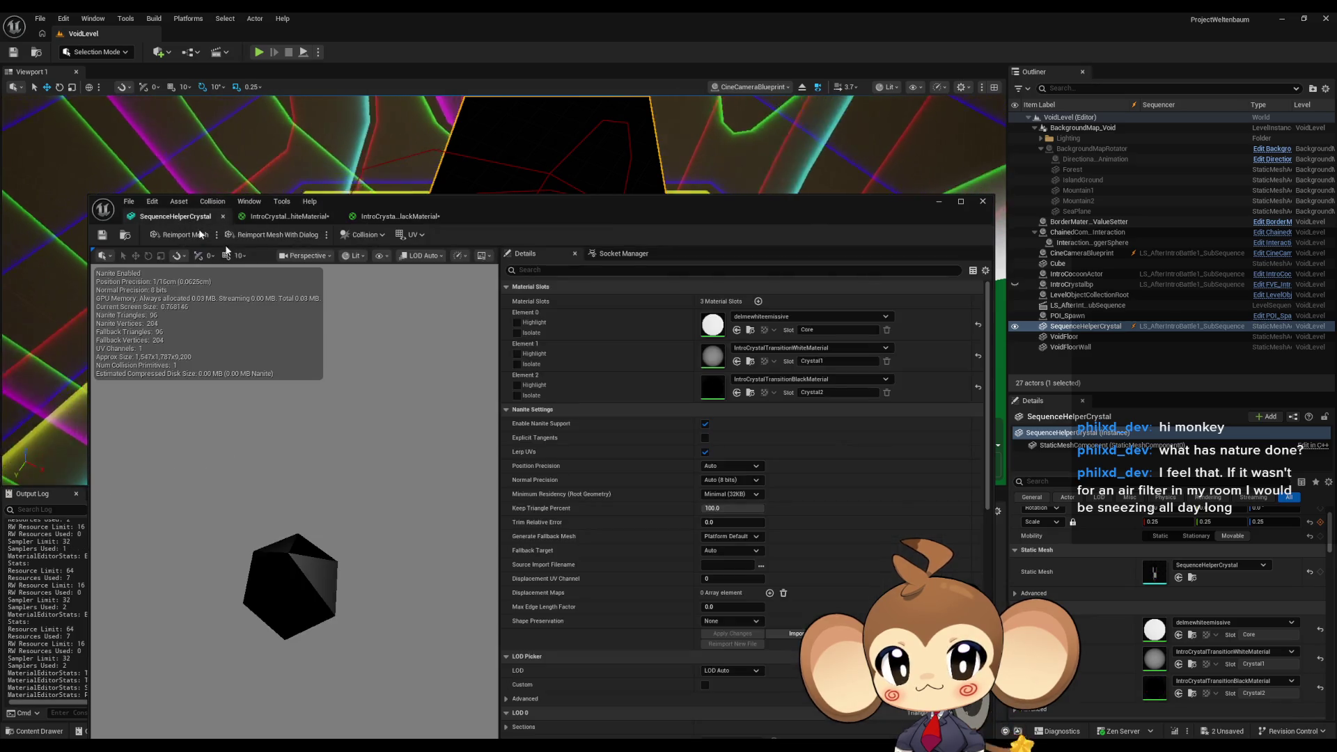
mouse_move(292, 487)
left_mouse_down()
mouse_move(292, 598)
mouse_move(348, 599)
mouse_move(320, 543)
mouse_move(431, 543)
mouse_move(453, 561)
mouse_move(453, 589)
mouse_move(439, 568)
left_mouse_up()
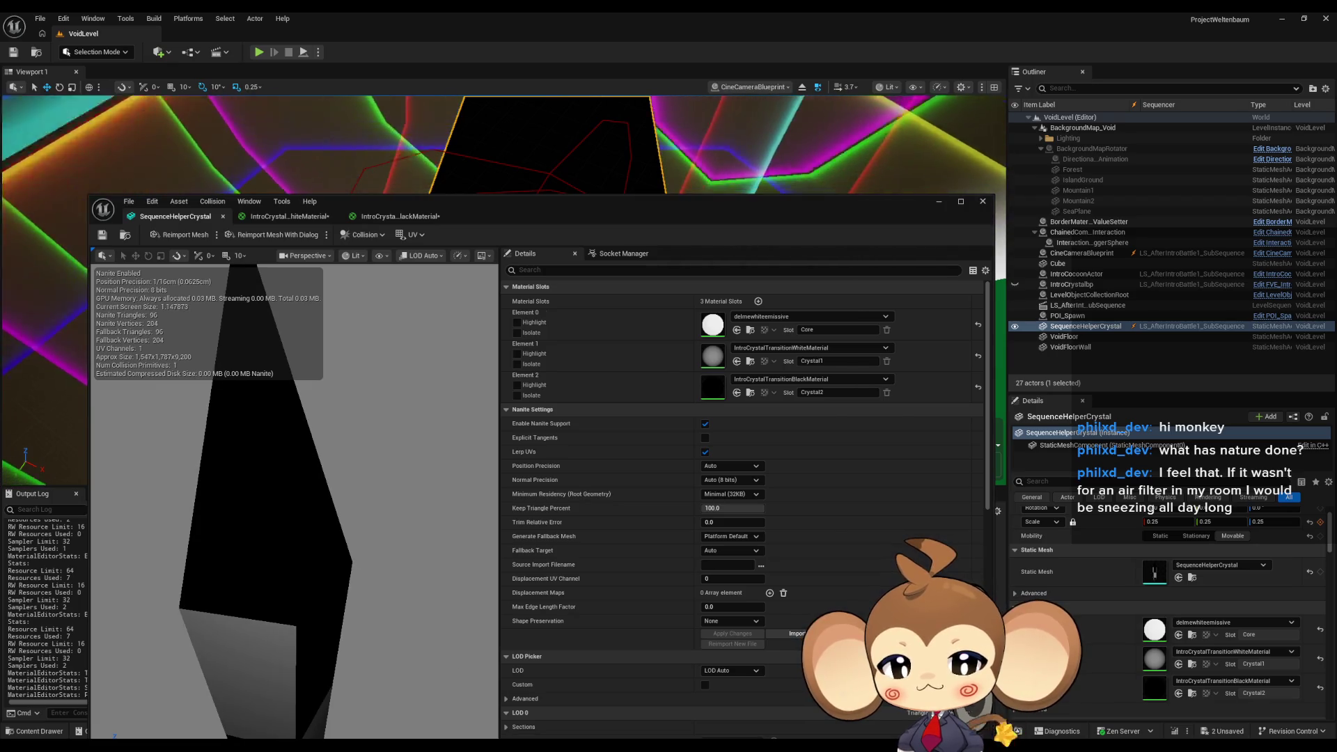
mouse_move(546, 745)
mouse_move(682, 710)
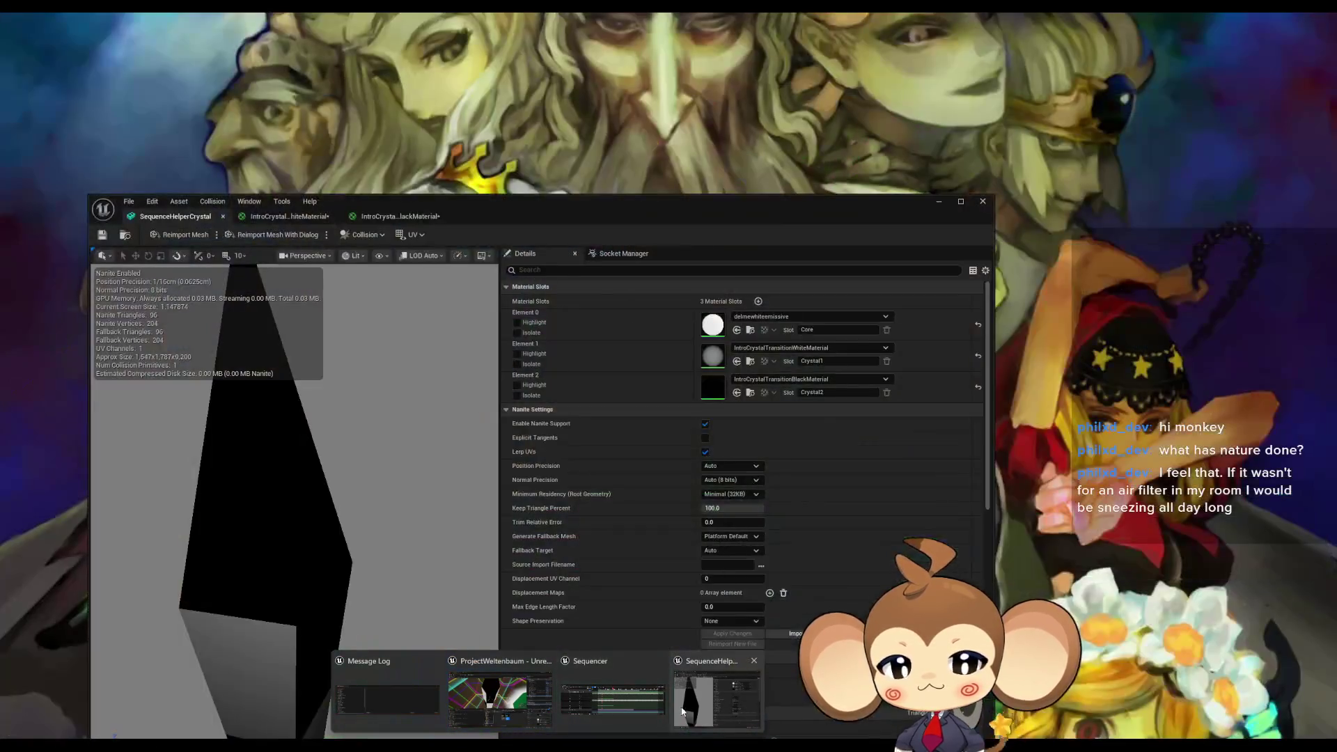
left_click(687, 705)
Reconnect Color1 and Color2 to Multiply A in the white and black crystal materials.
left_click(293, 222)
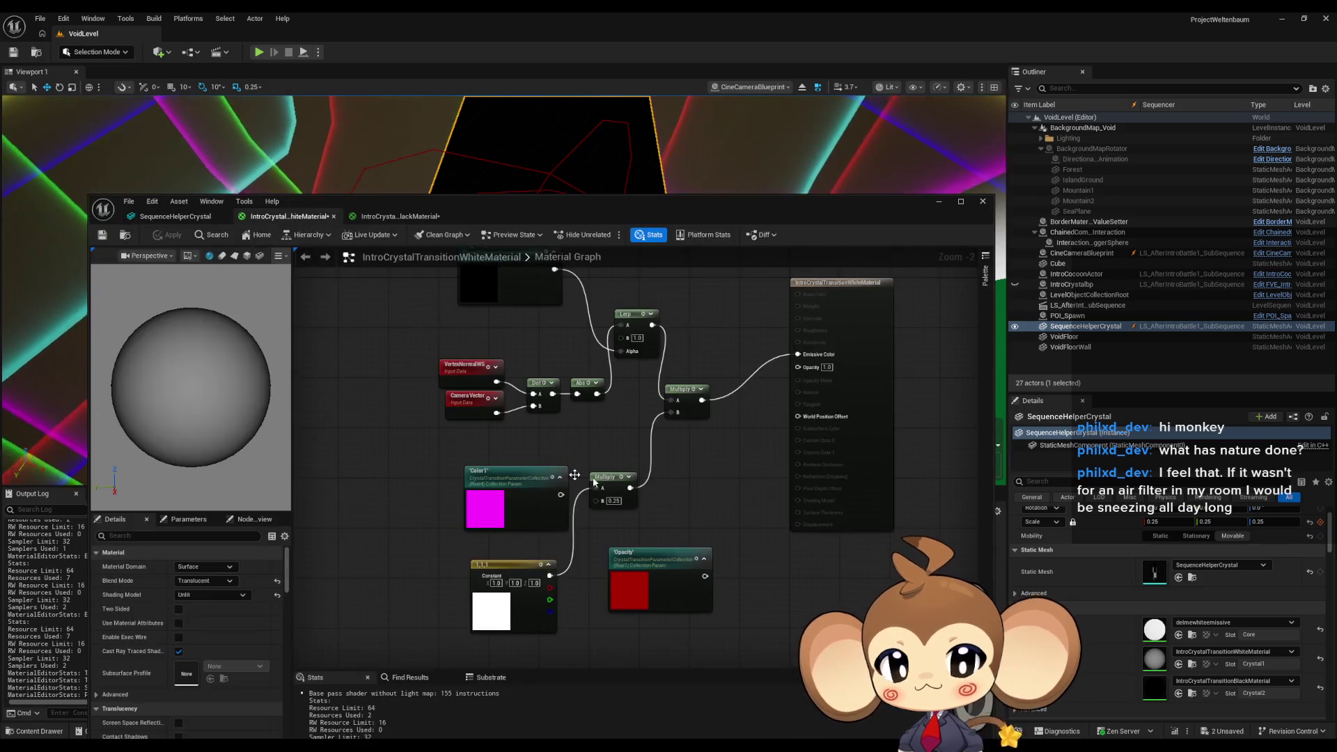
left_click_drag(555, 488, 567, 490)
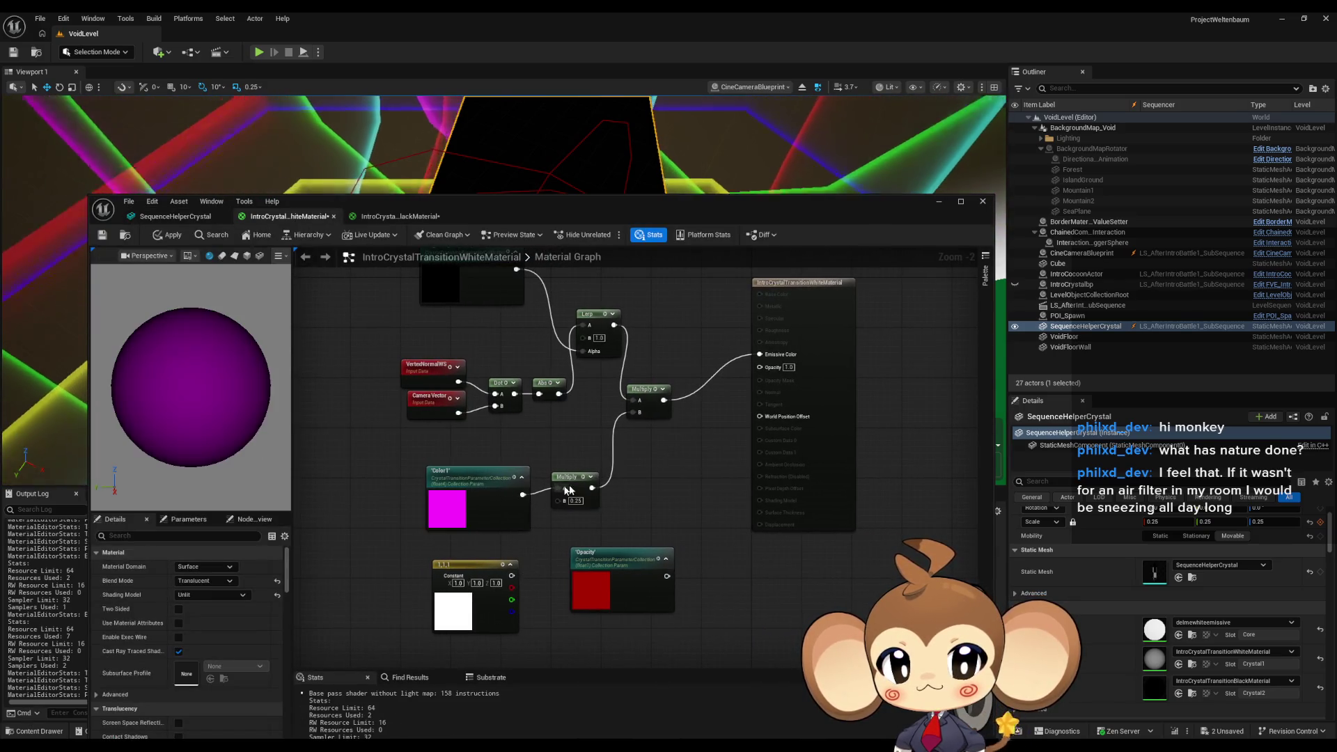
left_click(376, 217)
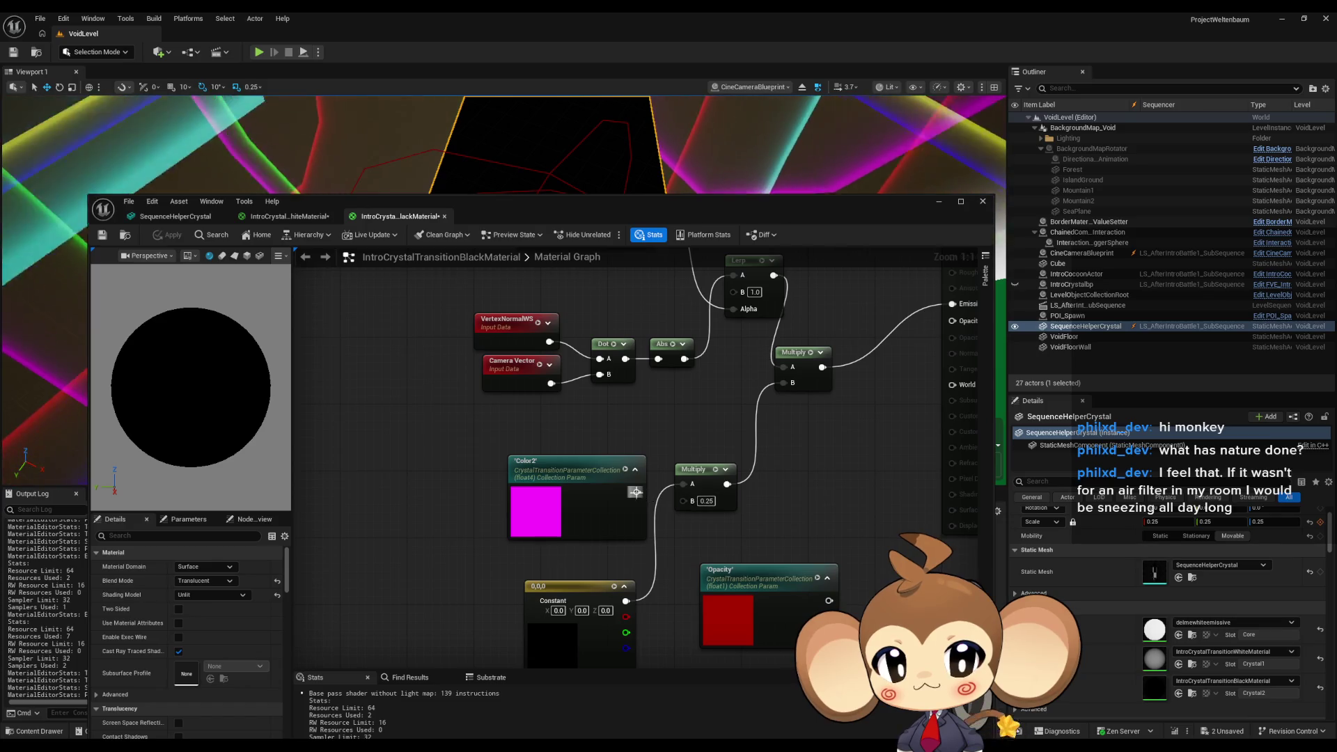
left_click_drag(693, 490, 693, 487)
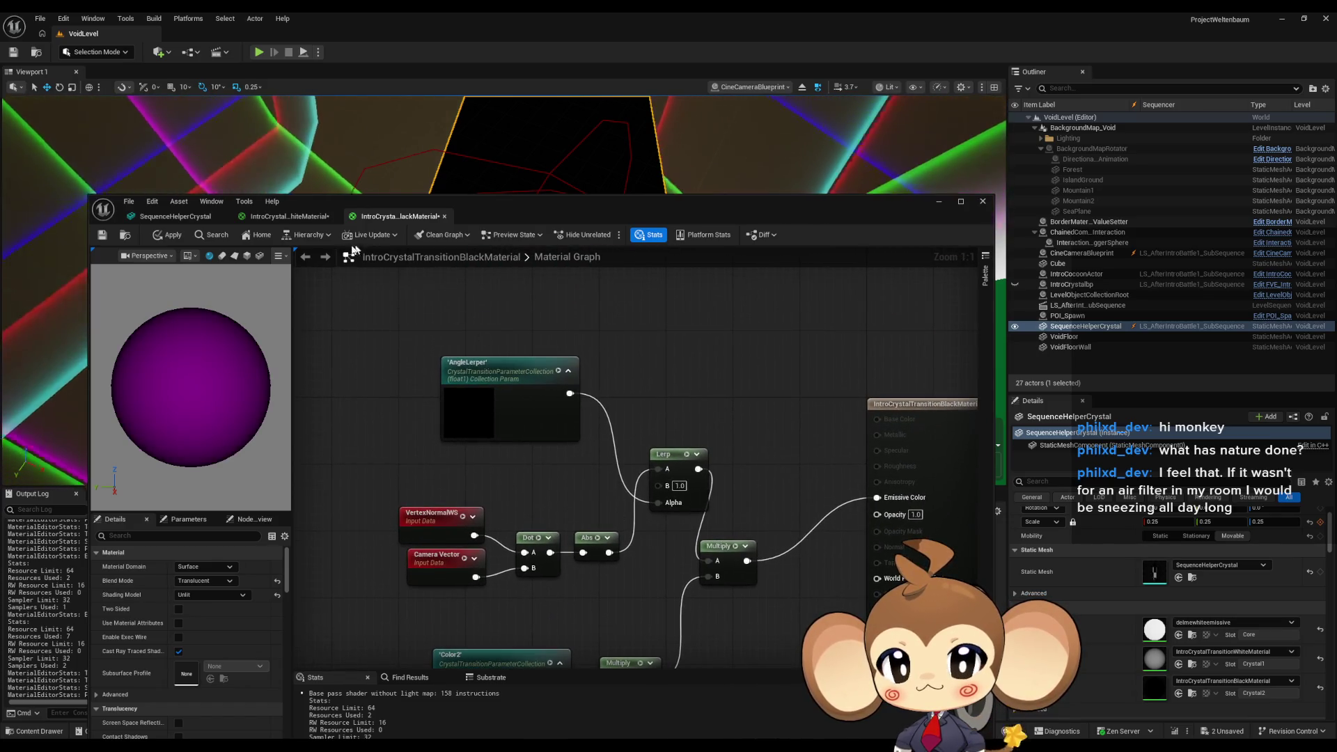
left_click(299, 218)
Wire the white Constant3Vector straight into Emissive Color and apply the white material.
mouse_move(484, 364)
left_mouse_down()
mouse_move(508, 388)
mouse_move(511, 439)
mouse_move(490, 376)
mouse_move(428, 470)
left_mouse_up()
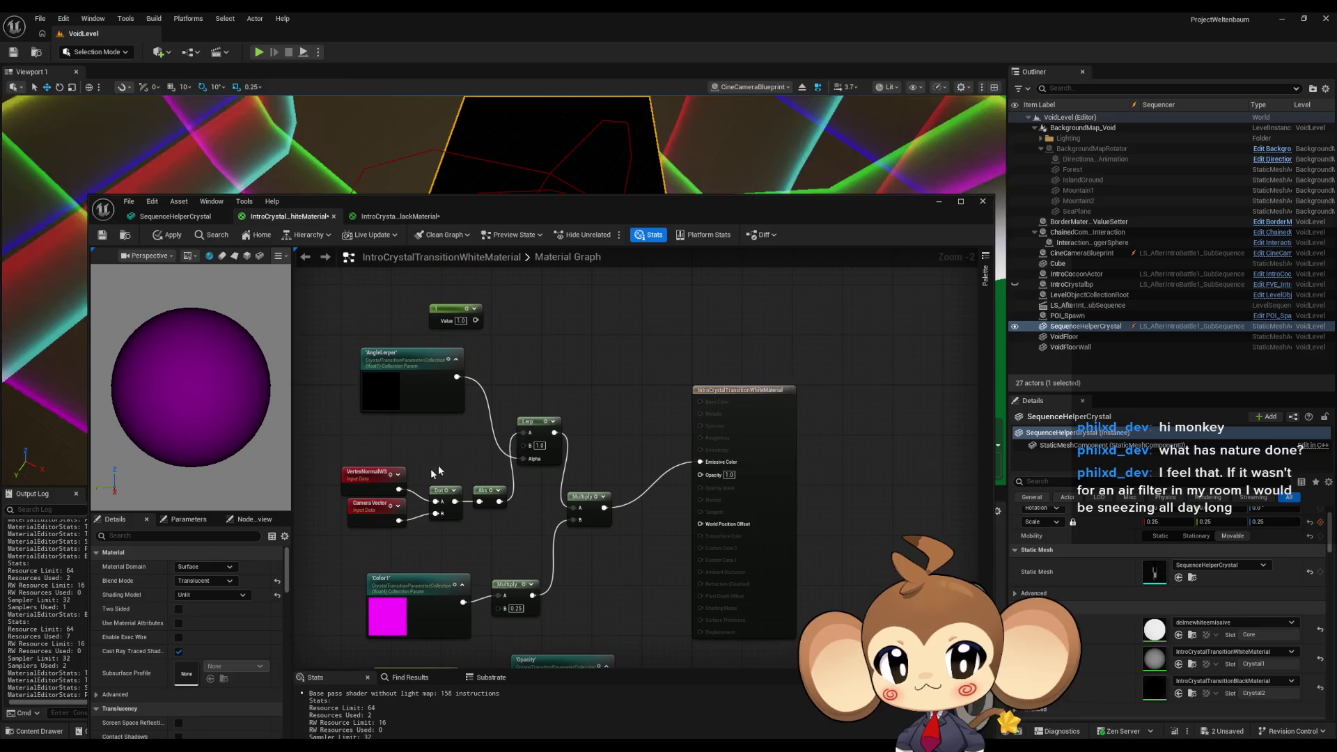
left_click_drag(596, 364, 610, 271)
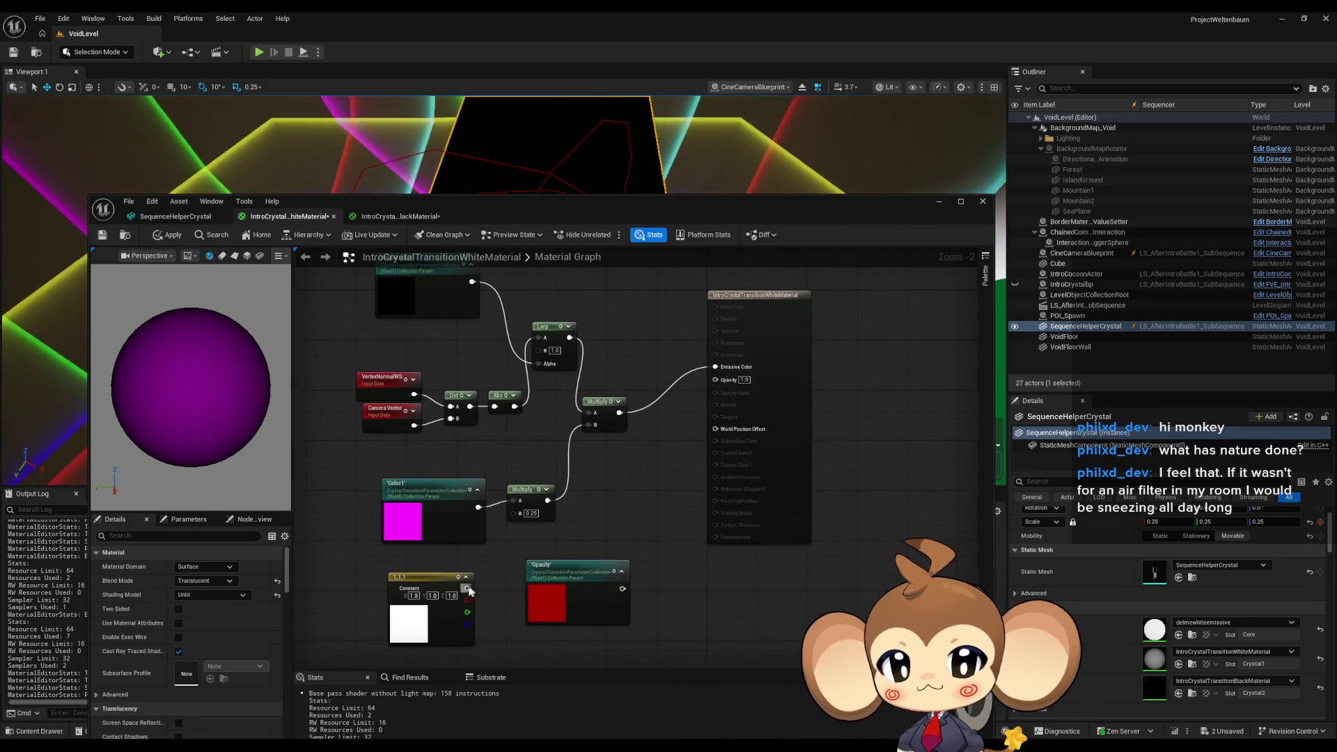
mouse_move(443, 567)
left_mouse_down()
mouse_move(503, 484)
mouse_move(652, 340)
left_mouse_up()
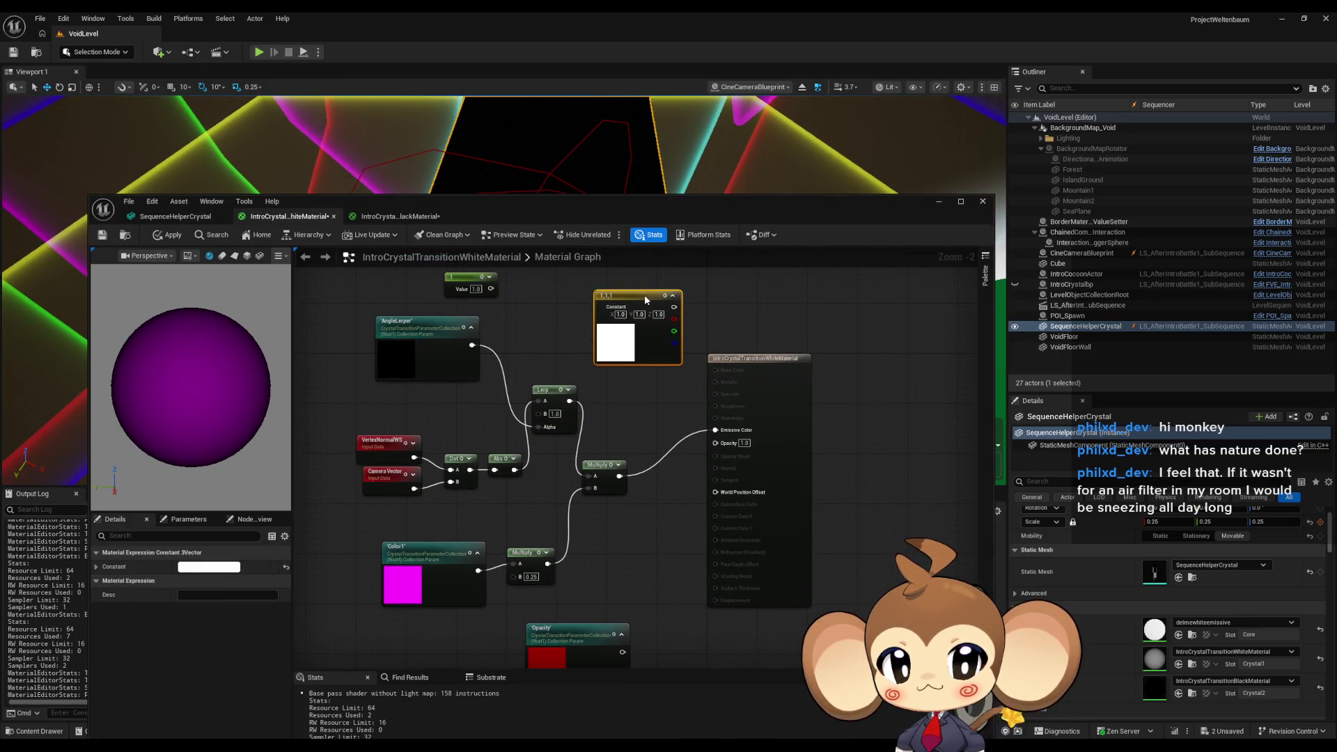
left_click_drag(714, 432, 715, 431)
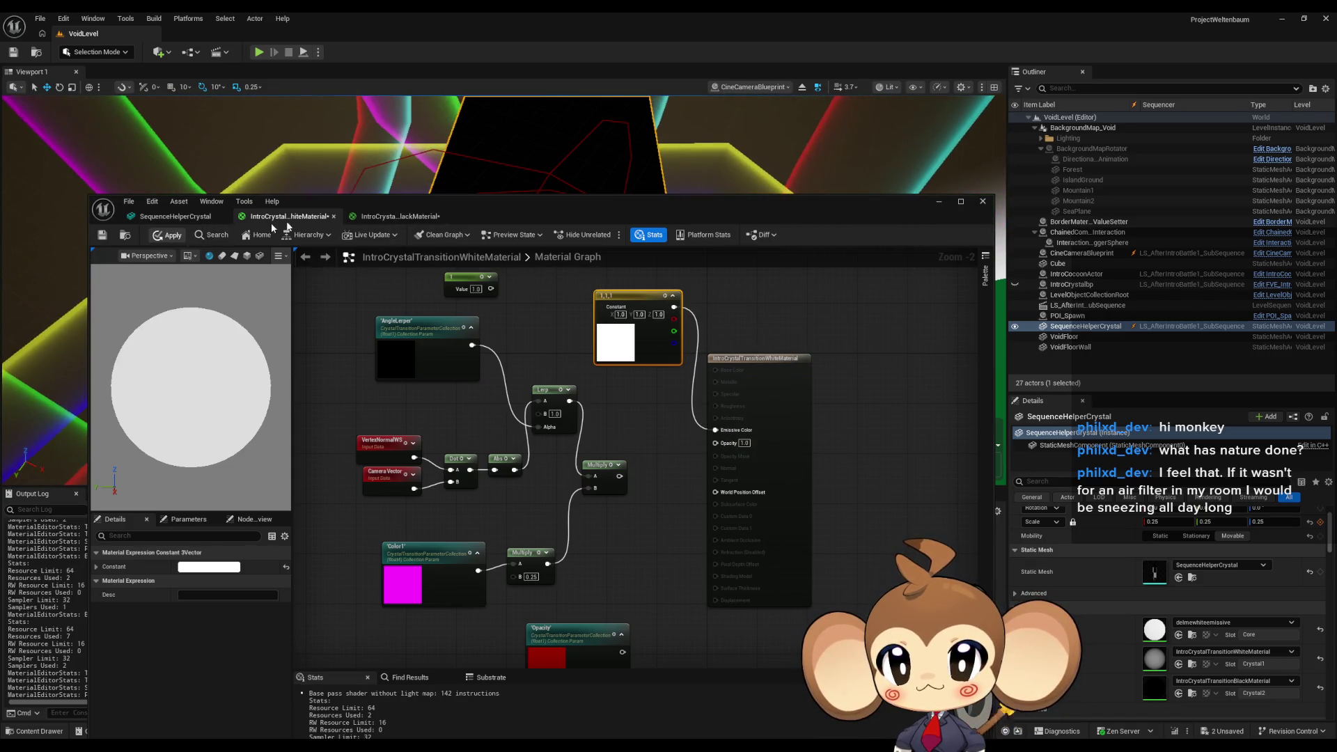
left_click(167, 235)
Wire the black Constant3Vector into Emissive Color and apply the black material.
left_click(399, 215)
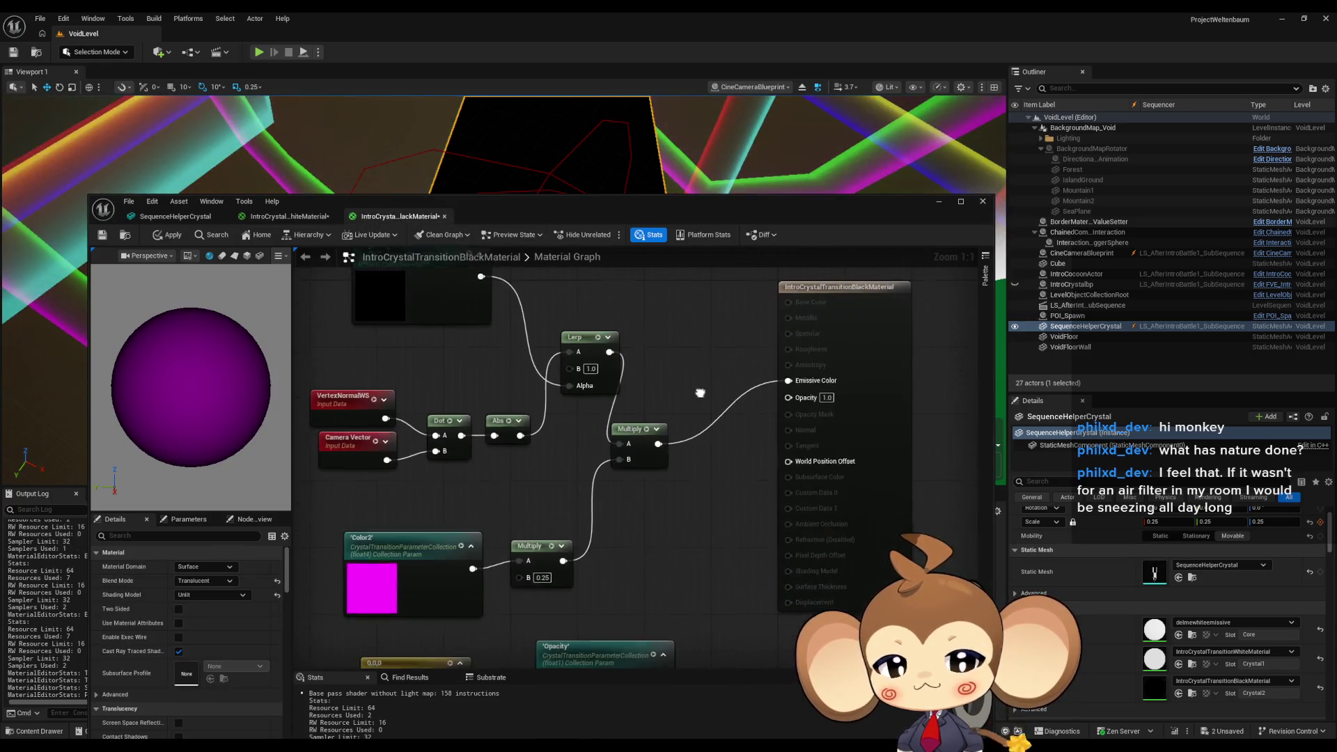
mouse_move(415, 661)
left_mouse_down()
mouse_move(626, 285)
mouse_move(738, 303)
mouse_move(688, 539)
mouse_move(692, 339)
left_mouse_up()
left_click_drag(747, 510, 749, 505)
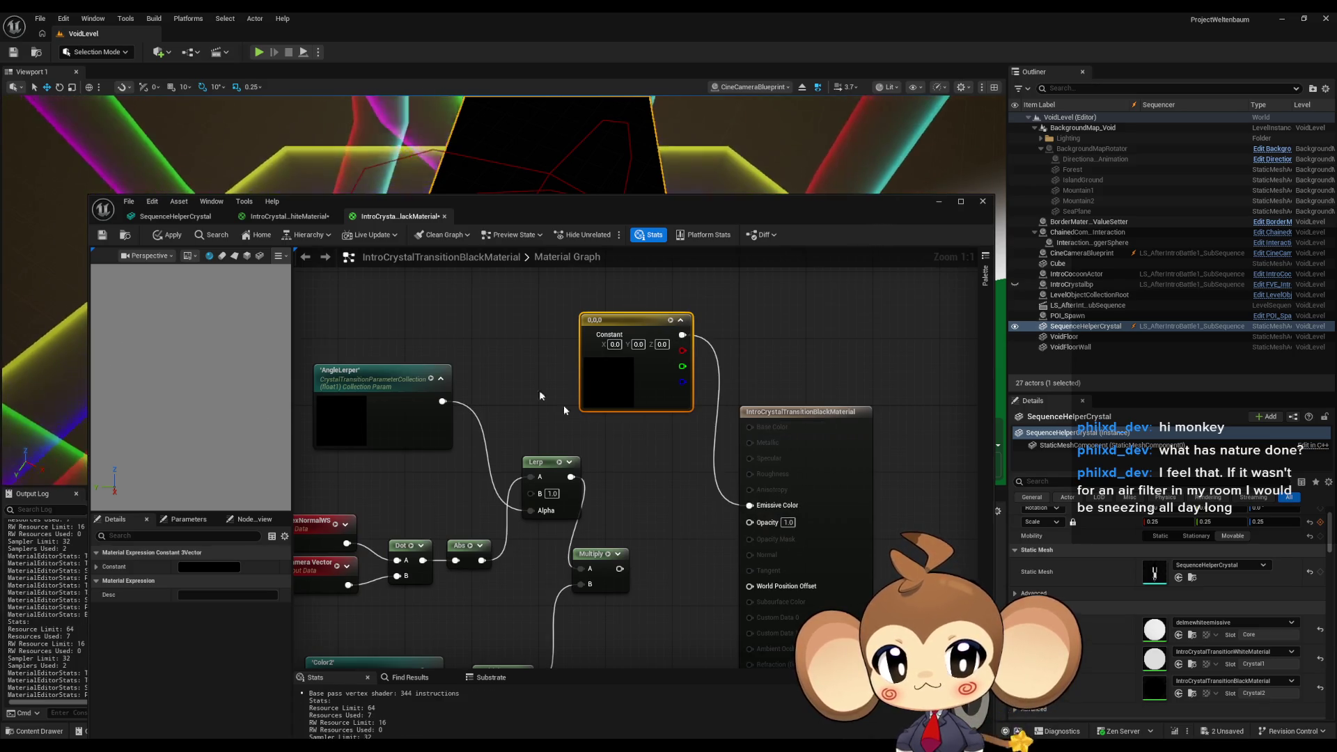
left_click(167, 234)
left_click(178, 216)
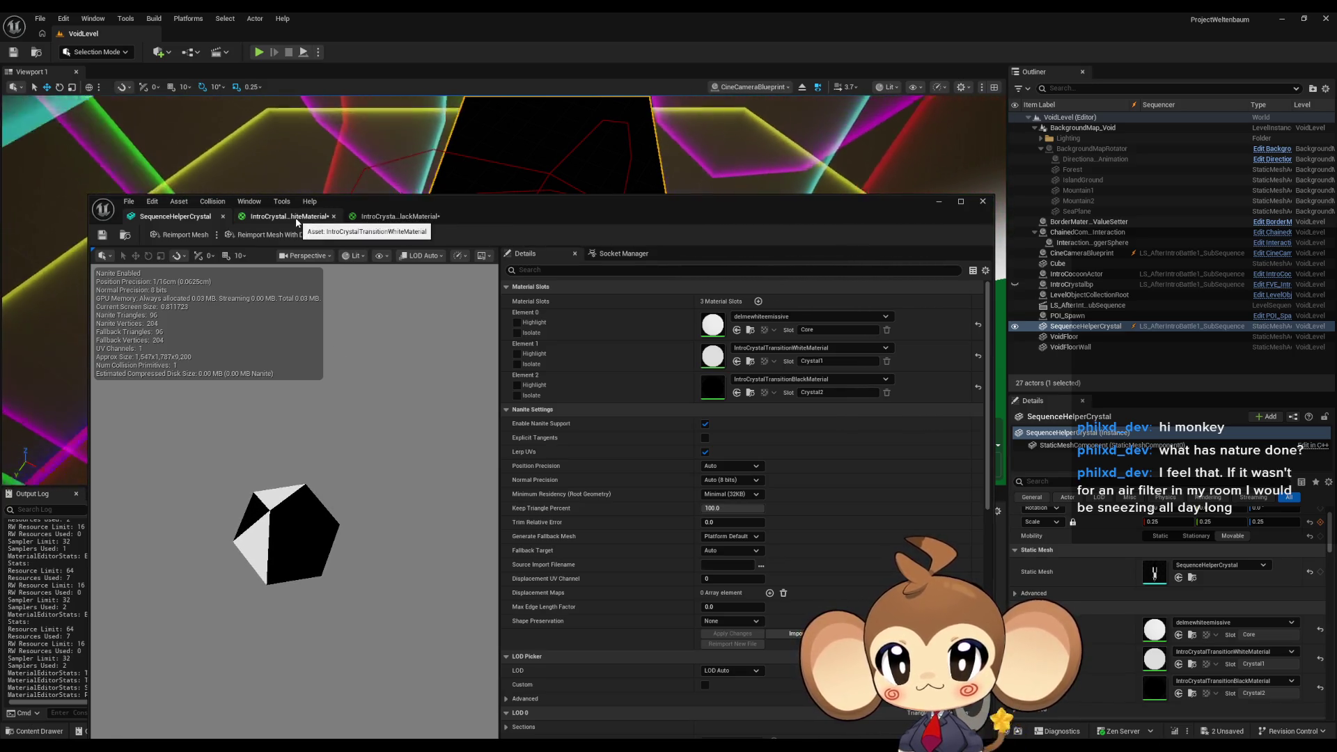
left_click(411, 217)
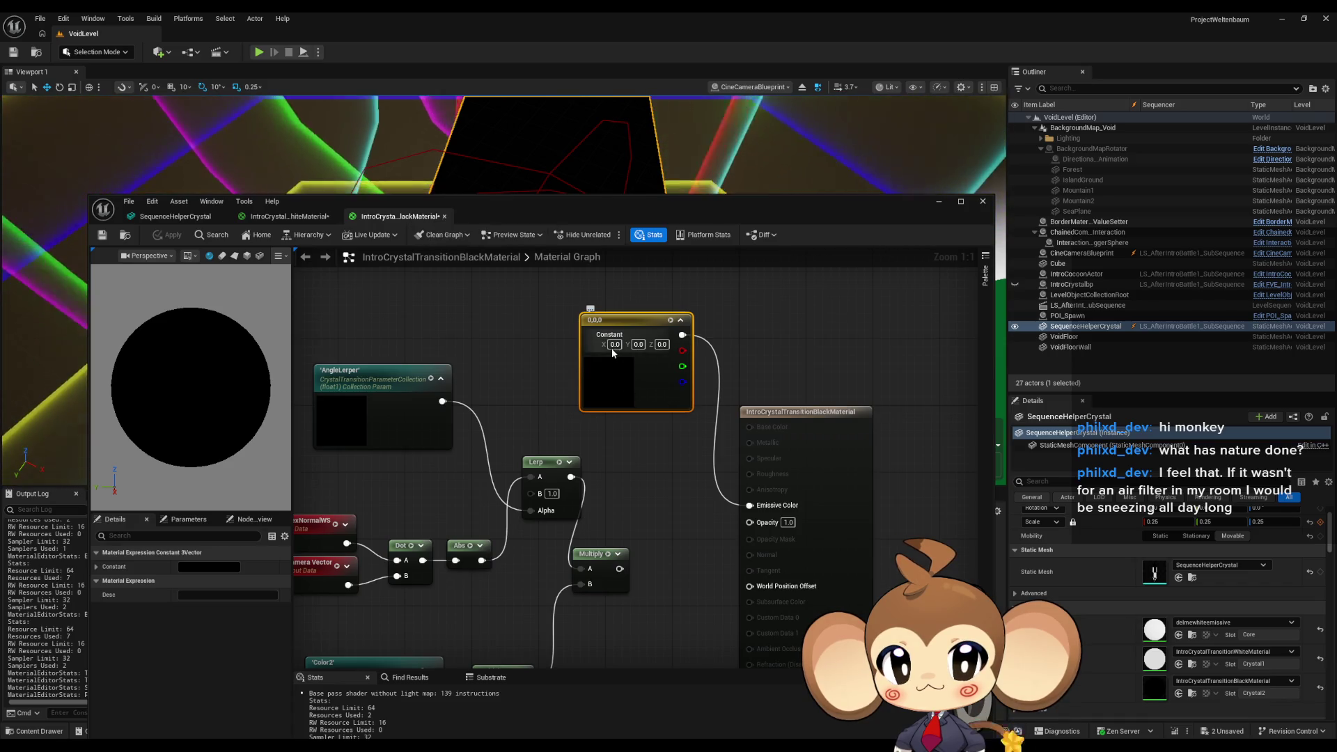
Set the black material's constant red value to 1, apply, and inspect the now red crystal mesh.
type("1")
key("Return")
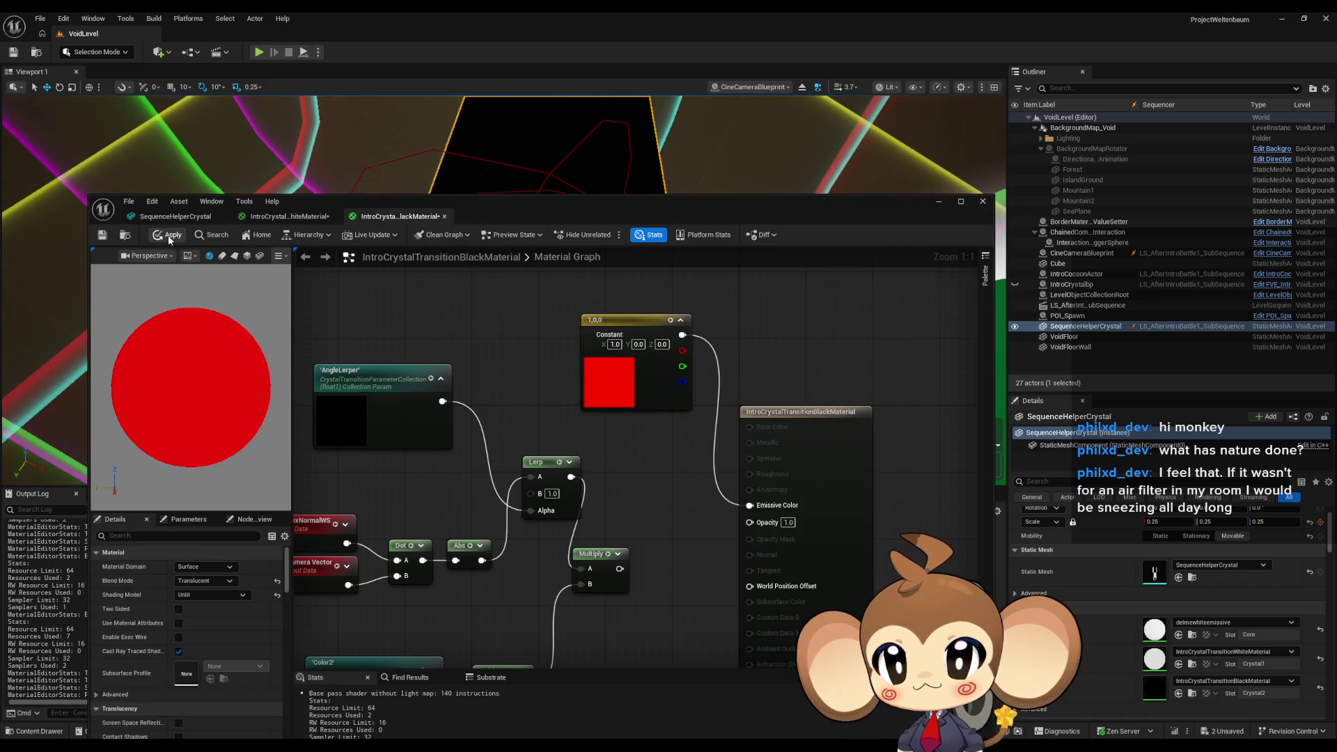
left_click(162, 234)
left_click(156, 217)
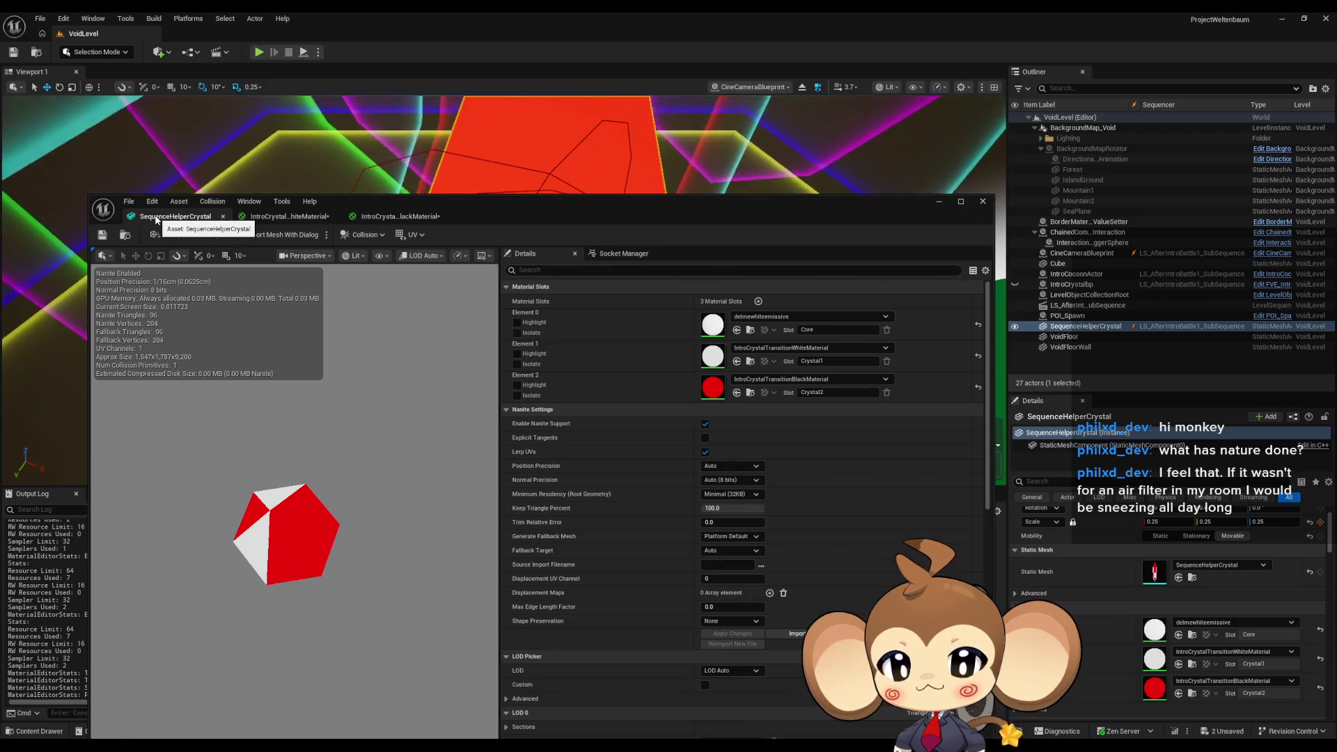
mouse_move(349, 532)
left_mouse_down()
mouse_move(341, 418)
mouse_move(345, 488)
mouse_move(376, 480)
mouse_move(362, 446)
mouse_move(466, 446)
mouse_move(466, 390)
left_mouse_up()
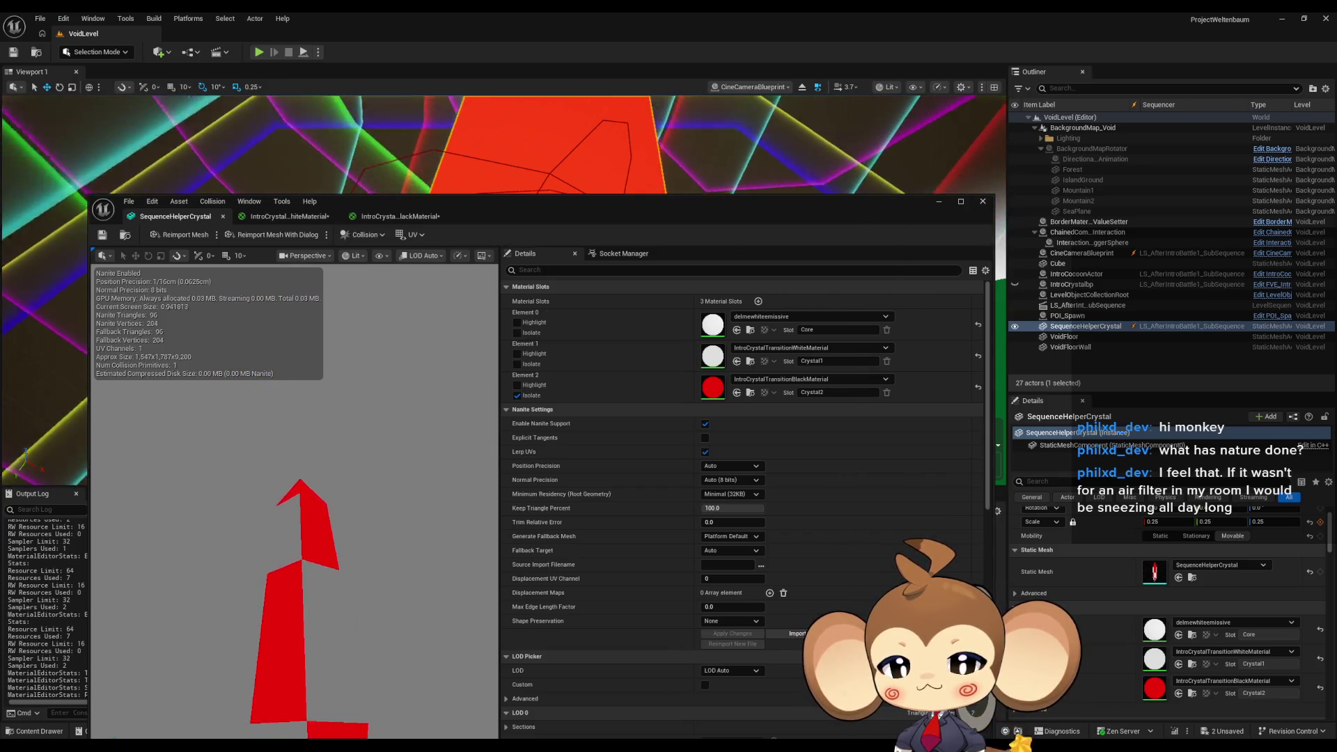
left_click_drag(292, 502, 348, 502)
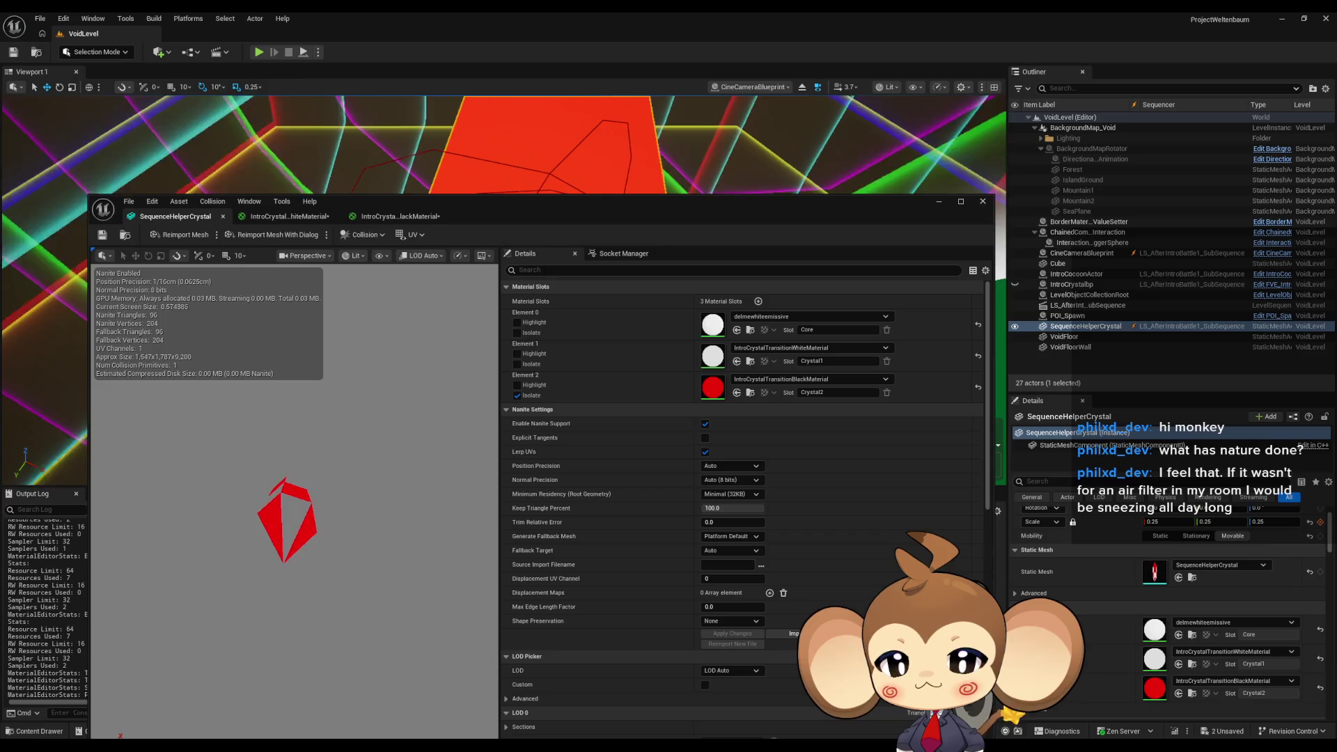
mouse_move(293, 502)
left_mouse_down()
mouse_move(292, 446)
mouse_move(293, 515)
left_mouse_up()
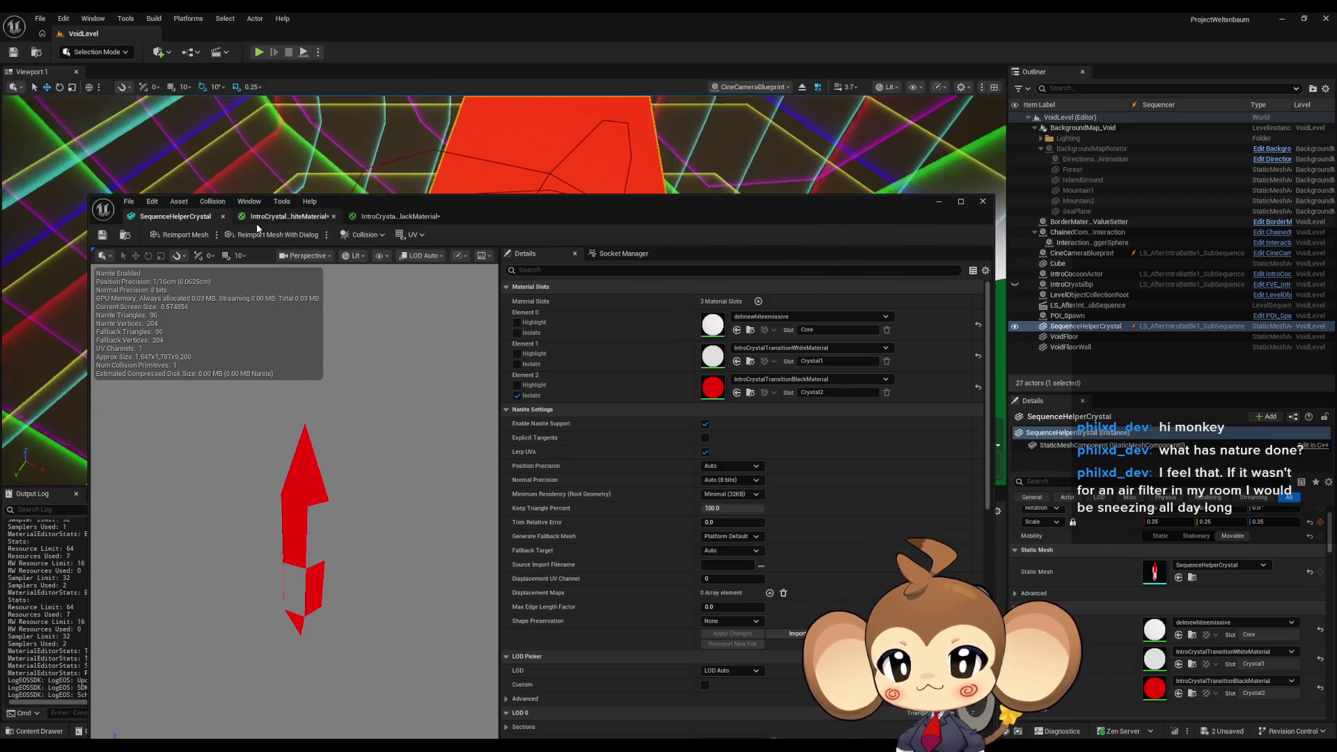
Untick Isolate on Element 2 and feed the white material's Multiply result into Emissive Color.
left_click(517, 397)
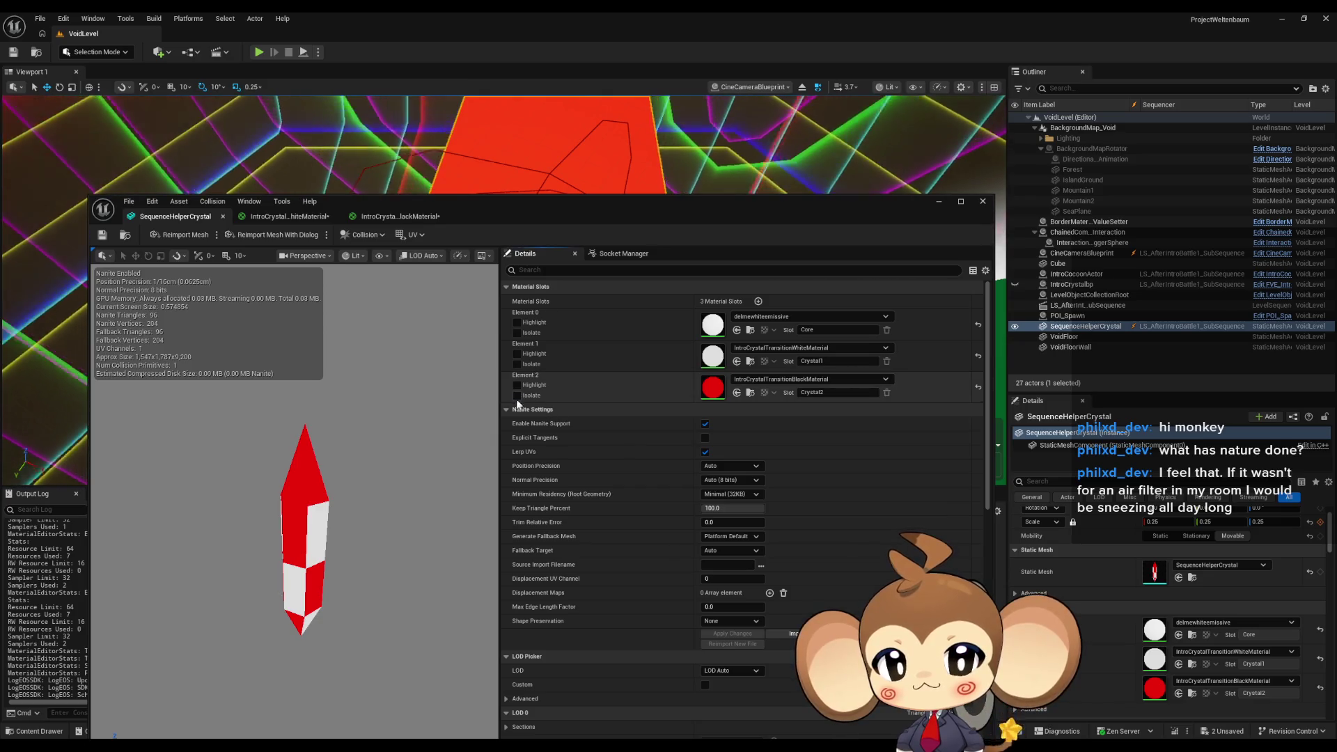
left_click(268, 217)
mouse_move(619, 476)
left_mouse_down()
mouse_move(715, 430)
mouse_move(664, 596)
mouse_move(645, 458)
mouse_move(623, 450)
left_mouse_up()
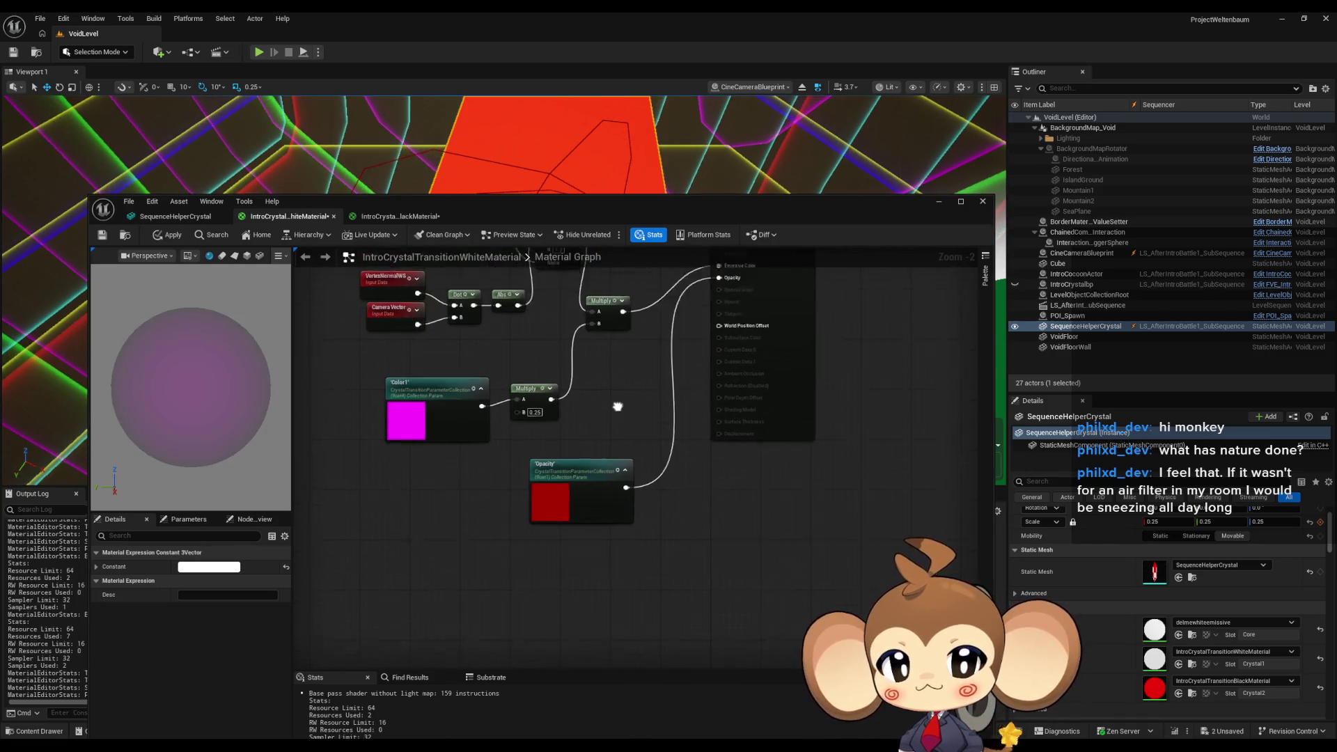
Apply the white material, then wire the black material's Multiply to Emissive Color and Opacity to Opacity, and apply.
left_click(170, 235)
left_click(394, 216)
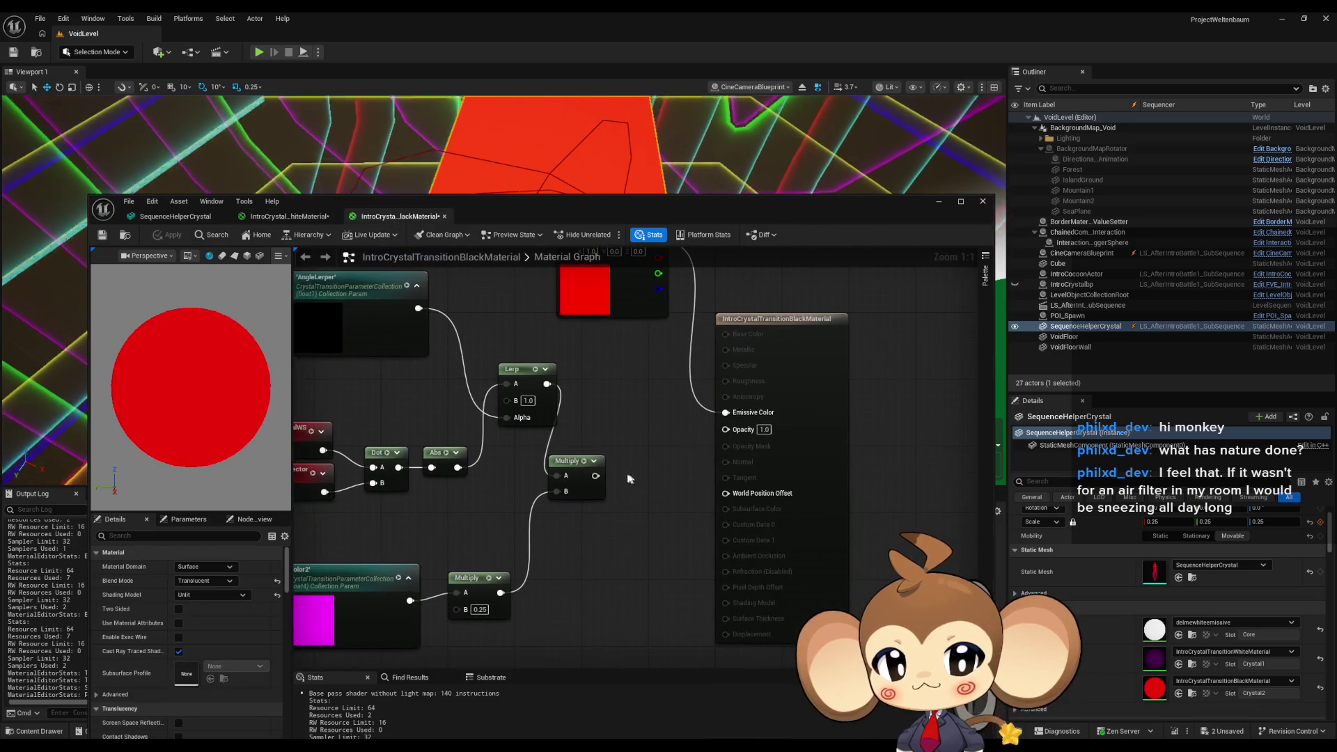
left_click_drag(596, 477, 601, 477)
left_click_drag(725, 415, 603, 594)
left_click(170, 235)
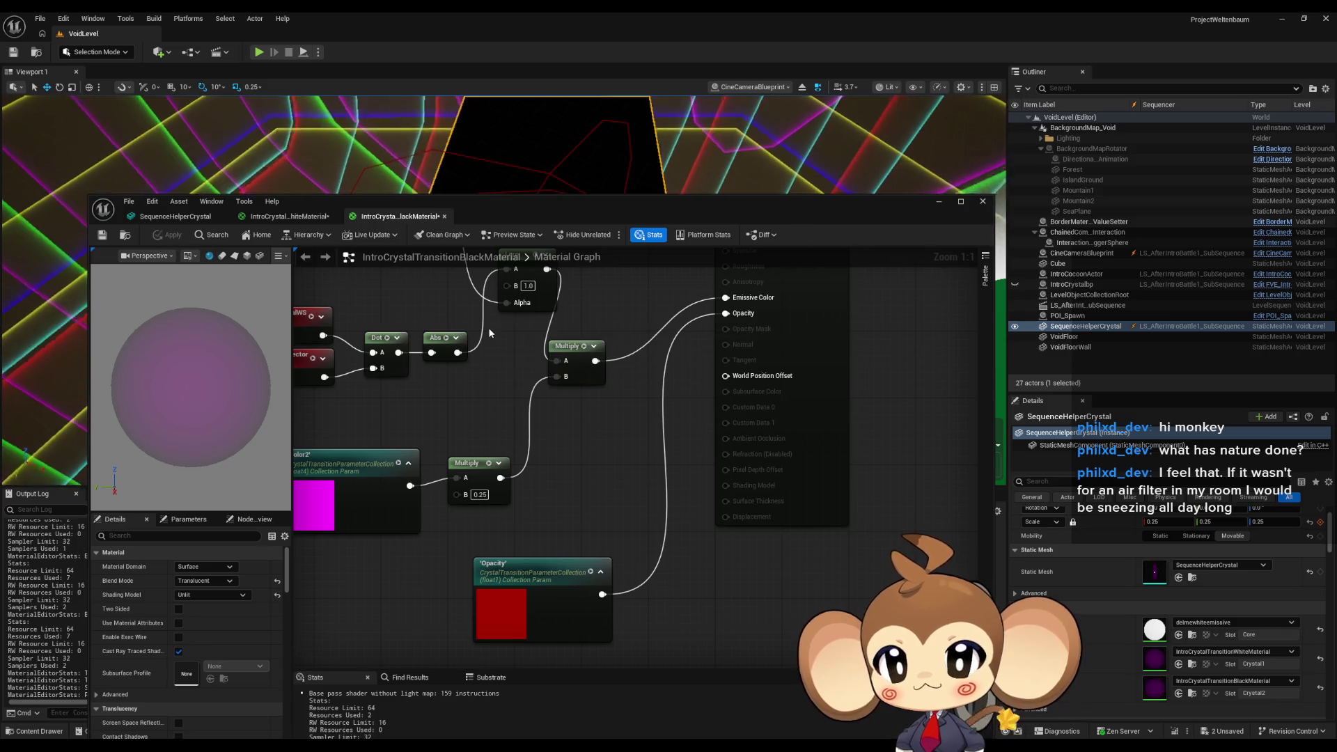
Alt+Tab from the SequenceHelperCrystal mesh editor to Blender and view the crystal from the side.
left_click(174, 216)
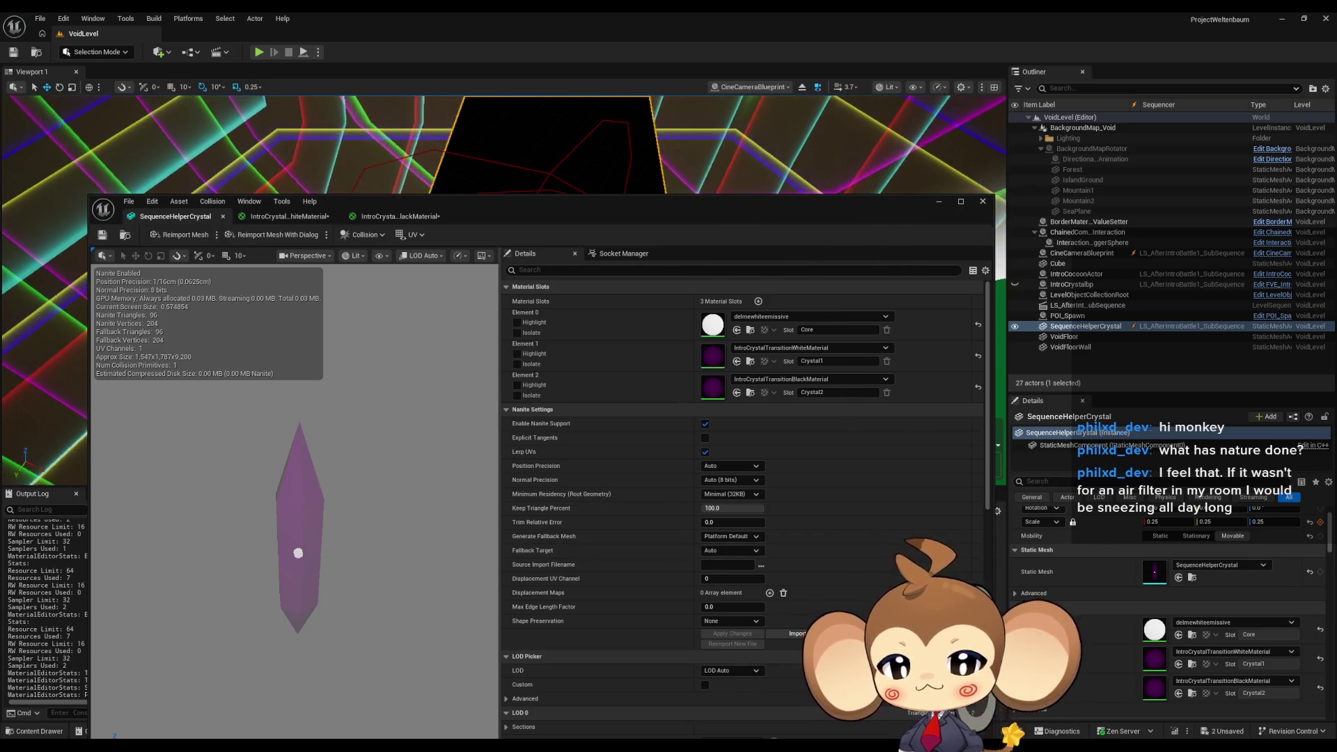
key("alt+Tab")
left_click_drag(718, 489, 732, 418)
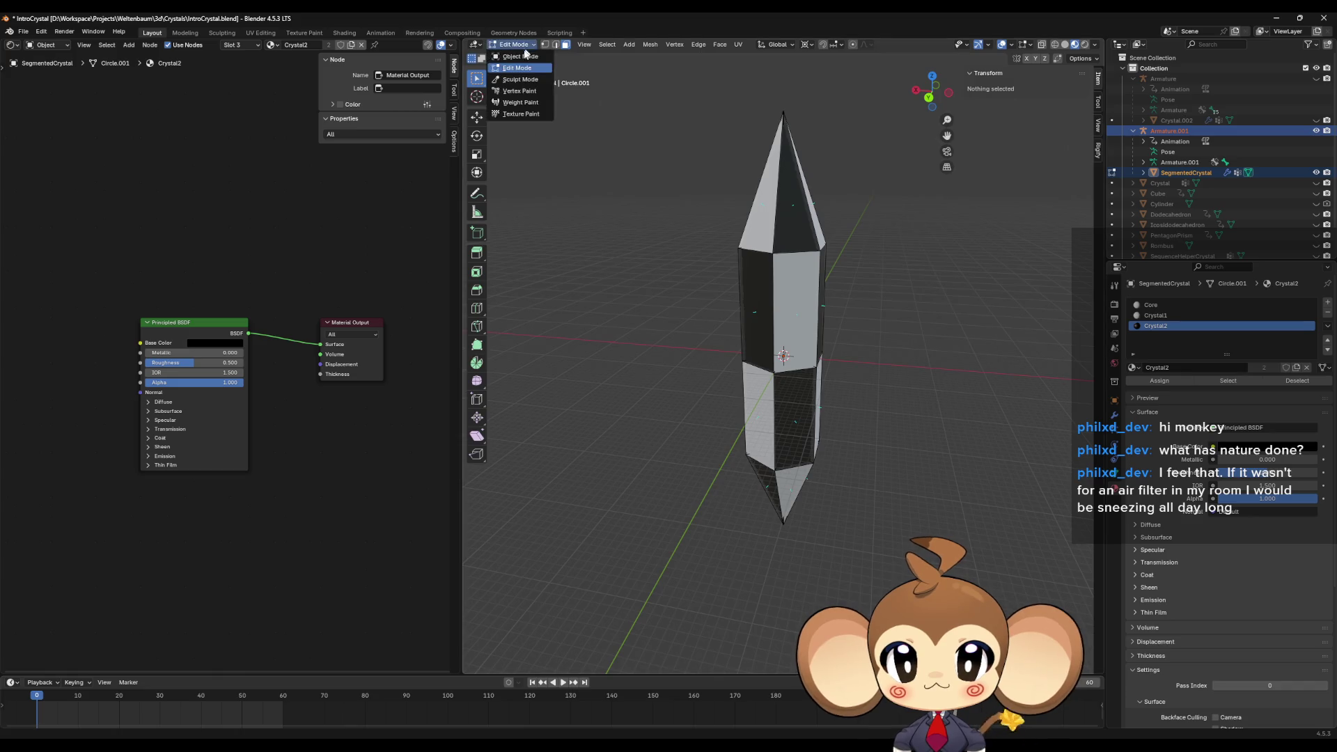
In Object Mode, export Armature.001 as IntroCrystal2.fbx, then minimize Blender.
left_click(525, 55)
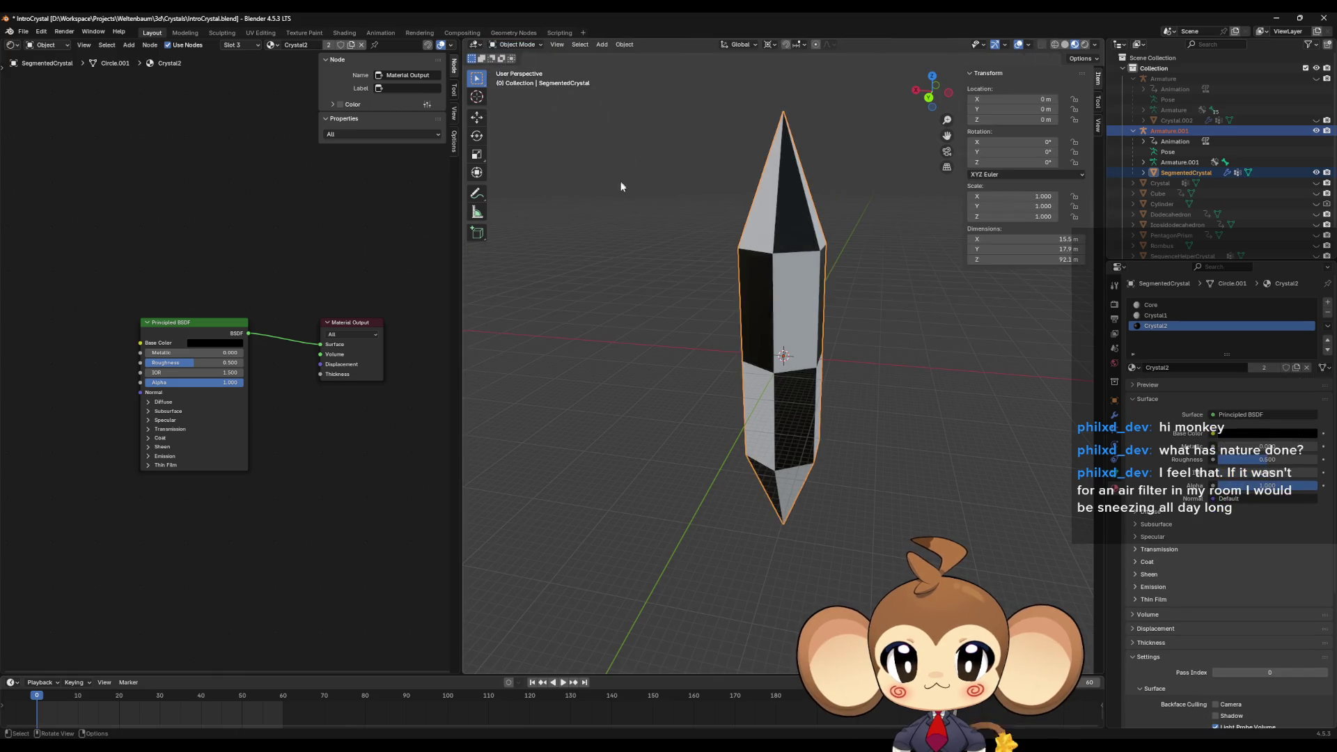
left_click(1168, 132)
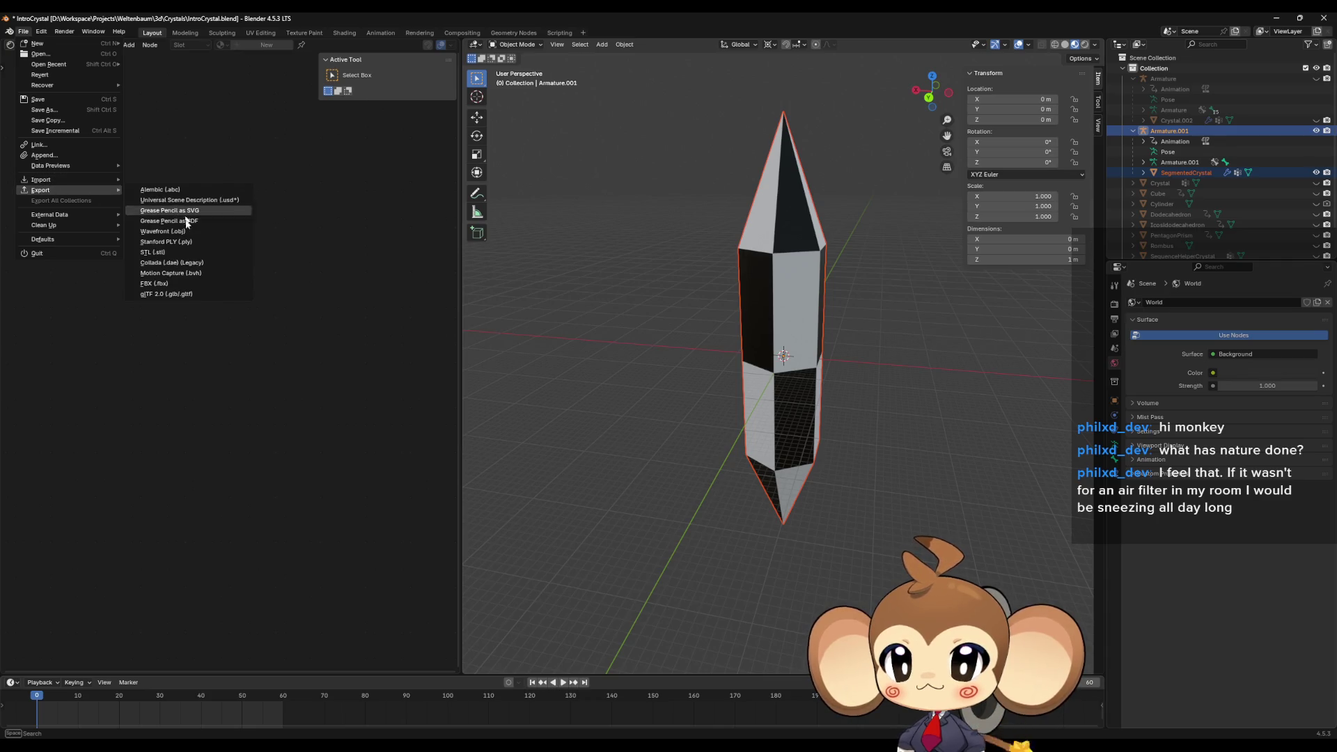
left_click(171, 286)
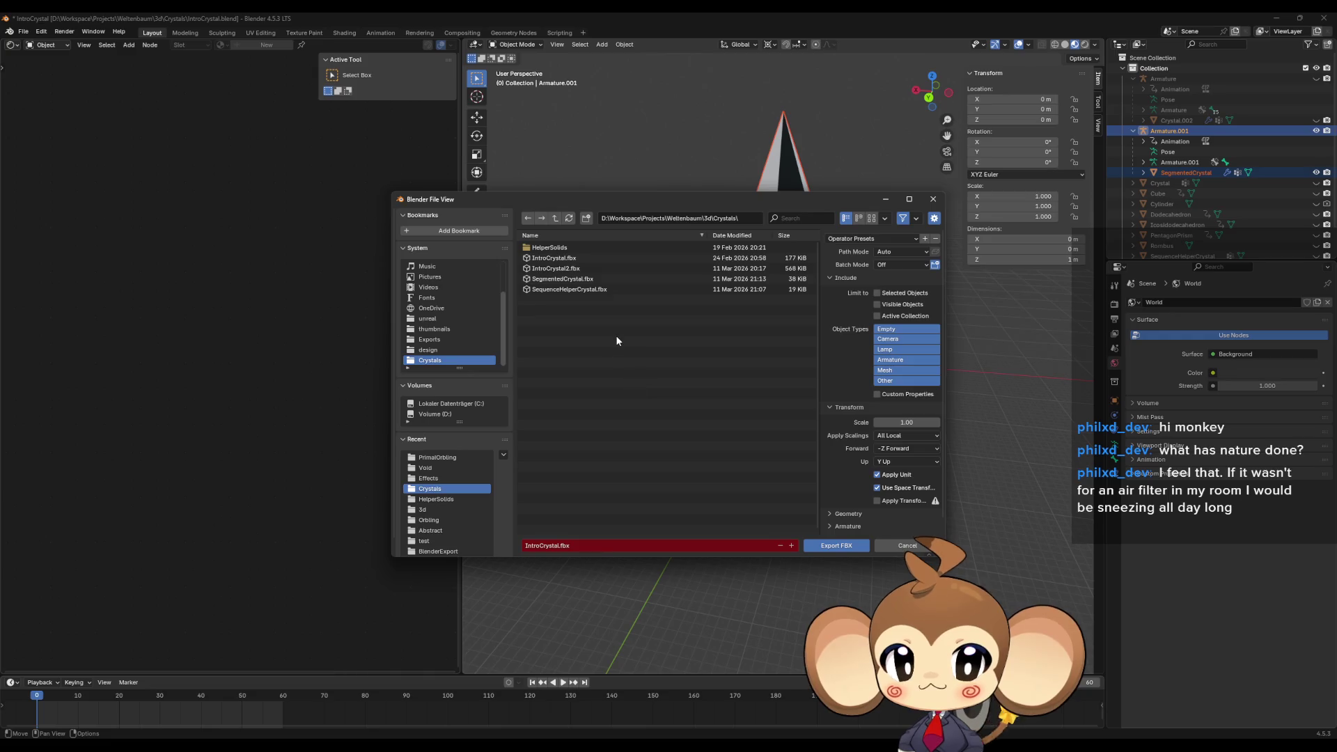
left_click(598, 269)
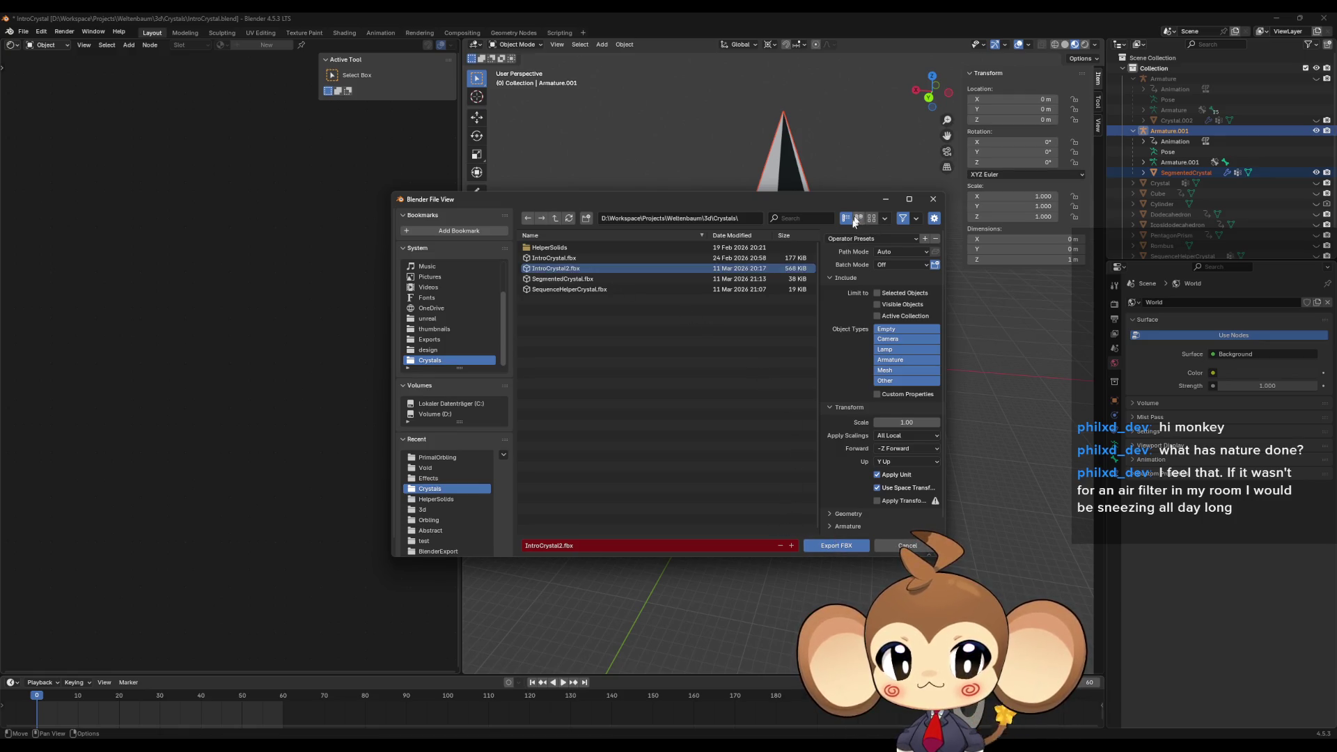
left_click(836, 544)
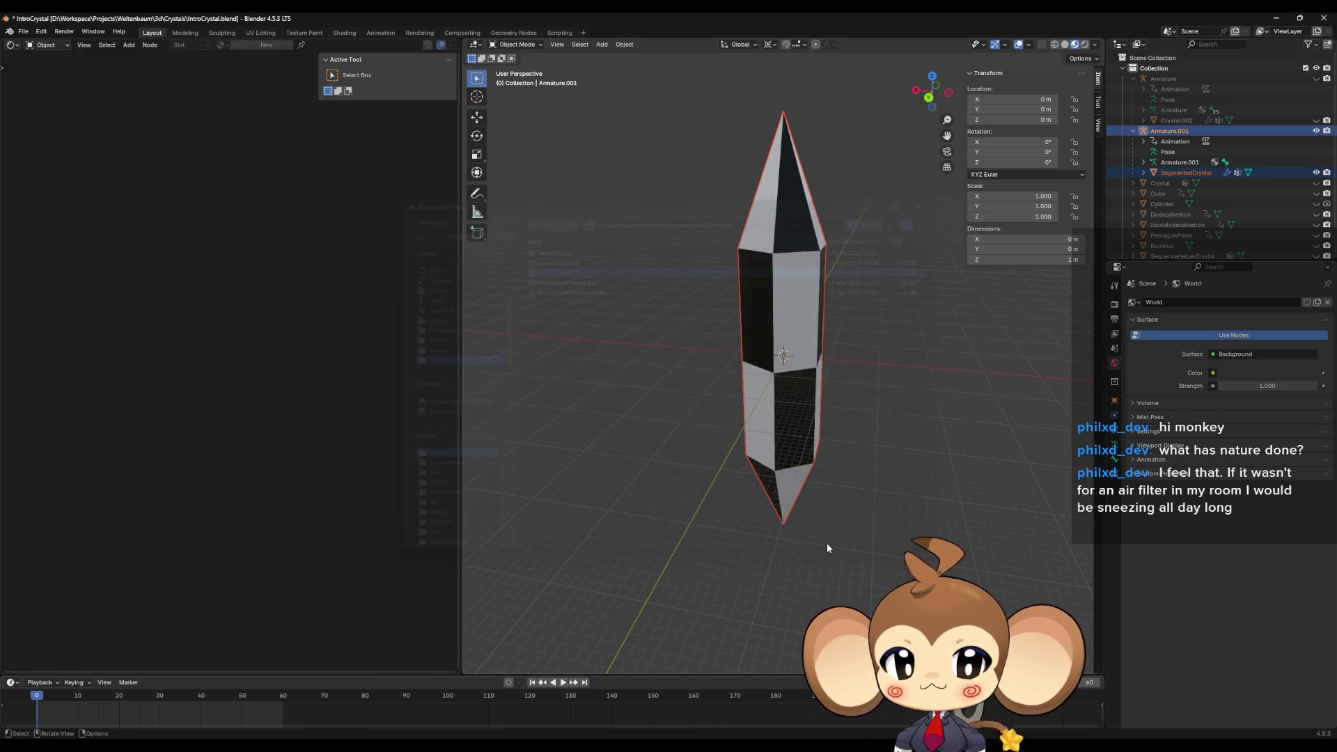
left_click(1277, 20)
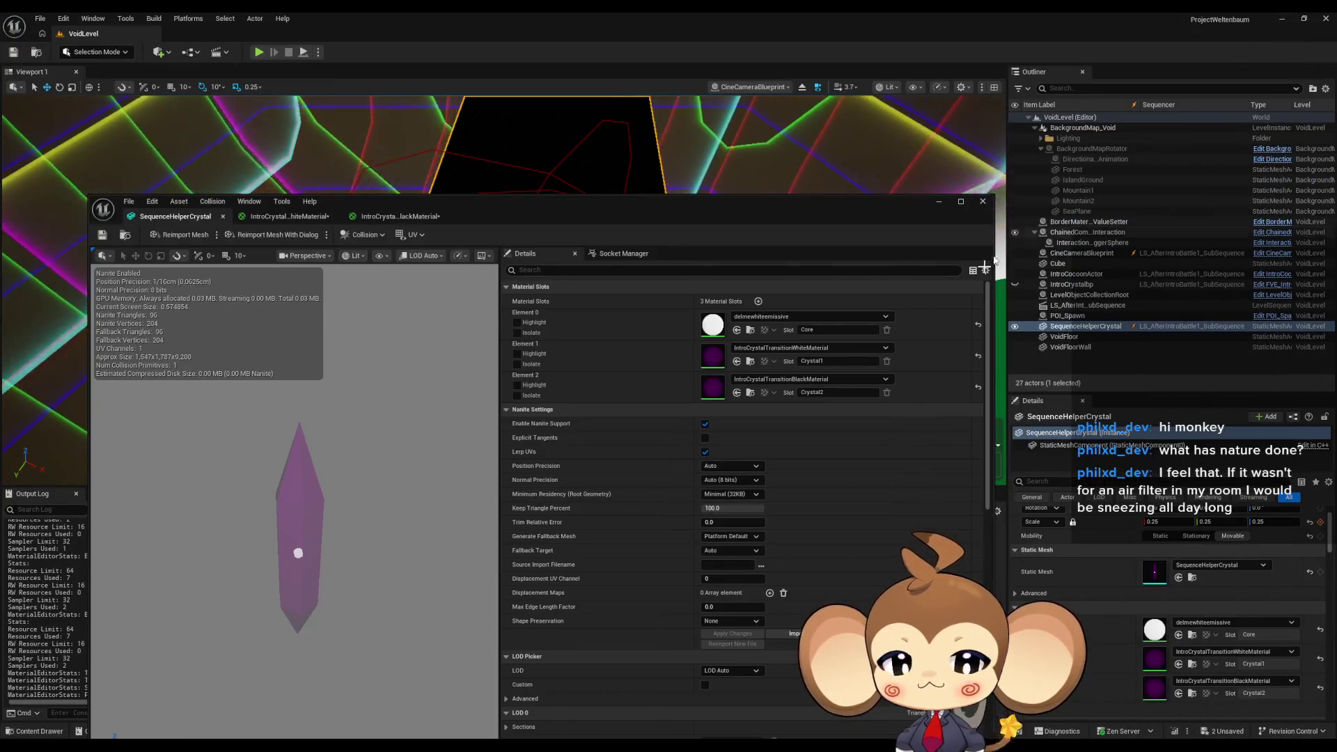
Reimport the SequenceHelperCrystal asset from the Content Browser, then Alt+Tab back to Blender.
left_click_drag(711, 207, 583, 690)
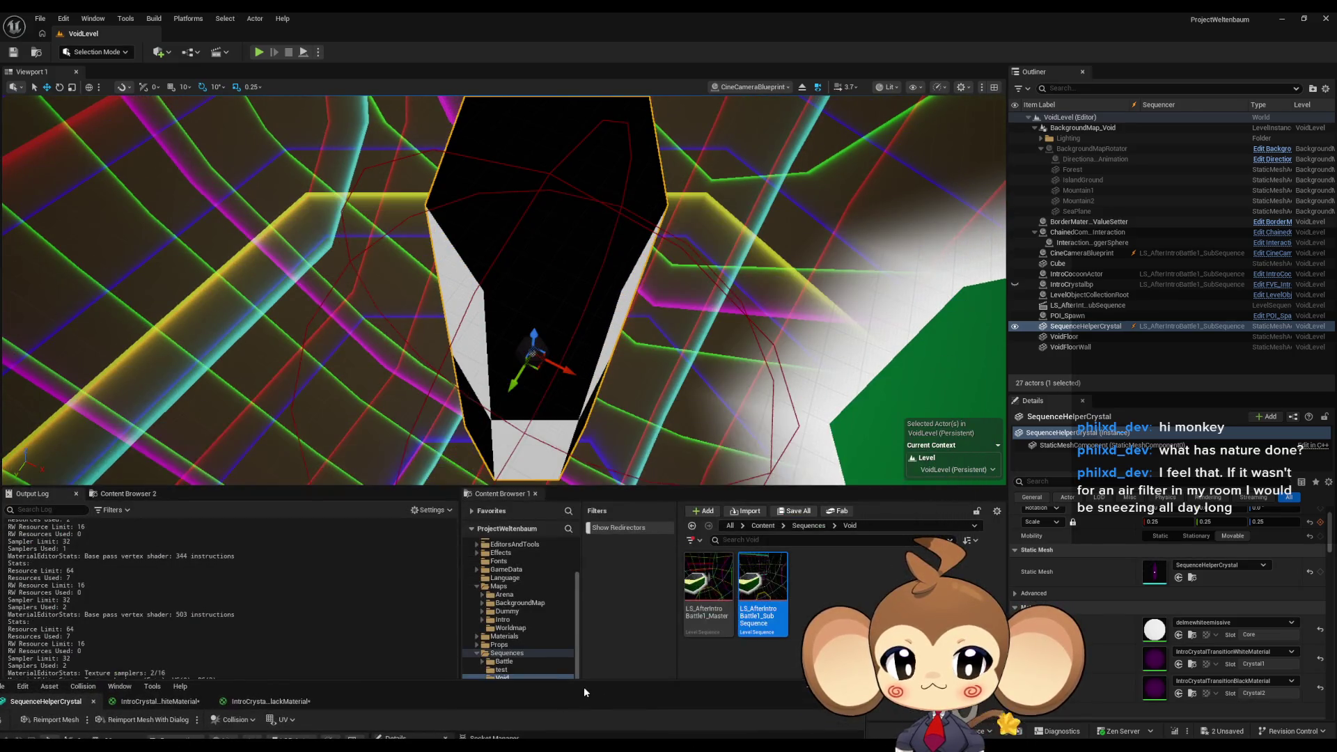
left_click(773, 598)
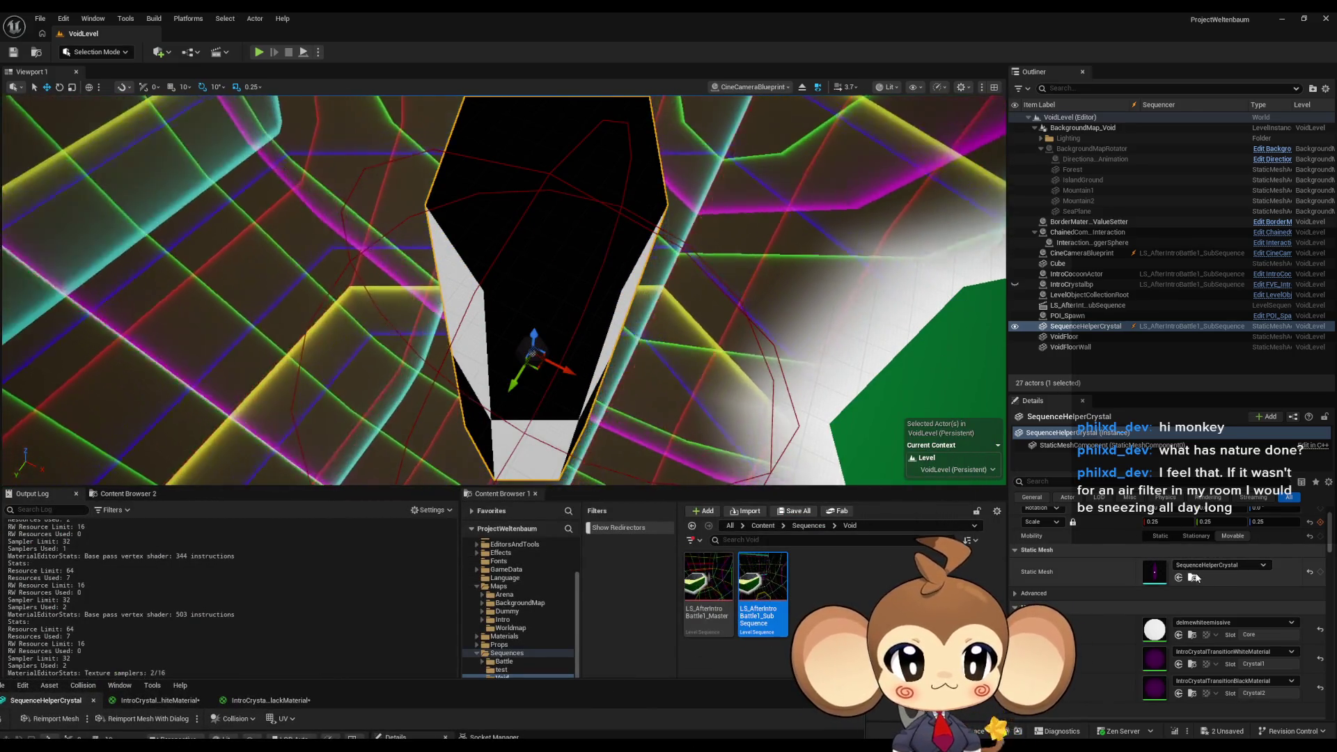
left_click(1192, 577)
right_click(815, 589)
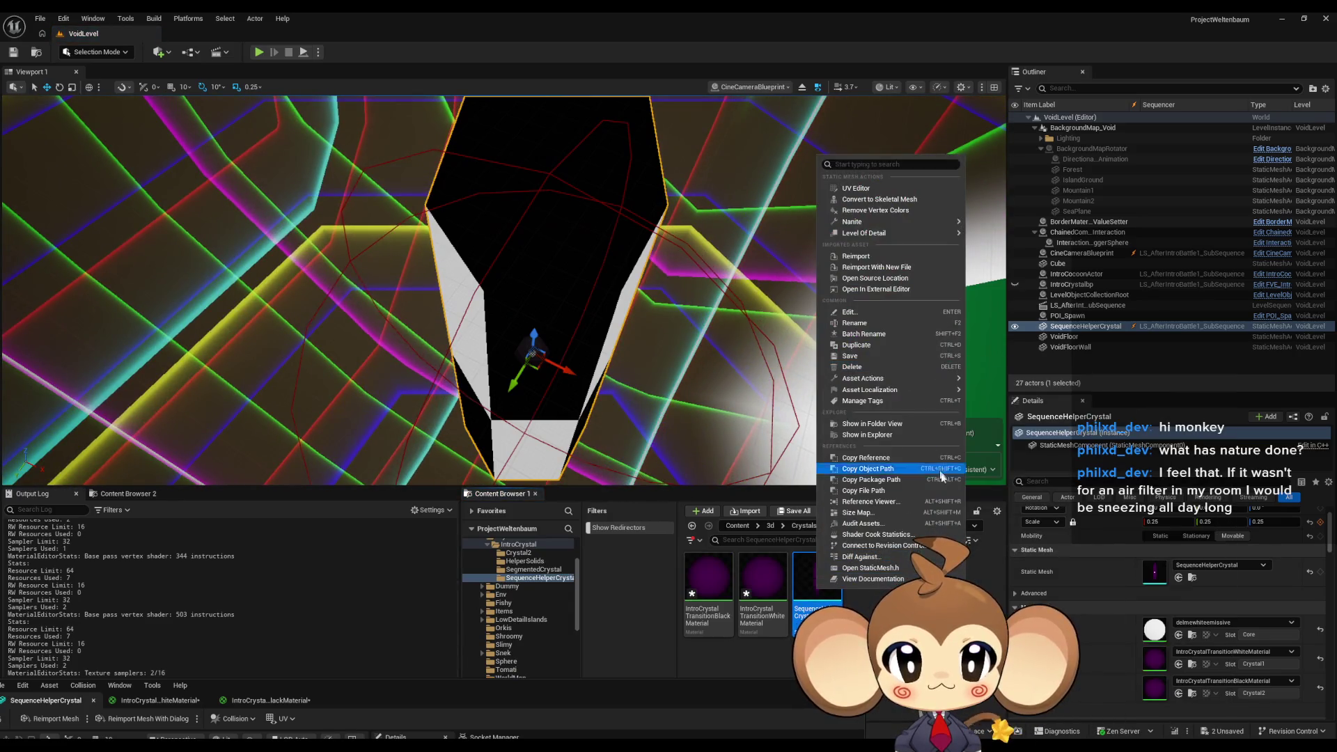
left_click(881, 262)
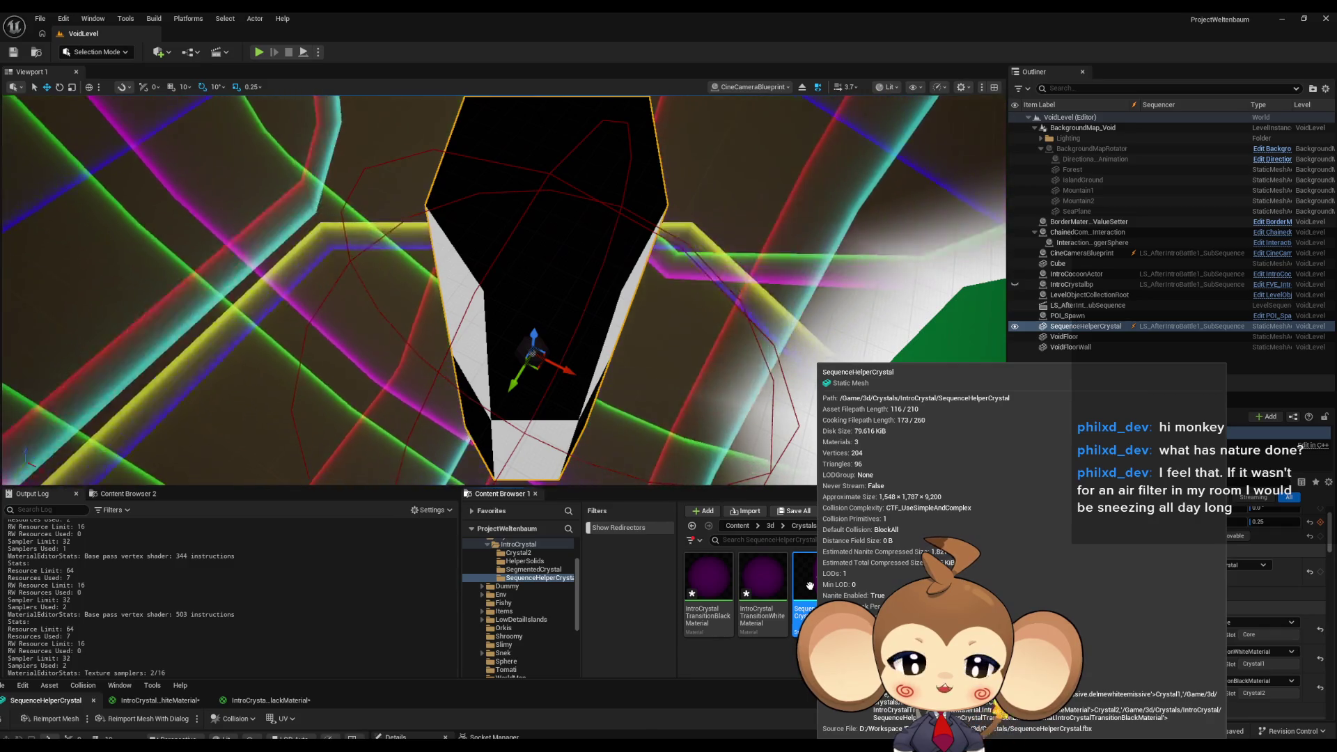
key("alt+Tab")
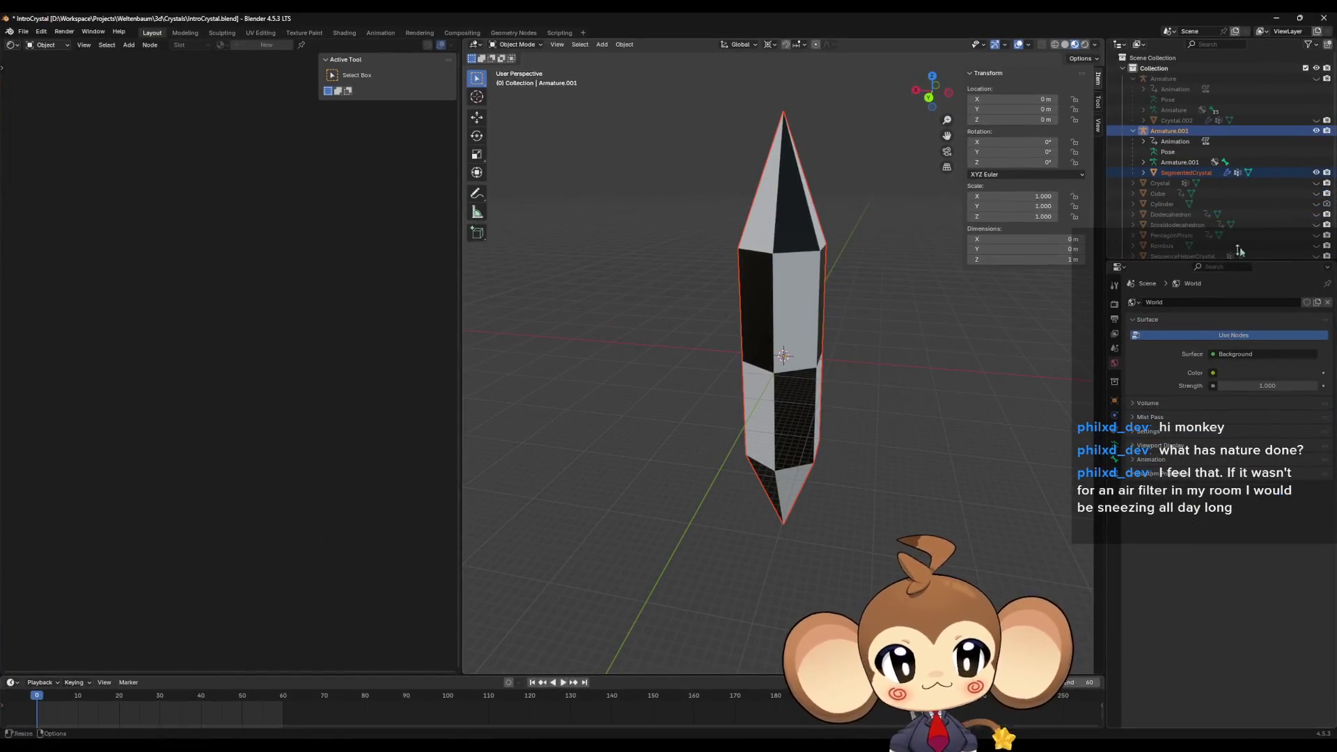
Inspect the SegmentedCrystal mesh from several angles in wireframe and shaded views.
left_click_drag(908, 314, 900, 357)
key("Tab")
key("Tab")
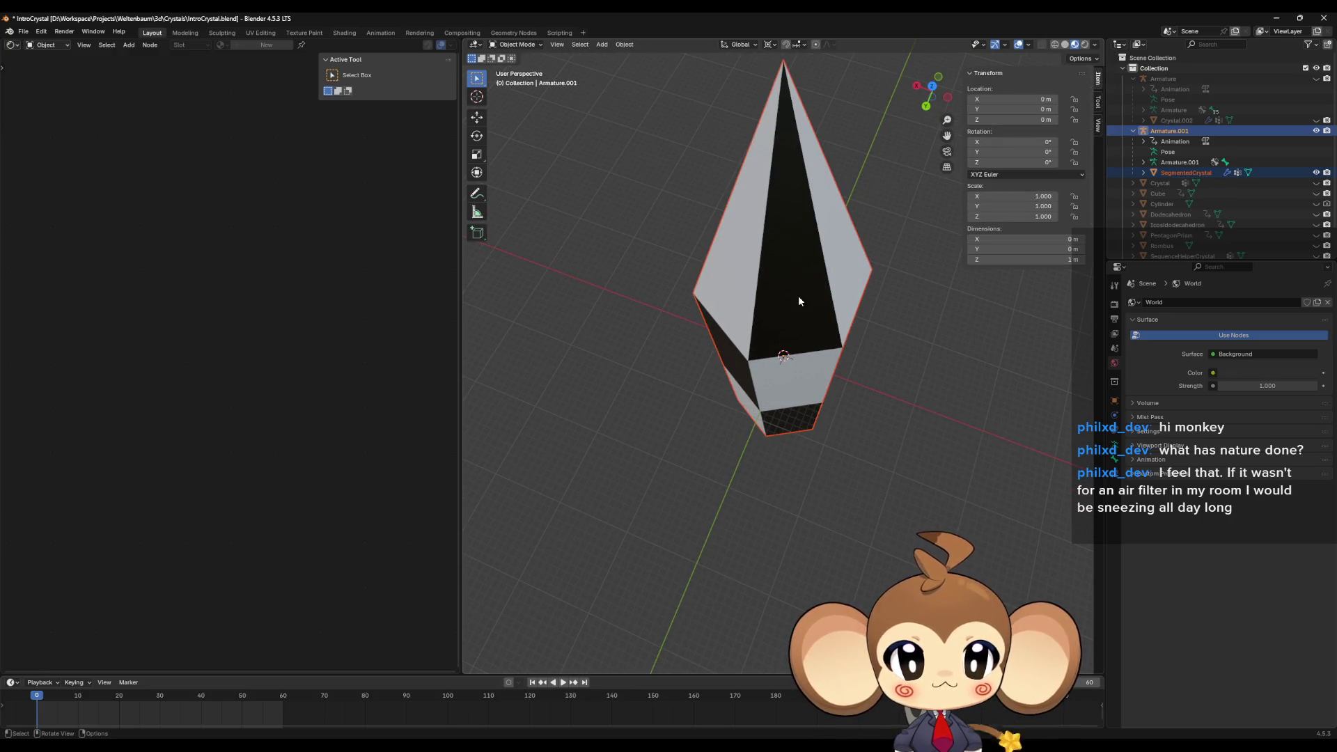
left_click(798, 295)
key("Tab")
scroll(855, 325, "up", 5)
left_click_drag(854, 325, 1036, 26)
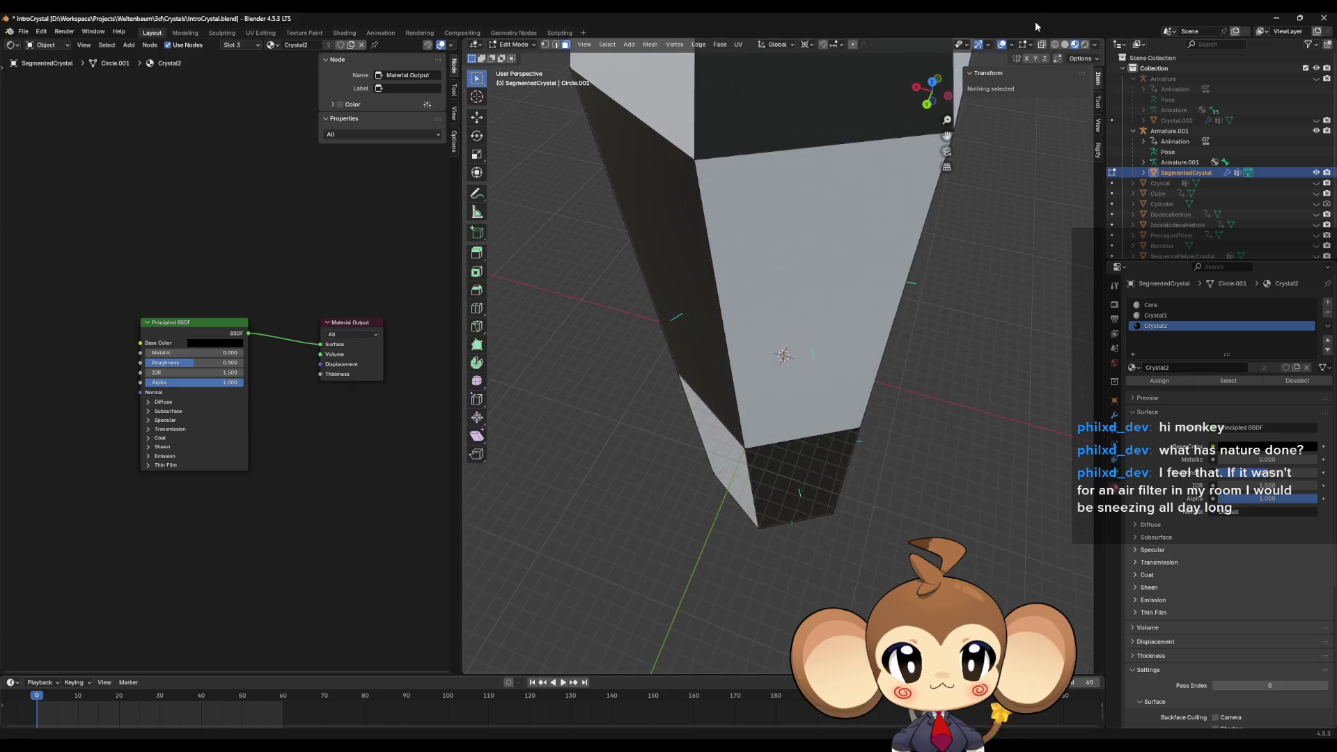
left_click(1055, 45)
scroll(863, 316, "down", 3)
mouse_move(863, 316)
left_mouse_down()
mouse_move(848, 274)
mouse_move(791, 271)
mouse_move(869, 308)
left_mouse_up()
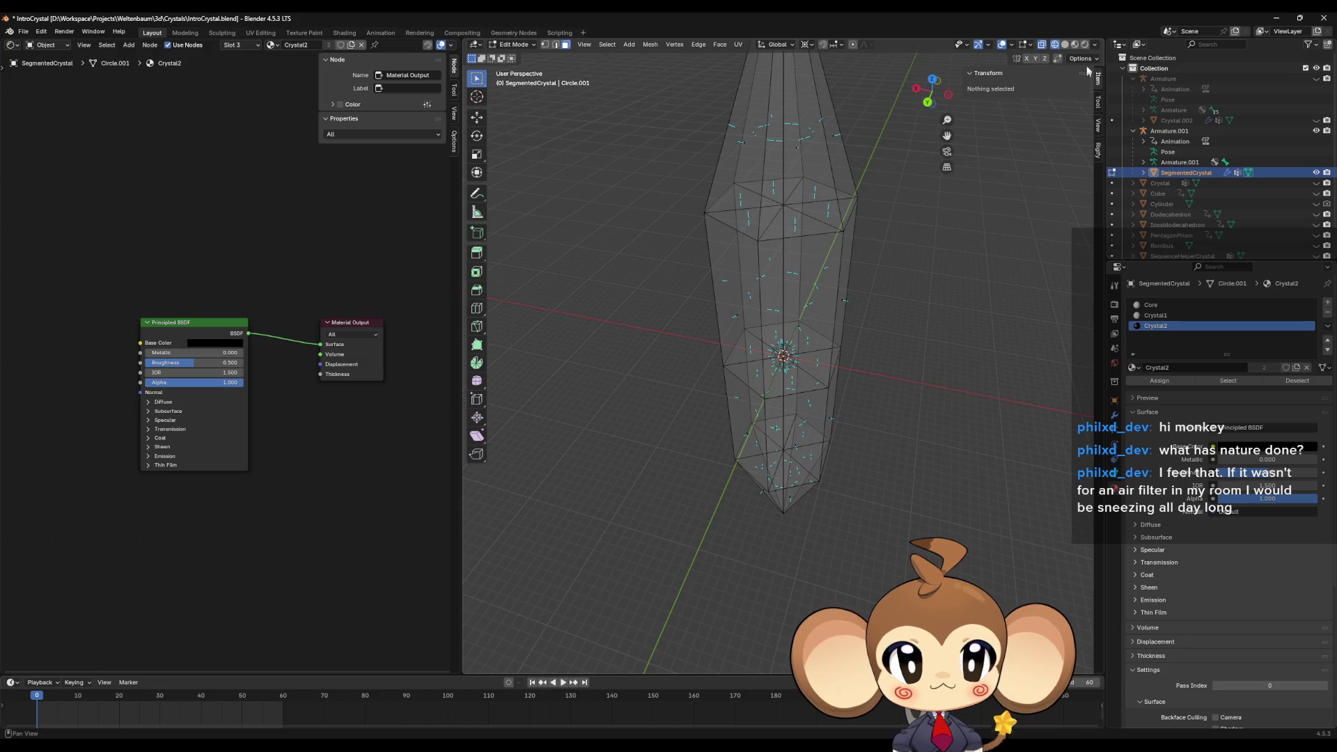
left_click(1076, 44)
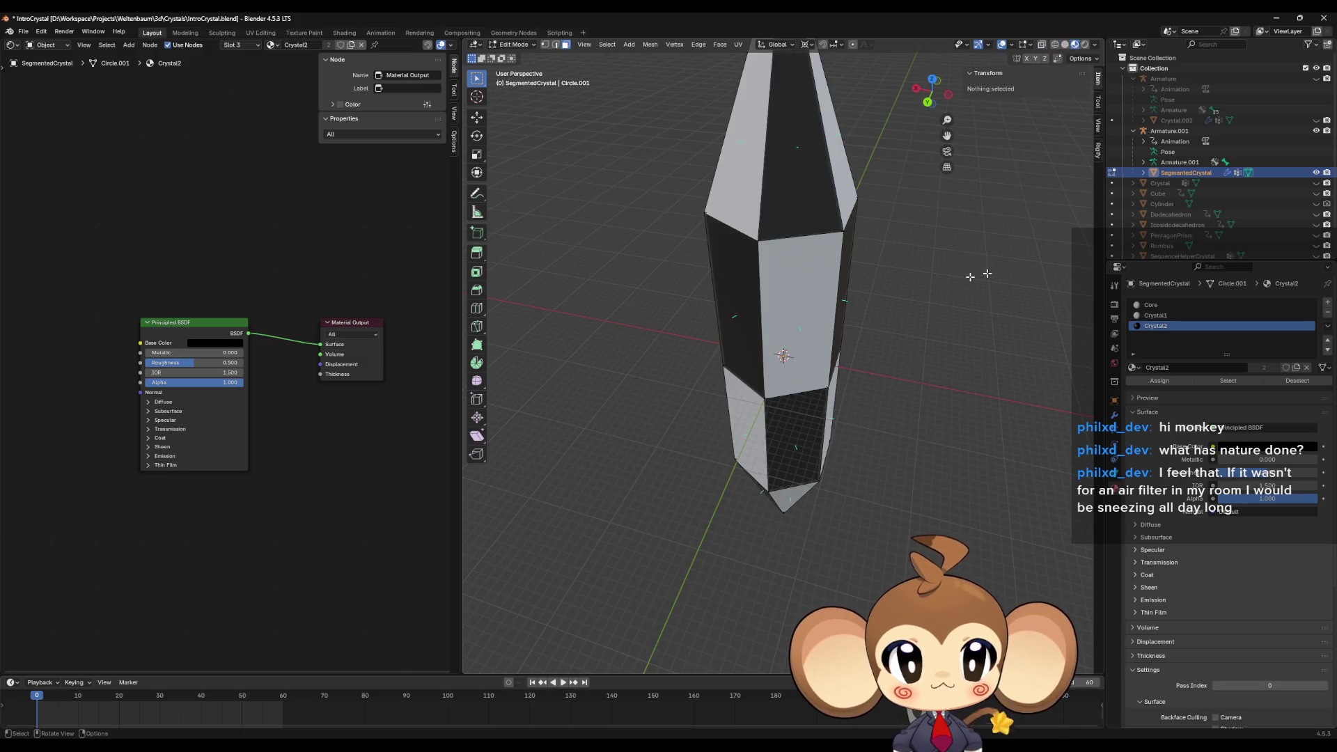
Select Armature.001, hide SegmentedCrystal in the Outliner, and show the Crystal mesh instead.
left_click(1172, 130)
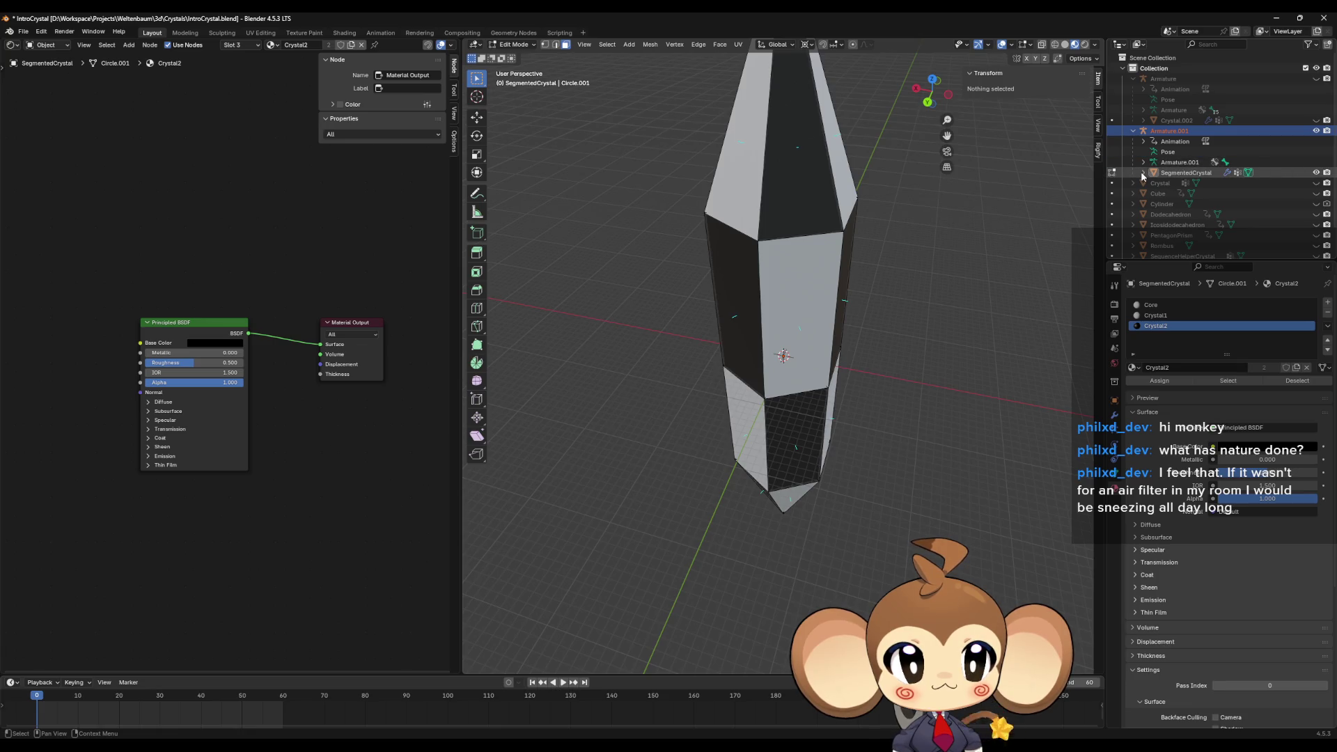
scroll(1233, 170, "down", 2)
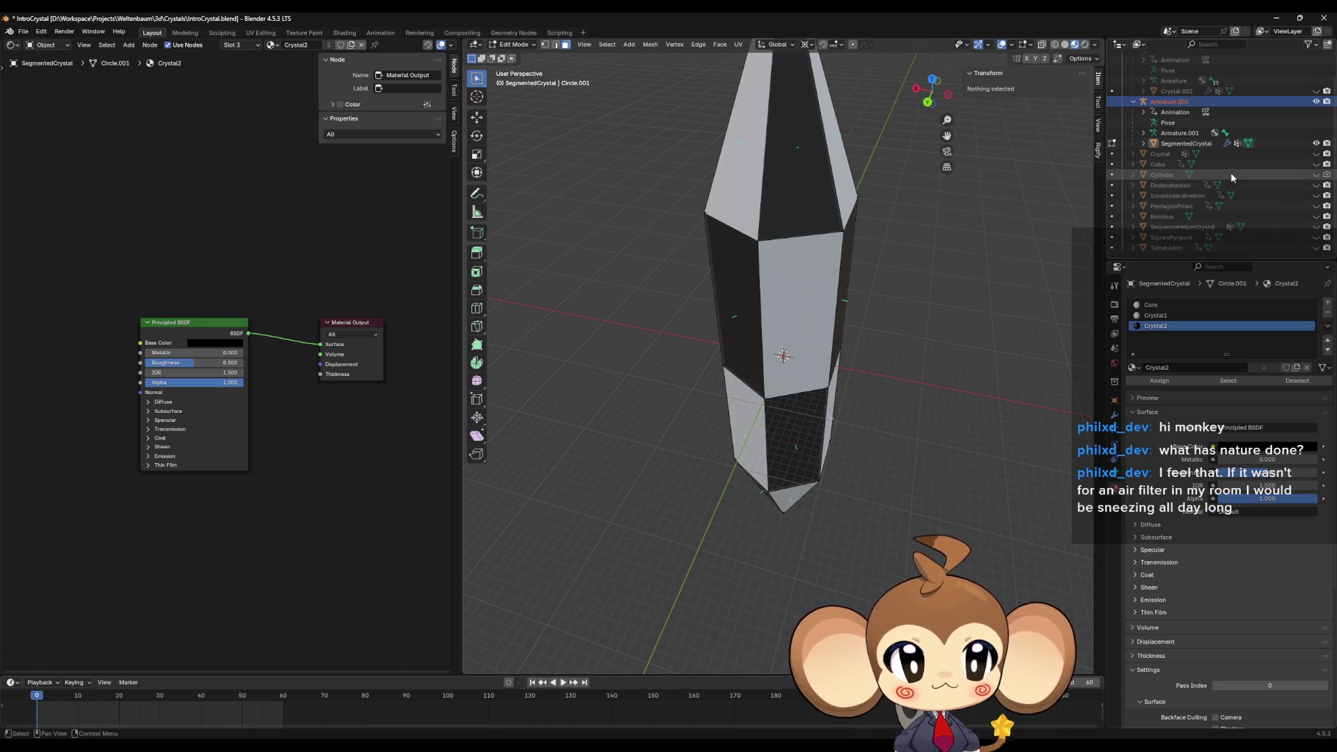
scroll(1231, 178, "up", 2)
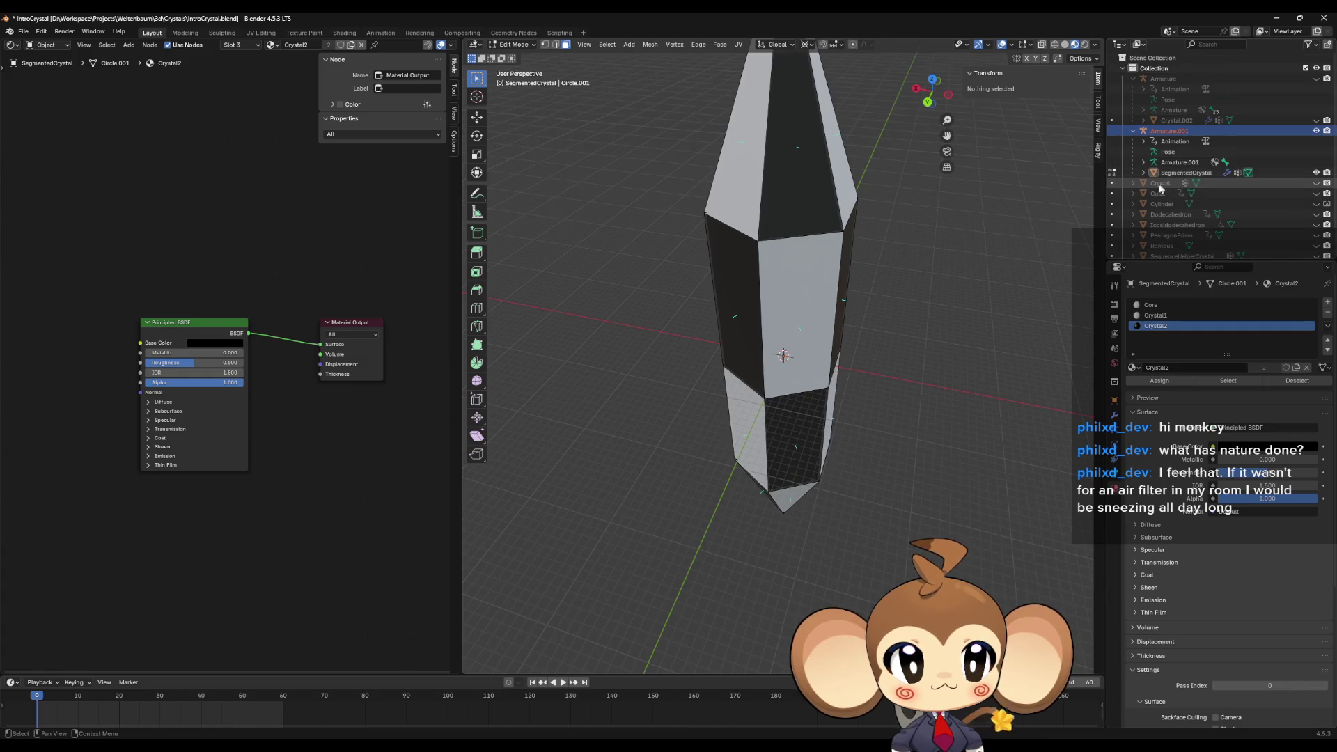
left_click(1133, 184)
left_click(1134, 184)
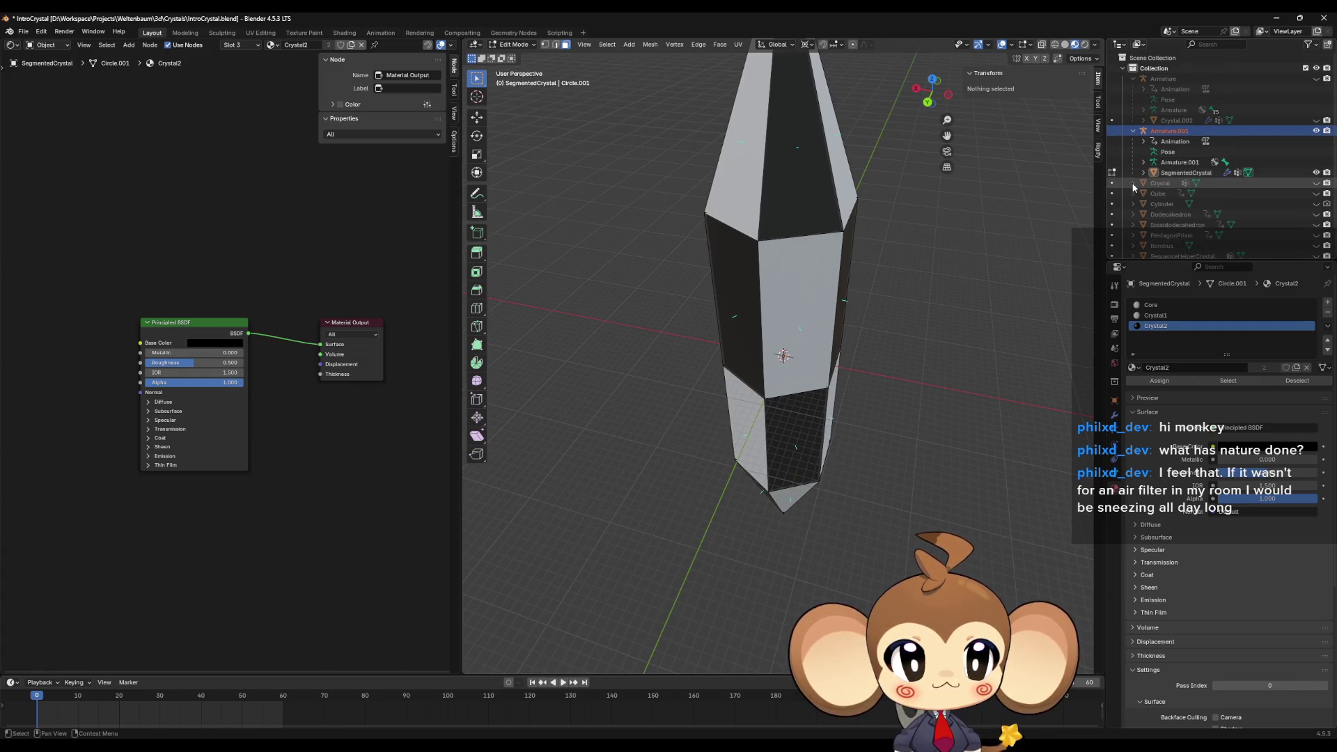
left_click(1316, 174)
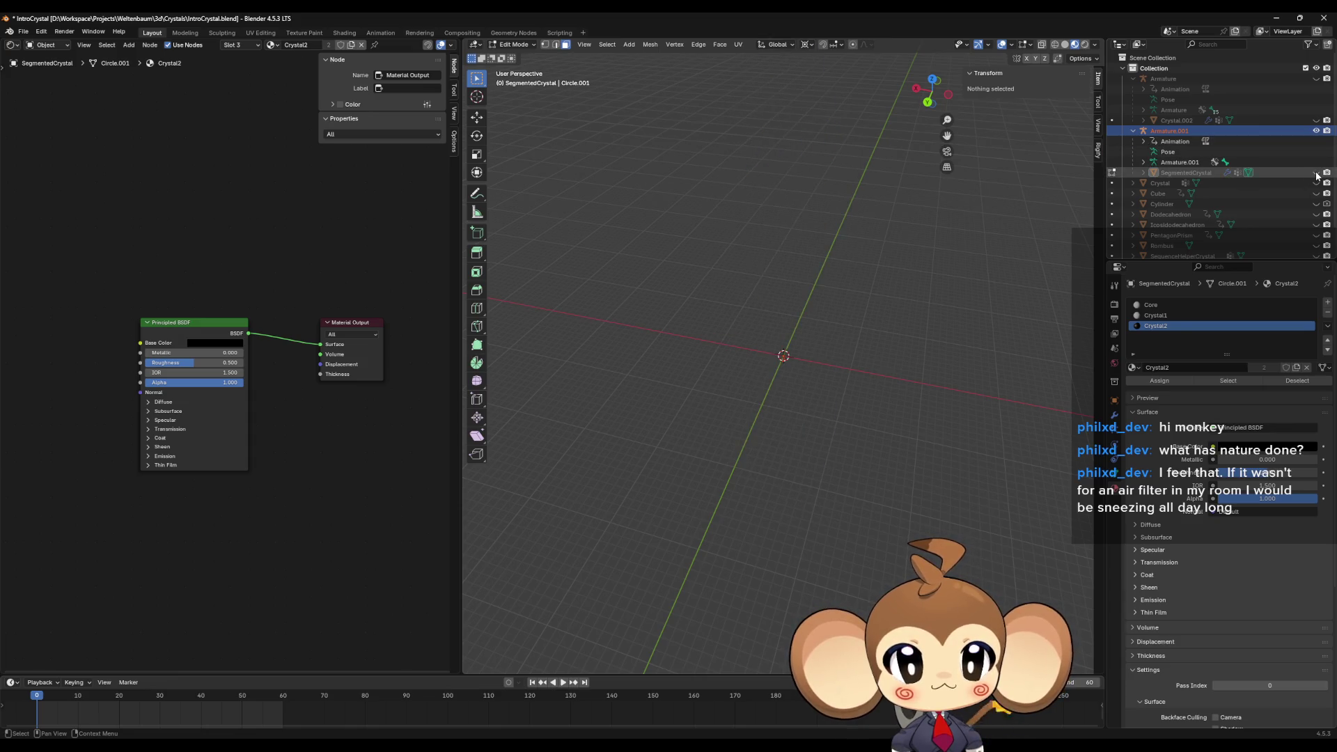
left_click(1316, 120)
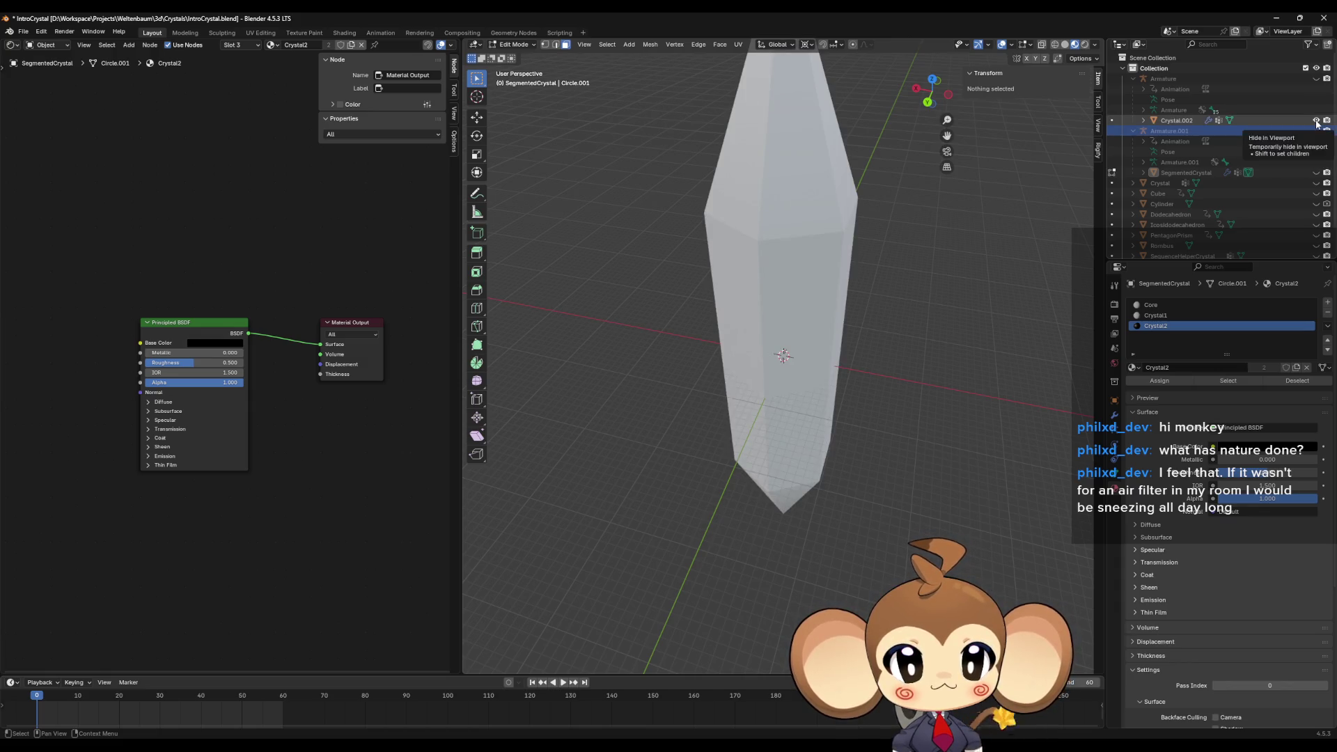
left_click(1316, 120)
left_click(1316, 183)
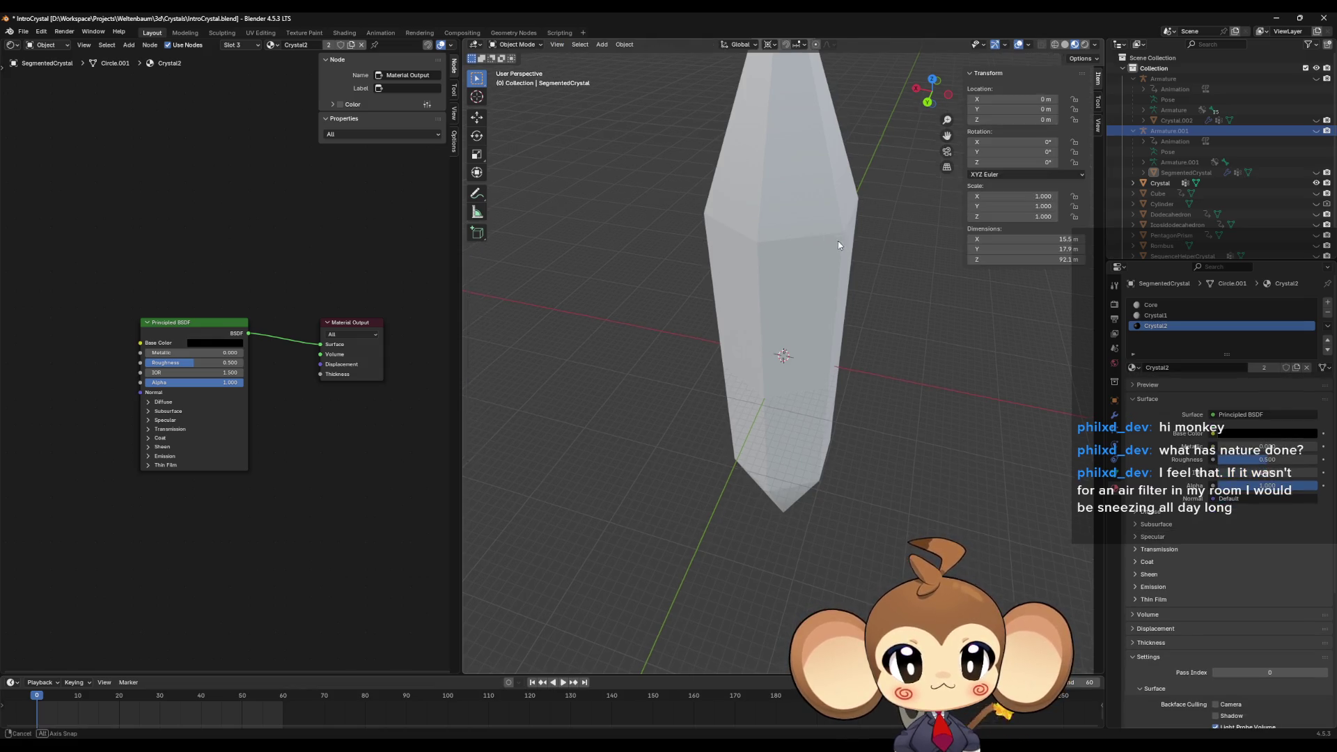
Hide the Crystal mesh and unhide SequenceHelperCrystal, expanding it in the Outliner.
key("alt+q")
key("Tab")
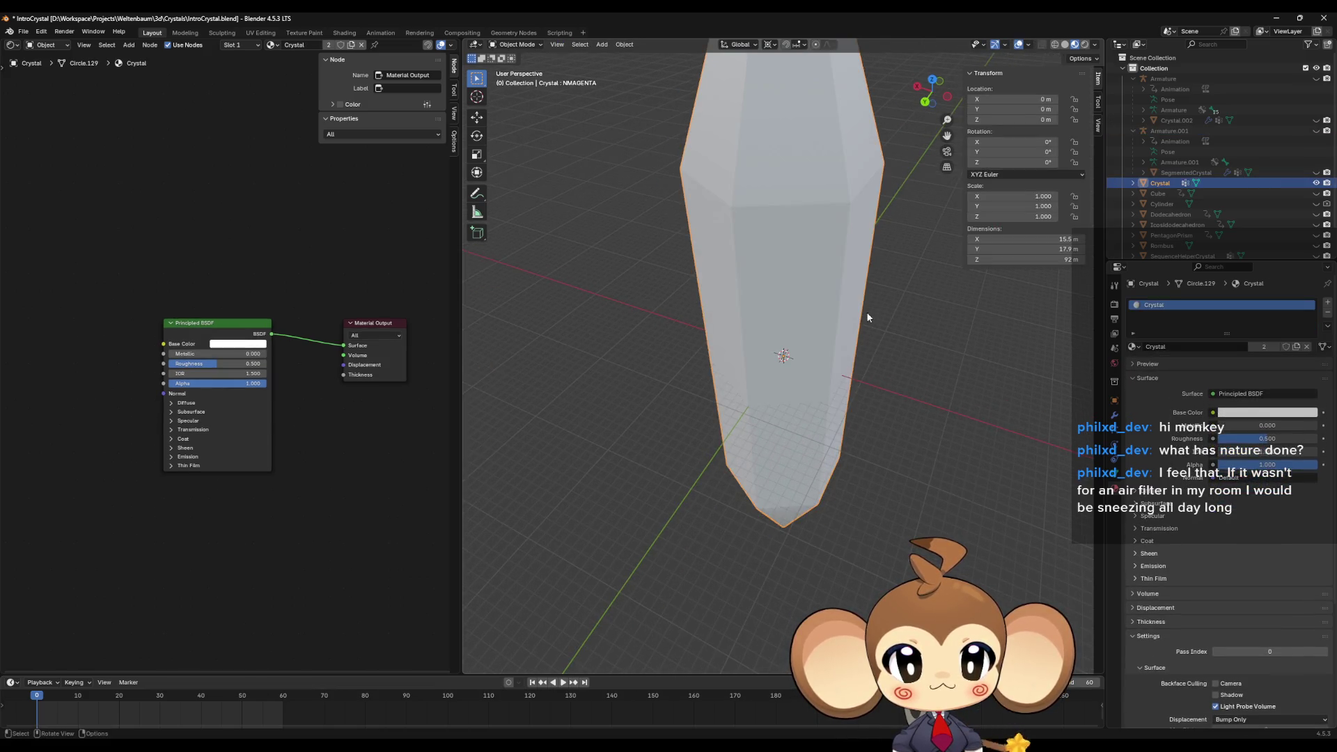
left_click(1316, 183)
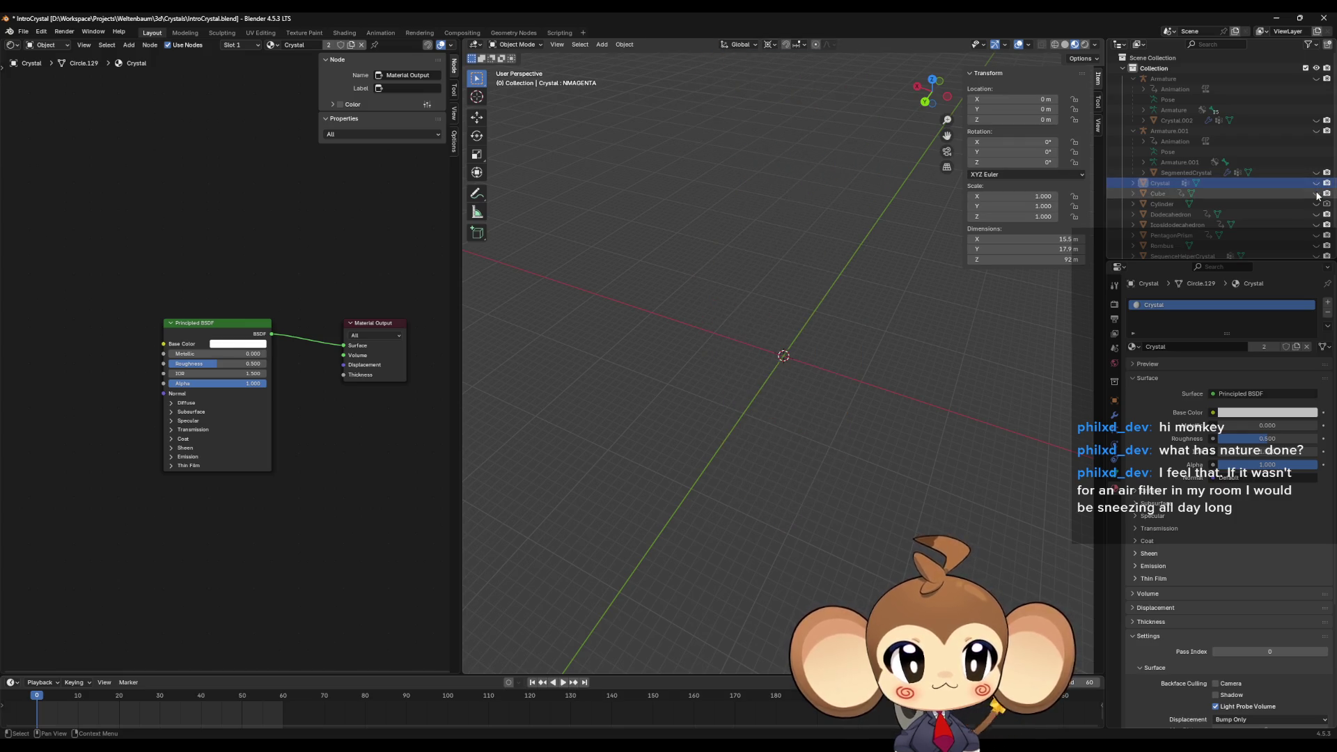
scroll(1314, 197, "down", 2)
scroll(1315, 197, "down", 1)
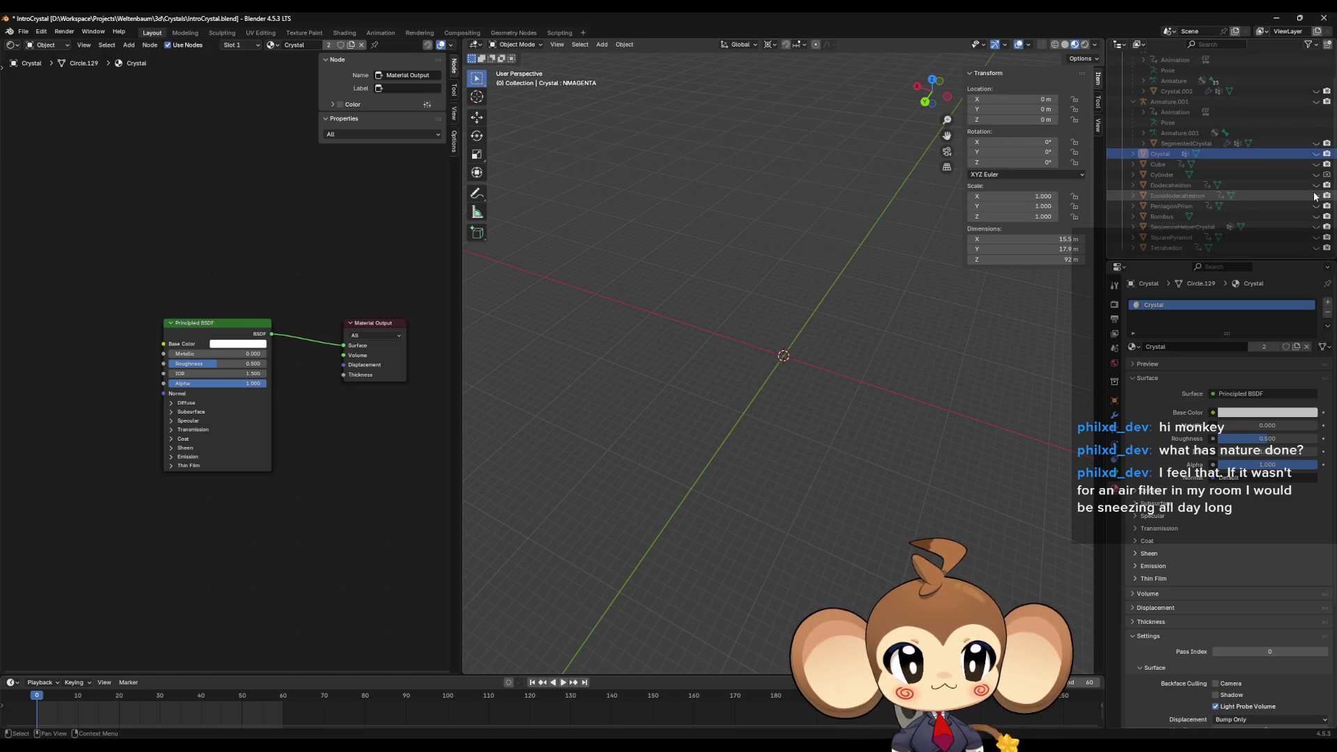
left_click(1316, 227)
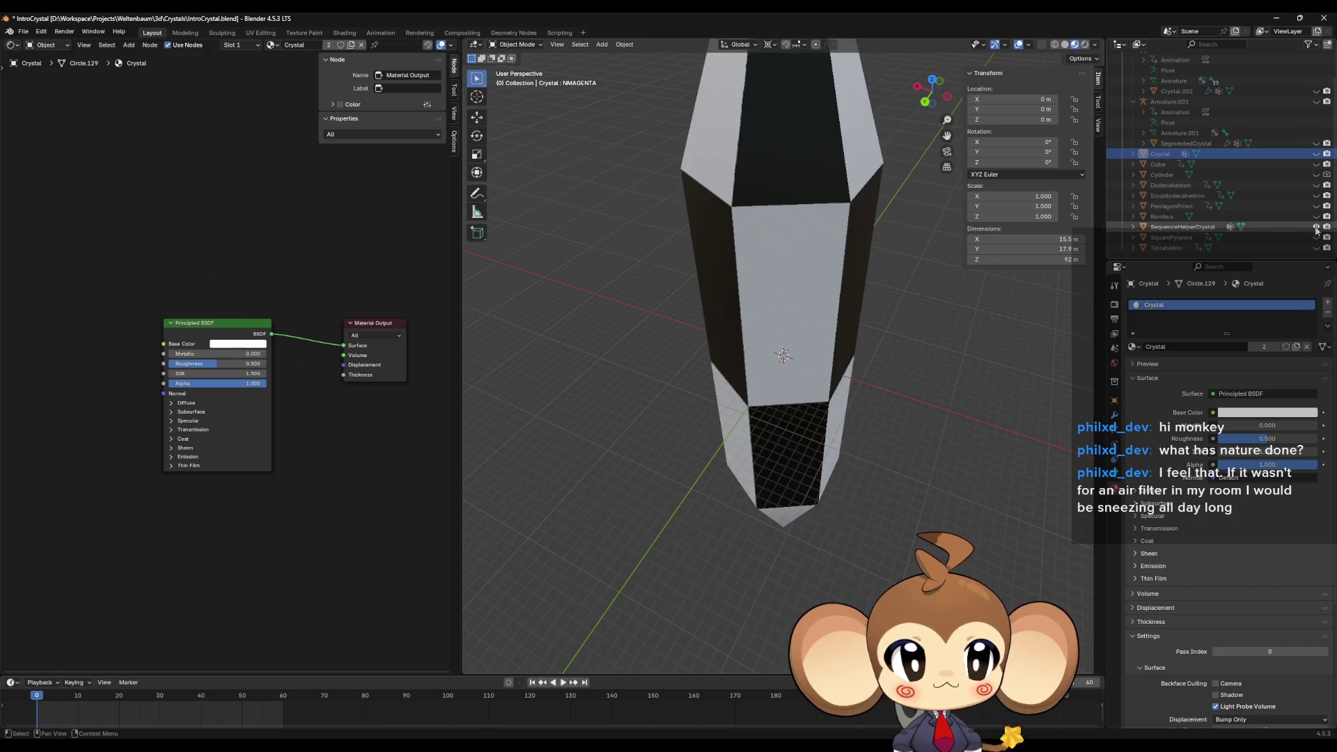
left_click(1132, 227)
left_click_drag(868, 262, 906, 296)
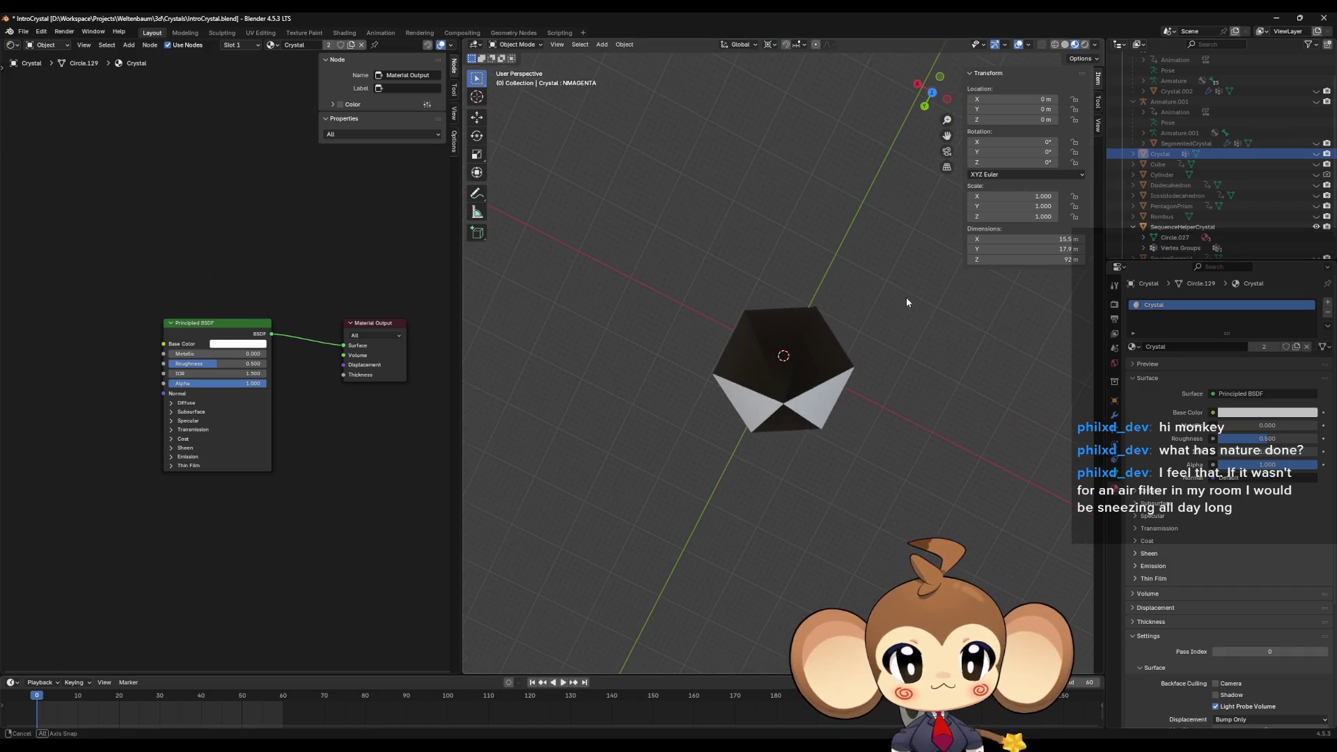
mouse_move(744, 353)
left_mouse_down()
mouse_move(806, 355)
mouse_move(912, 224)
mouse_move(951, 249)
mouse_move(733, 292)
mouse_move(799, 309)
left_mouse_up()
Assign the white Crystal1 material slot to the SequenceHelperCrystal's top face in Edit Mode.
left_click(786, 221)
key("Tab")
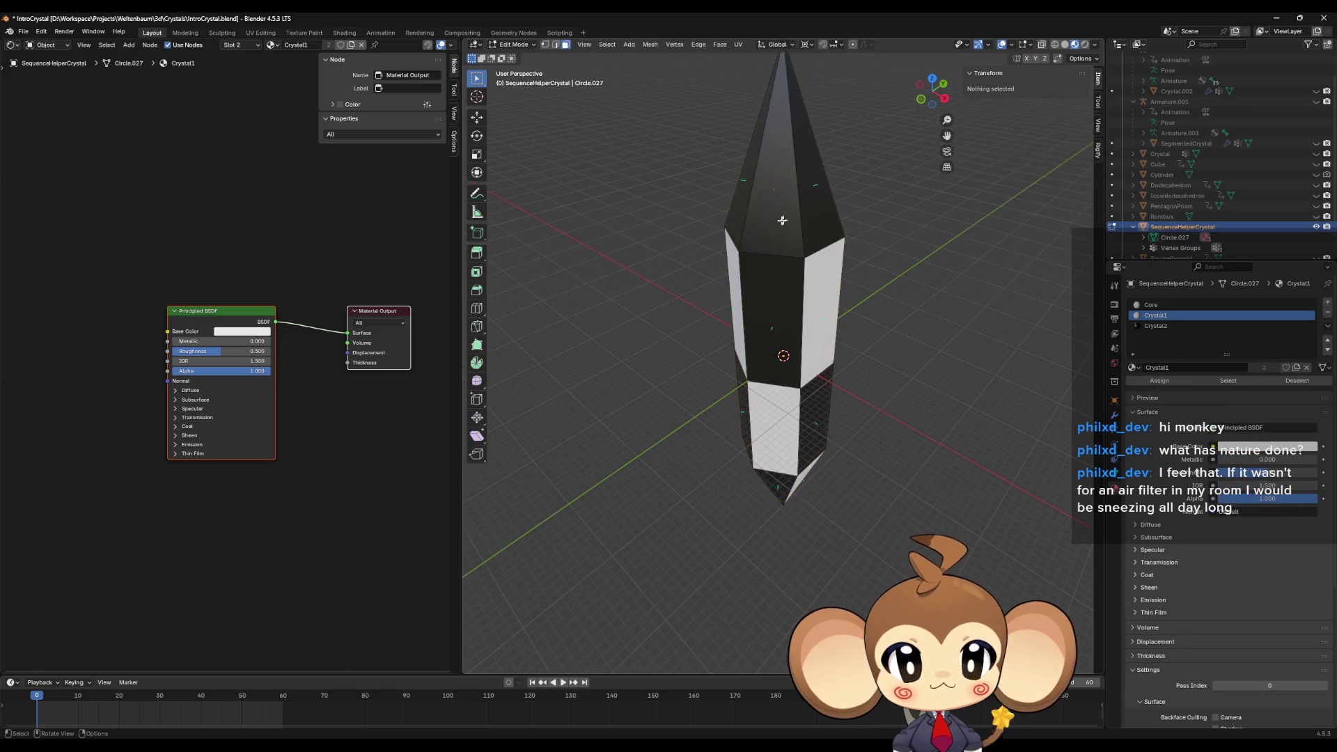
left_click(774, 222)
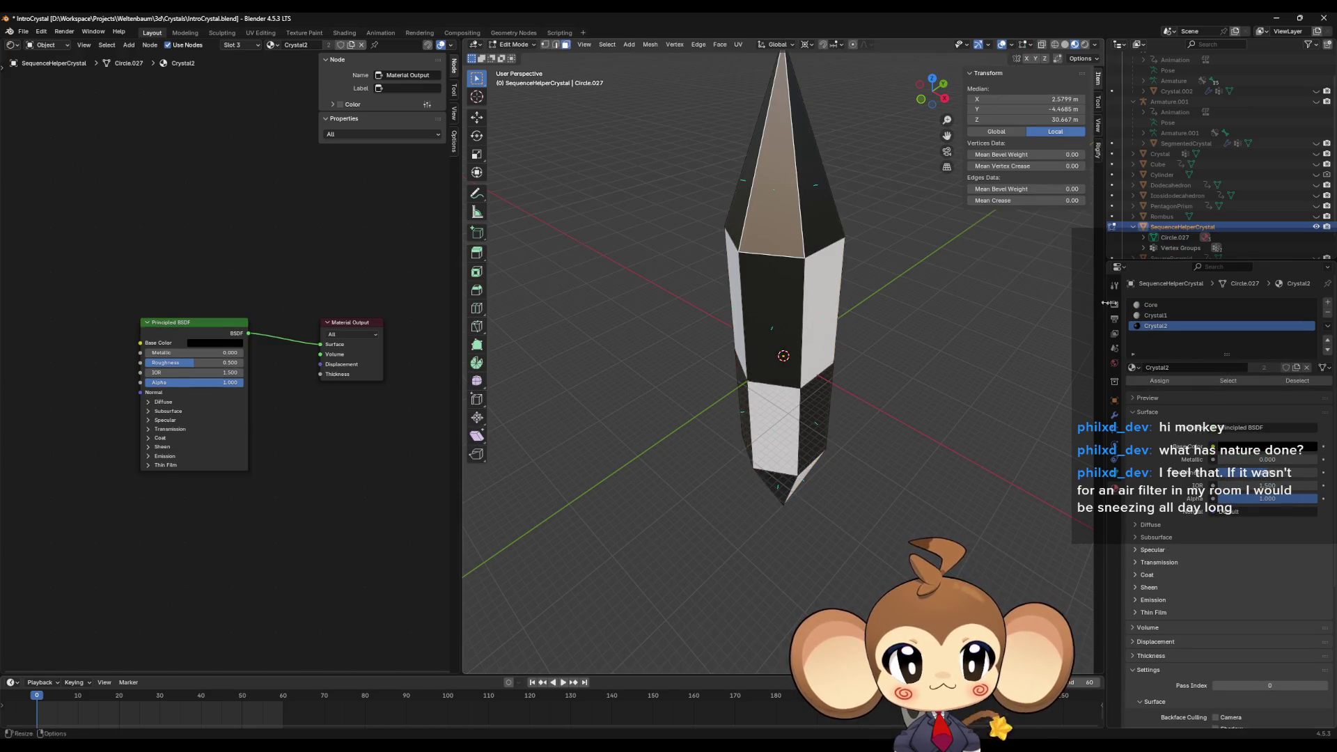
left_click(1156, 315)
left_click(1159, 381)
left_click(931, 380)
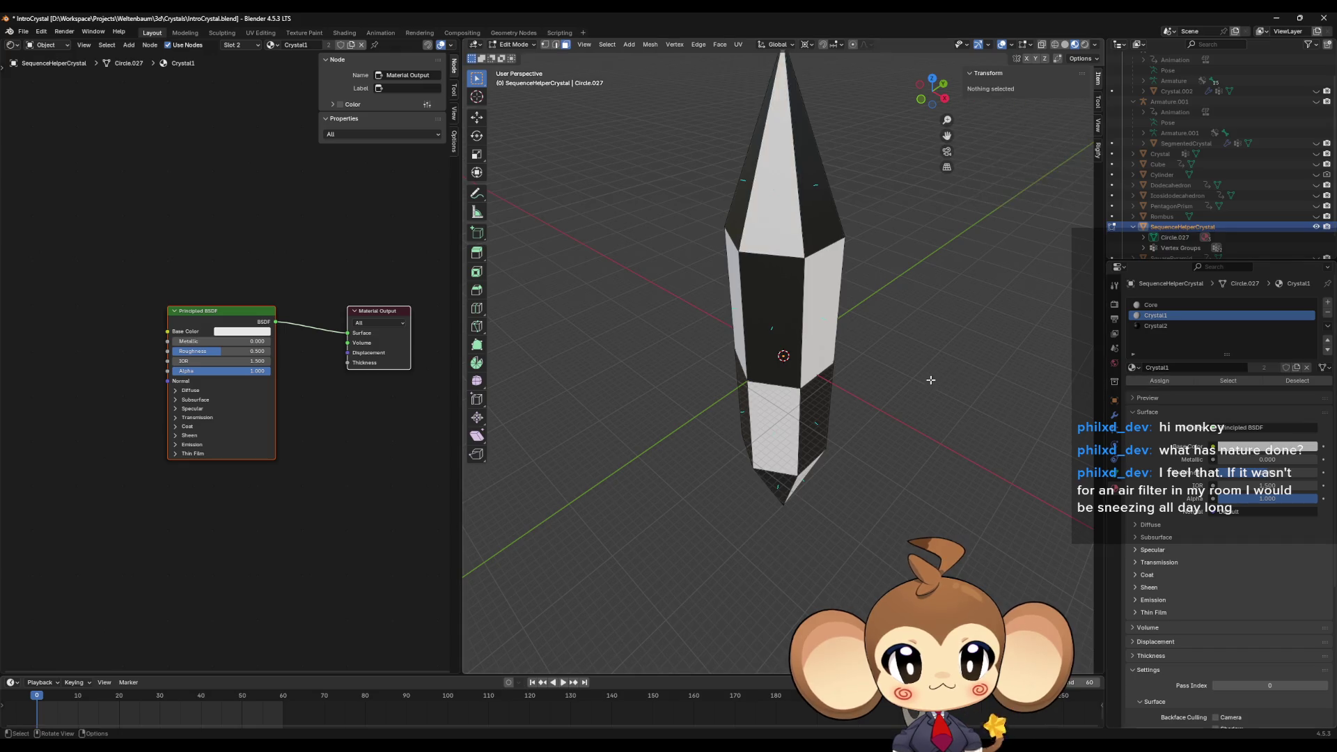
mouse_move(931, 379)
left_mouse_down()
mouse_move(874, 197)
mouse_move(818, 269)
mouse_move(832, 373)
mouse_move(867, 403)
left_mouse_up()
scroll(864, 400, "down", 2)
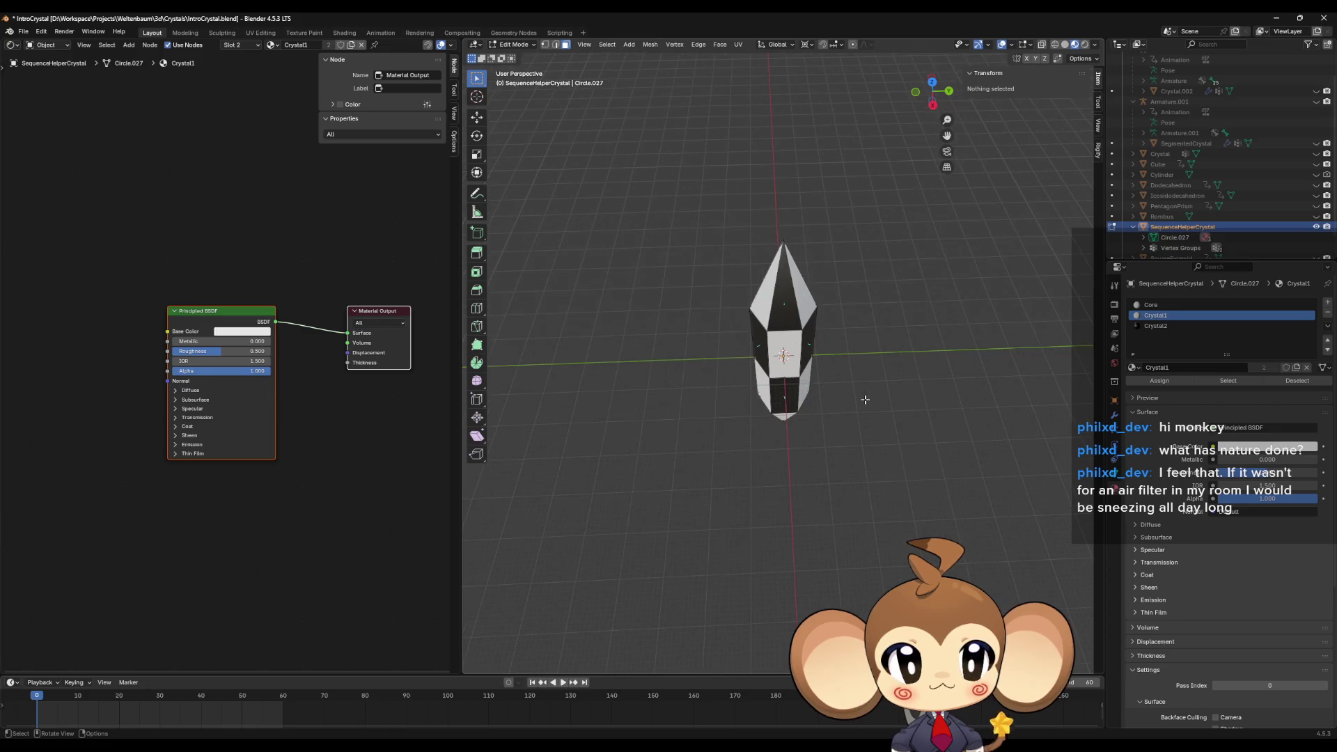
scroll(1197, 219, "down", 2)
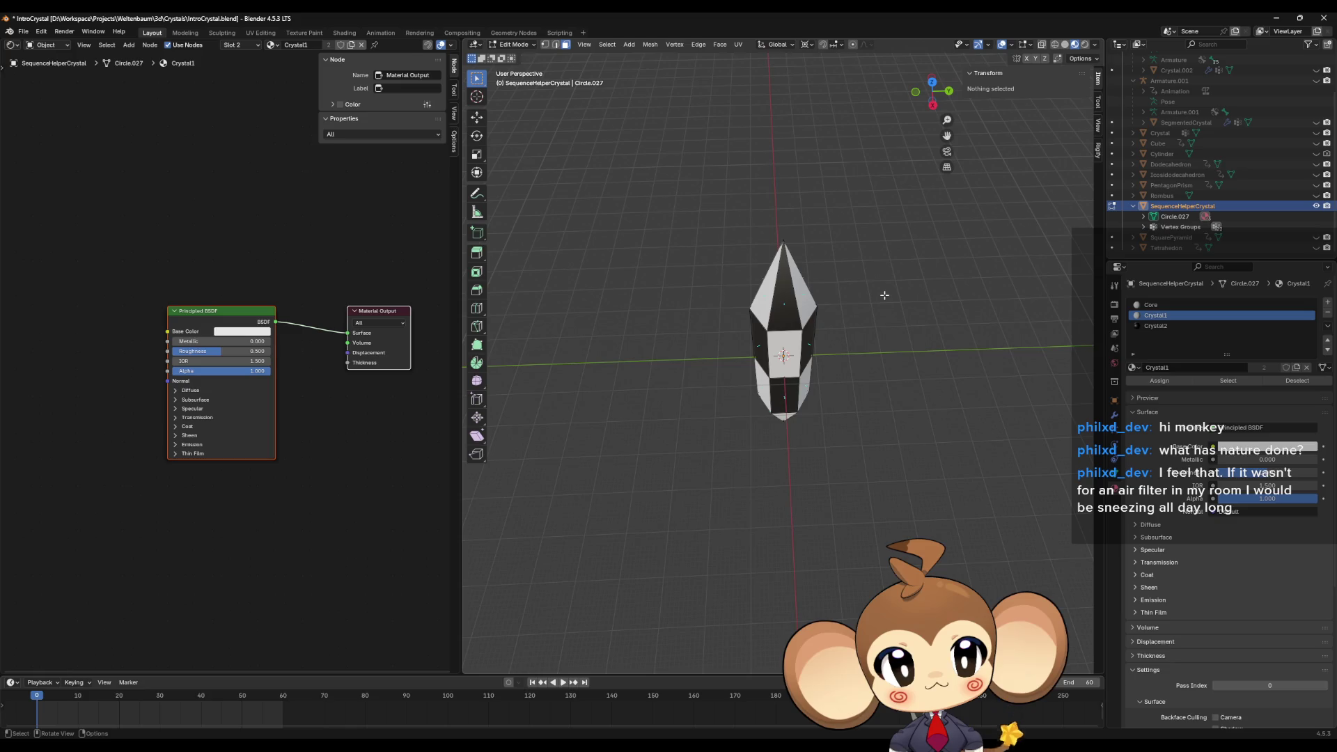
Return to Object Mode with SequenceHelperCrystal selected and shrink the Blender window.
key("Tab")
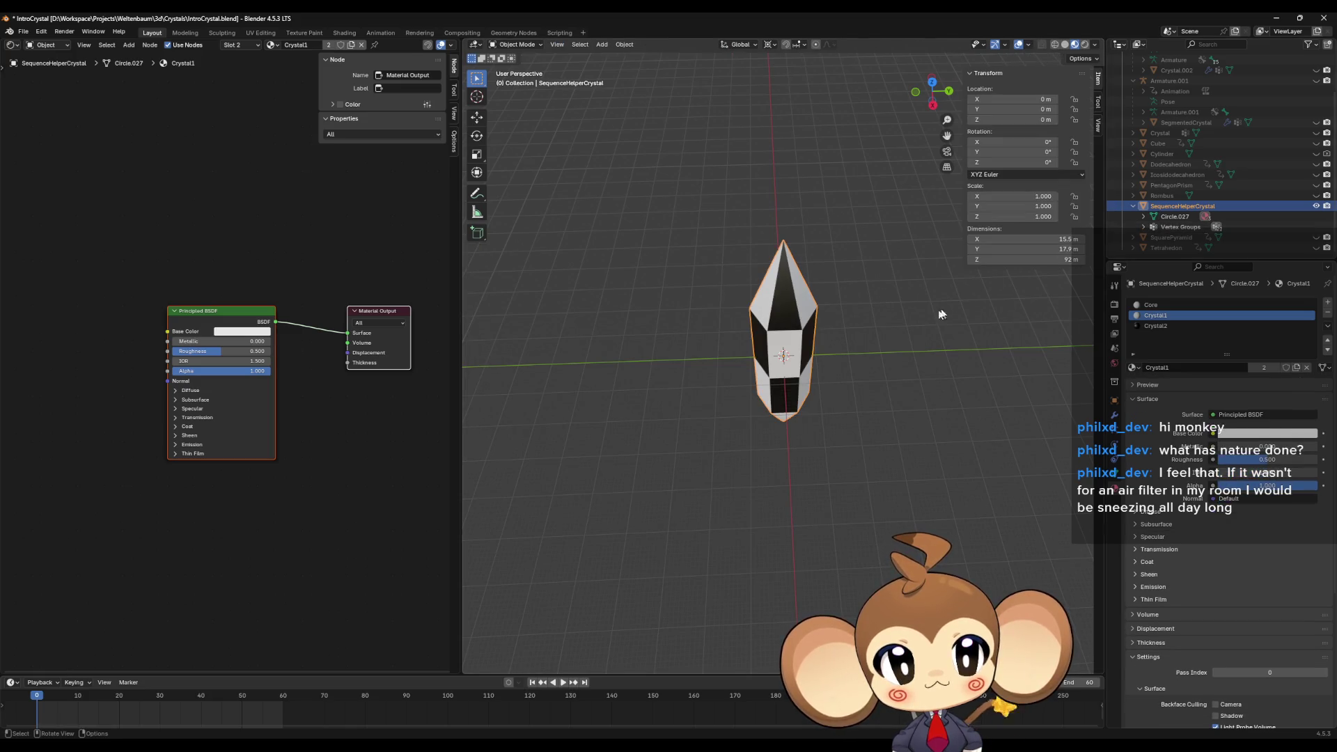
key("alt+a")
left_click(1169, 207)
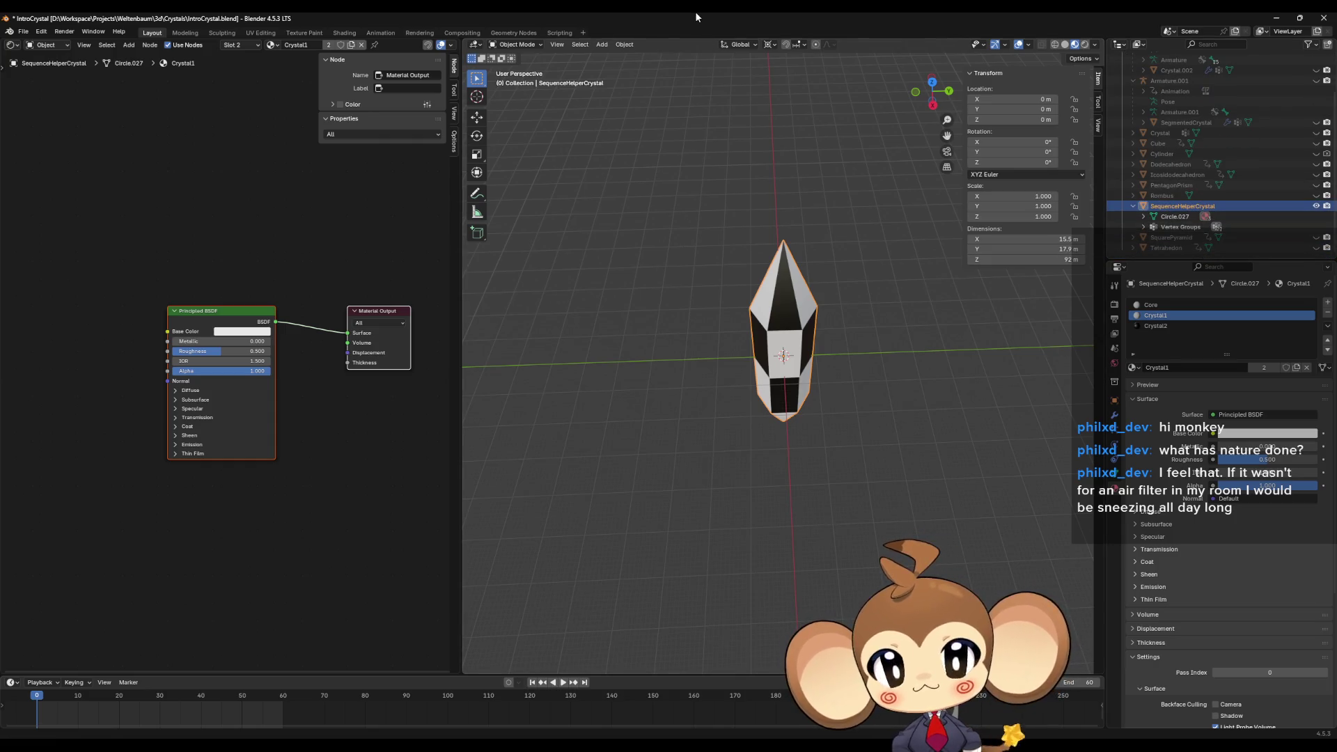
mouse_move(695, 12)
left_mouse_down()
mouse_move(720, 367)
mouse_move(732, 116)
mouse_move(746, 89)
mouse_move(724, 161)
mouse_move(634, 169)
mouse_move(581, 146)
mouse_move(753, 163)
left_mouse_up()
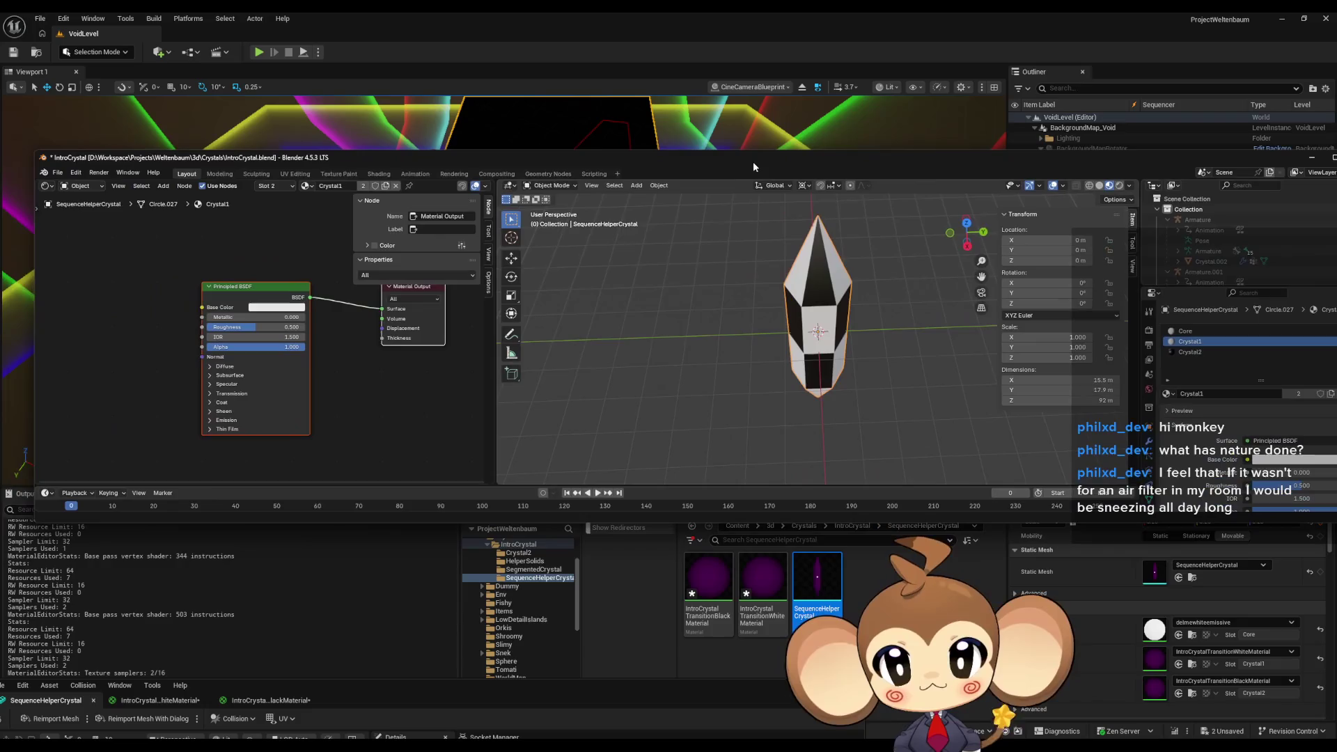
Export the crystal over SequenceHelperCrystal.fbx via File > Export > FBX, then minimize Blender.
left_click(63, 174)
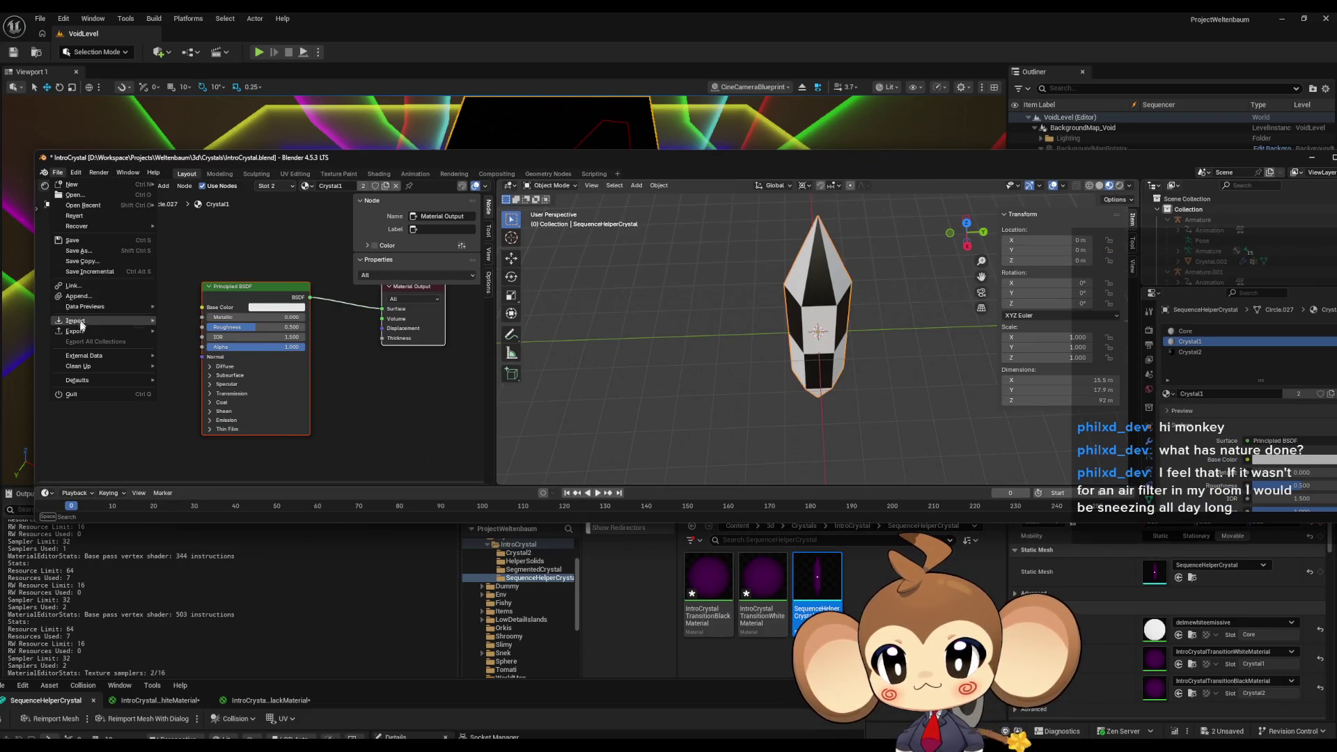
mouse_move(82, 334)
left_click(189, 424)
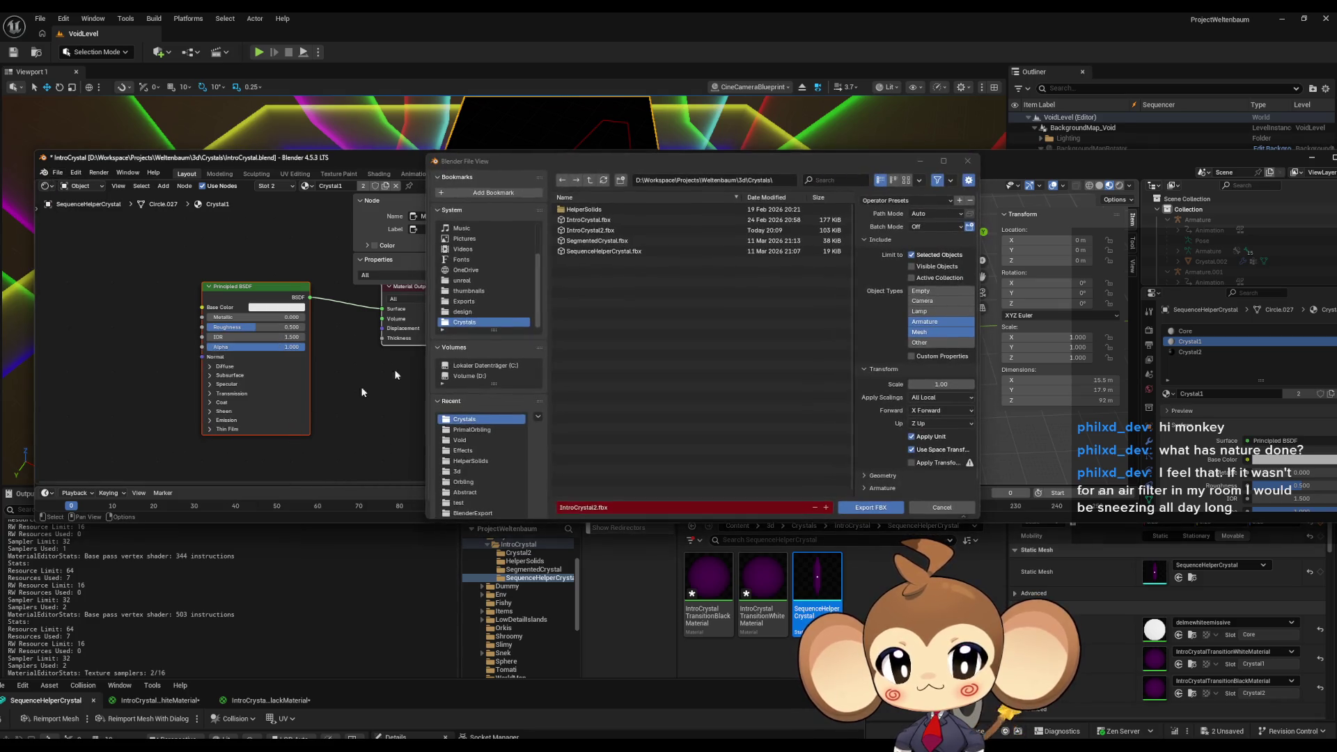
left_click(630, 251)
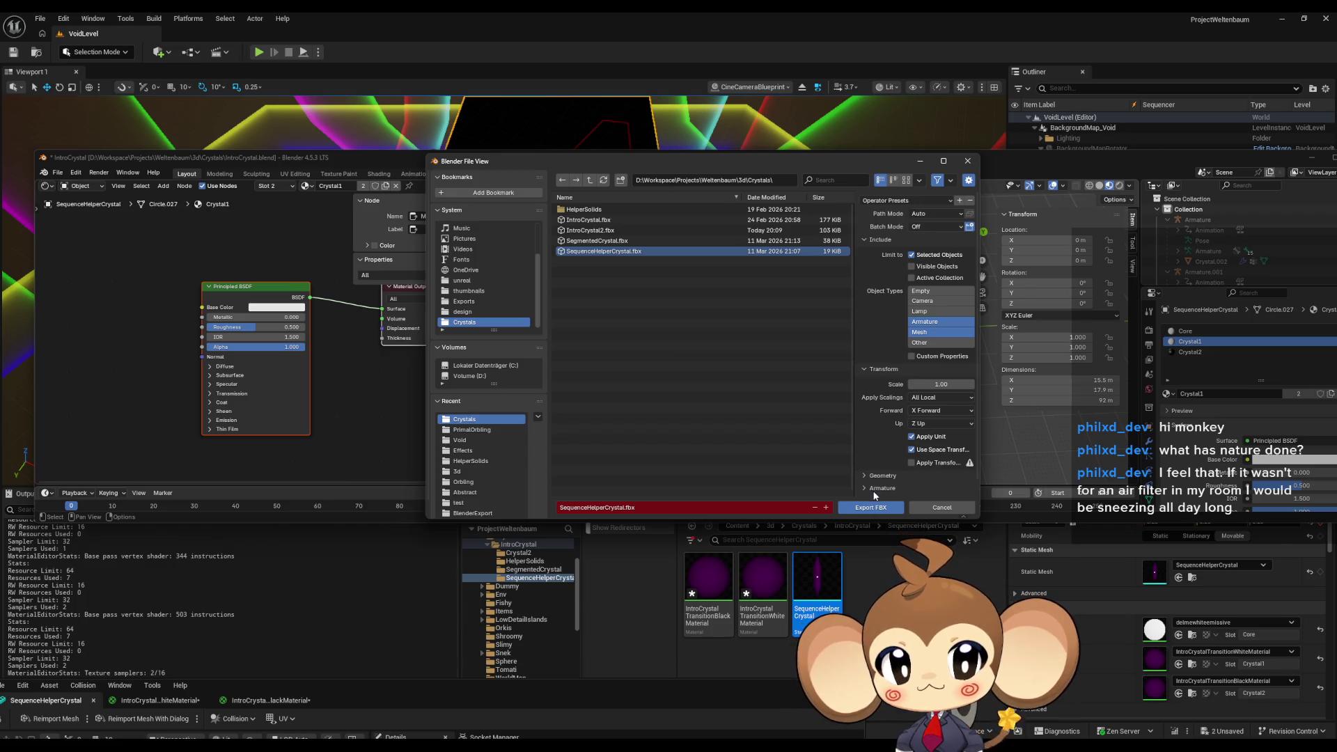
left_click(872, 506)
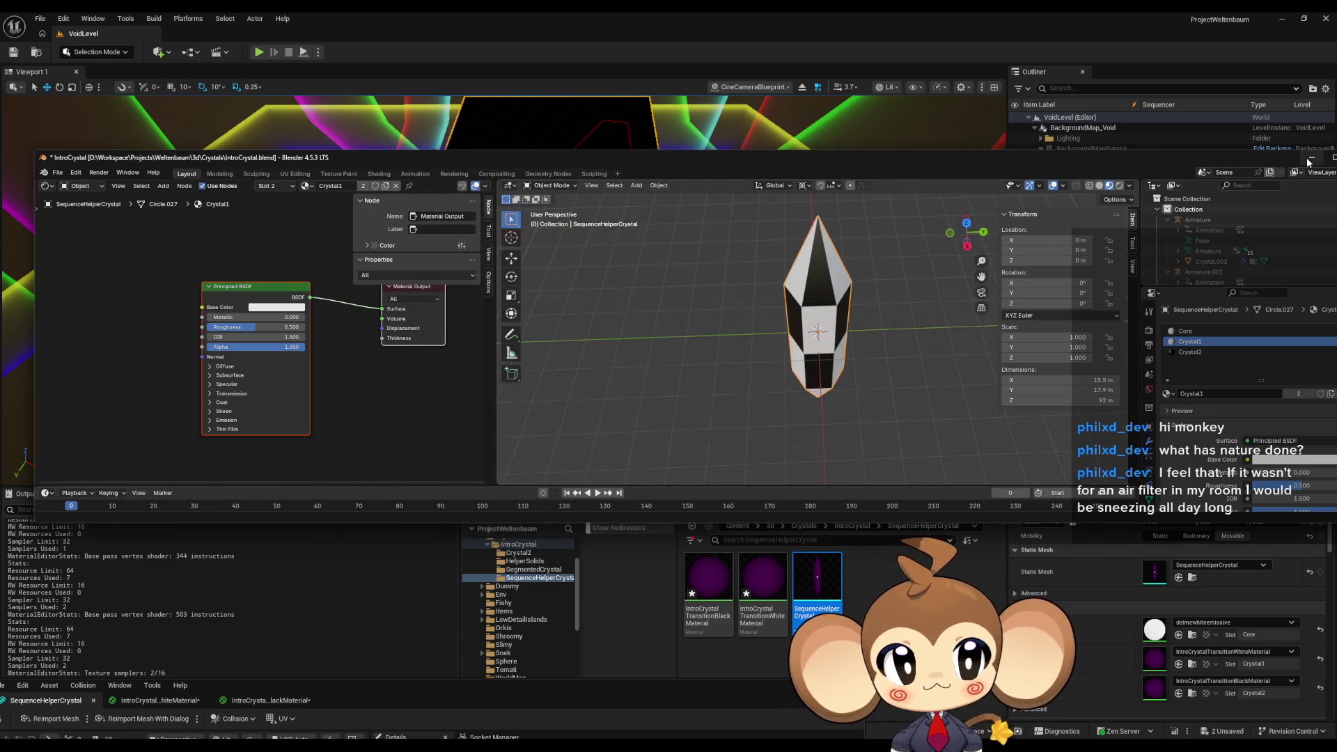
left_click(1312, 160)
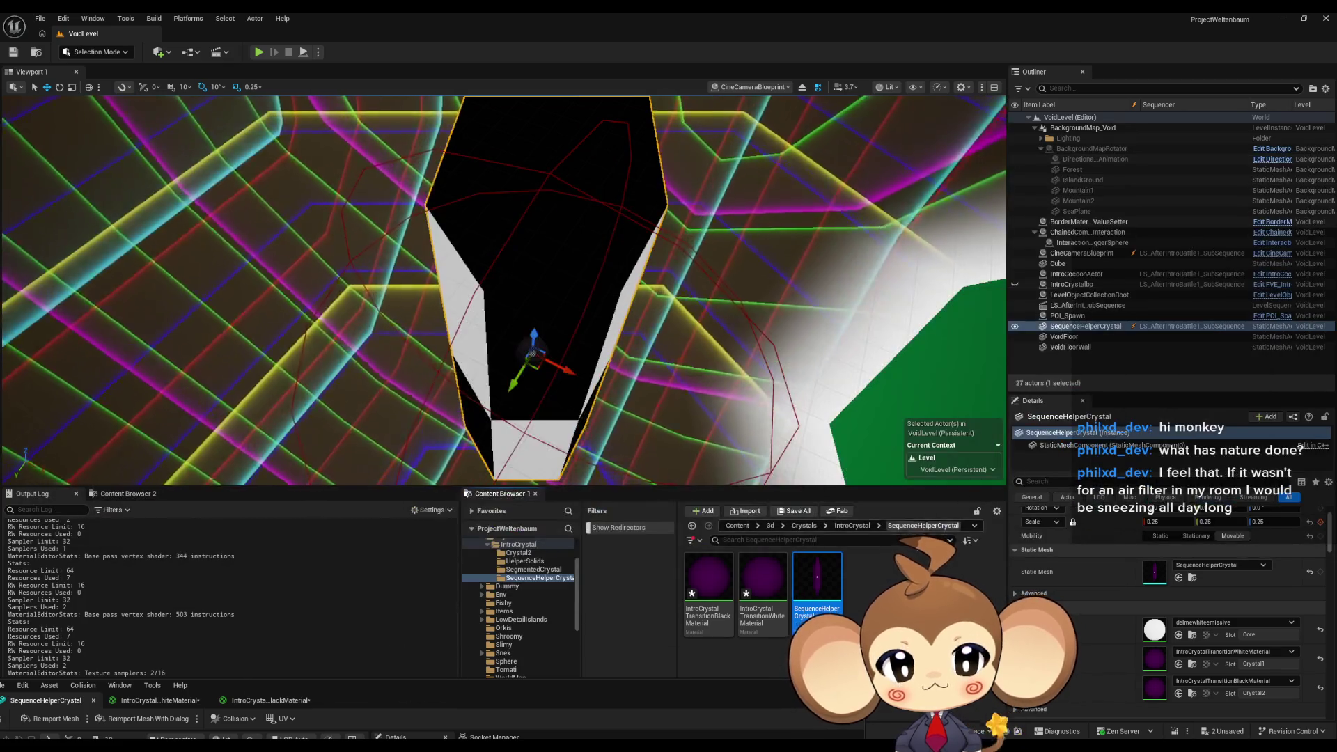
Reimport SequenceHelperCrystal, then open DummyPrimalOrblingMaterial from 3d > Characters > PrimalOrbling > Dummy.
right_click(826, 575)
left_click(863, 251)
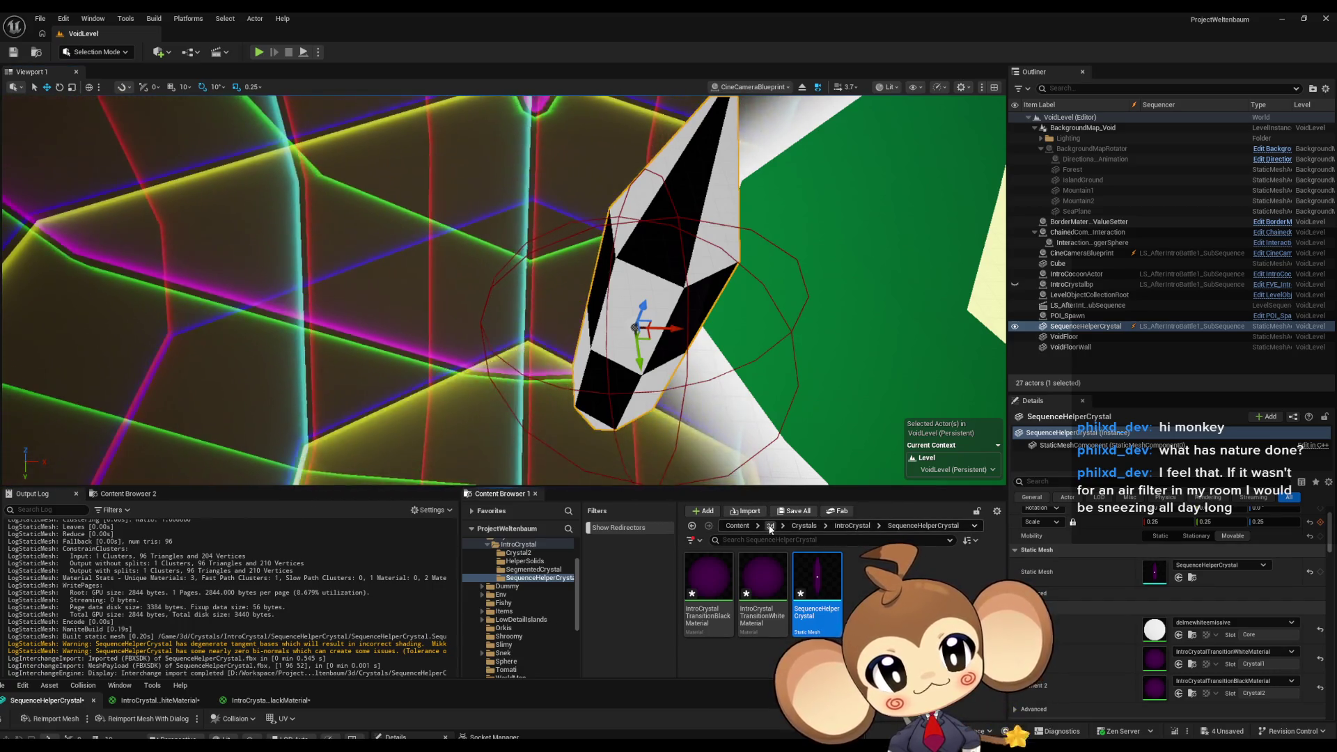
left_click(770, 526)
double_click(763, 577)
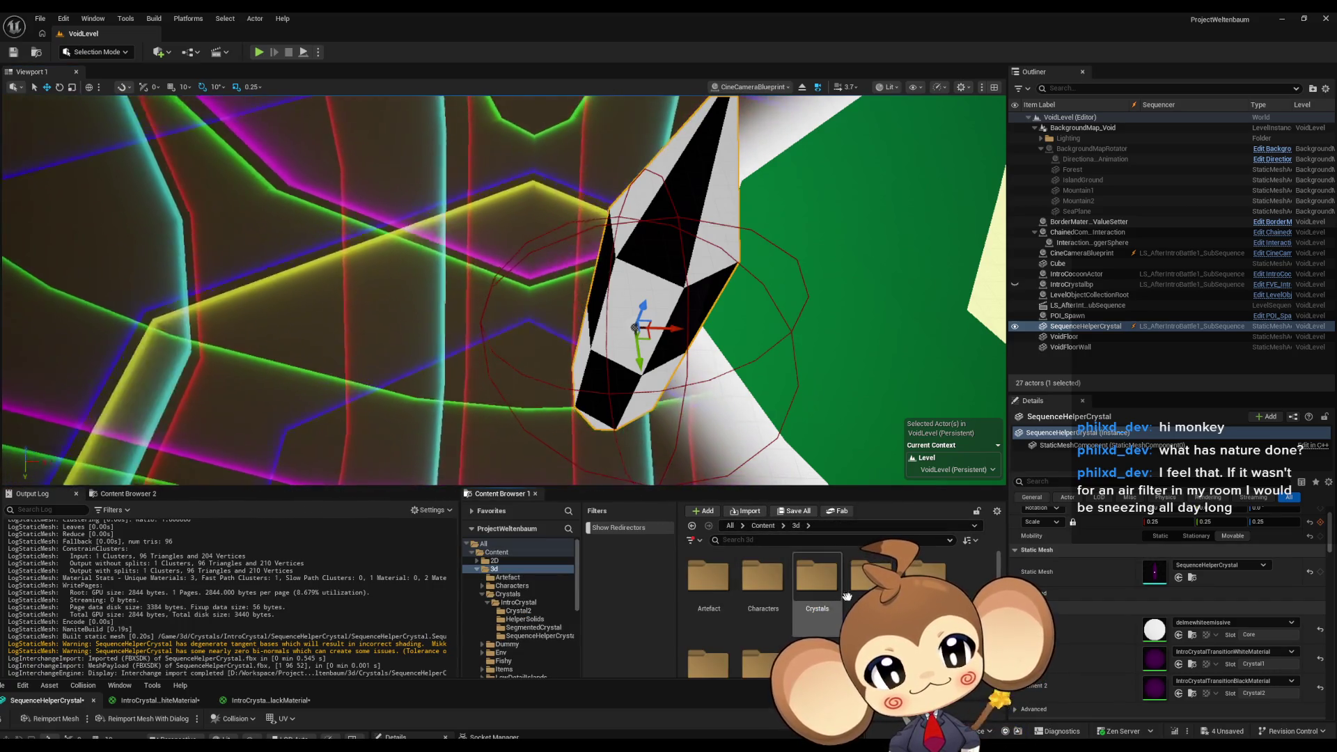
double_click(817, 581)
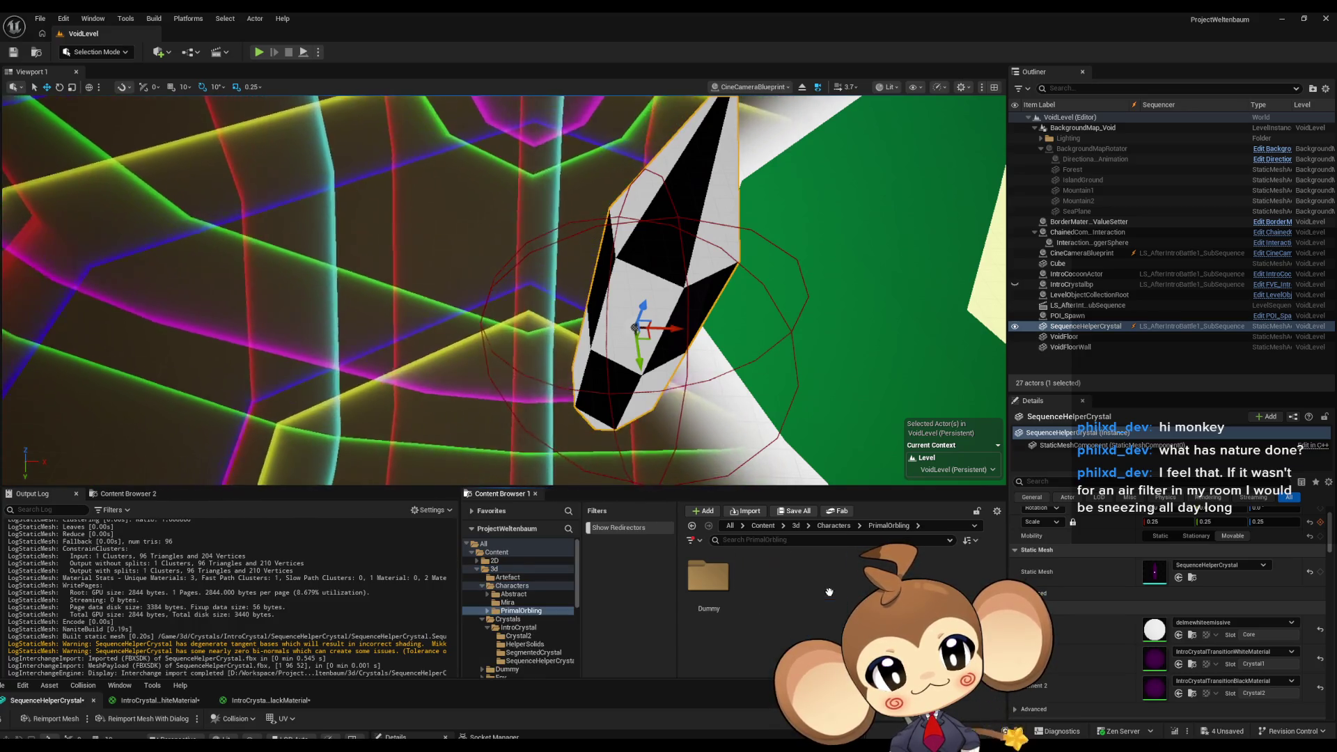
double_click(696, 594)
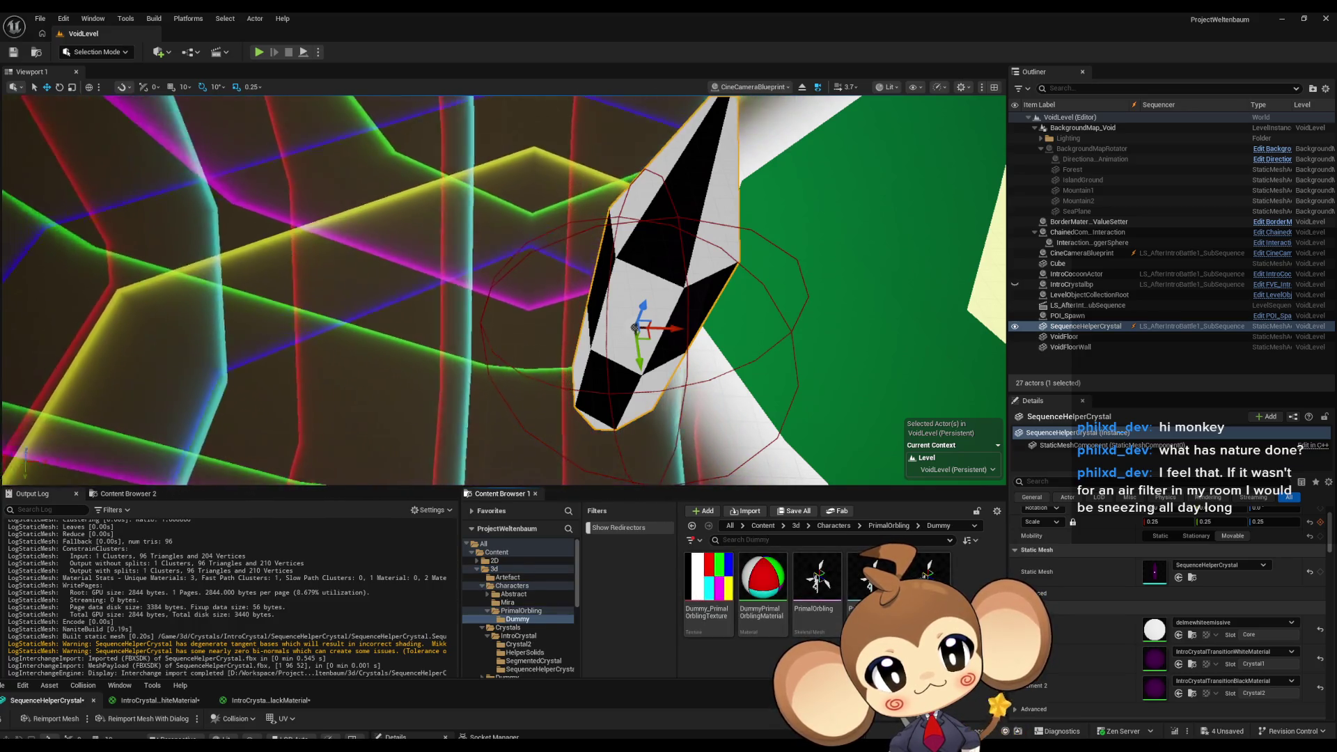
double_click(760, 583)
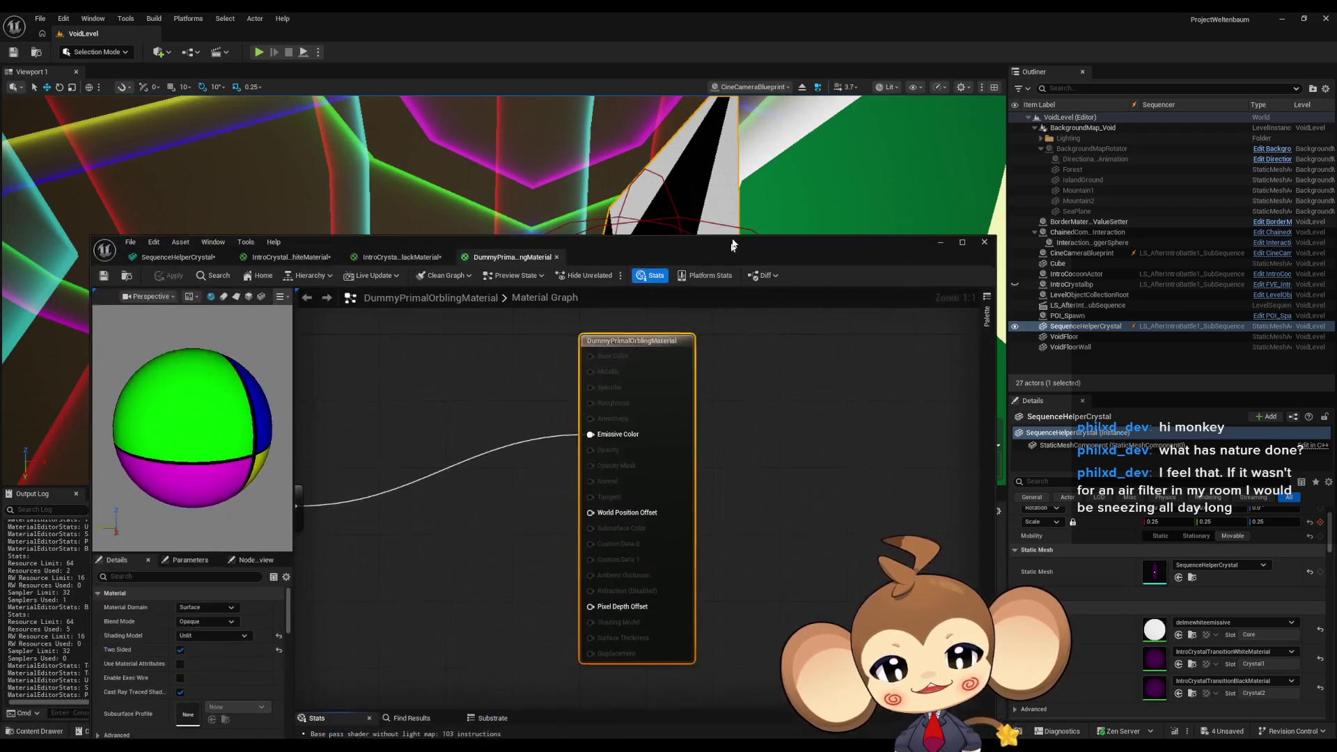
scroll(582, 479, "down", 2)
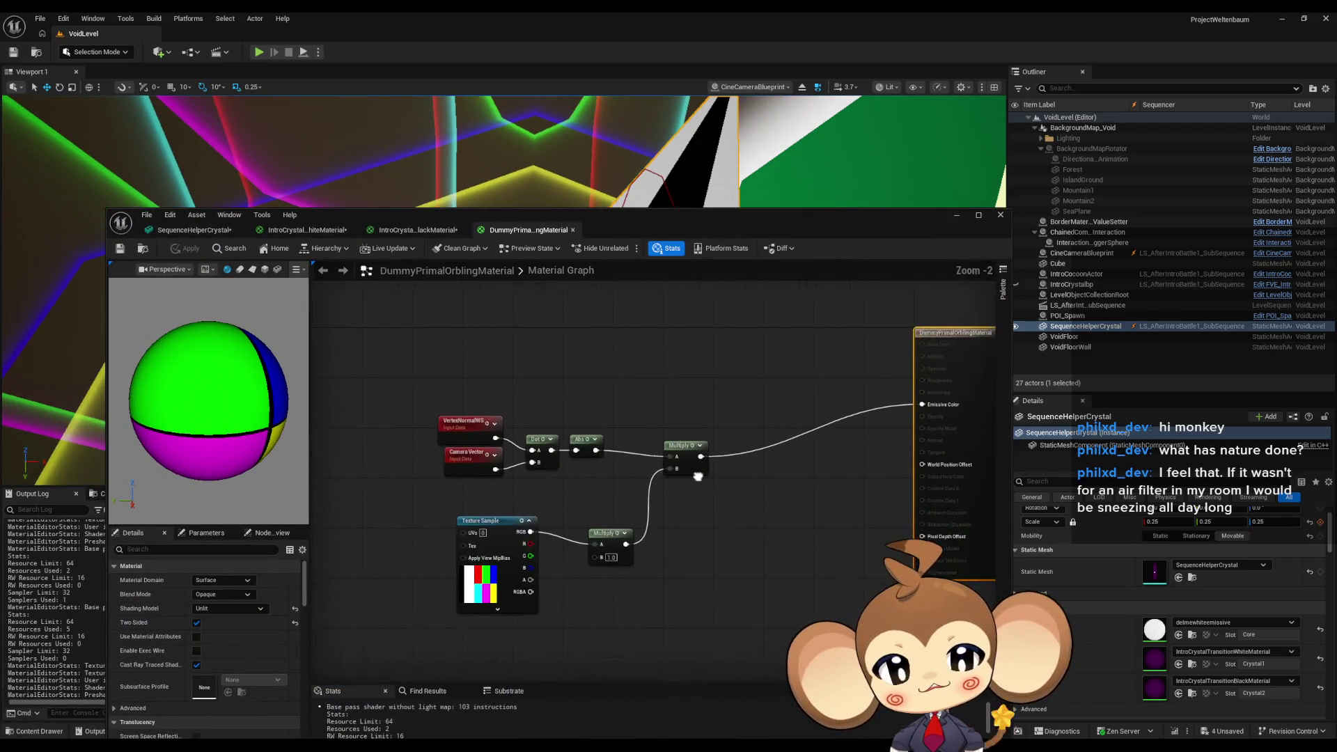
scroll(683, 559, "up", 3)
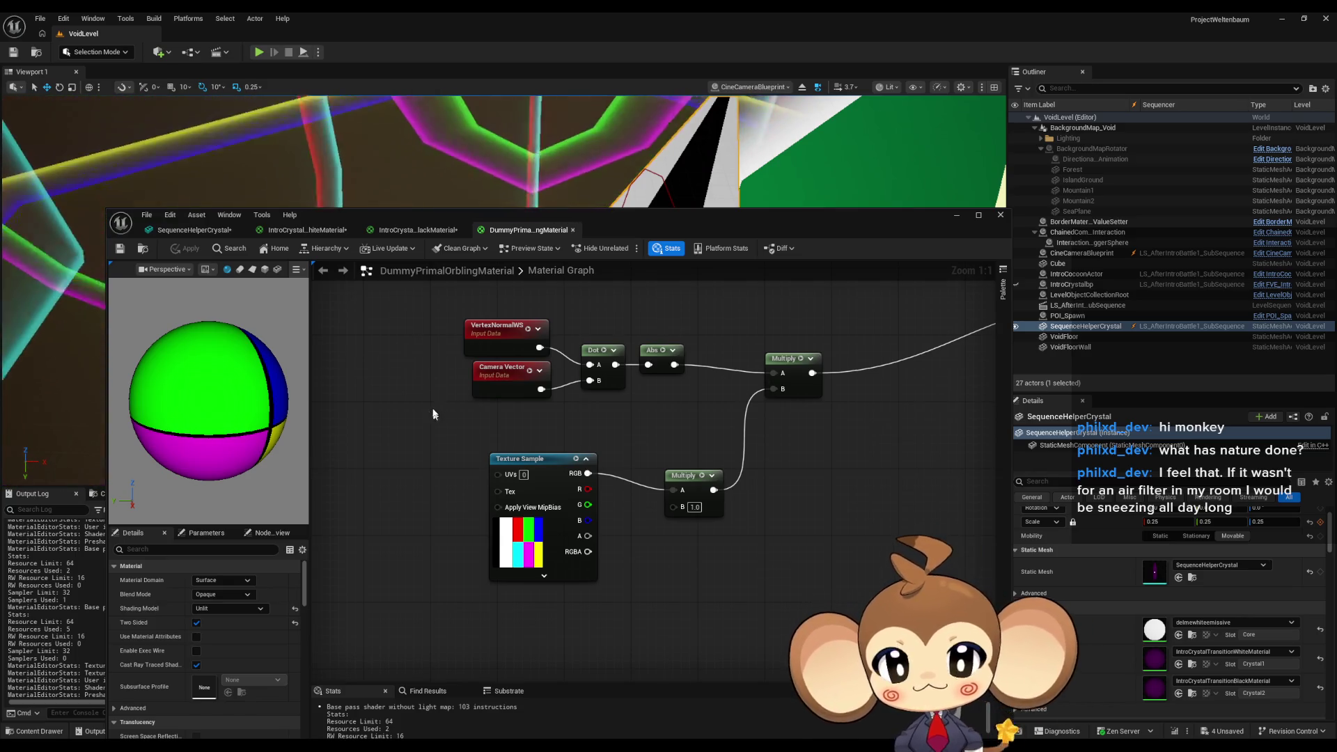
left_click_drag(405, 294, 697, 402)
left_click_drag(827, 415, 638, 467)
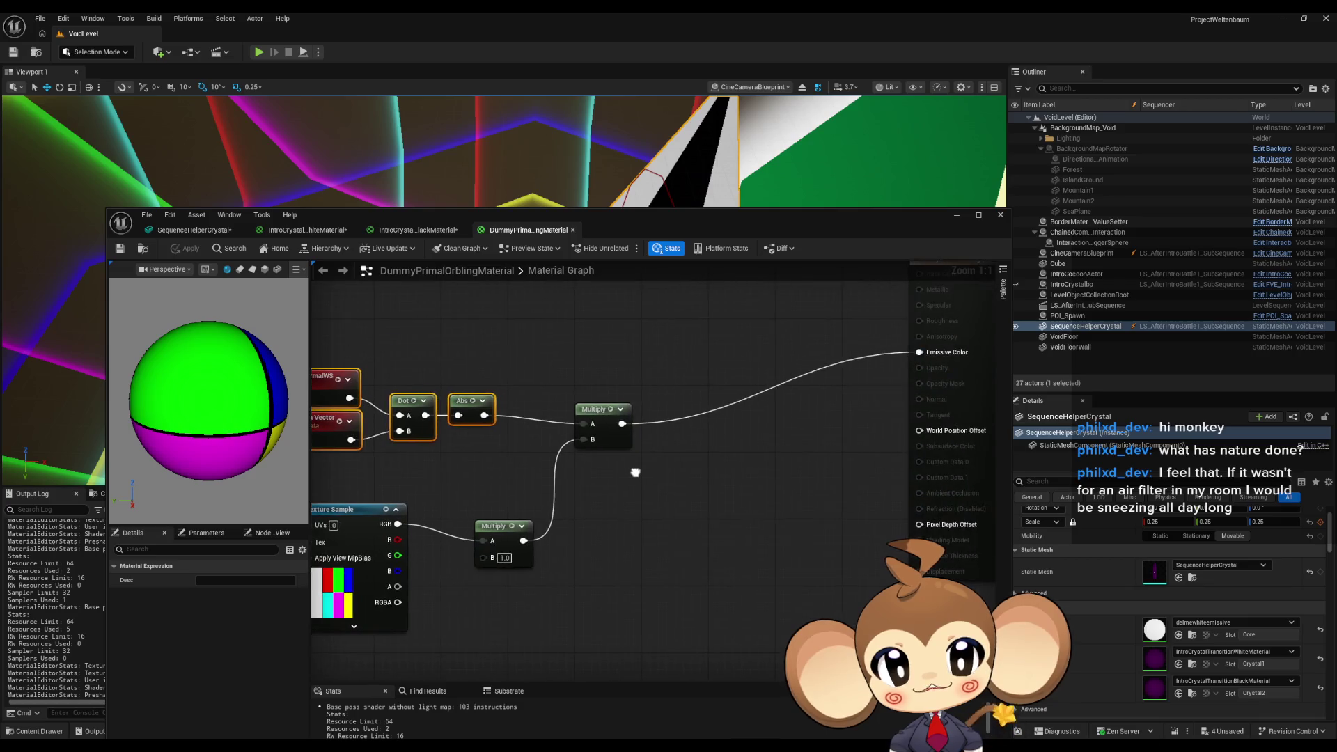
left_click(503, 546)
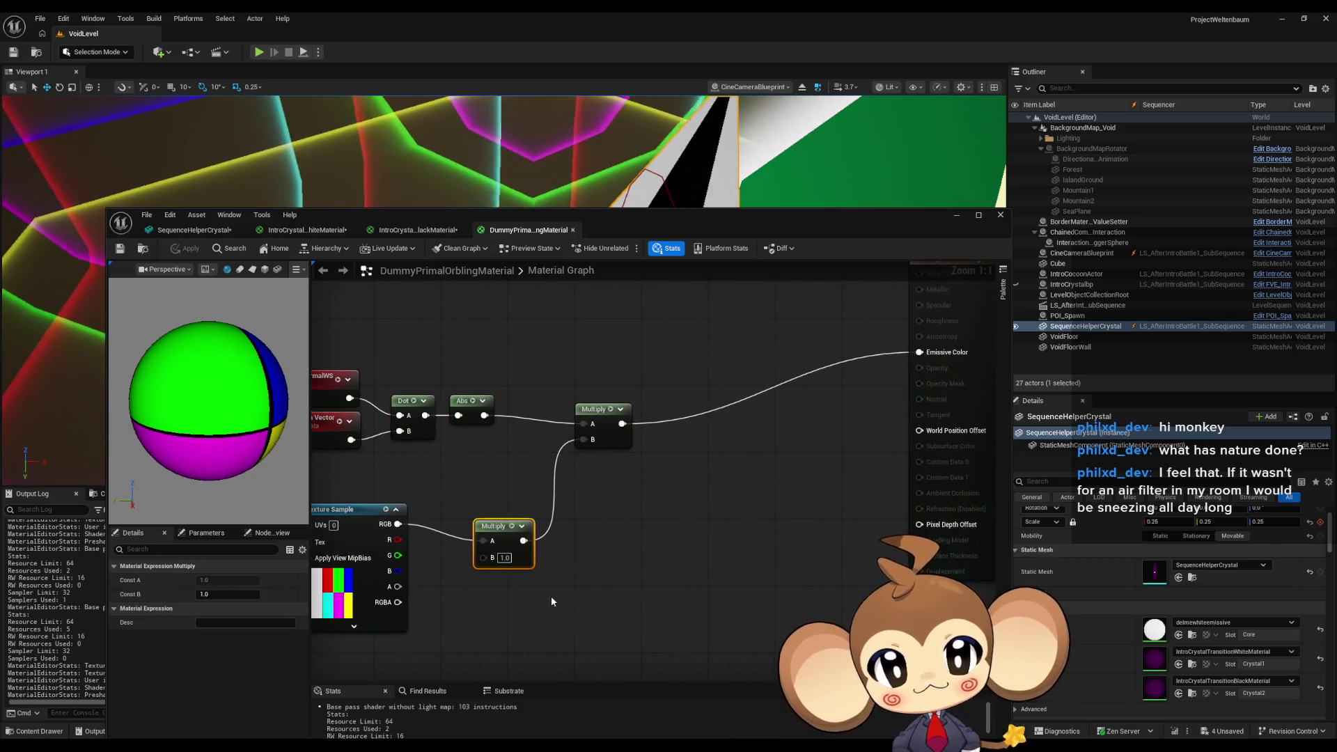
mouse_move(601, 546)
left_mouse_down()
mouse_move(715, 540)
mouse_move(698, 539)
mouse_move(725, 491)
left_mouse_up()
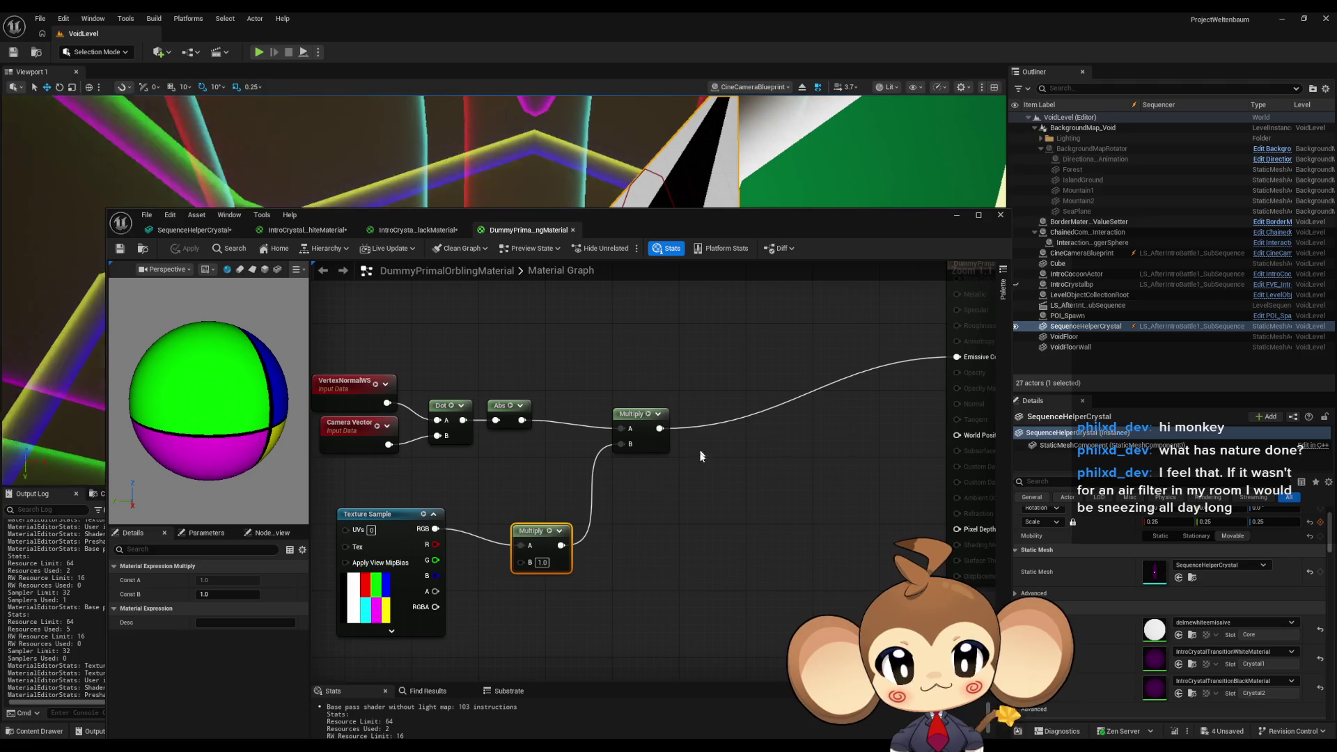
left_click_drag(573, 583, 672, 546)
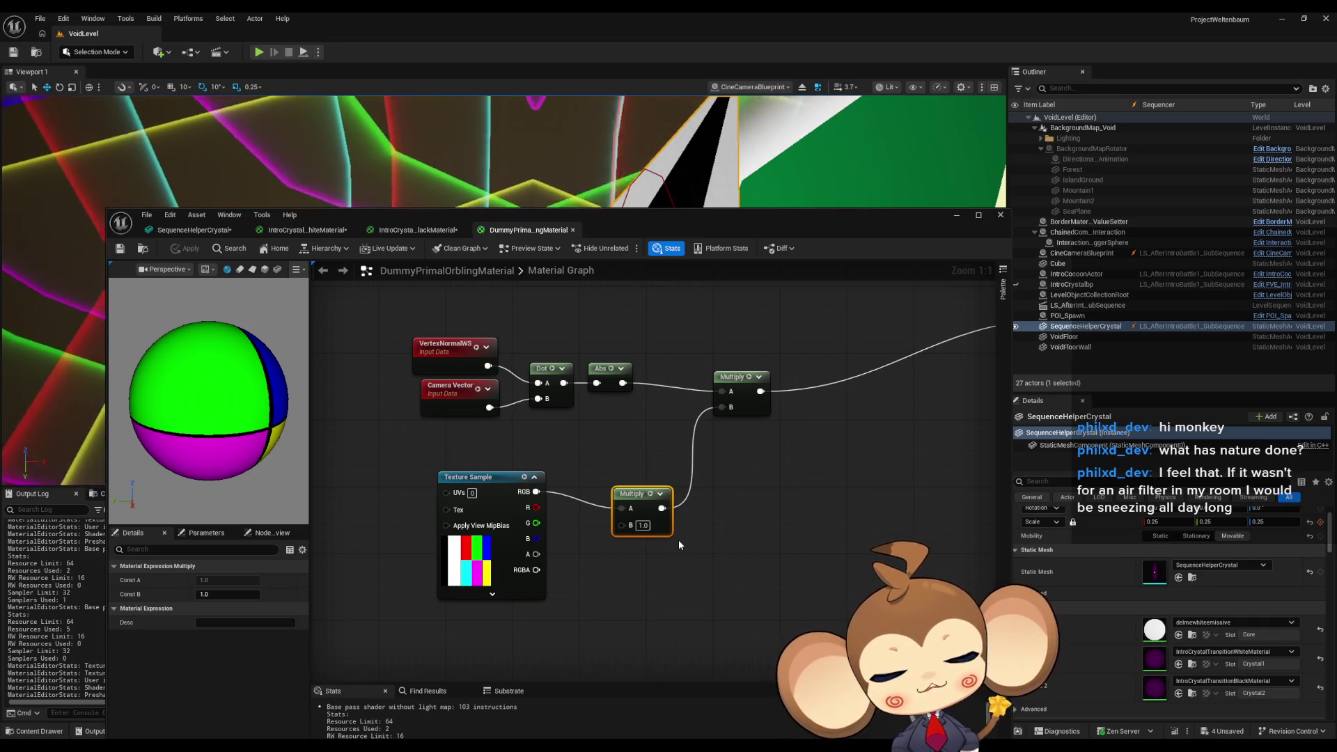
mouse_move(829, 444)
left_mouse_down()
mouse_move(579, 432)
mouse_move(738, 496)
left_mouse_up()
mouse_move(319, 377)
left_mouse_down()
mouse_move(409, 430)
mouse_move(568, 487)
left_mouse_up()
left_click_drag(529, 382, 589, 392)
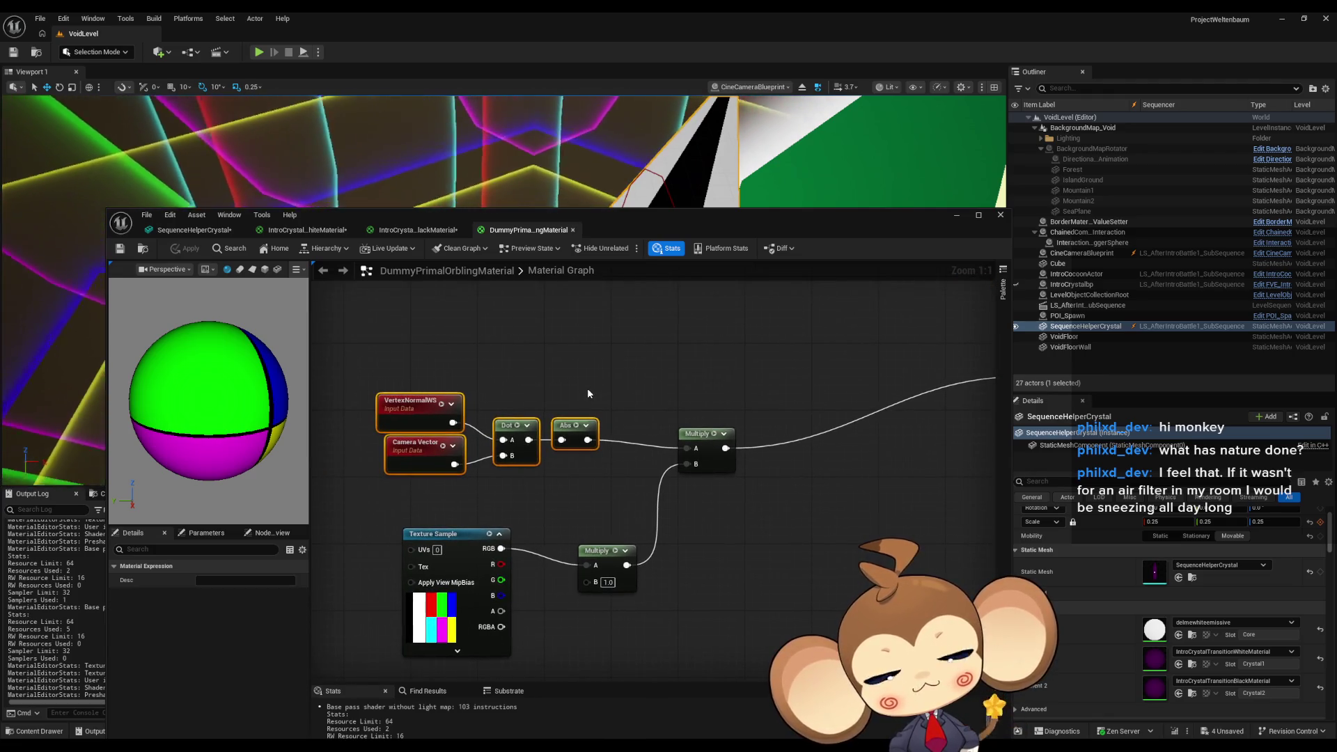
left_click(487, 536)
left_click(606, 552, "ctrl")
left_click_drag(411, 387, 635, 440)
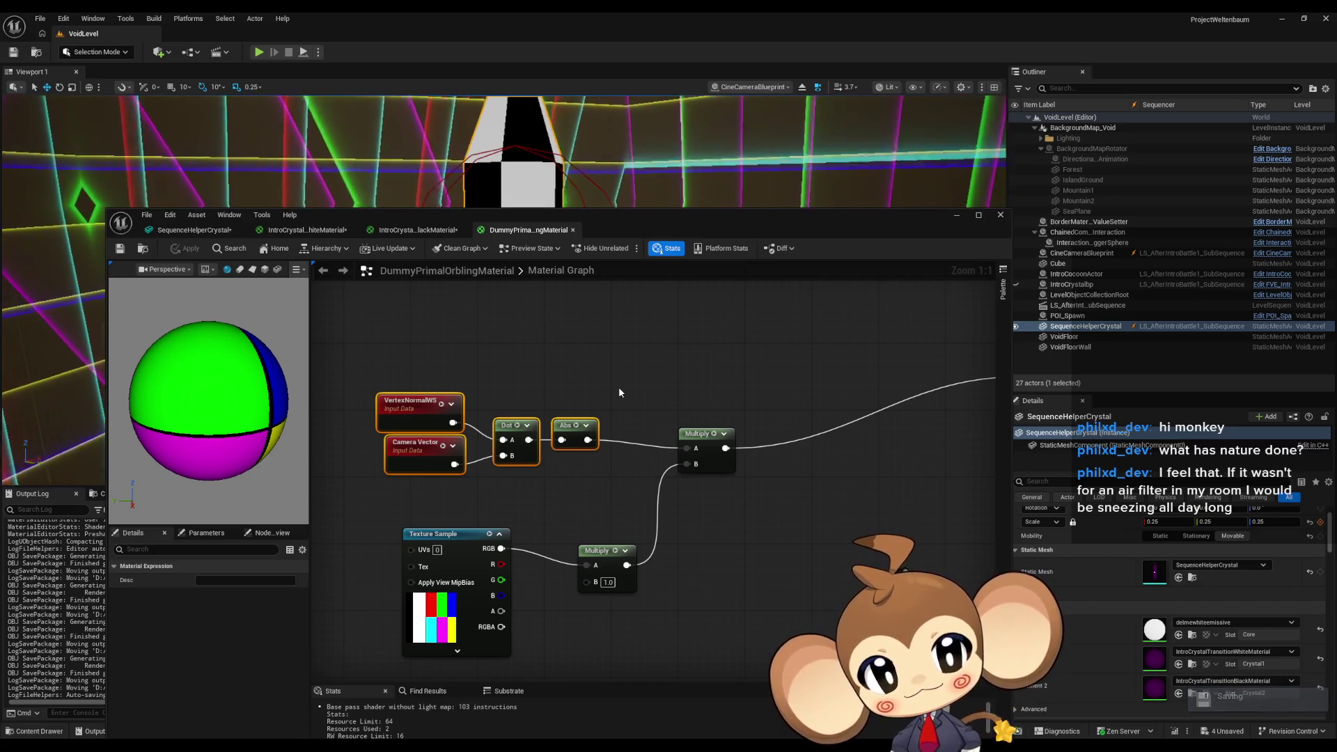
Deselect the graph nodes and move the material editor up to reveal the Dummy folder's assets.
left_click(619, 390)
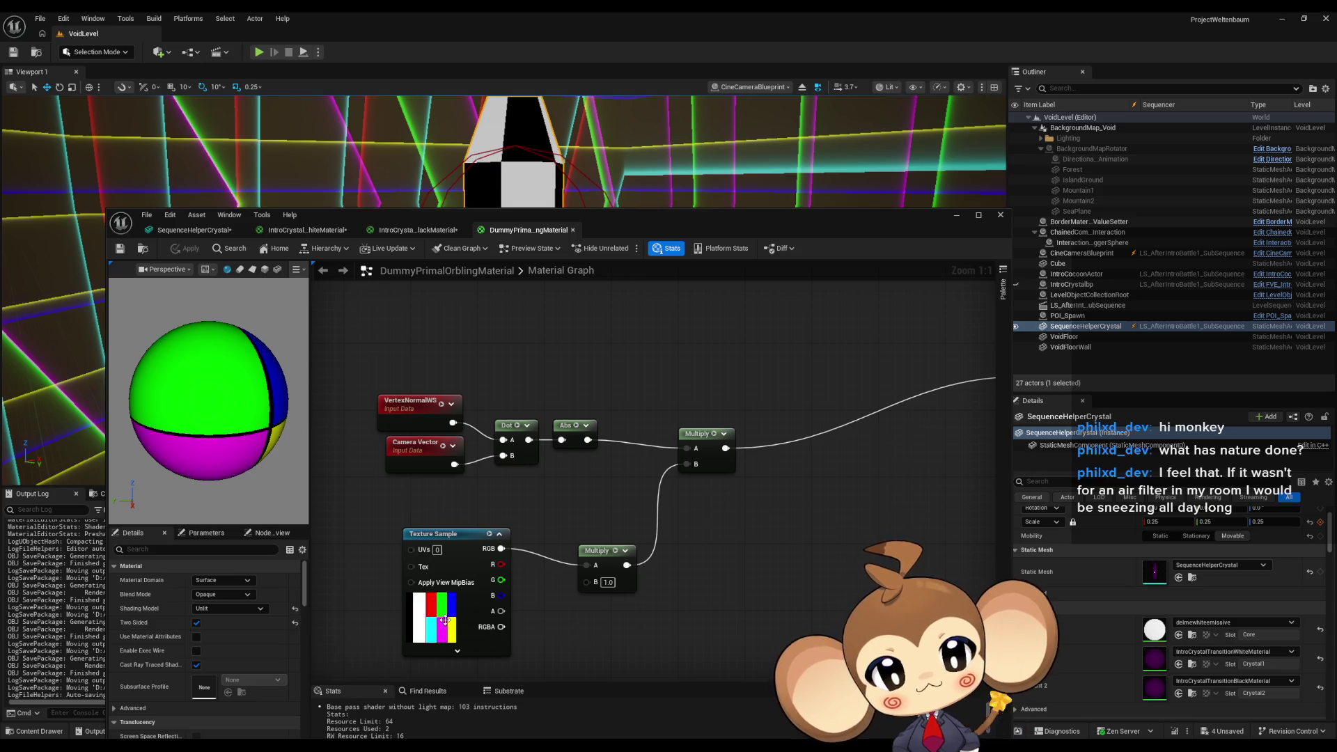
mouse_move(657, 213)
left_mouse_down()
mouse_move(658, 70)
mouse_move(662, 248)
mouse_move(665, 99)
left_mouse_up()
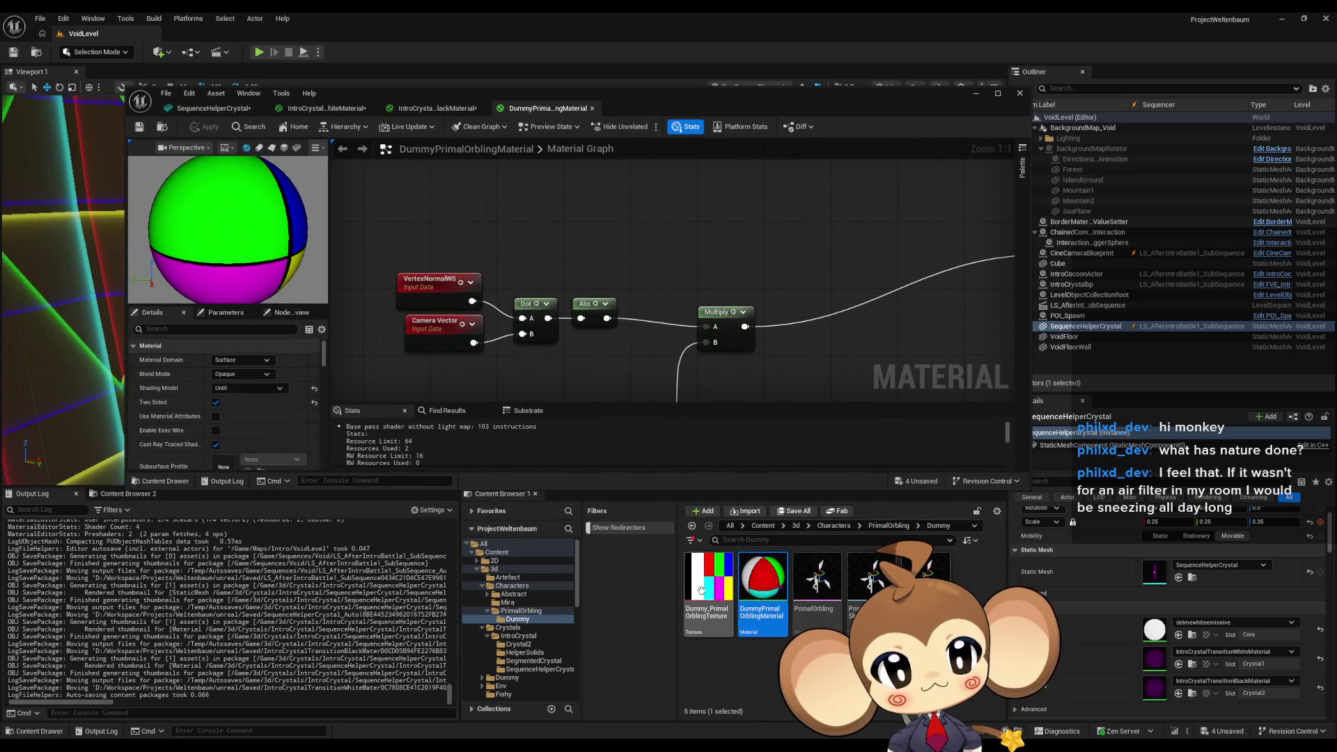
Check the texture thumbnail's info and select the DummyPrimalOrblingMaterial asset.
mouse_move(701, 591)
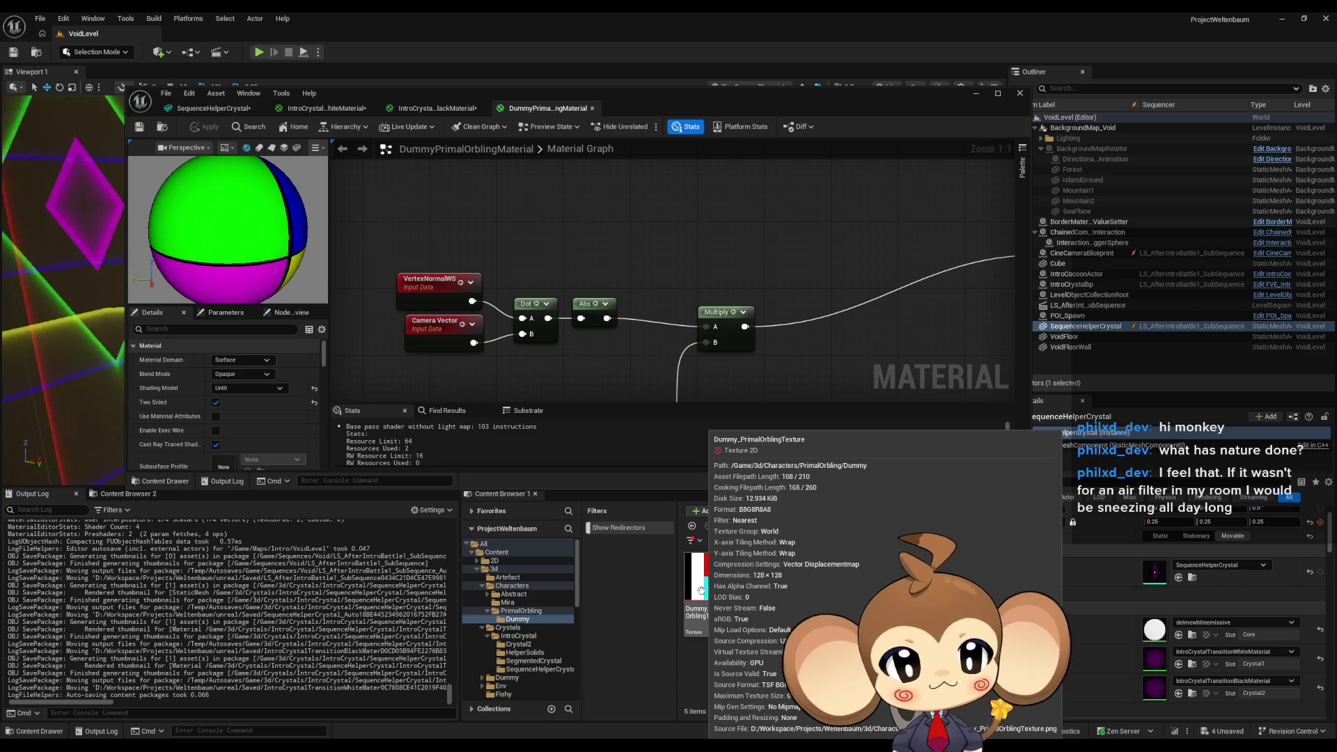
left_click(763, 578)
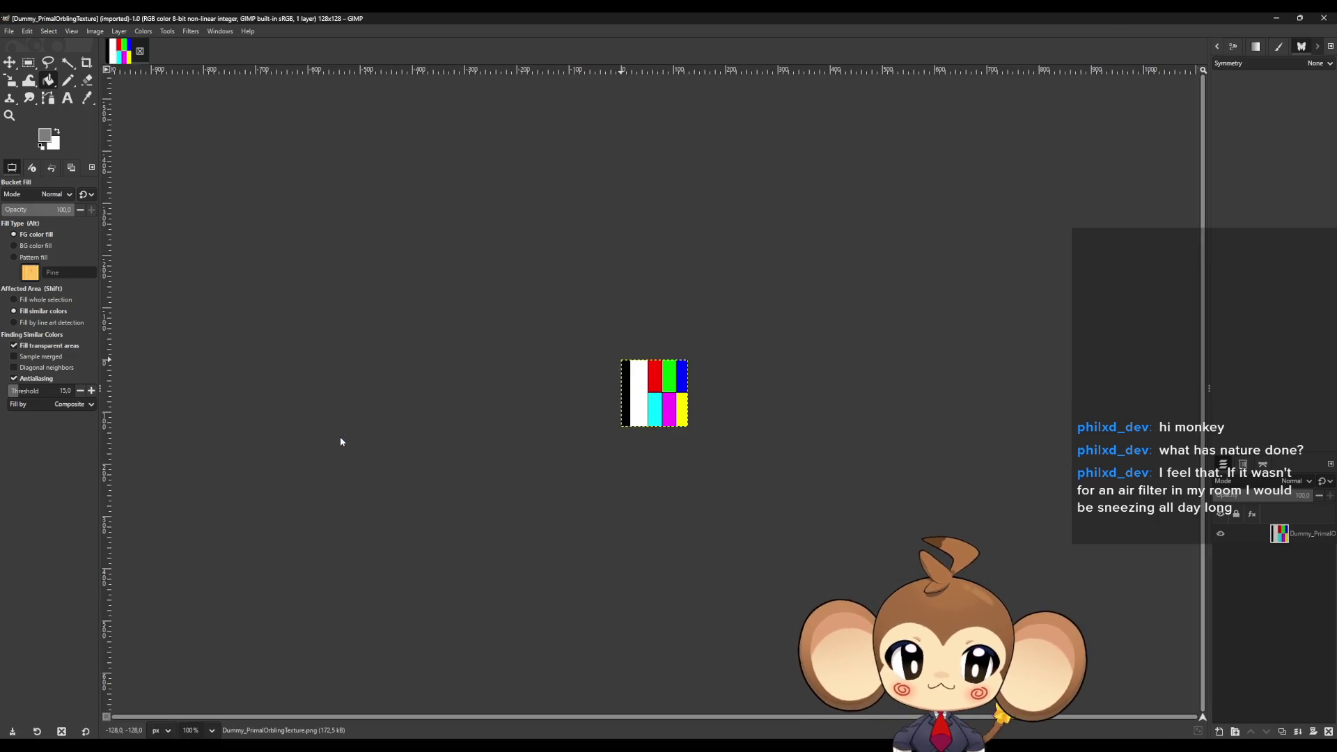
Fit the texture to the window and bucket-fill its black column with dark grey #2c2c2c.
key("ctrl+shift+j")
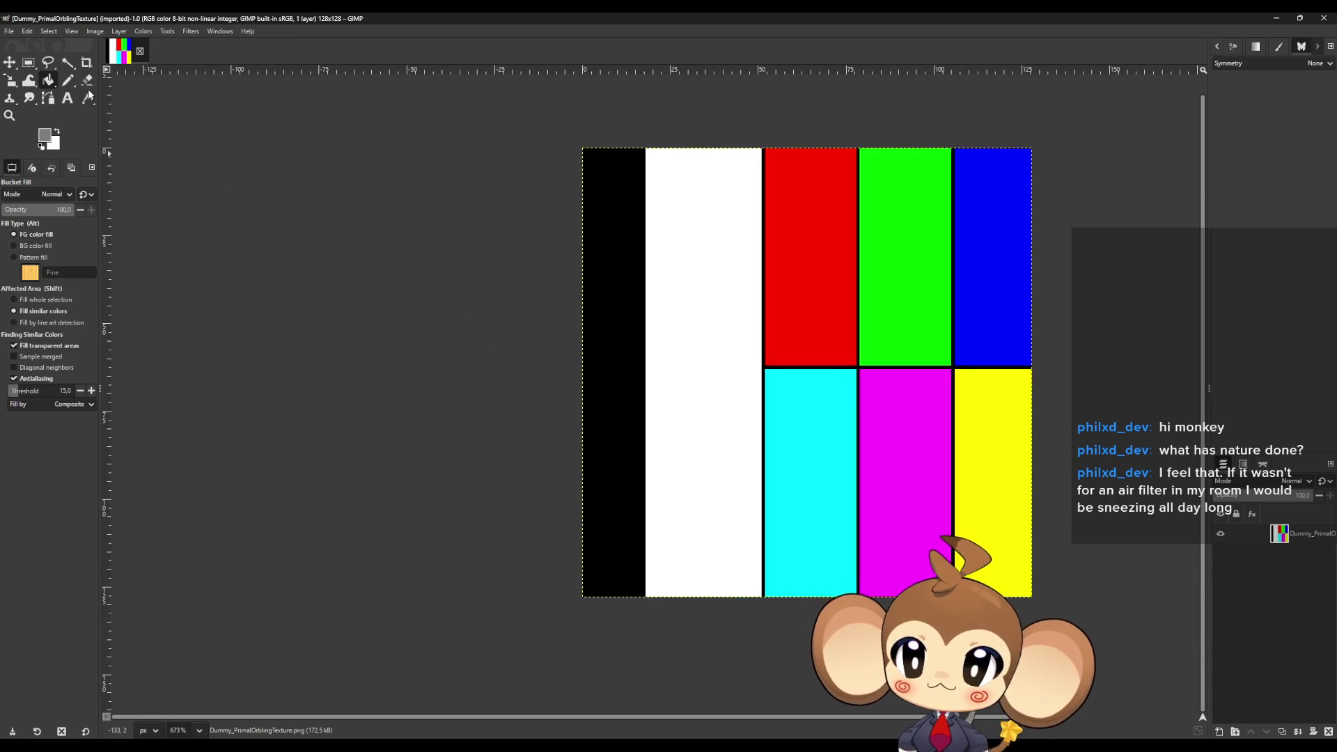
left_click(87, 98)
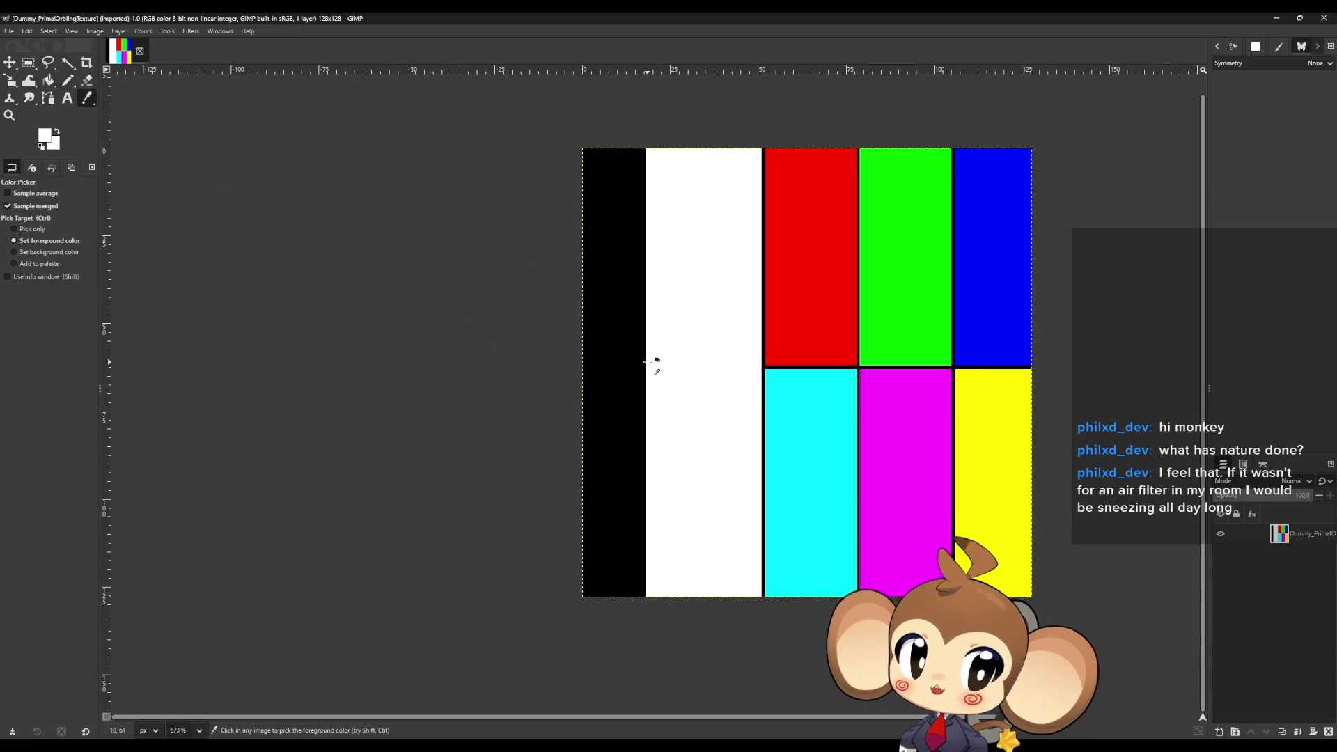
left_click(44, 136)
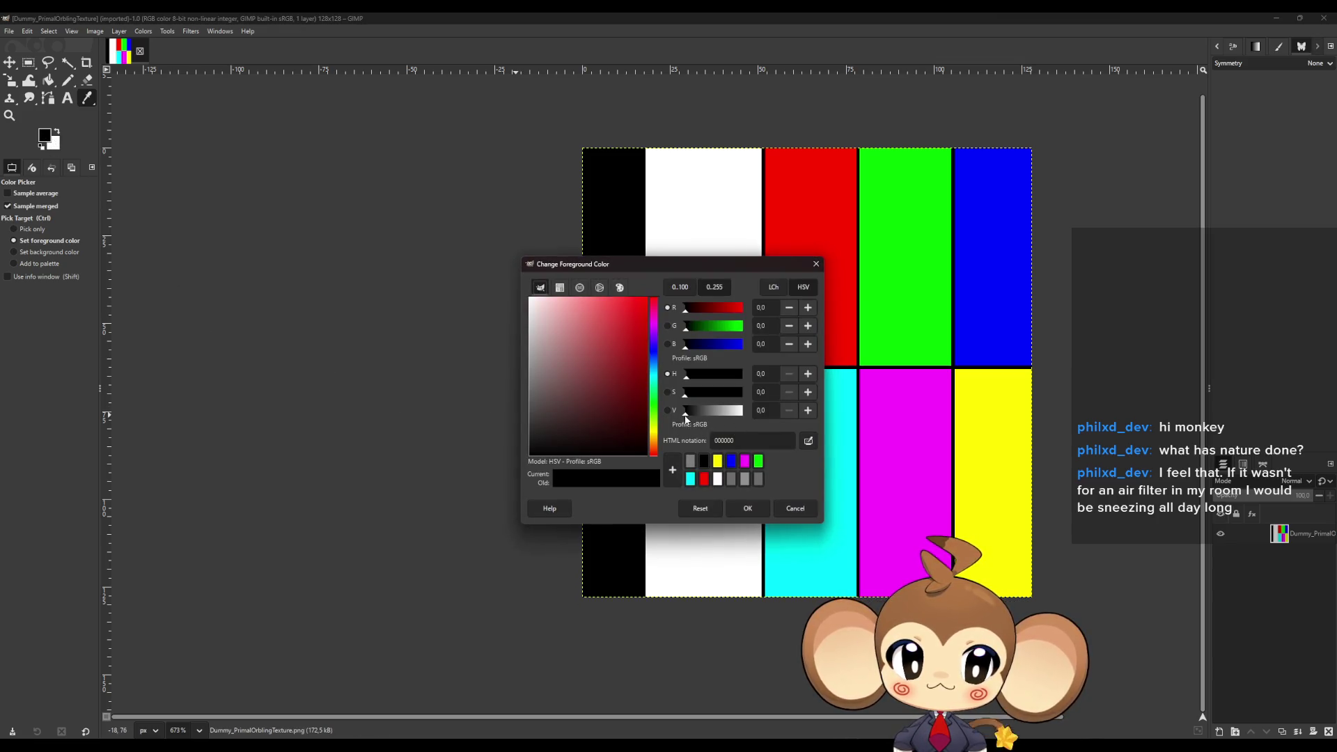
left_click_drag(690, 418, 694, 419)
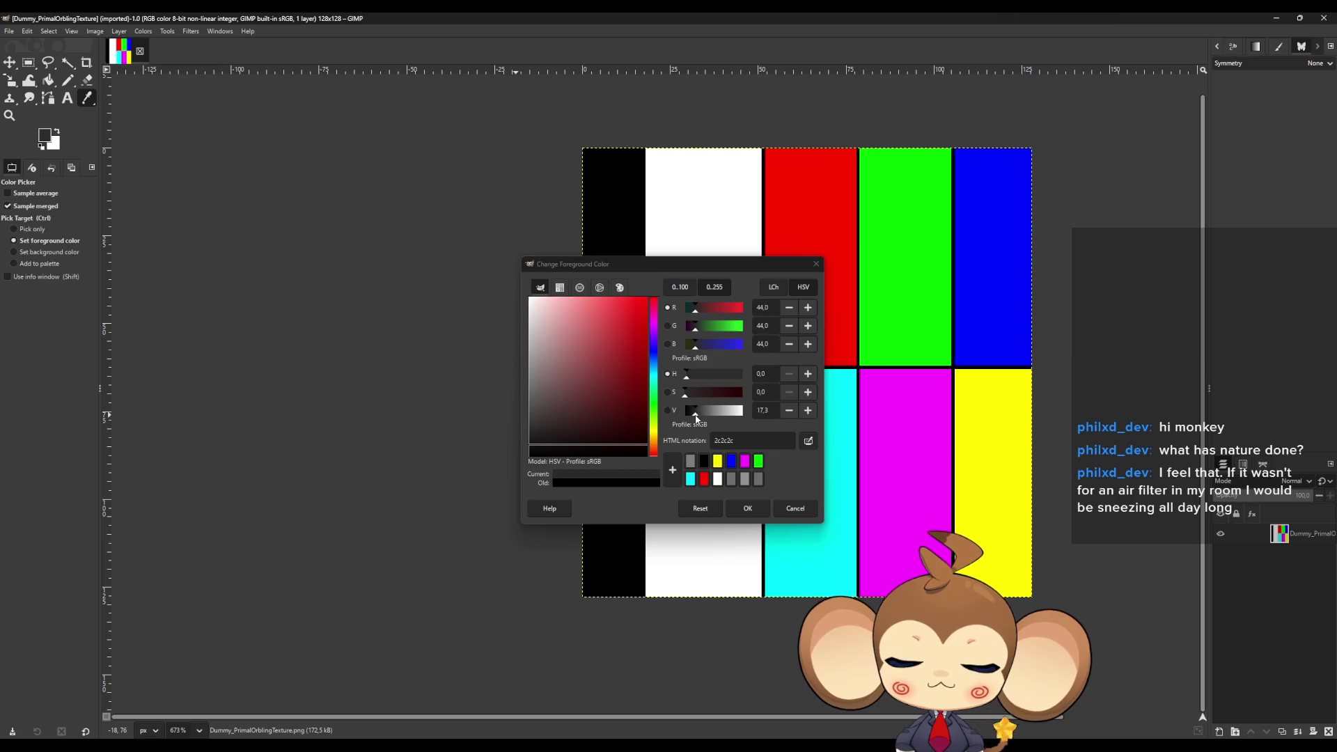
left_click(748, 509)
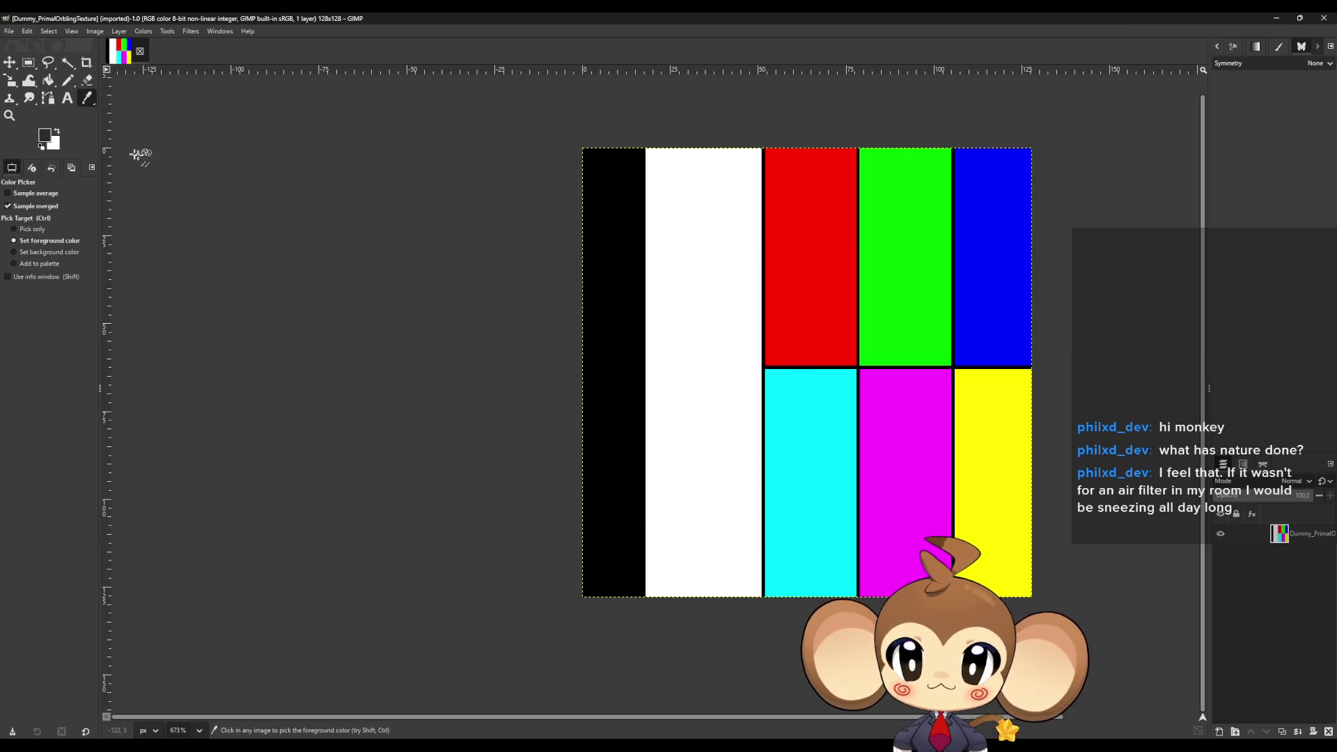
left_click(48, 80)
left_click(606, 327)
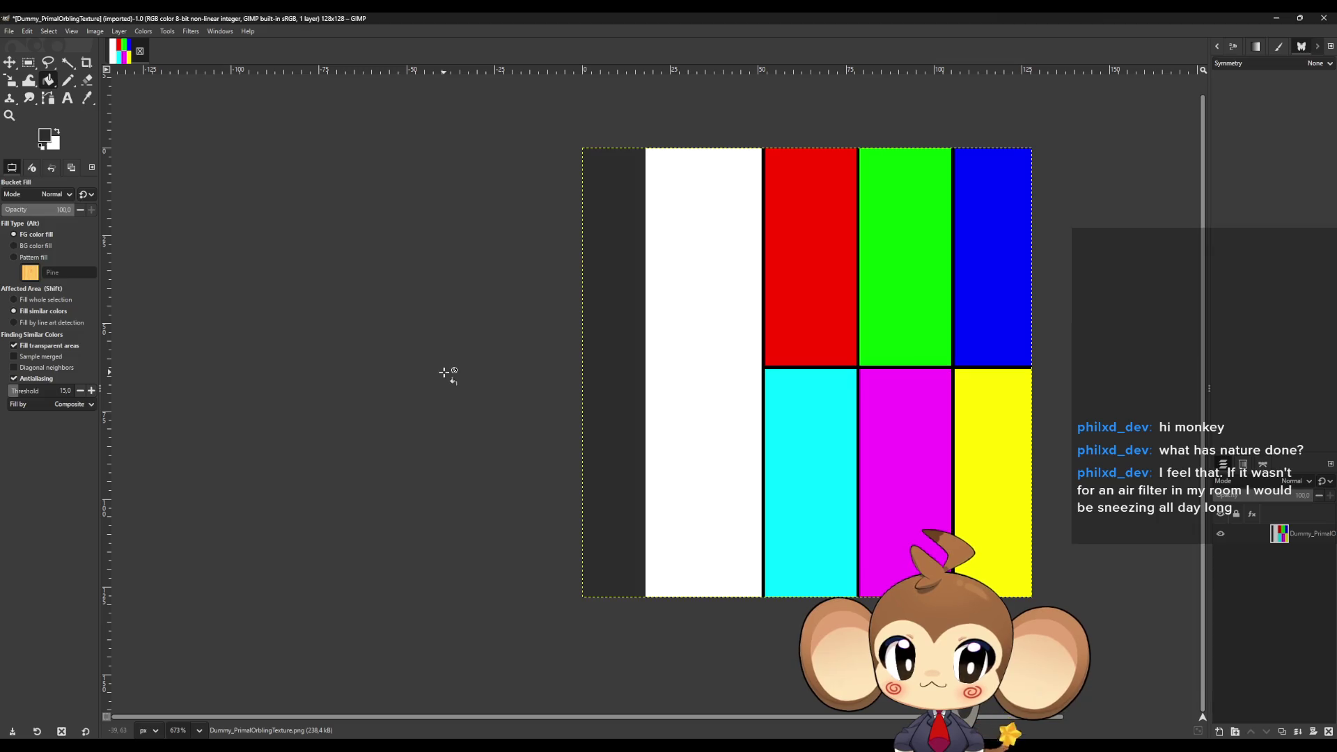
Overwrite Dummy_PrimalOrblingTexture.png and minimize GIMP to return to Unreal Editor.
left_click(14, 32)
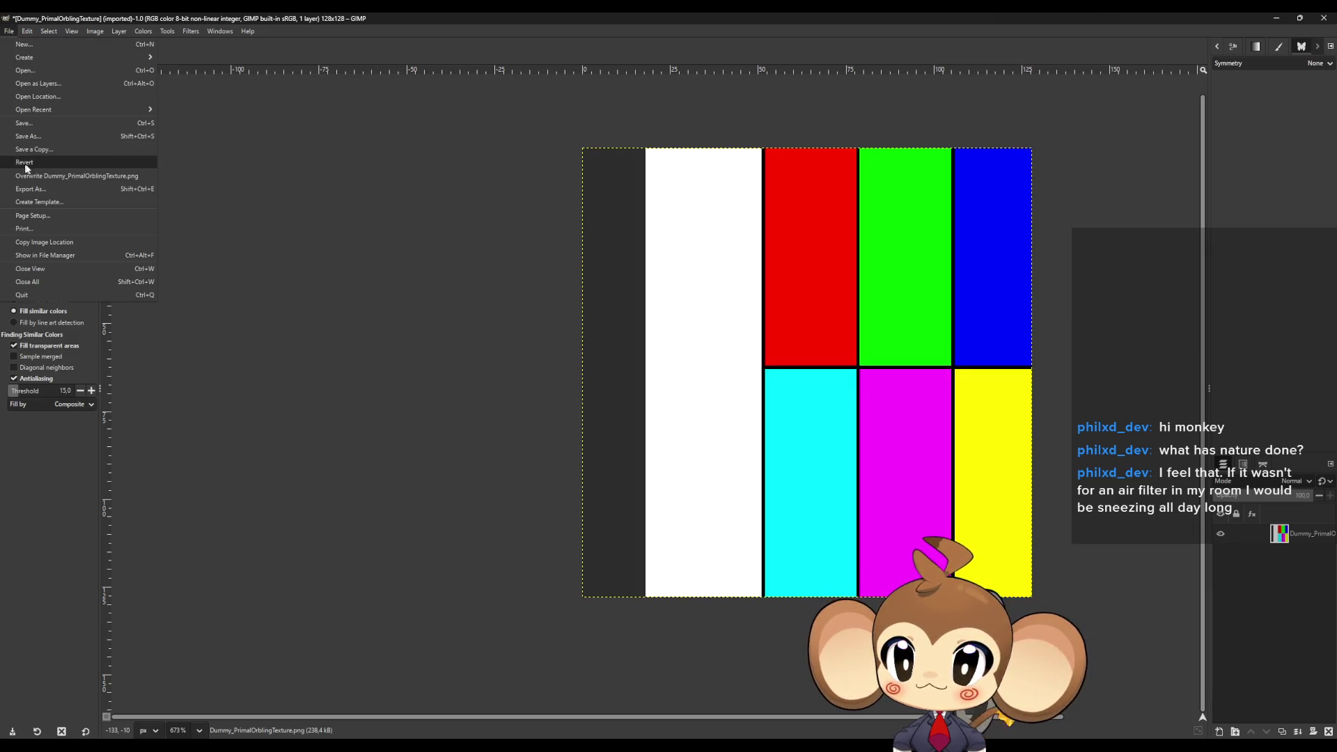
left_click(112, 176)
left_click(1287, 16)
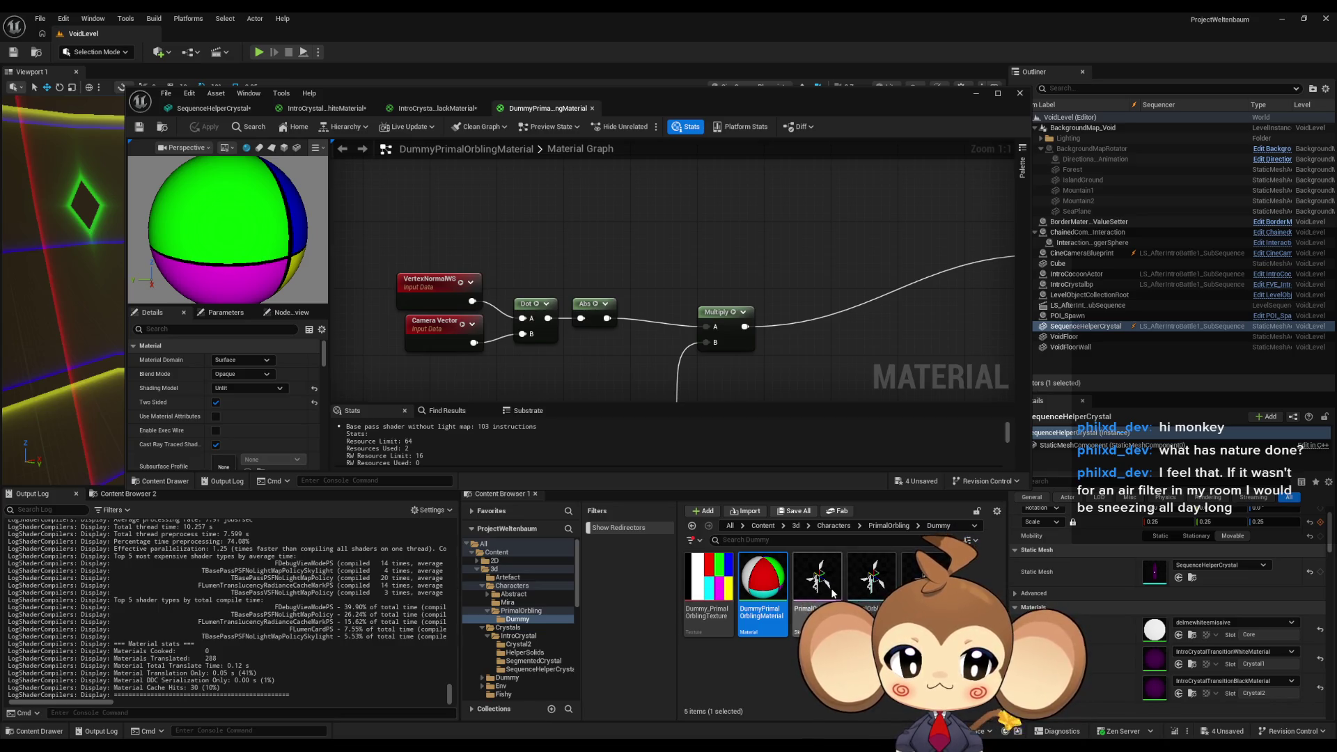
Reimport Dummy_PrimalOrblingTexture from the PrimalOrbling mesh editor, then Save All modified assets.
double_click(830, 588)
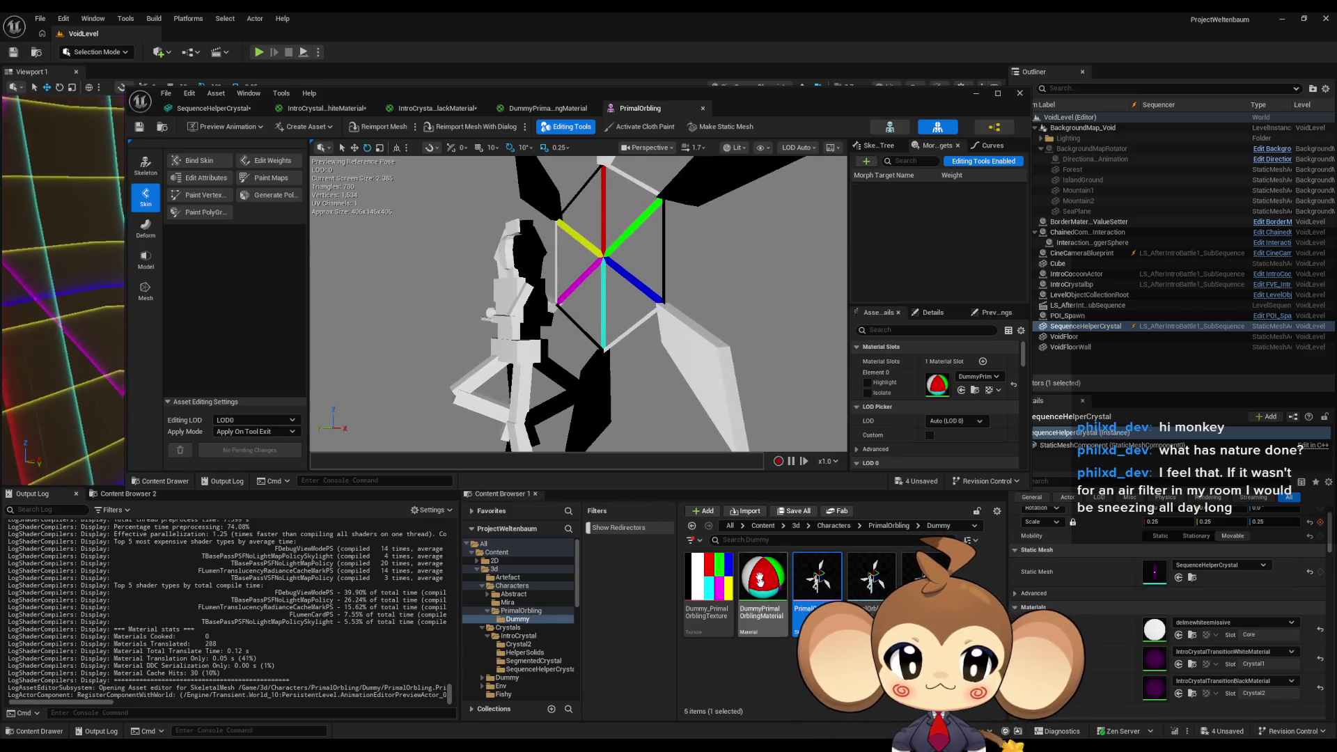
right_click(697, 568)
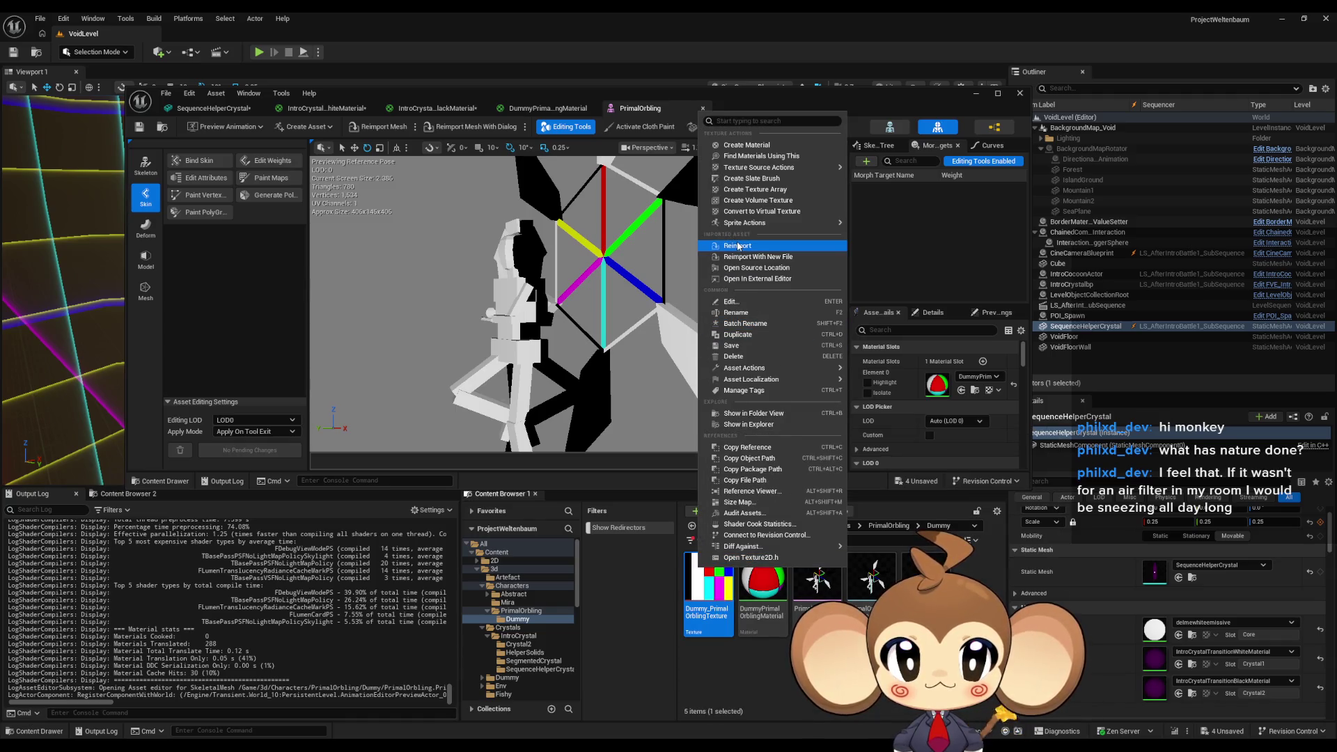
left_click(738, 246)
mouse_move(642, 339)
left_mouse_down()
mouse_move(417, 282)
mouse_move(642, 340)
left_mouse_up()
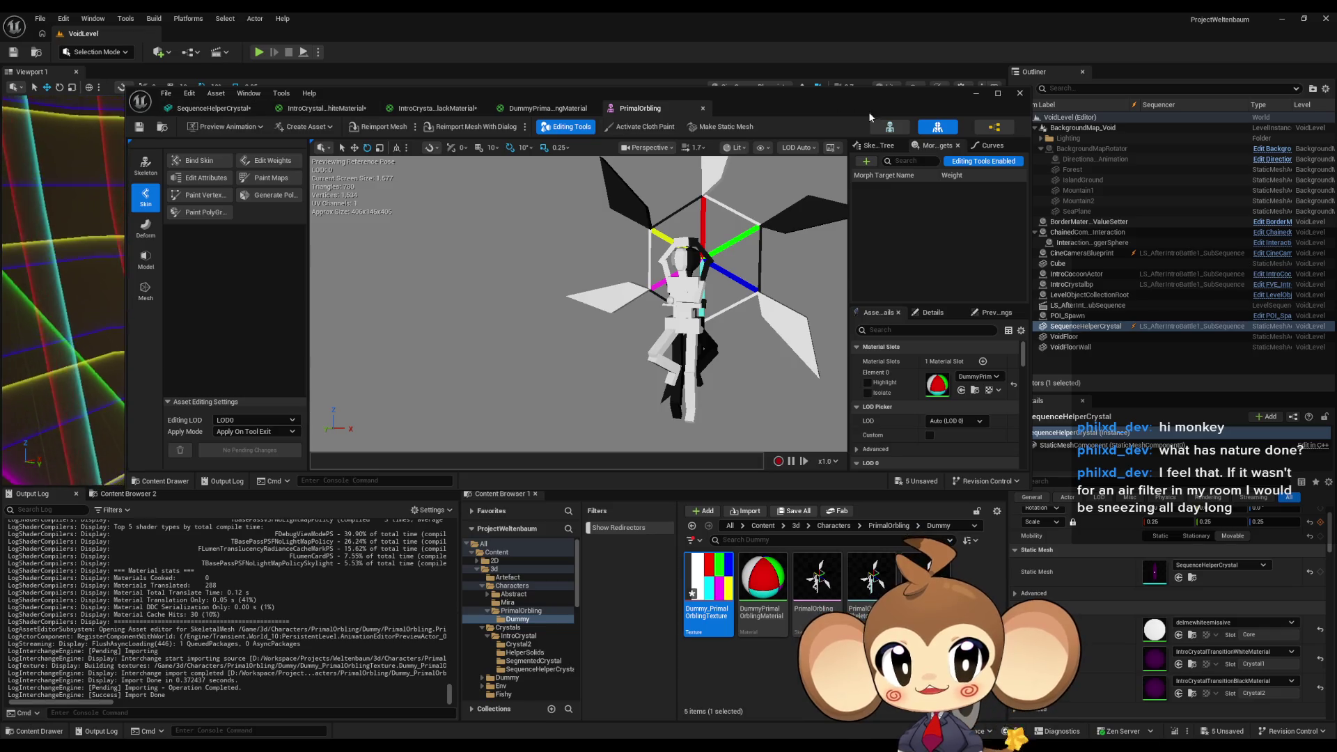
left_click(165, 94)
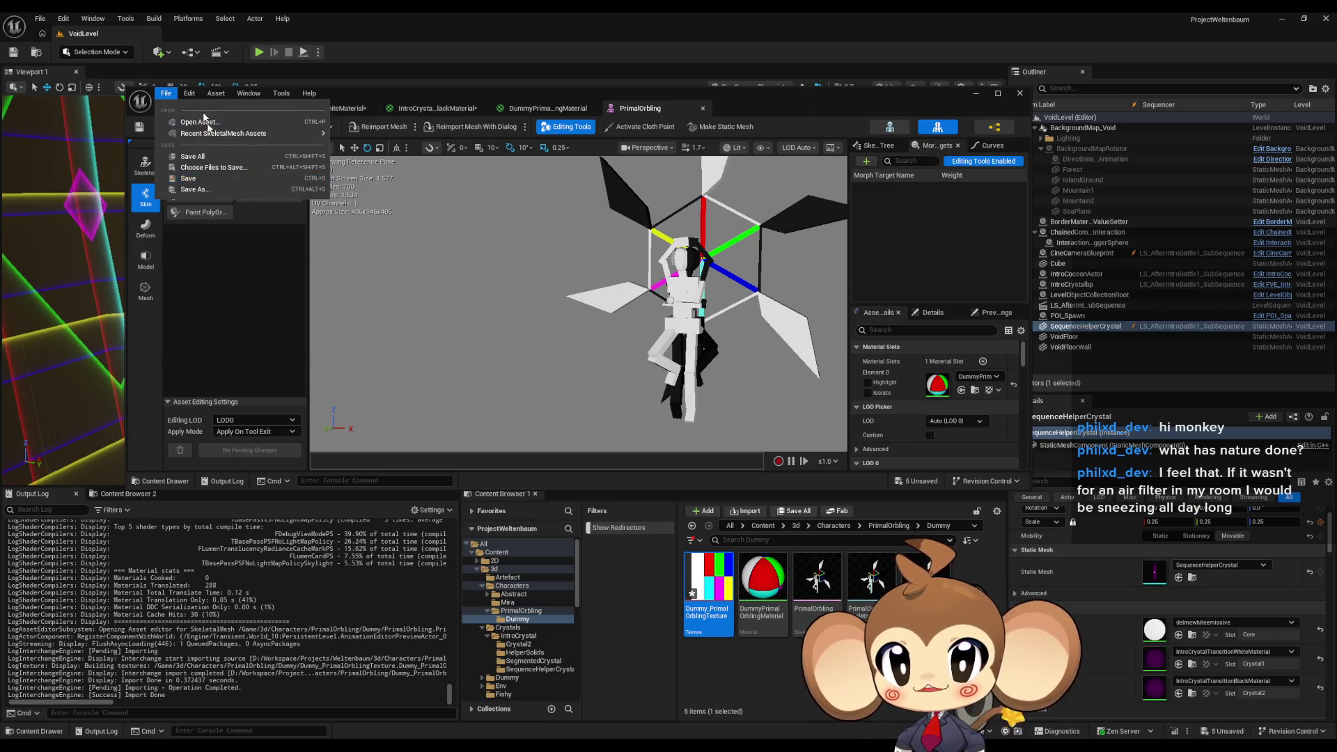
left_click(191, 156)
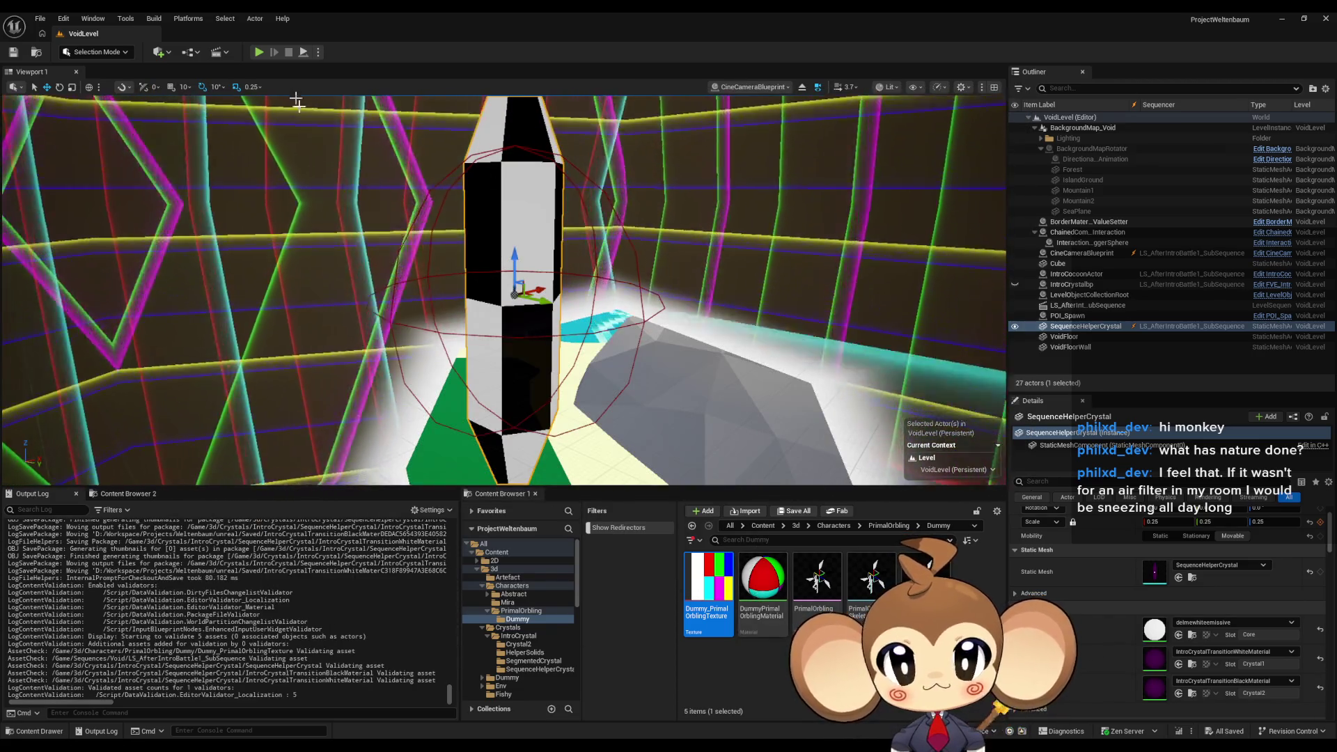
Bring up the Sequencer below an F11 full-screen viewport and rewind the playhead to the start.
mouse_move(548, 746)
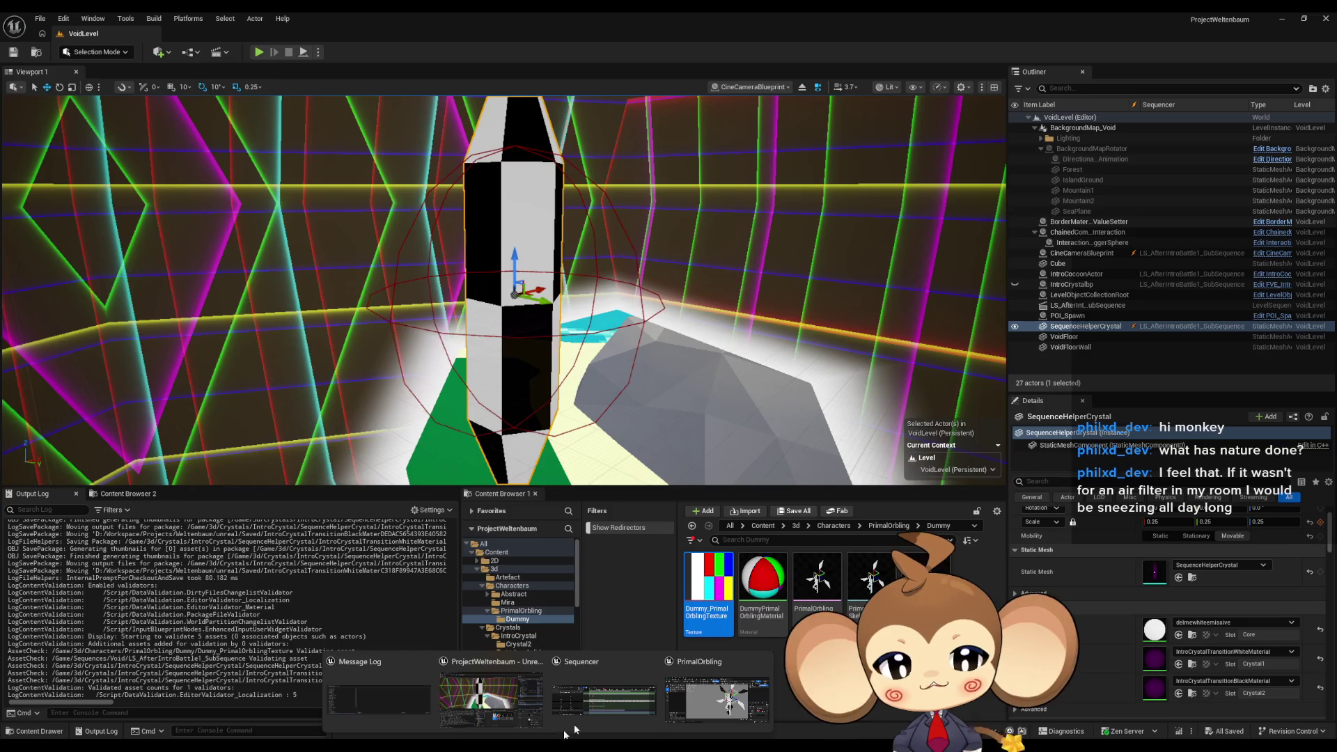
left_click(628, 704)
mouse_move(687, 255)
left_mouse_down()
mouse_move(557, 496)
mouse_move(535, 571)
mouse_move(417, 607)
mouse_move(598, 606)
mouse_move(879, 575)
mouse_move(427, 550)
mouse_move(507, 560)
left_mouse_up()
left_click(505, 607)
left_click_drag(665, 573, 709, 586)
key("F11")
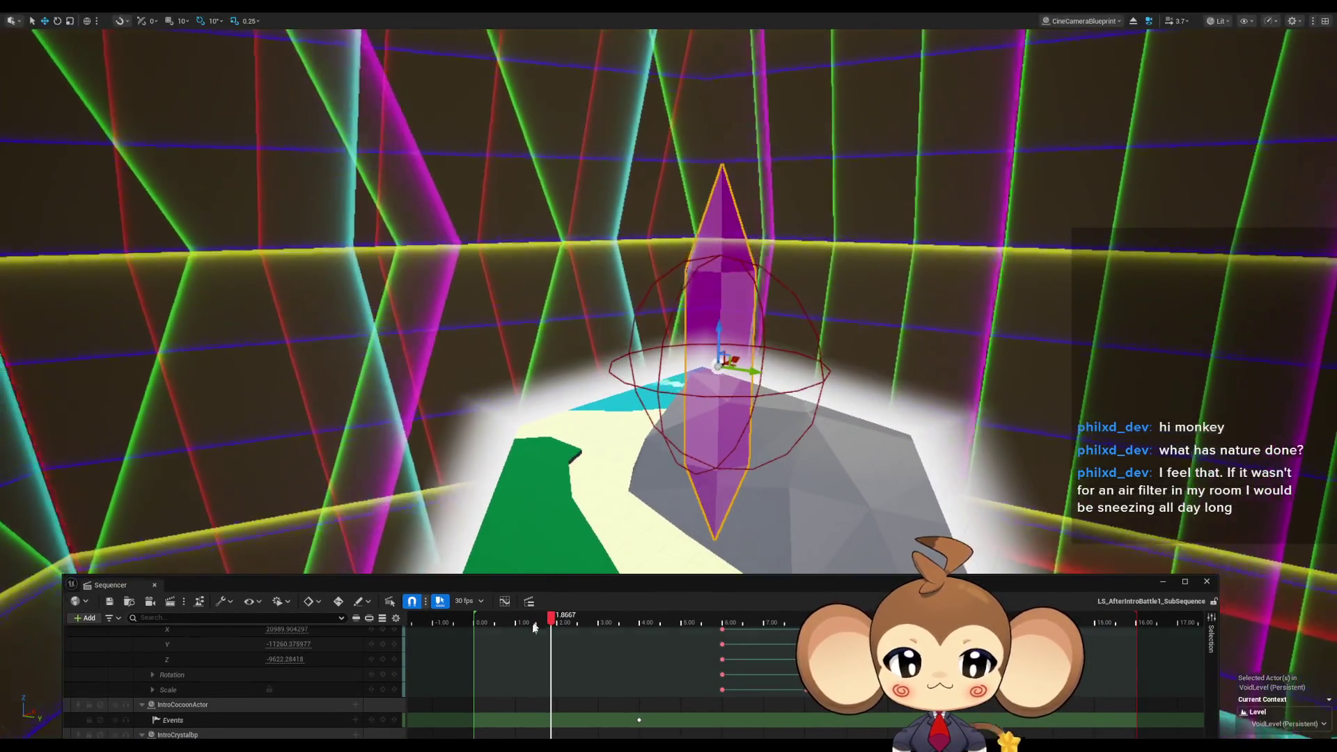
mouse_move(551, 618)
left_mouse_down()
mouse_move(466, 618)
mouse_move(878, 625)
mouse_move(842, 625)
left_mouse_up()
Set the playhead to 8.90 and collapse every track, including both PrimalOrbling tracks and DummyPrimalOrbling.
left_click_drag(864, 580, 842, 290)
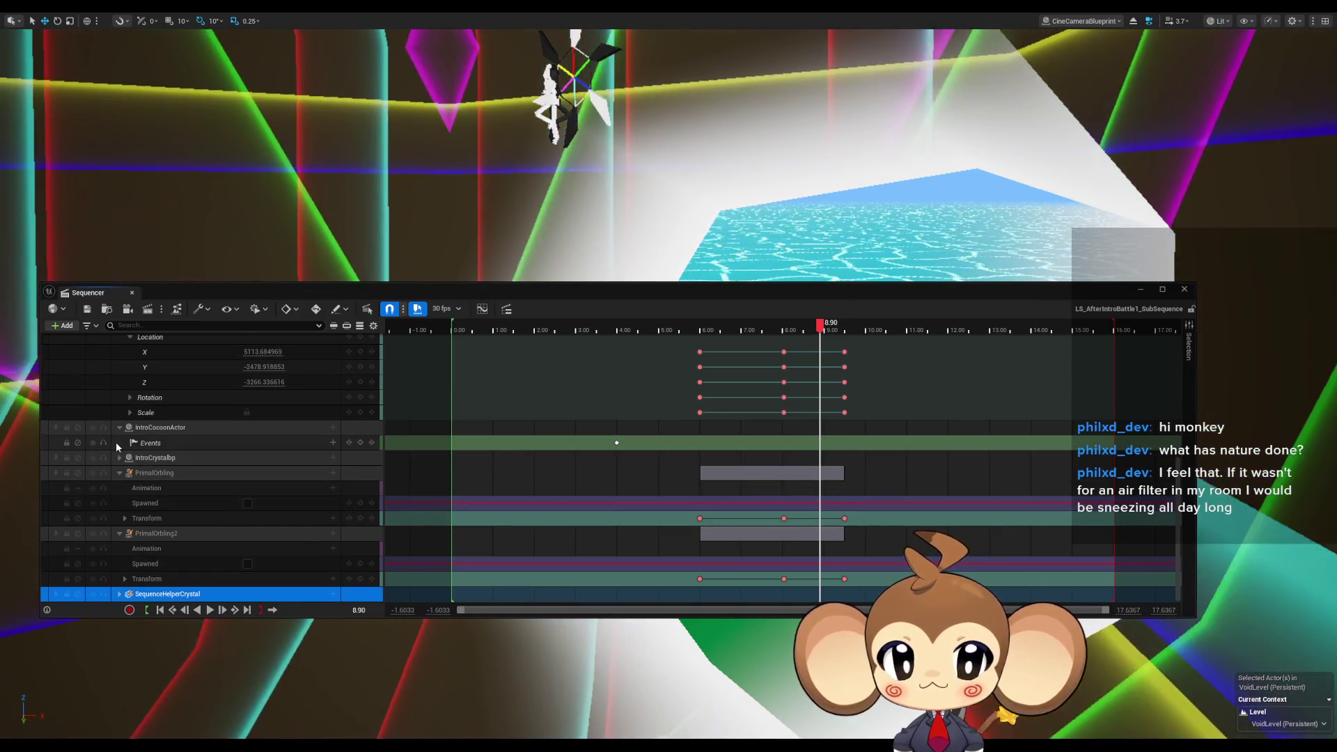
left_click(116, 441)
left_click(120, 427)
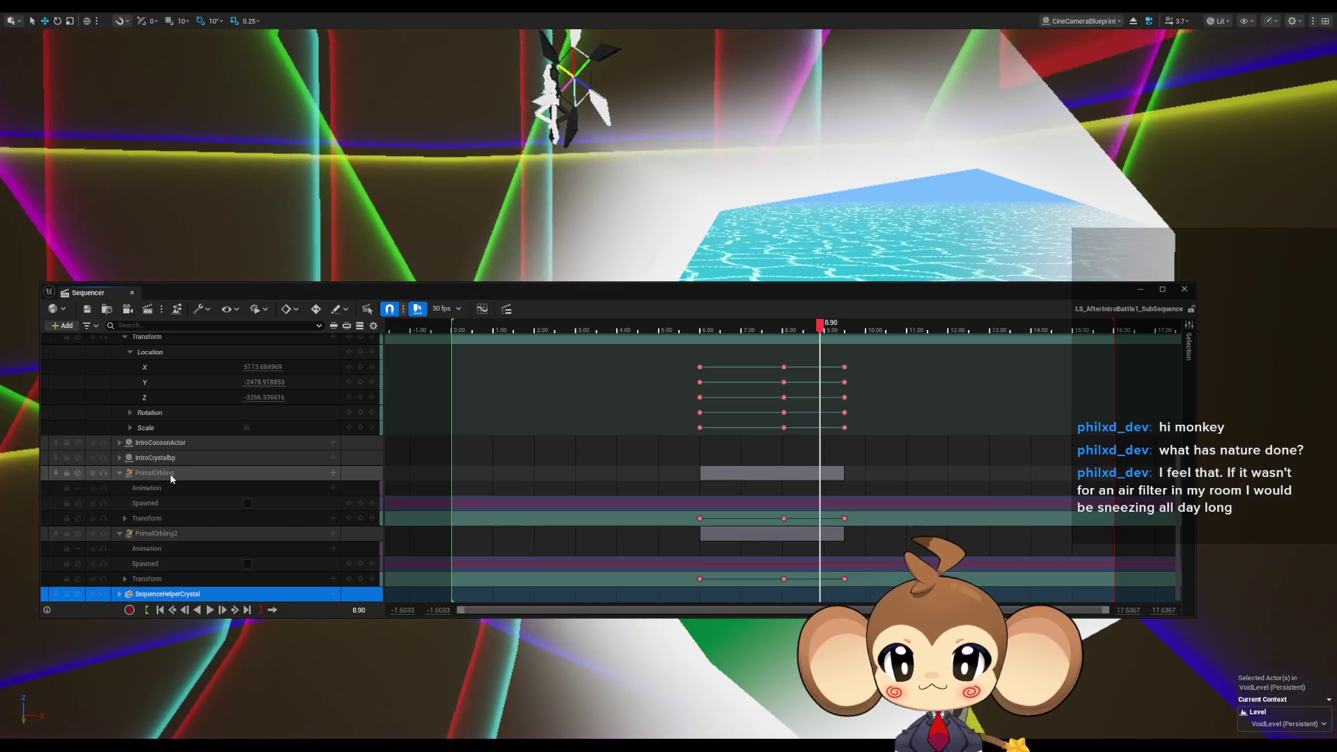
left_click(190, 534)
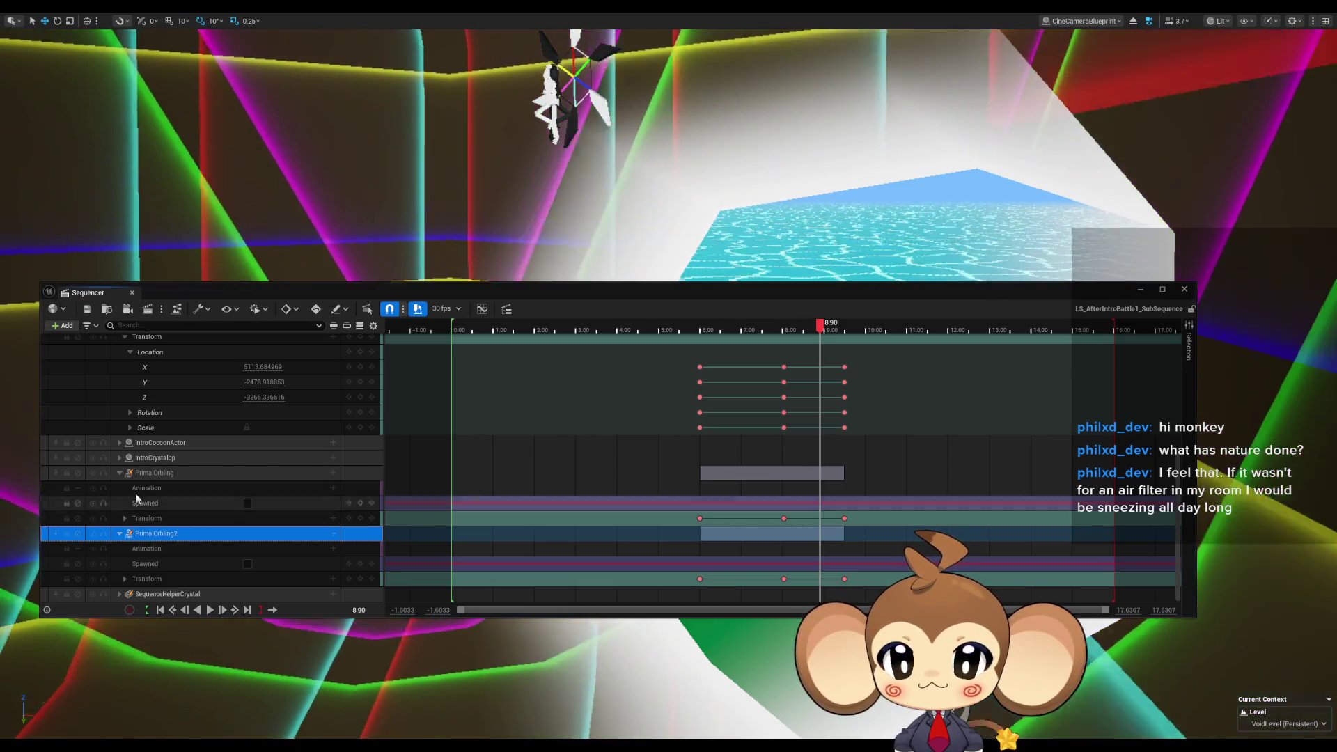
left_click(118, 474)
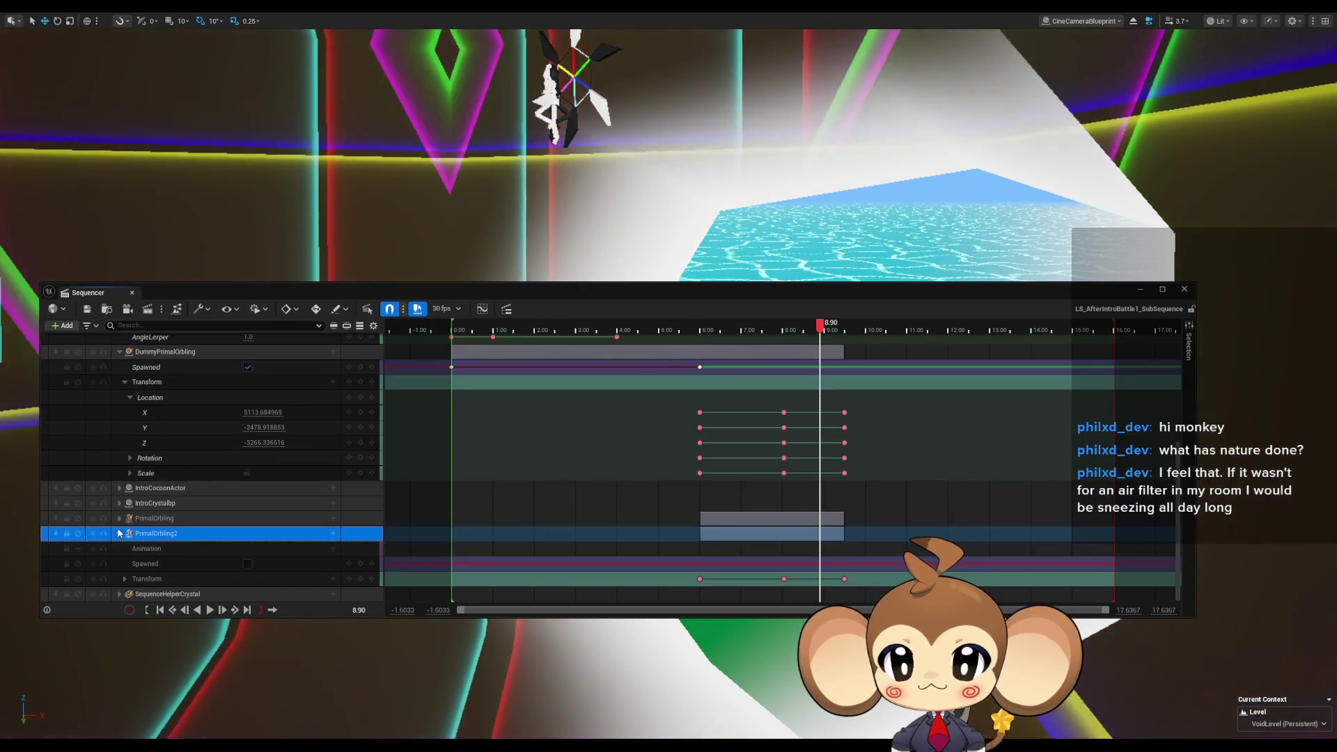
left_click(120, 533)
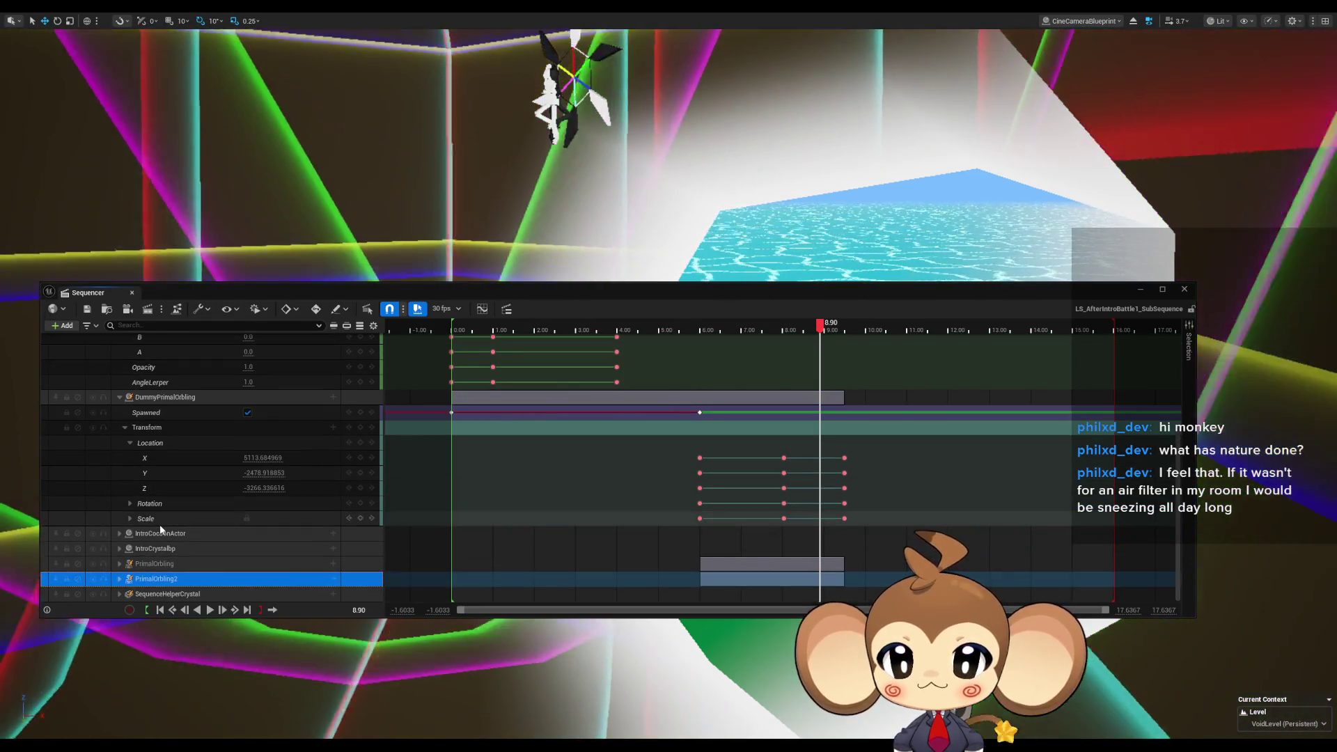
scroll(160, 524, "up", 3)
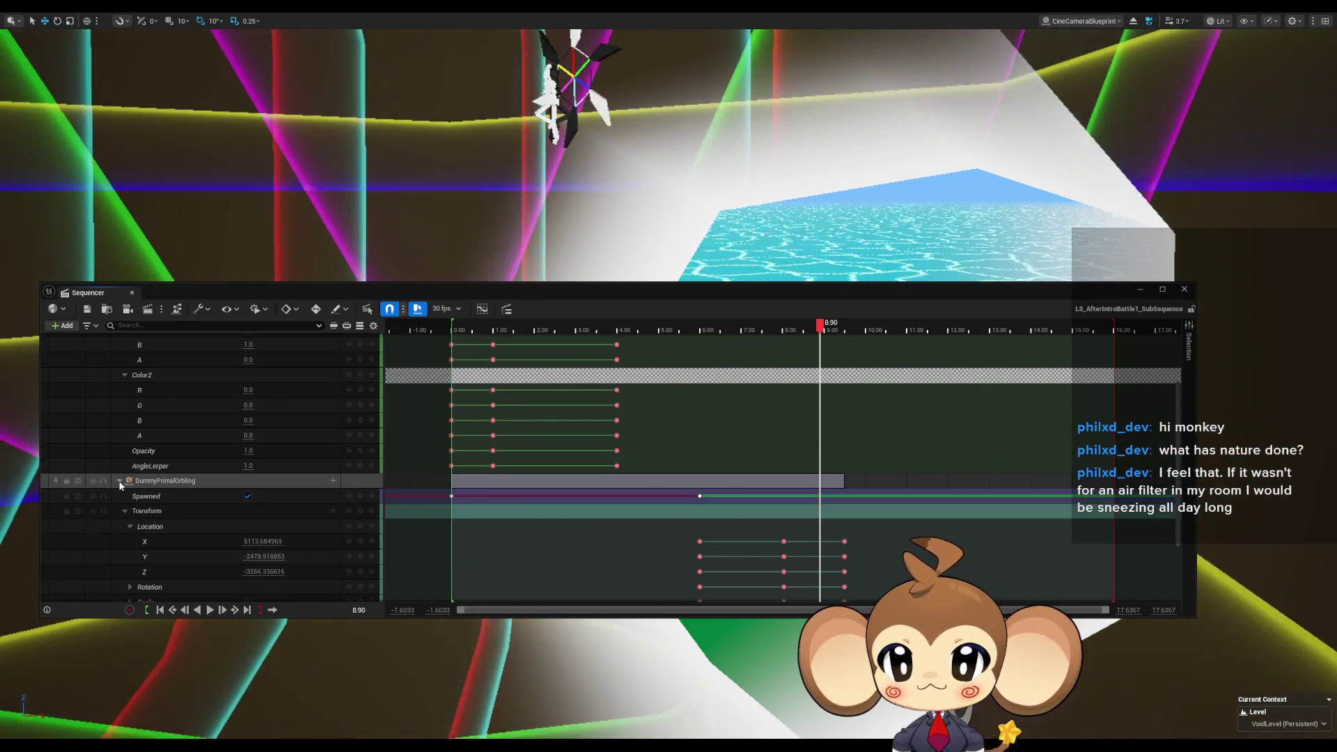
left_click(119, 482)
left_click(119, 399)
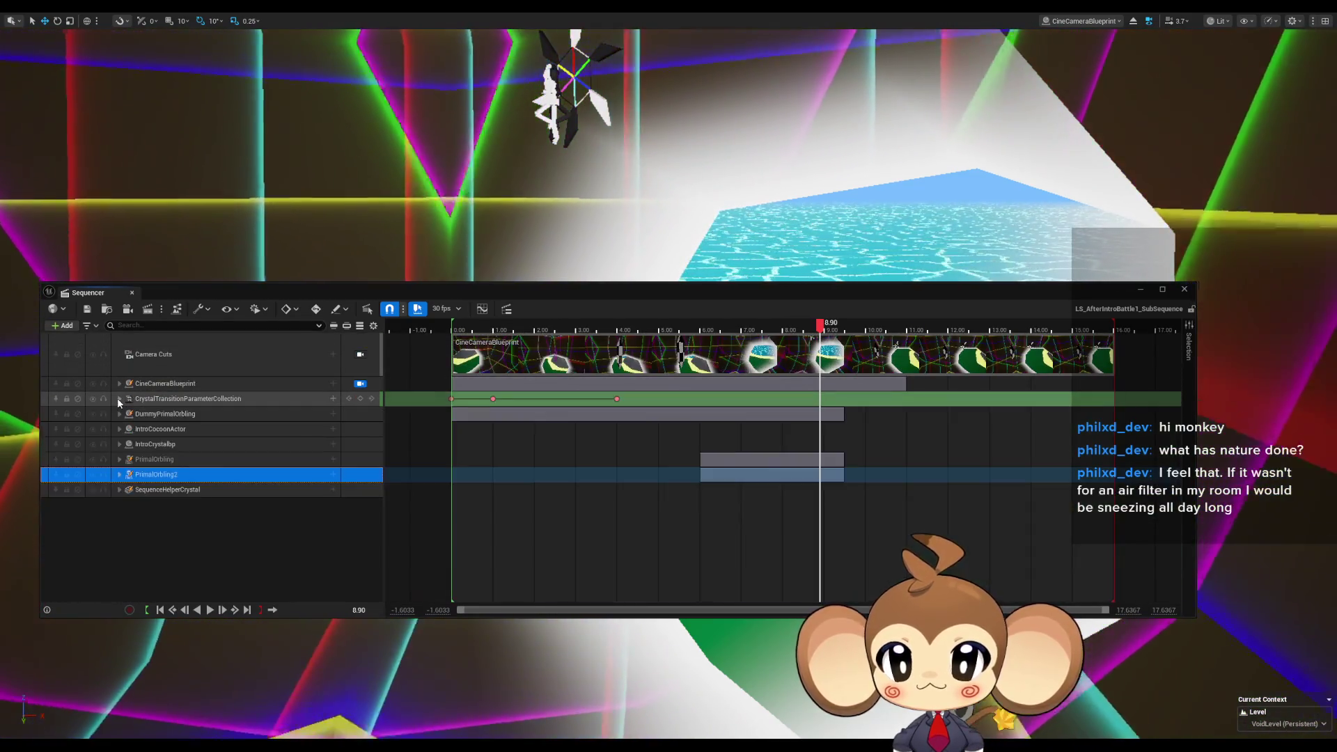
Delete the PrimalOrbling2 track from the sequence.
left_click(152, 459)
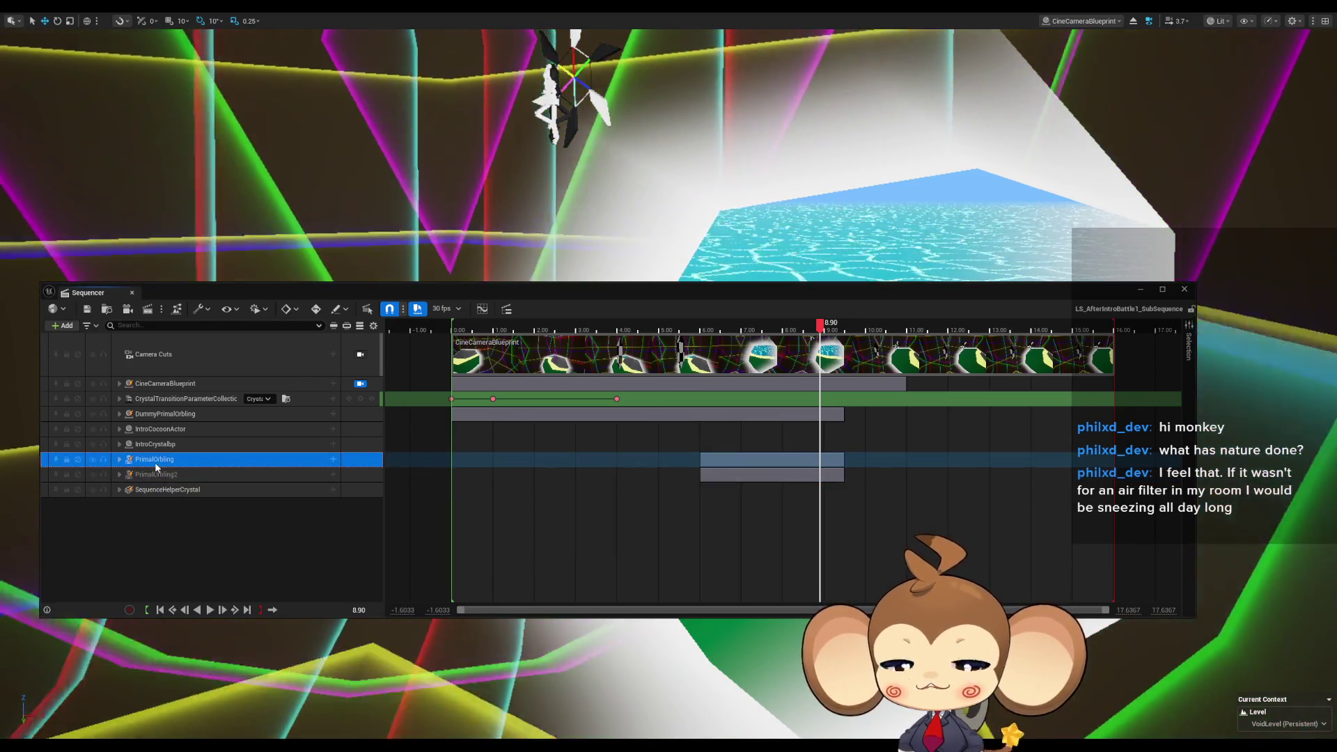
double_click(153, 459)
right_click(153, 464)
left_click(154, 475)
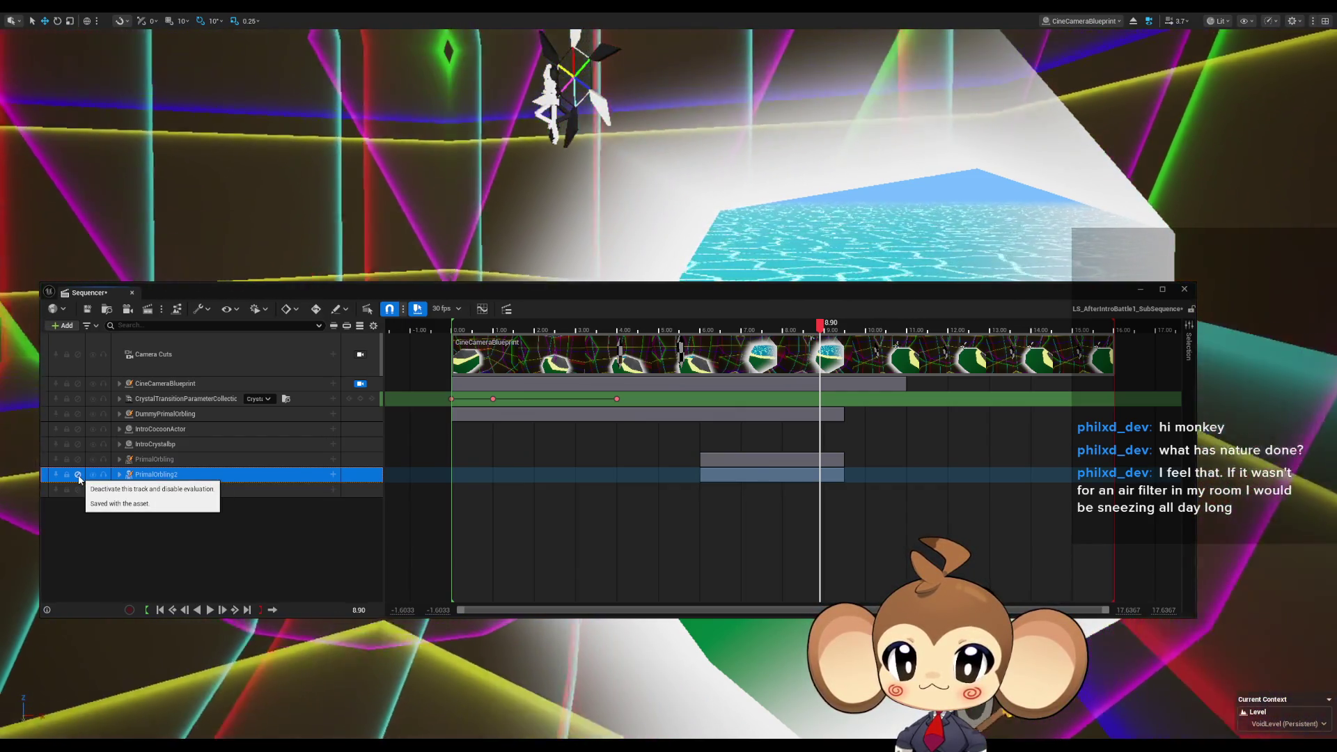
right_click(168, 479)
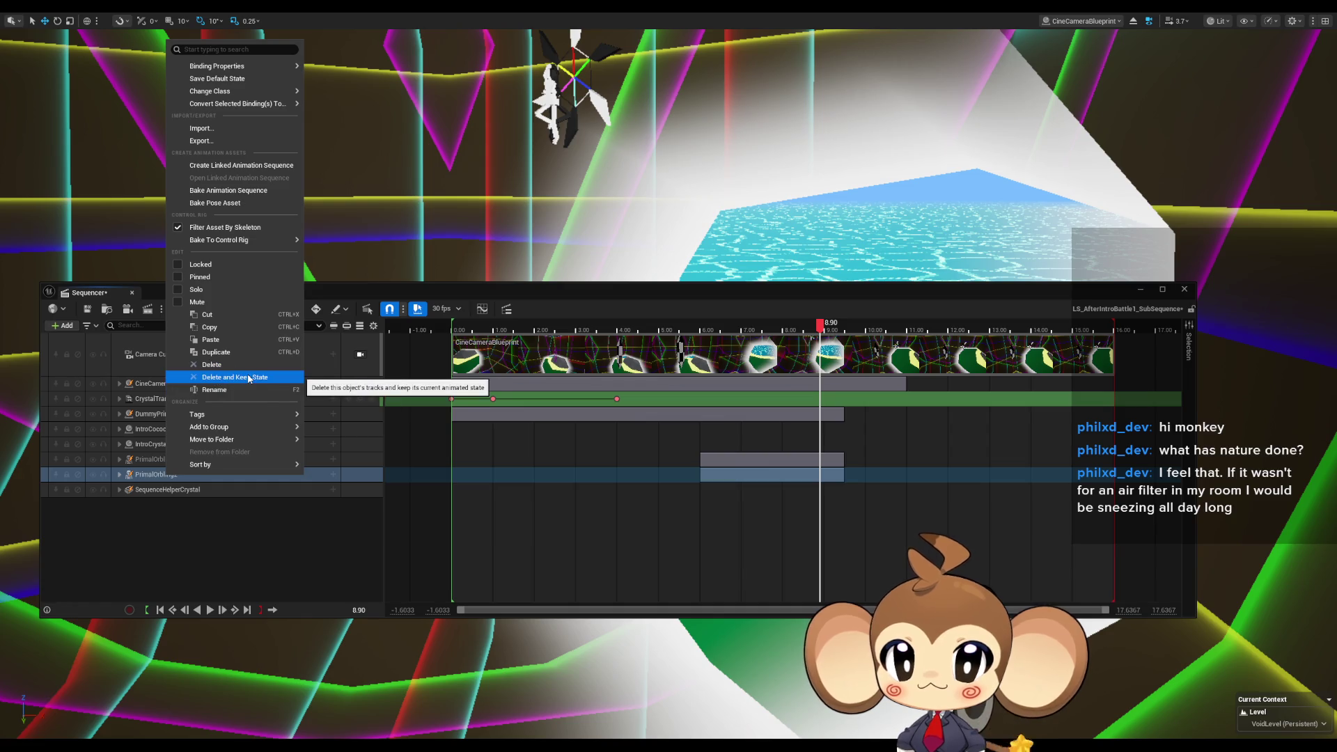
left_click(243, 365)
Delete the PrimalOrbling track and expand the SequenceHelperCrystal sub-tracks.
left_click(153, 459)
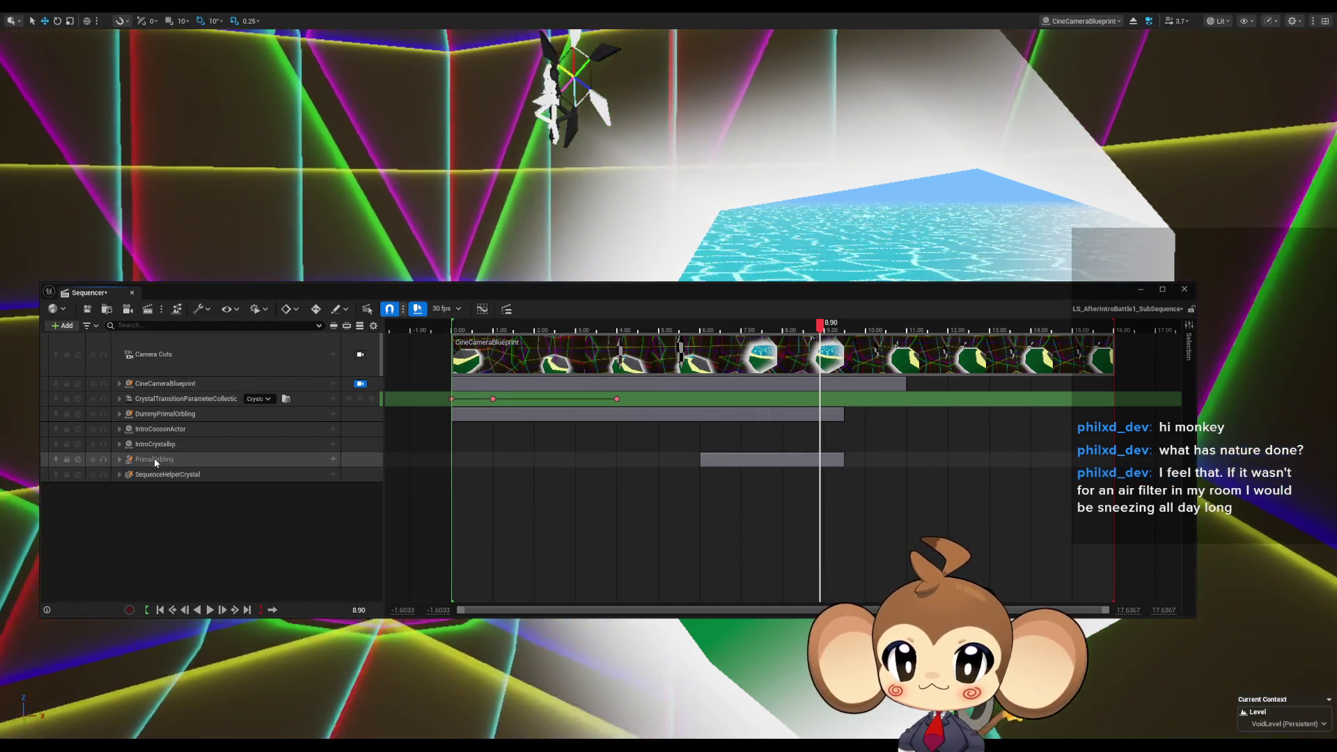
right_click(156, 462)
left_click(223, 347)
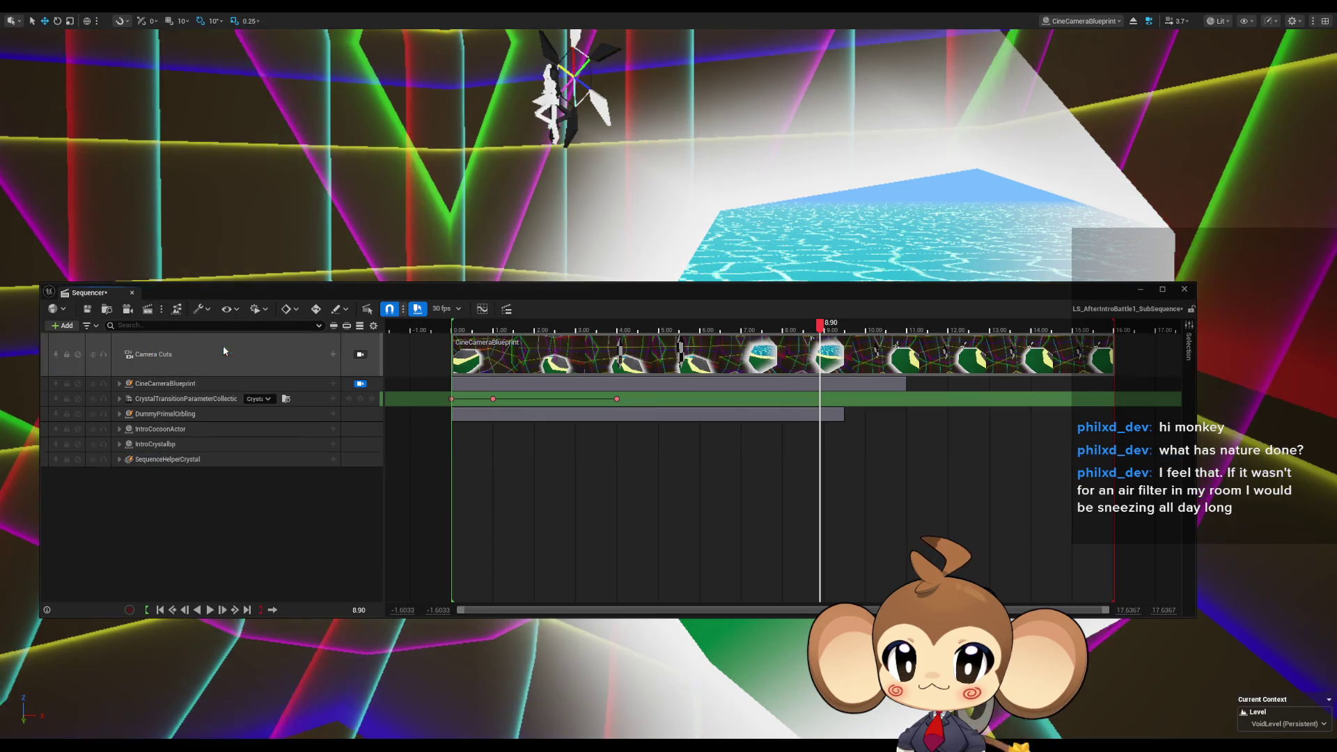
left_click(167, 460)
left_click(121, 460)
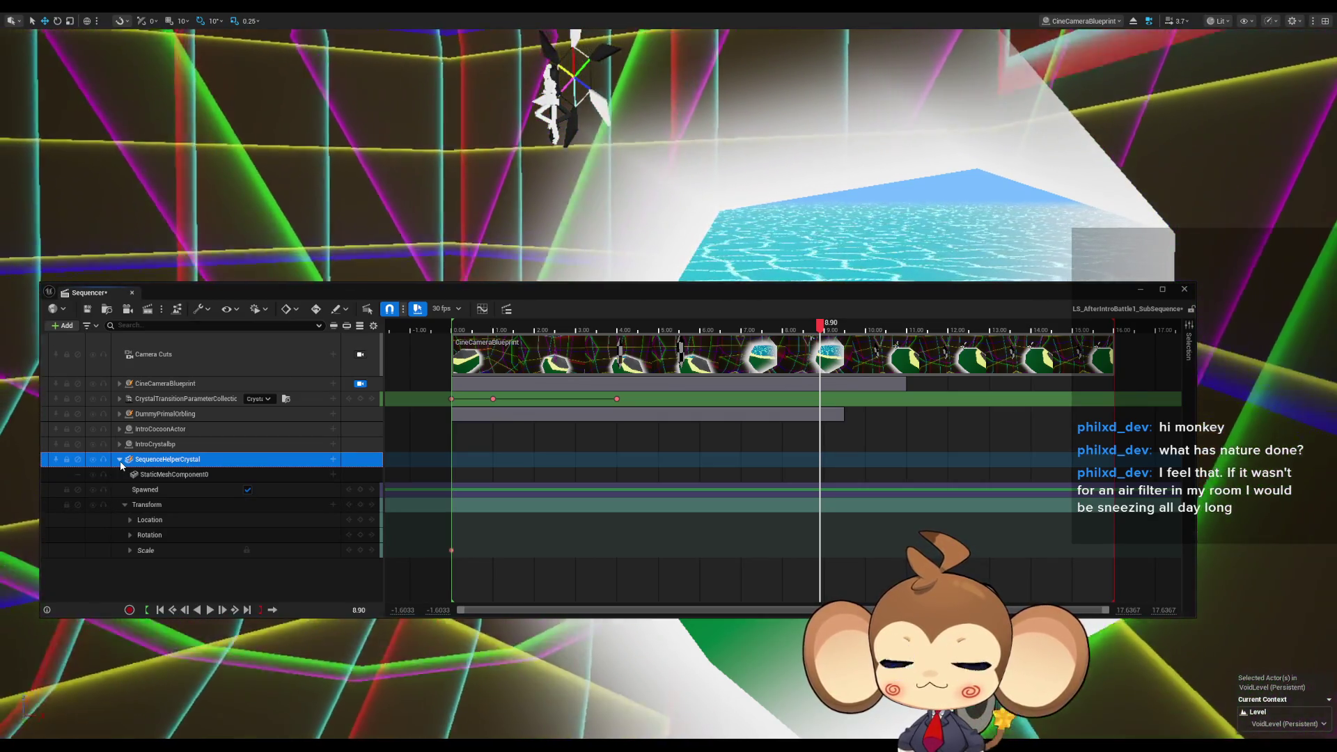
Expand CineCameraBlueprint's Transform channels, review keys around 8.90, fold them, and jump to the 11.00 key.
left_click(121, 460)
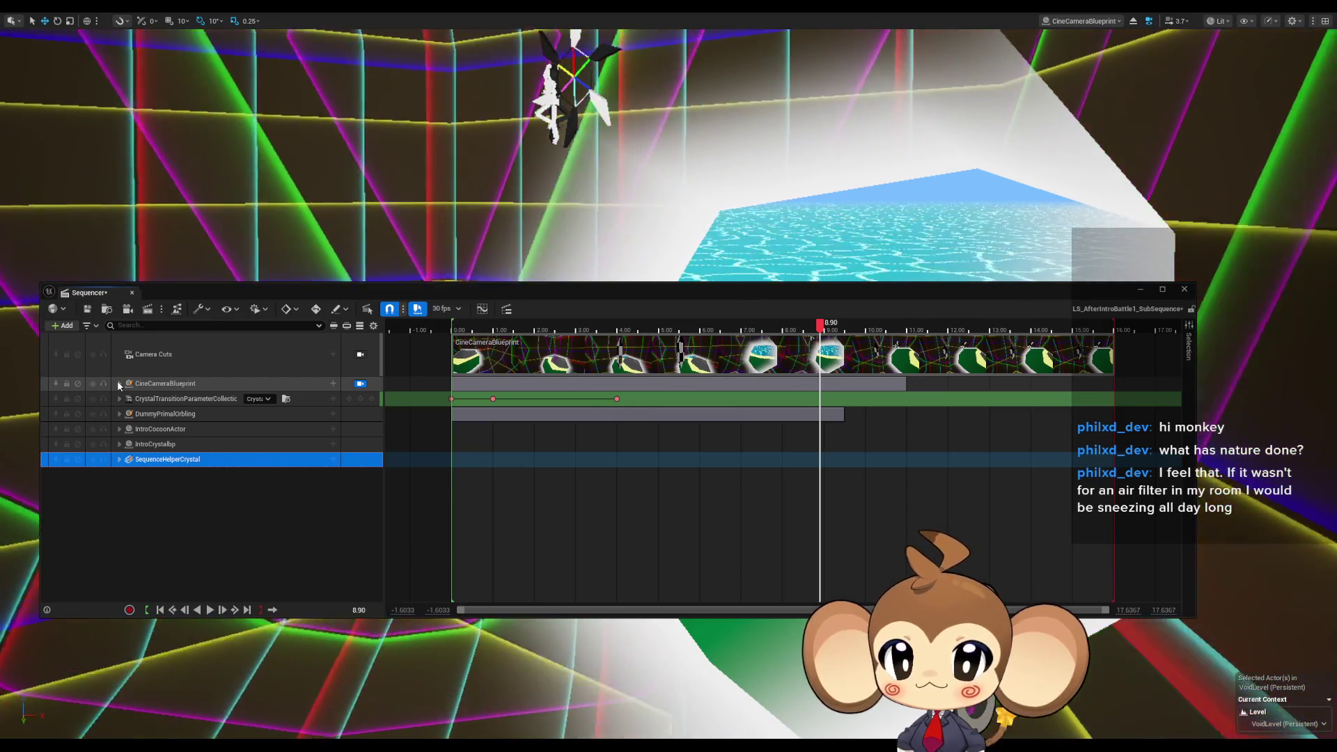
left_click(119, 383)
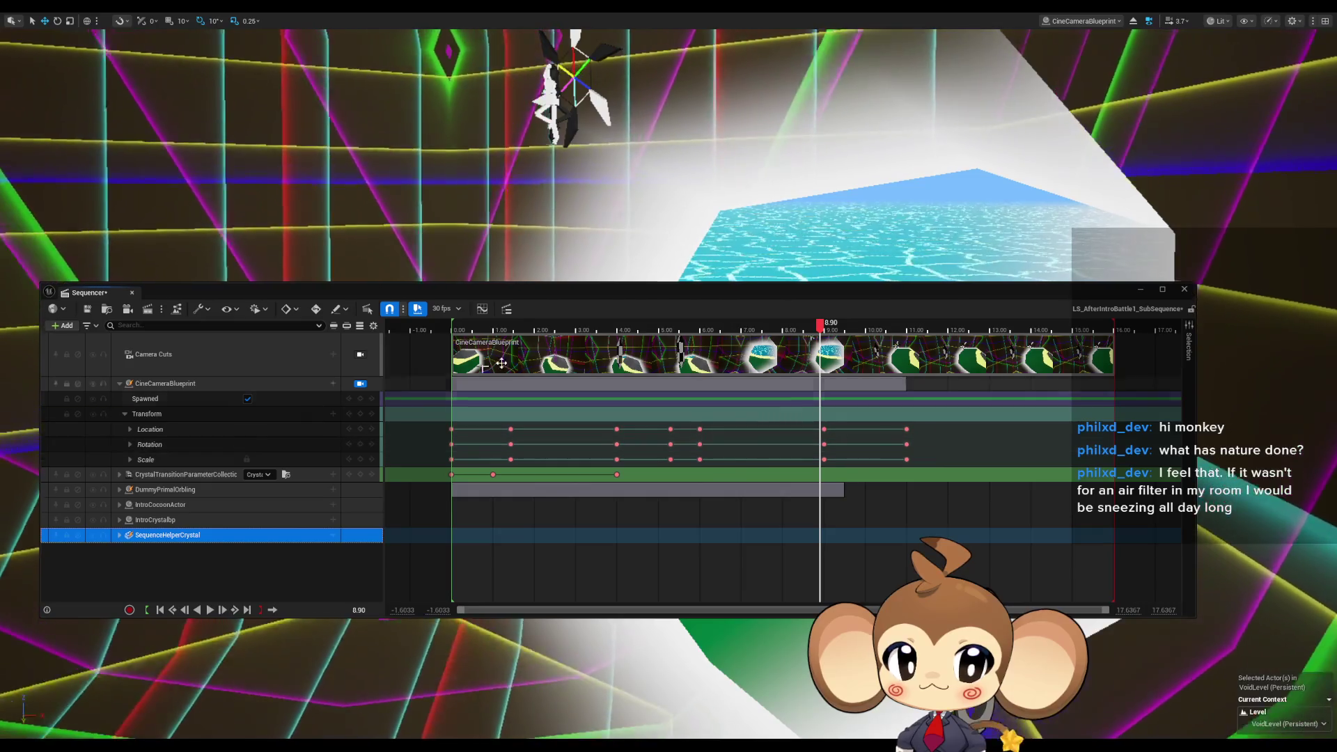
left_click_drag(822, 327, 816, 326)
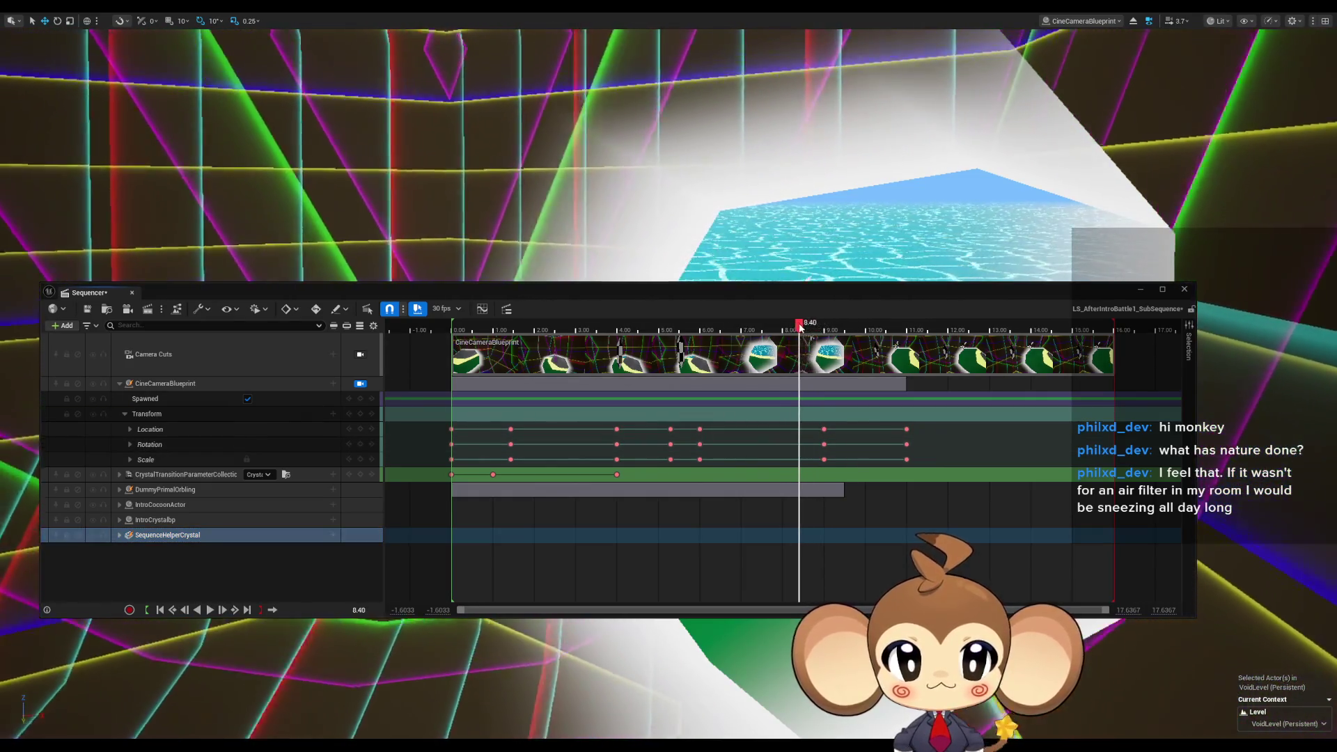
mouse_move(705, 322)
left_mouse_down()
mouse_move(716, 322)
mouse_move(638, 324)
left_mouse_up()
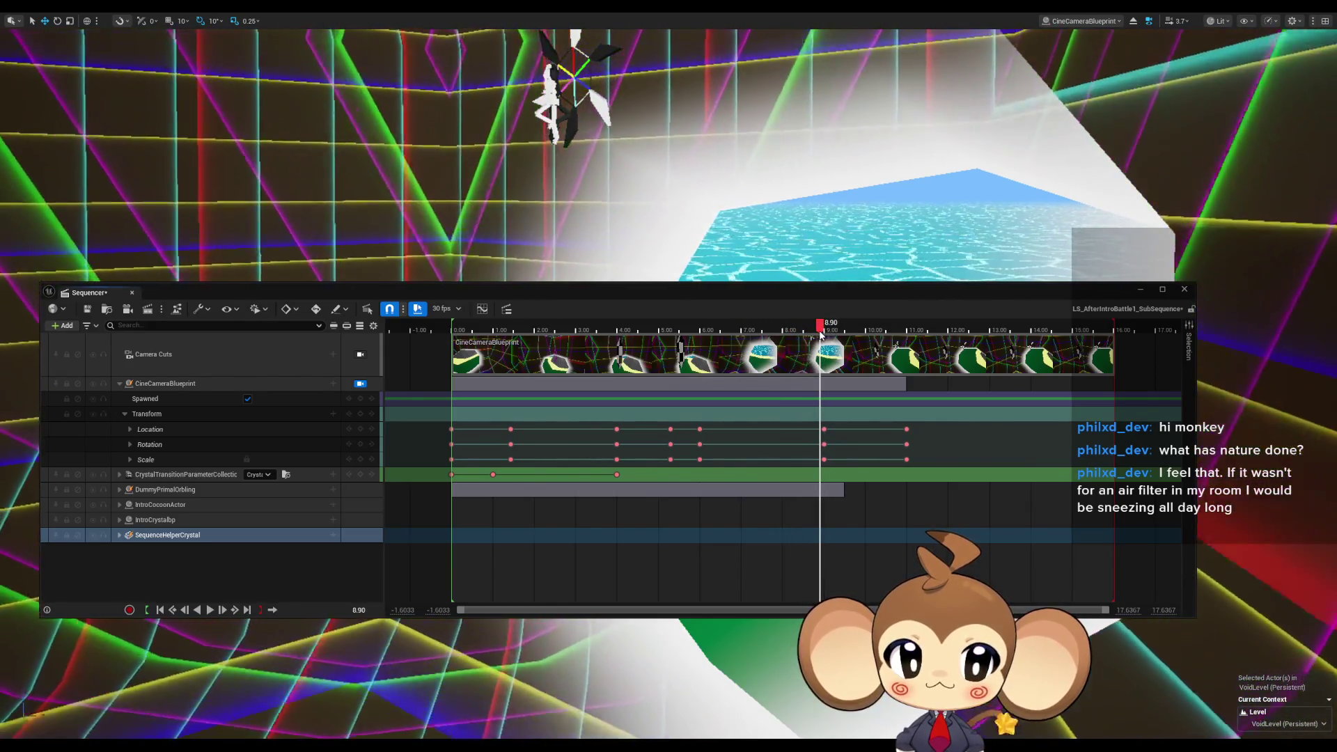
left_click(819, 334)
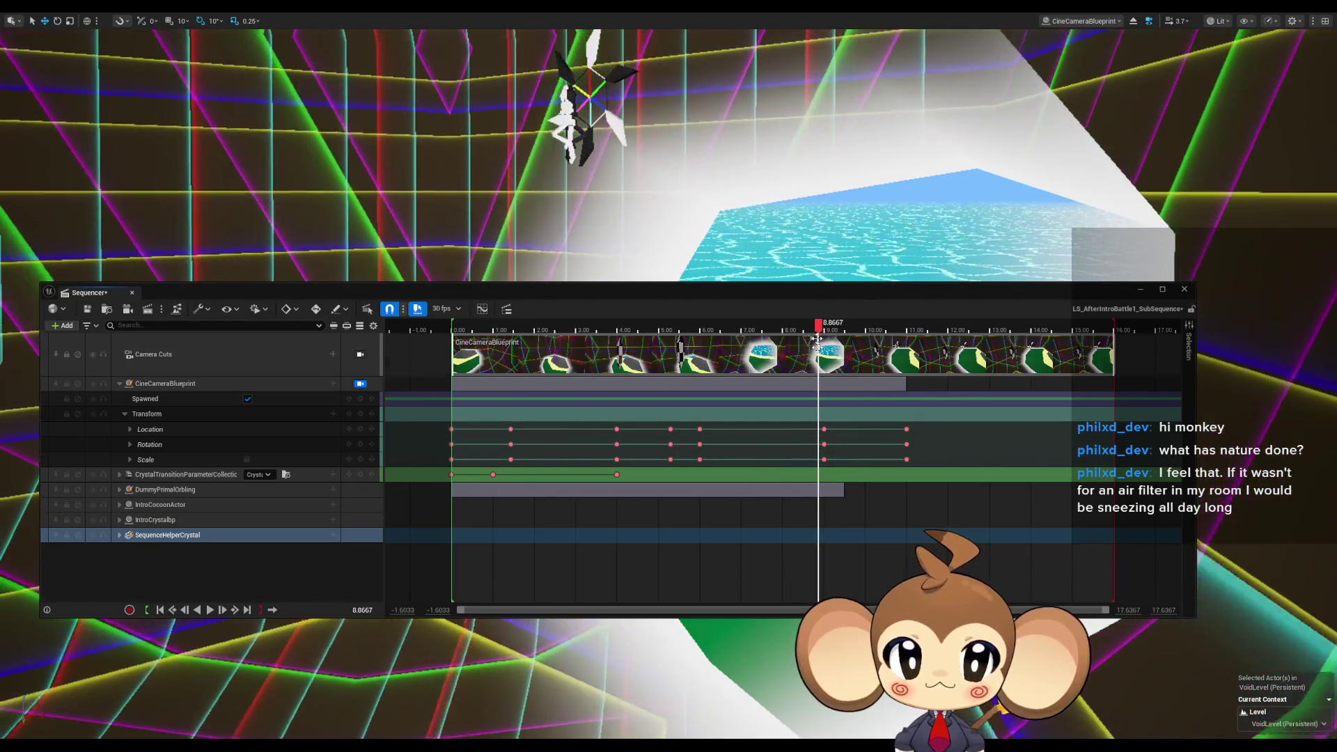
left_click(824, 429)
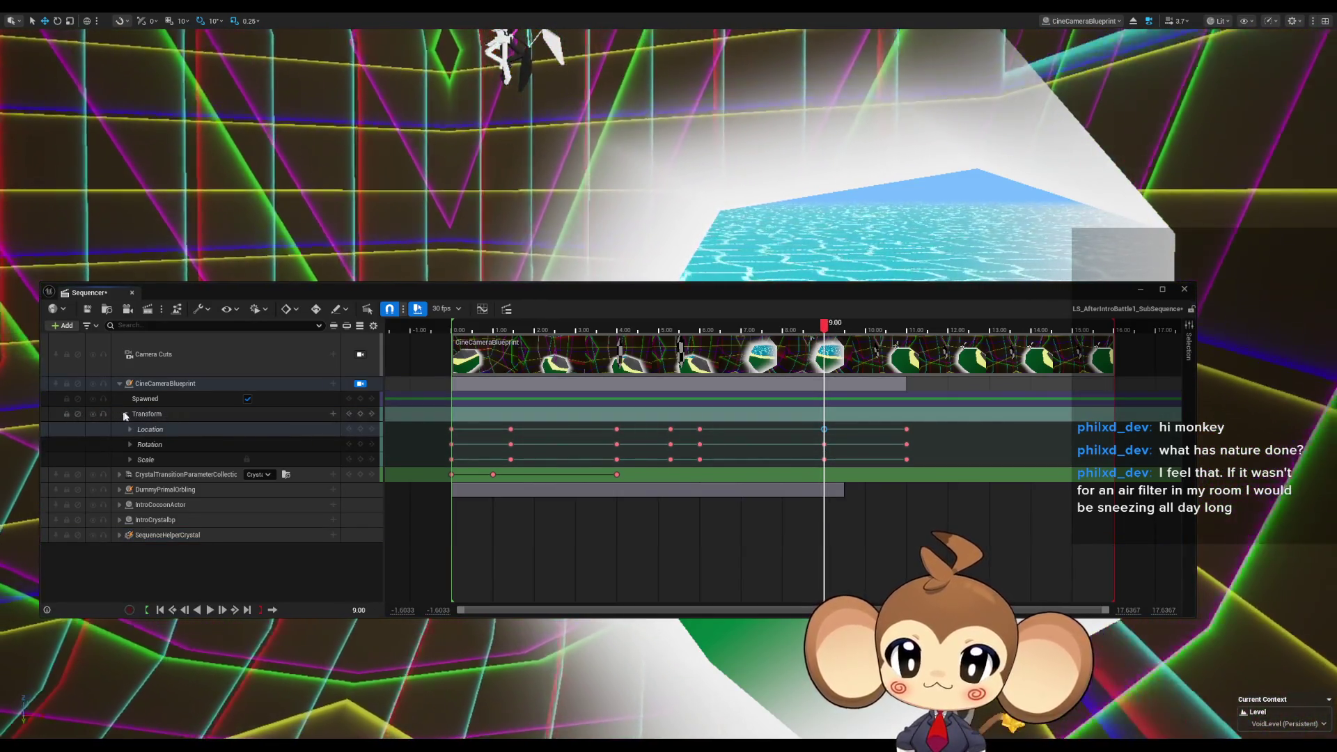
left_click(125, 415)
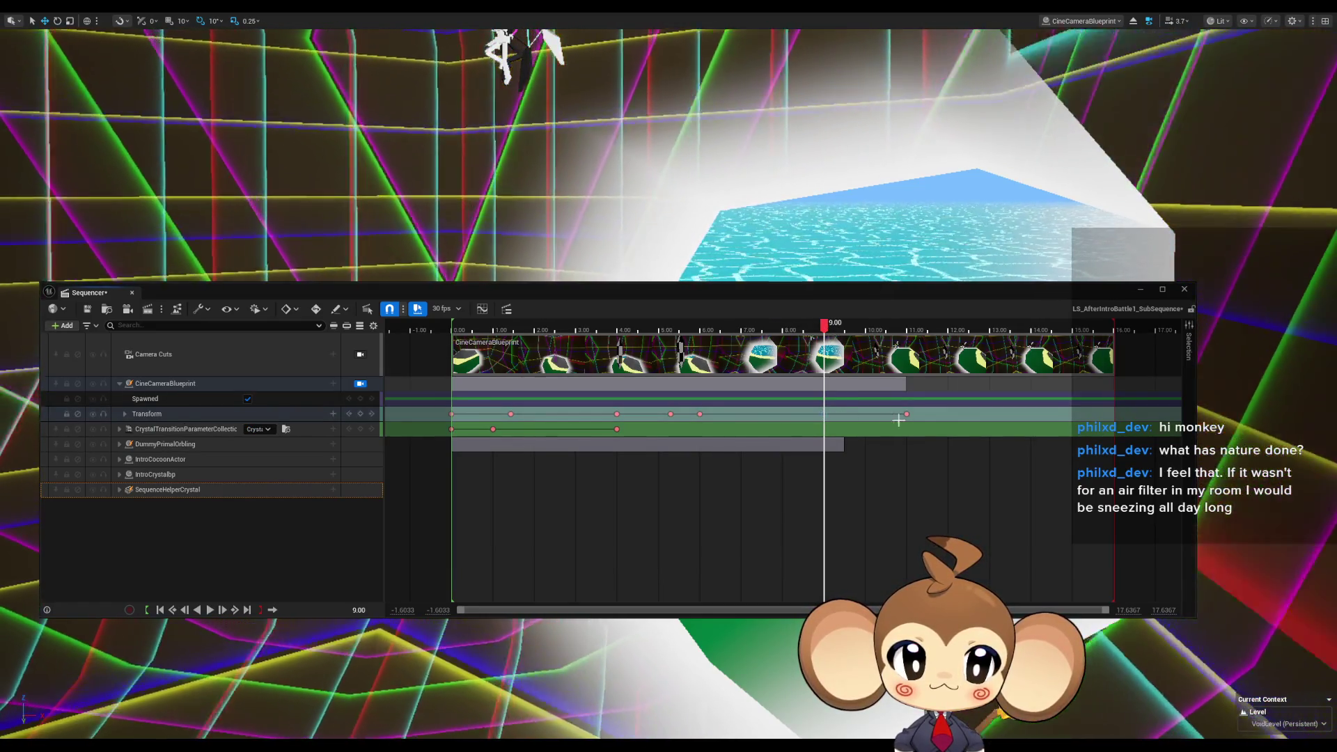
key("period")
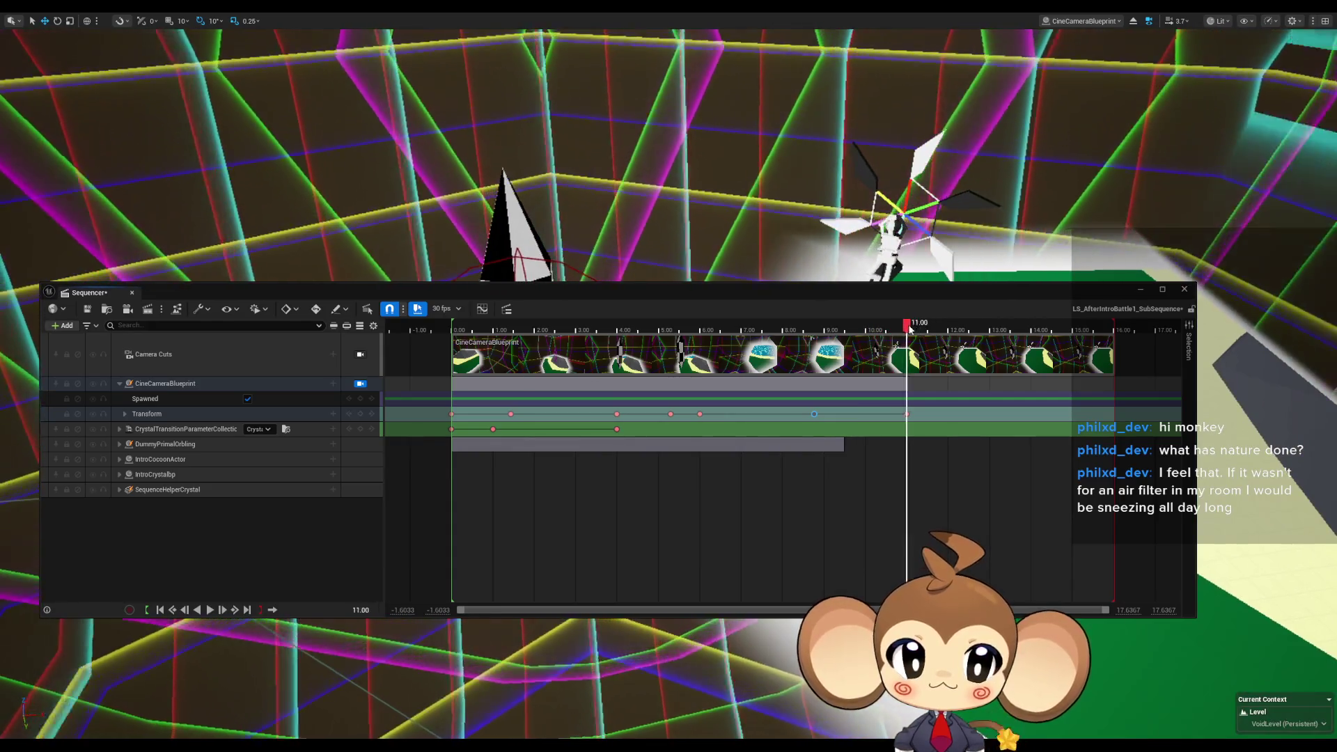
Move the final camera Transform key to about 10.73 and preview the shot from 8.20.
mouse_move(872, 325)
left_mouse_down()
mouse_move(718, 312)
mouse_move(867, 317)
left_mouse_up()
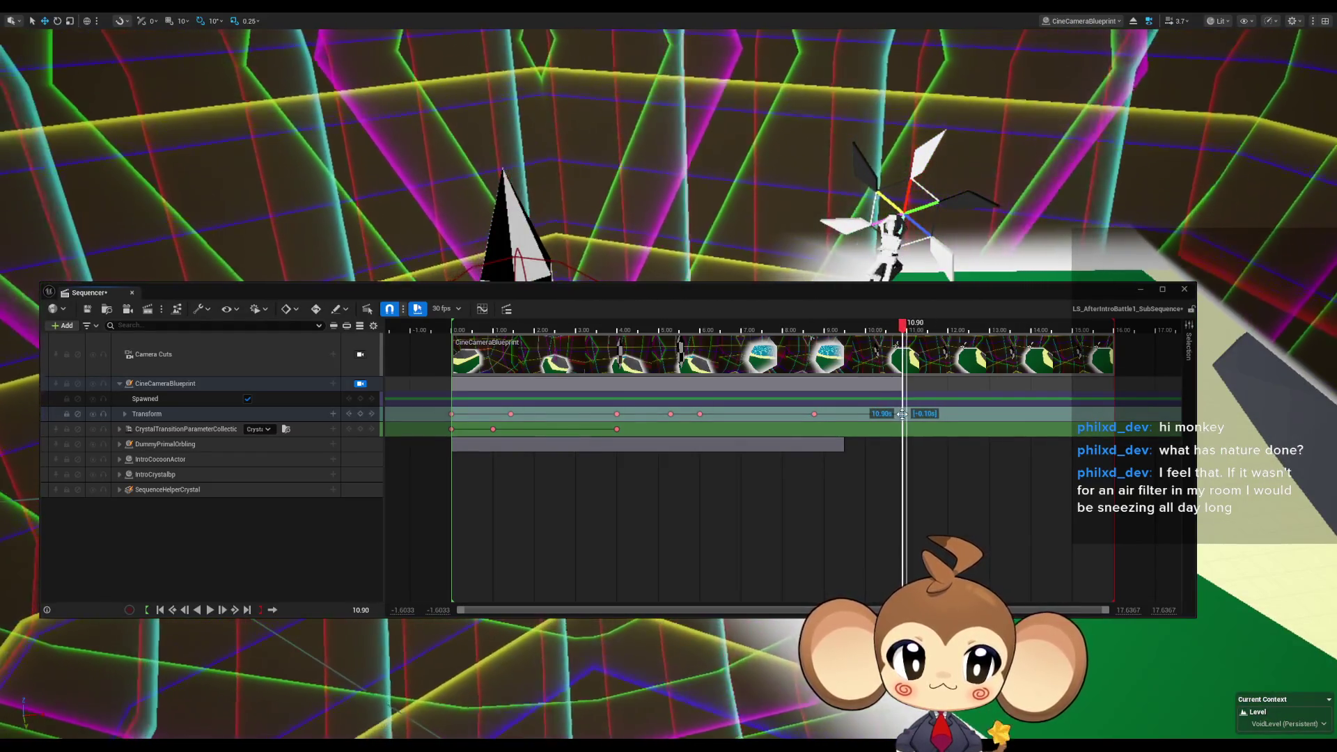
left_click_drag(894, 414, 894, 413)
left_click(793, 324)
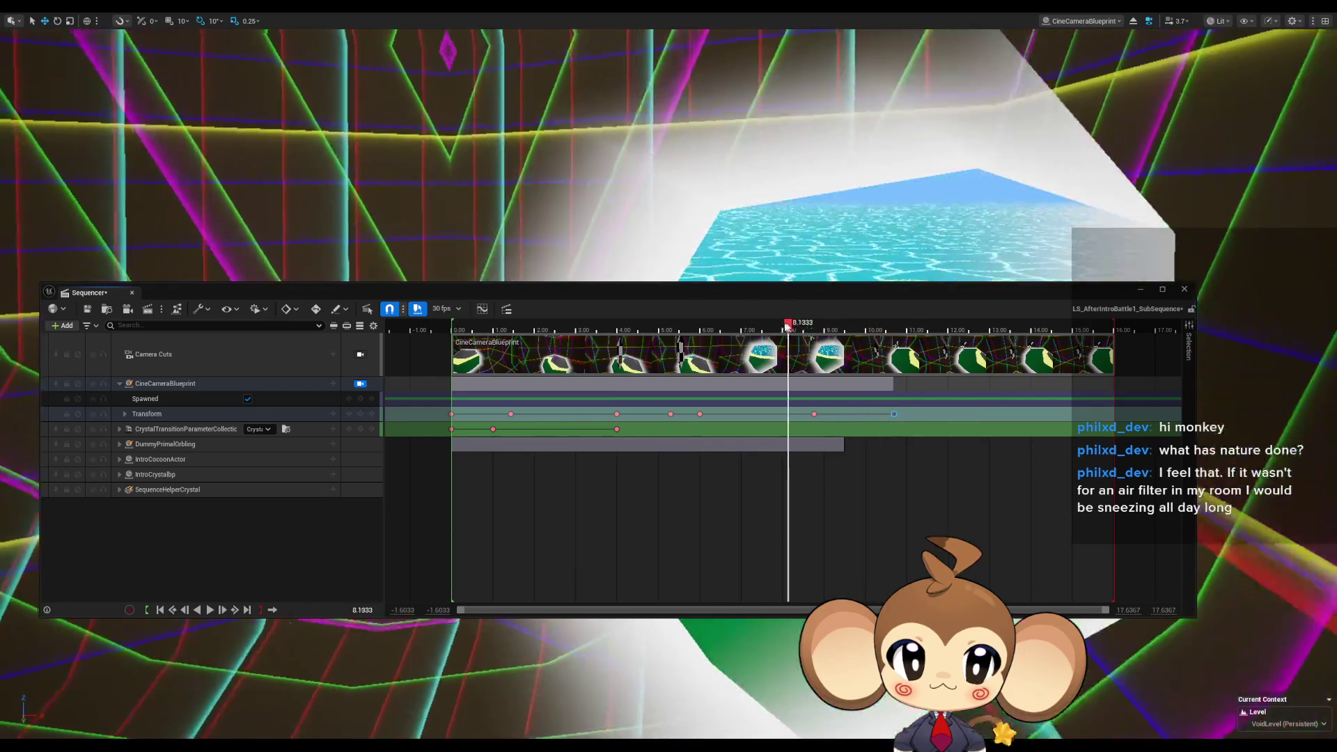
left_click_drag(795, 325, 844, 323)
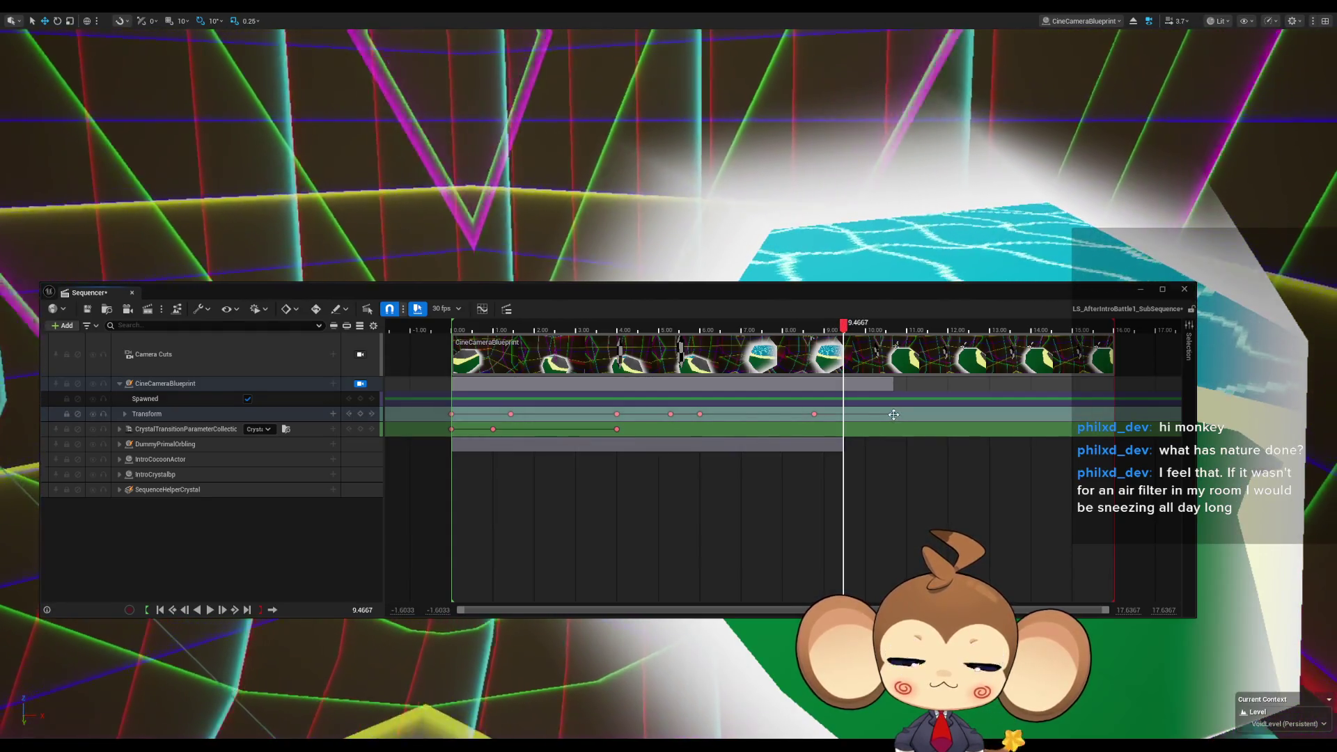
Pull the final camera key earlier to 10.20 and preview the shot back to about 8.76.
right_click(891, 415)
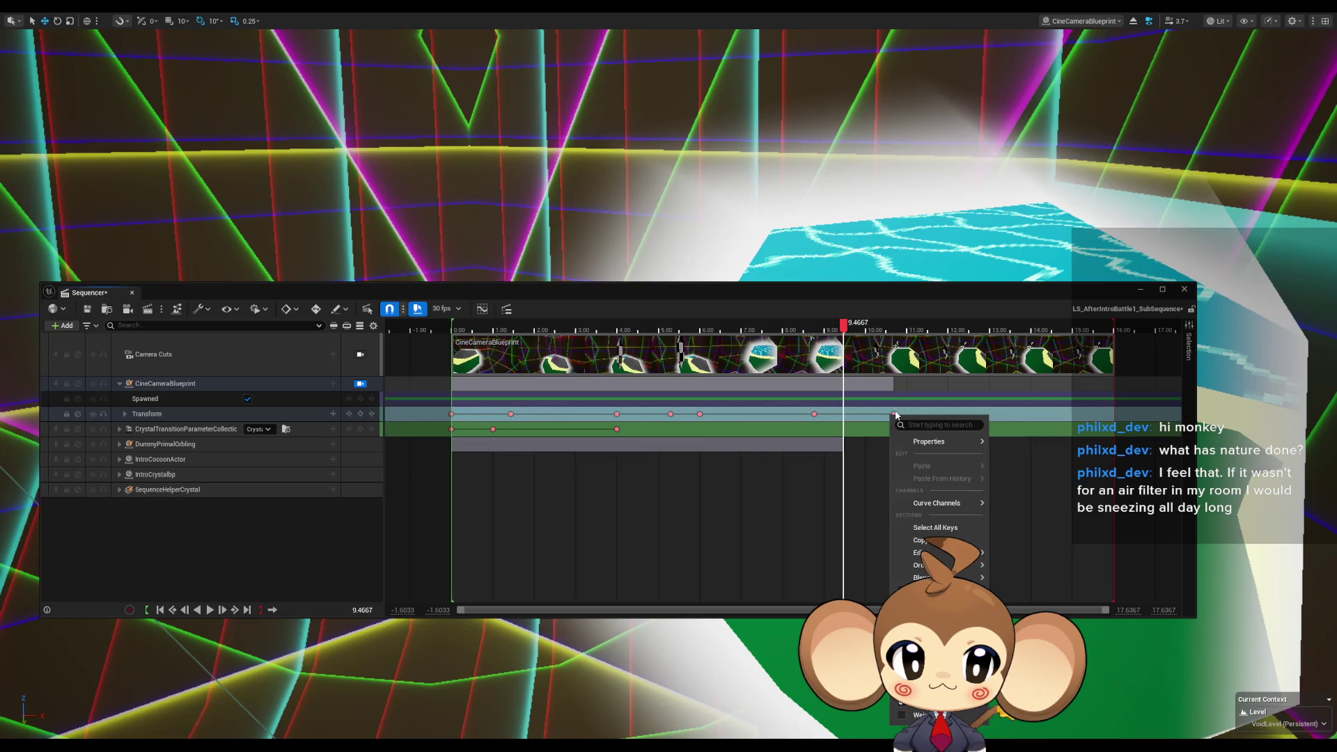
key("Escape")
left_click(885, 327)
mouse_move(886, 340)
left_mouse_down()
mouse_move(825, 335)
mouse_move(860, 333)
left_mouse_up()
left_click_drag(884, 413, 874, 416)
mouse_move(875, 327)
left_mouse_down()
mouse_move(540, 297)
mouse_move(892, 306)
mouse_move(622, 295)
mouse_move(870, 292)
left_mouse_up()
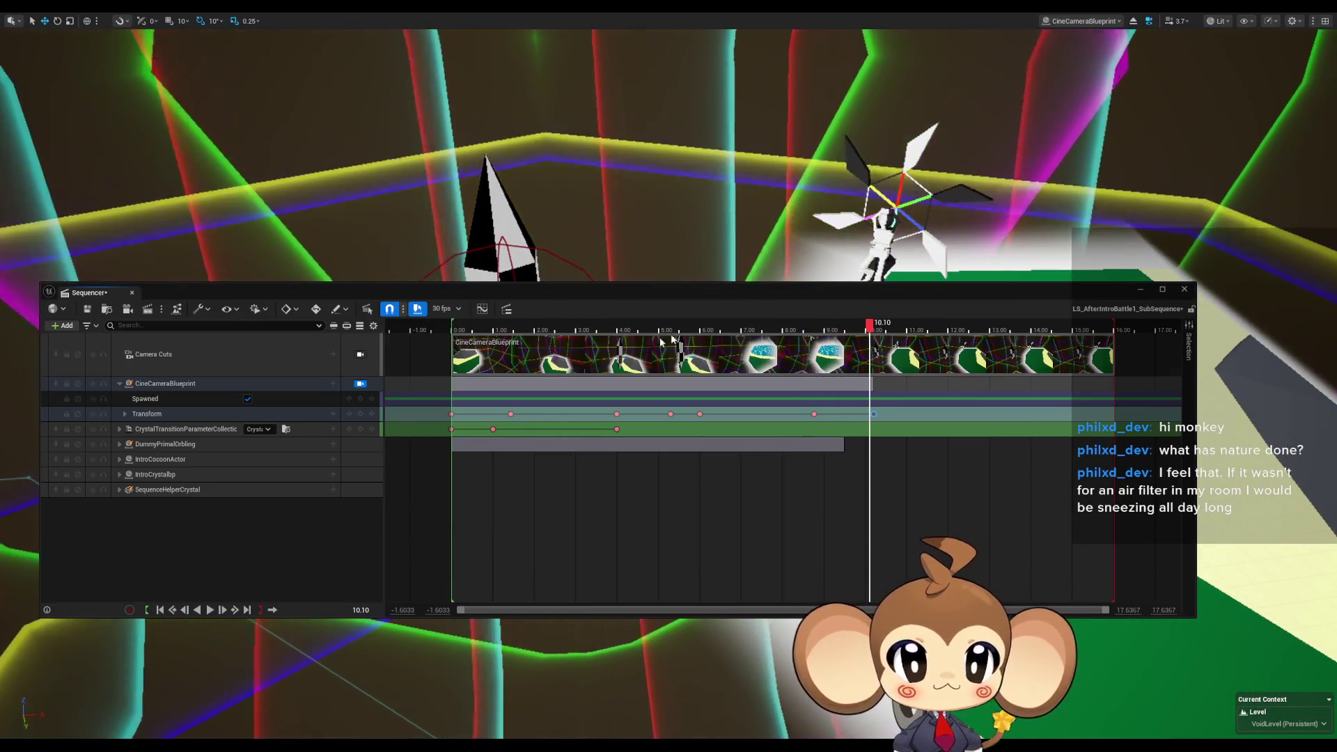
left_click(151, 447)
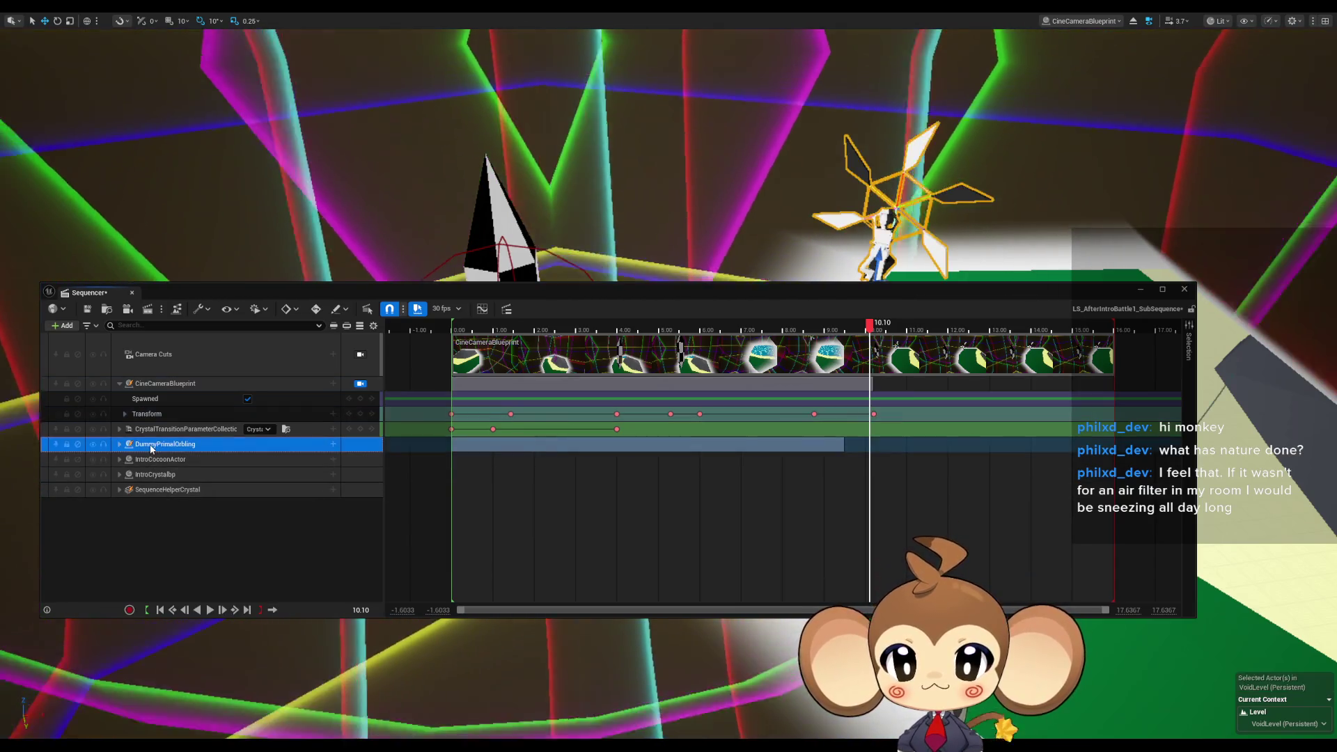
Drag the sequence window down to view the crystal, back up, and select SequenceHelperCrystal.
left_click(750, 291)
mouse_move(750, 290)
left_mouse_down()
mouse_move(804, 487)
mouse_move(804, 570)
mouse_move(799, 555)
left_mouse_up()
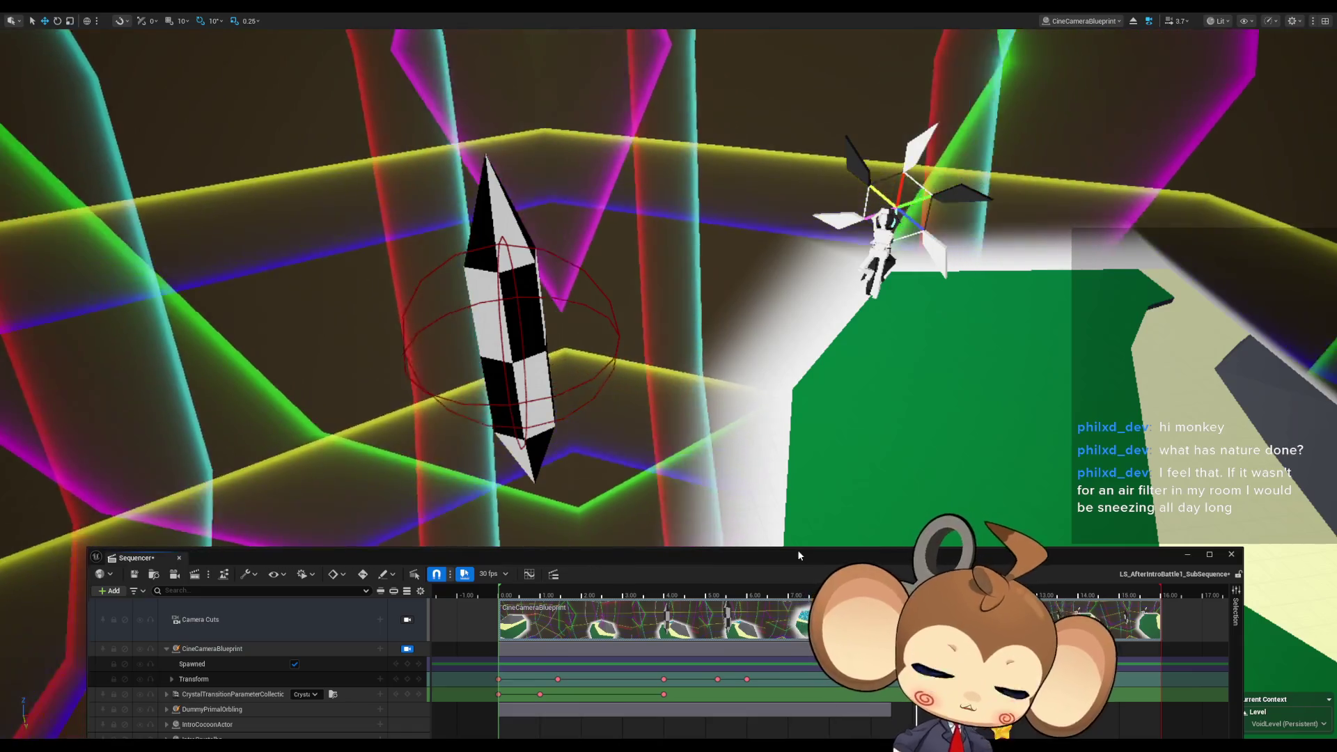
mouse_move(798, 555)
left_mouse_down()
mouse_move(662, 289)
mouse_move(808, 261)
left_mouse_up()
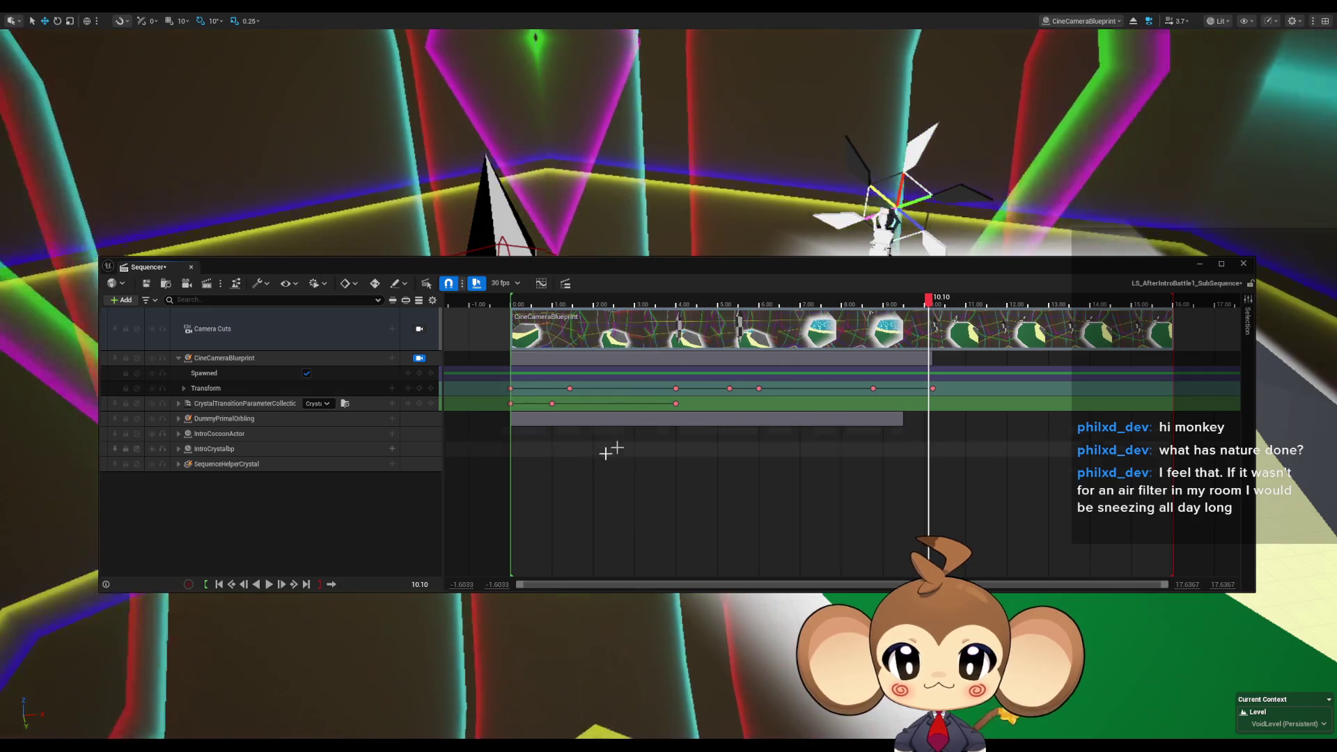
left_click(226, 464)
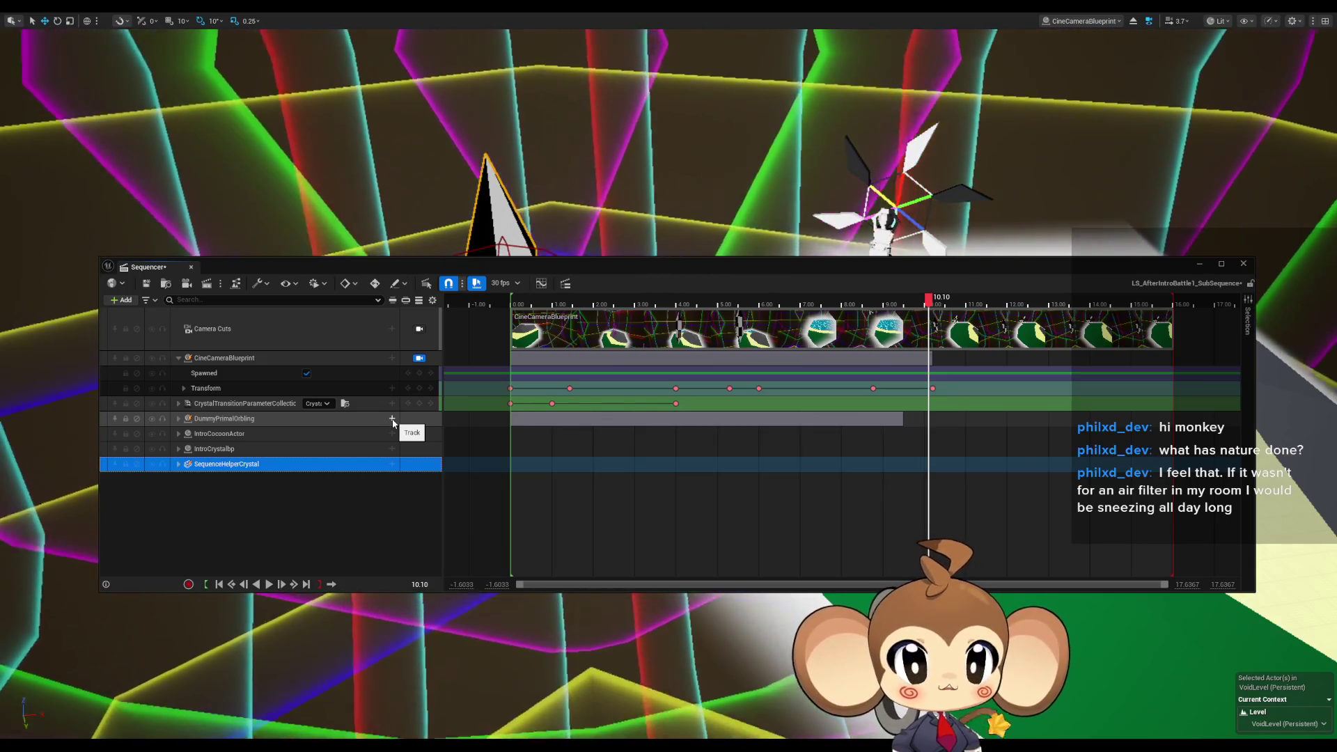
Add a skeletal mesh component track to SequenceHelperCrystal, undo it, and collapse the crystal track.
left_click(392, 419)
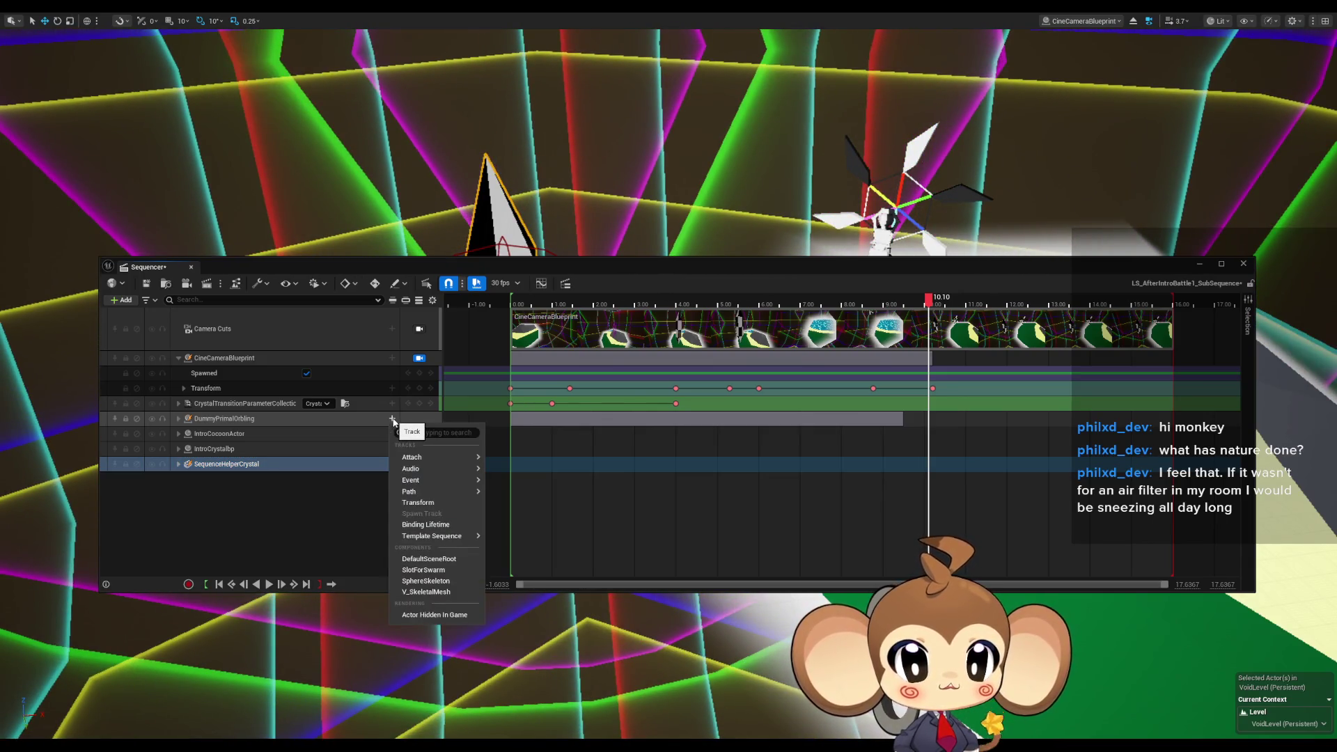
left_click(451, 592)
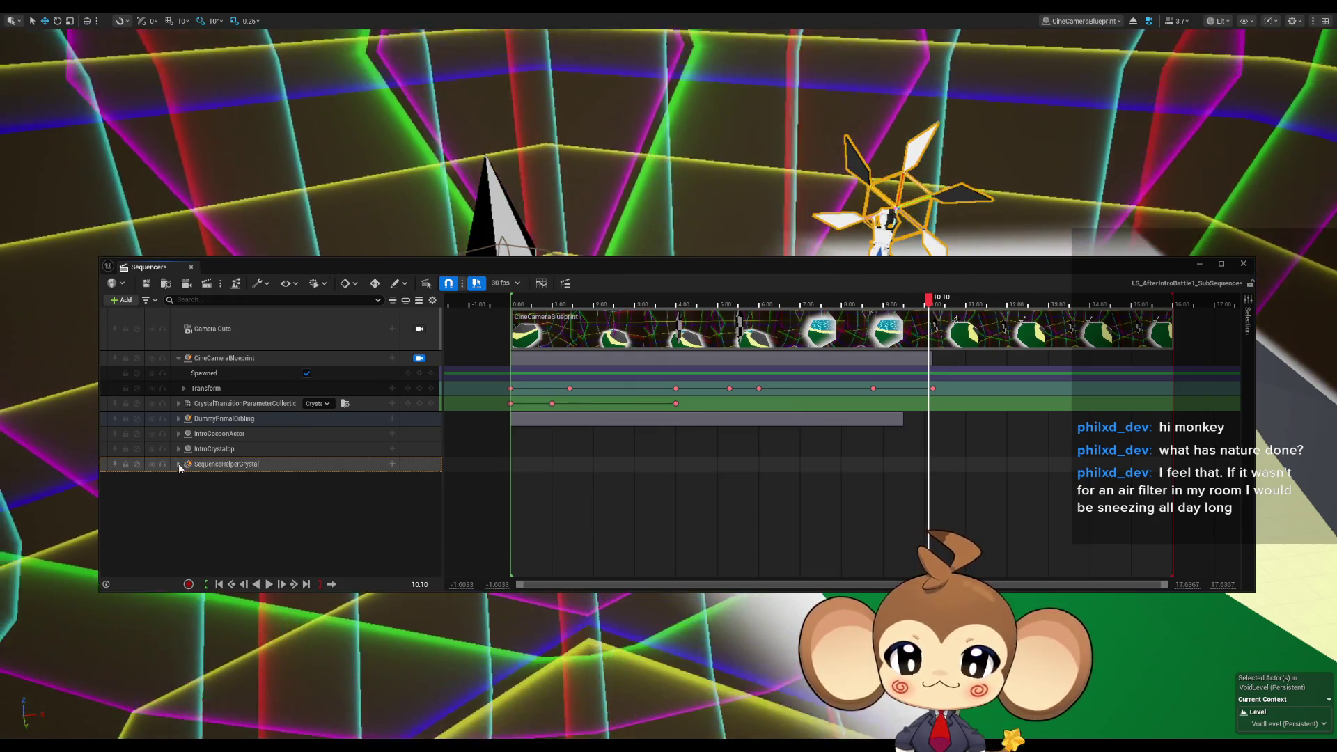
left_click(179, 466)
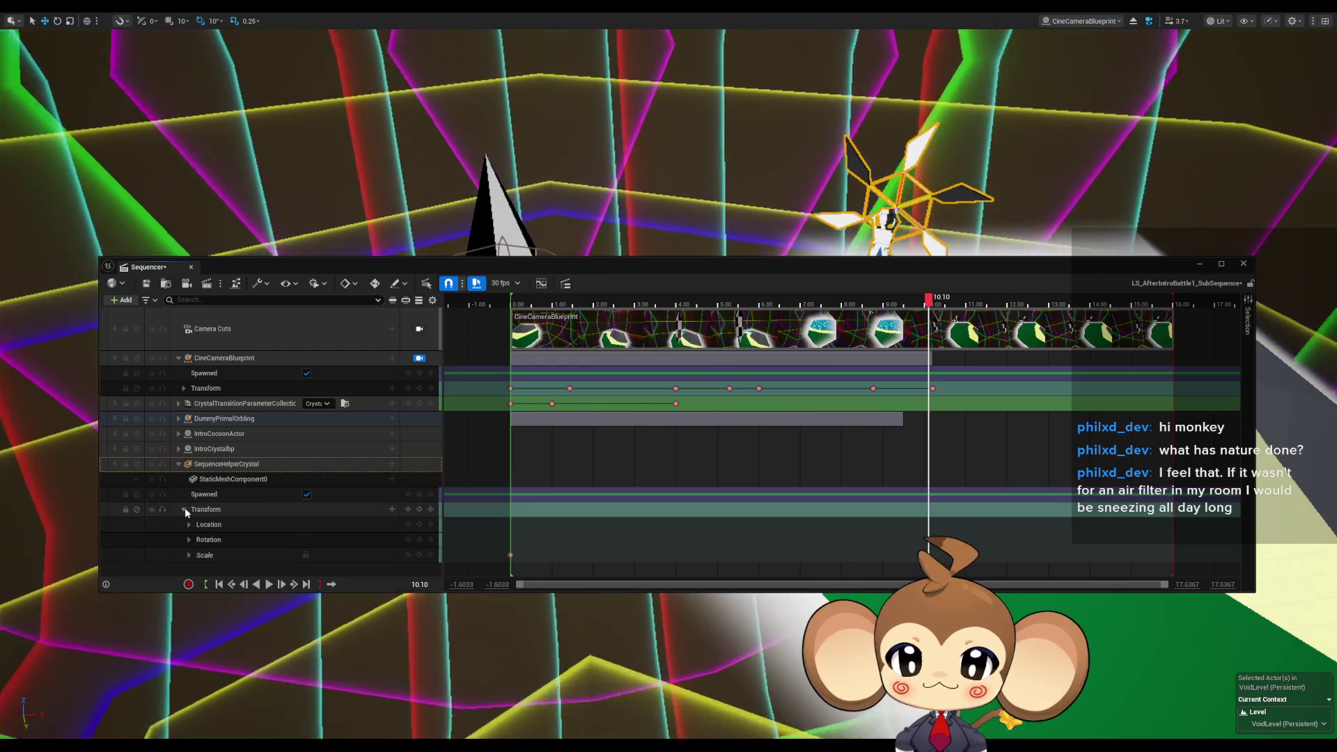
left_click(184, 509)
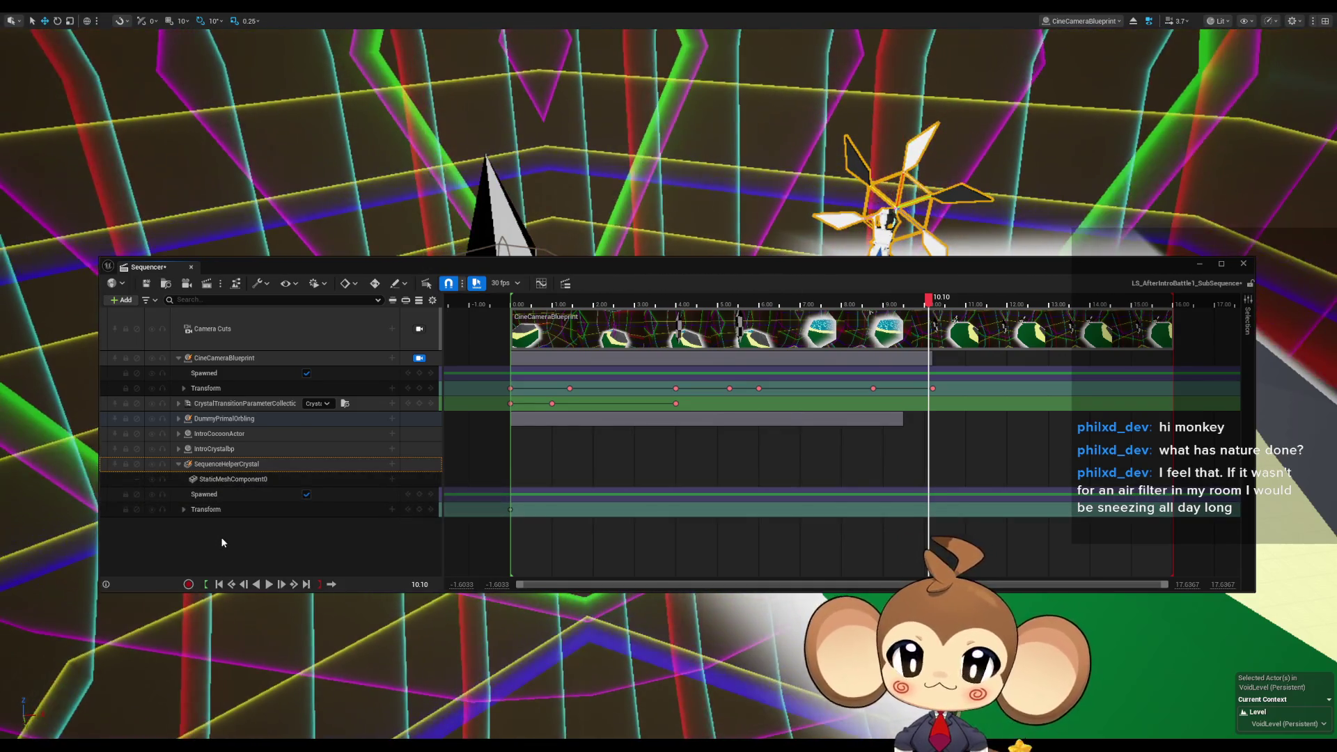
key("ctrl+z")
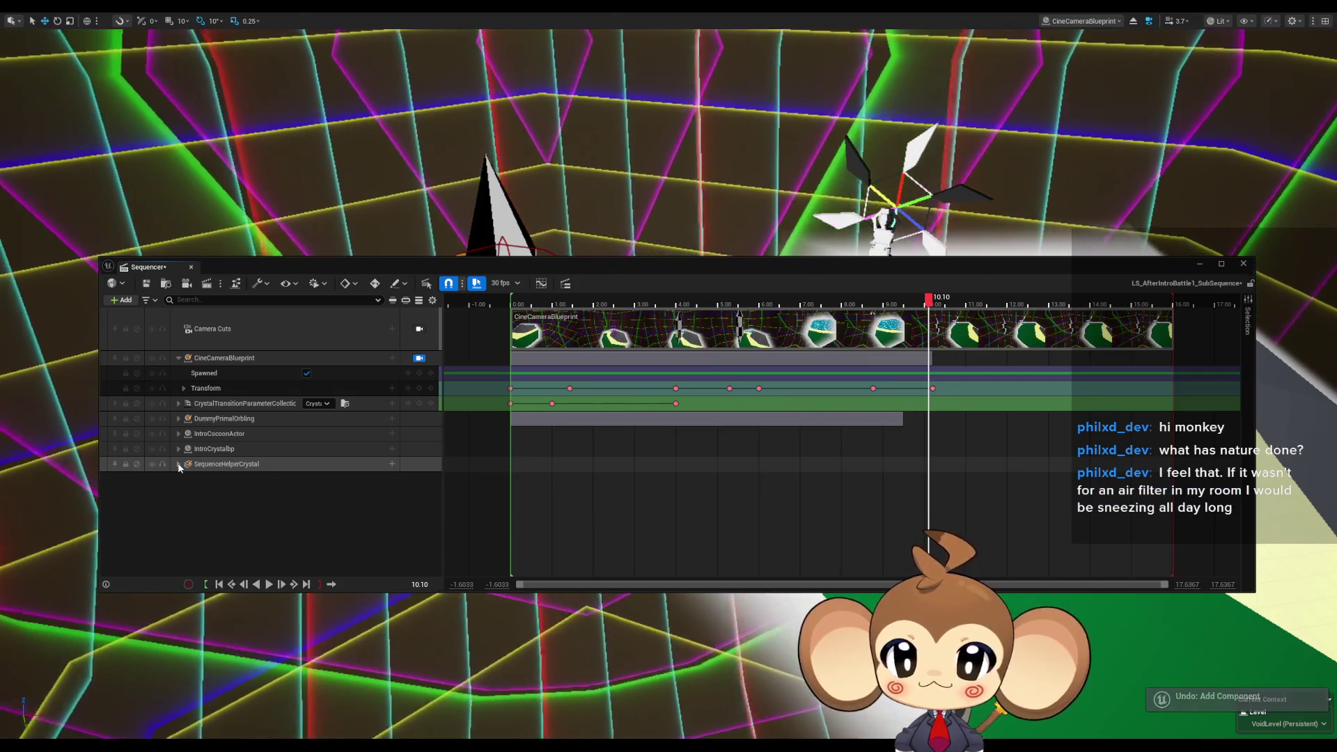
left_click(179, 464)
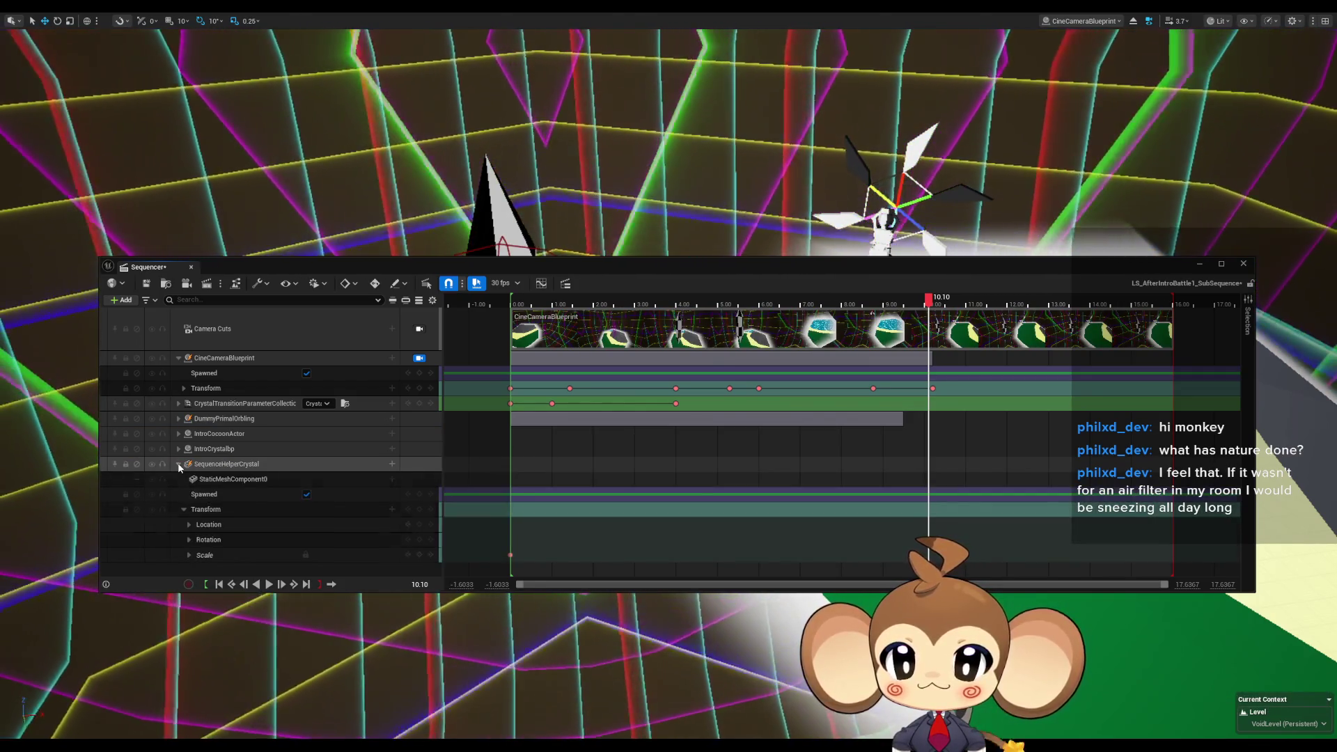
left_click(179, 465)
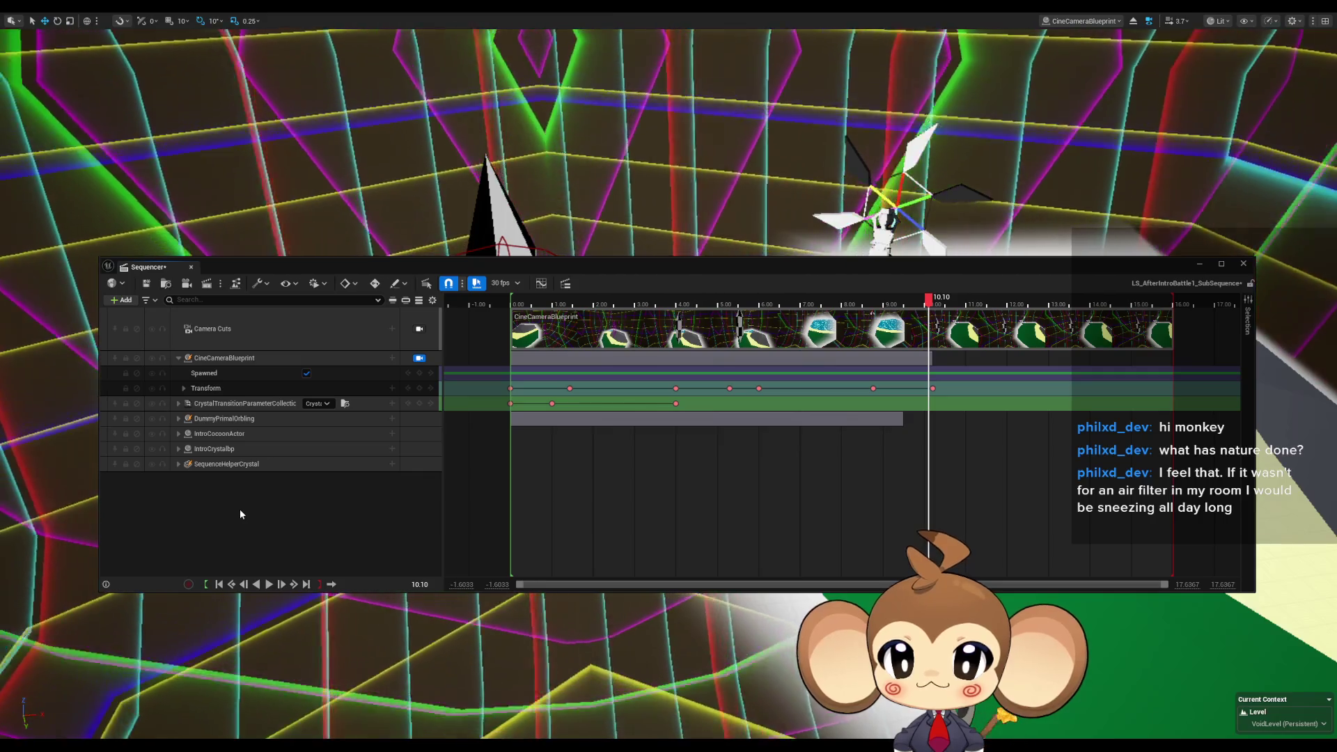
Undo selection changes, redo the key move, scrub the shot, and expand DummyPrimalOrbling with Transform collapsed.
key("ctrl+z")
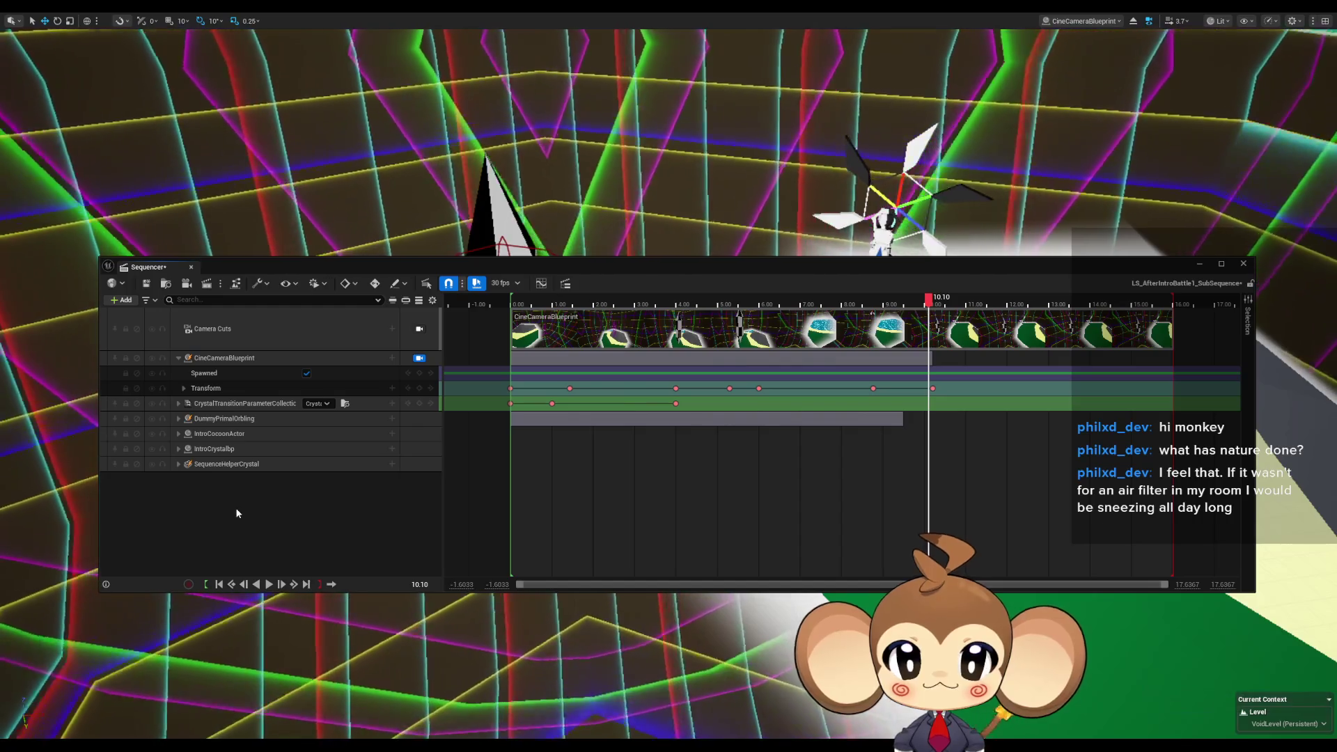
key("ctrl+z")
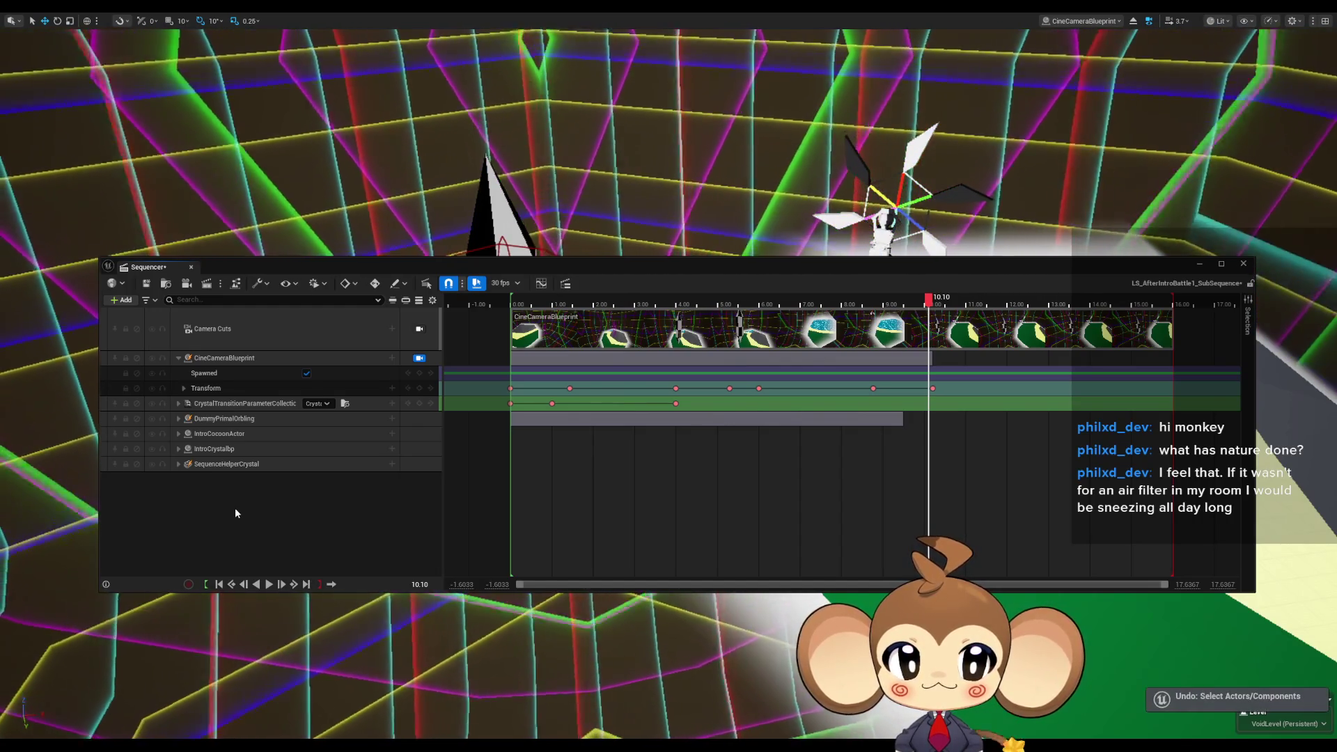
key("ctrl+z")
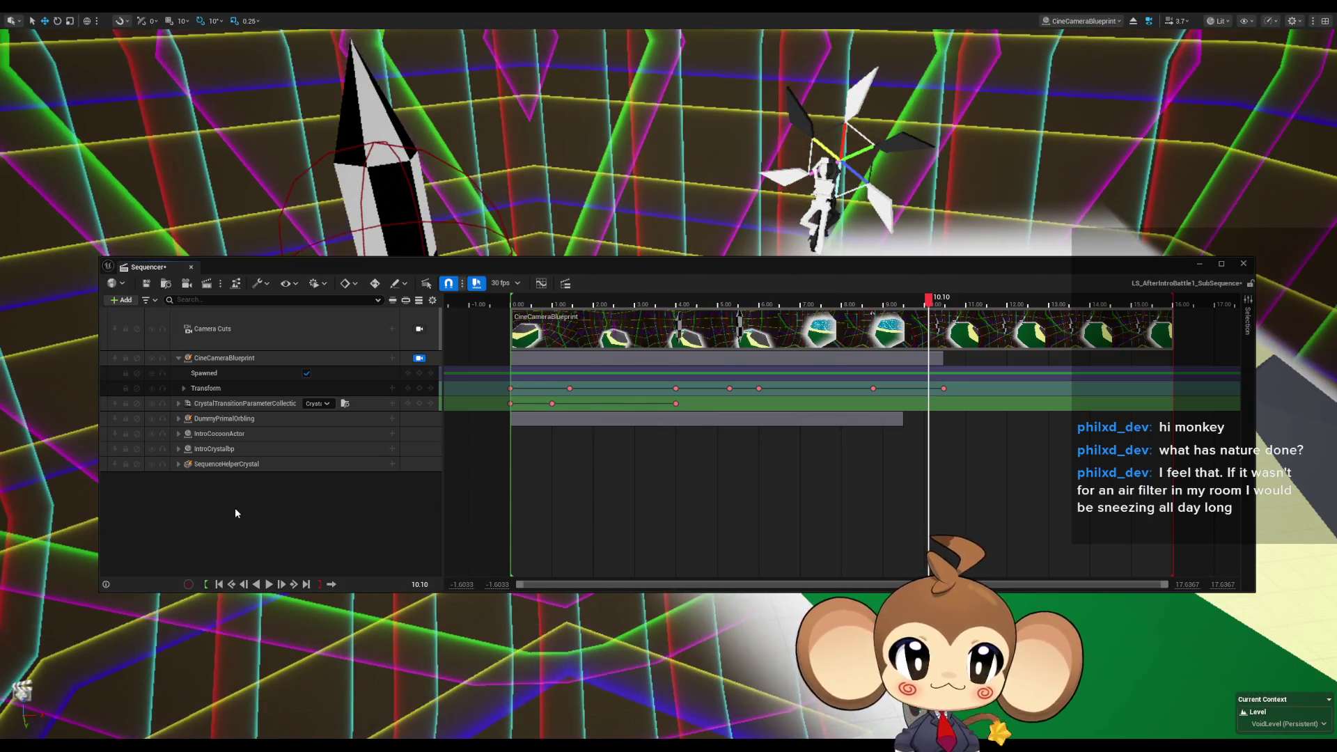
key("ctrl+y")
mouse_move(930, 301)
left_mouse_down()
mouse_move(731, 302)
mouse_move(916, 308)
left_mouse_up()
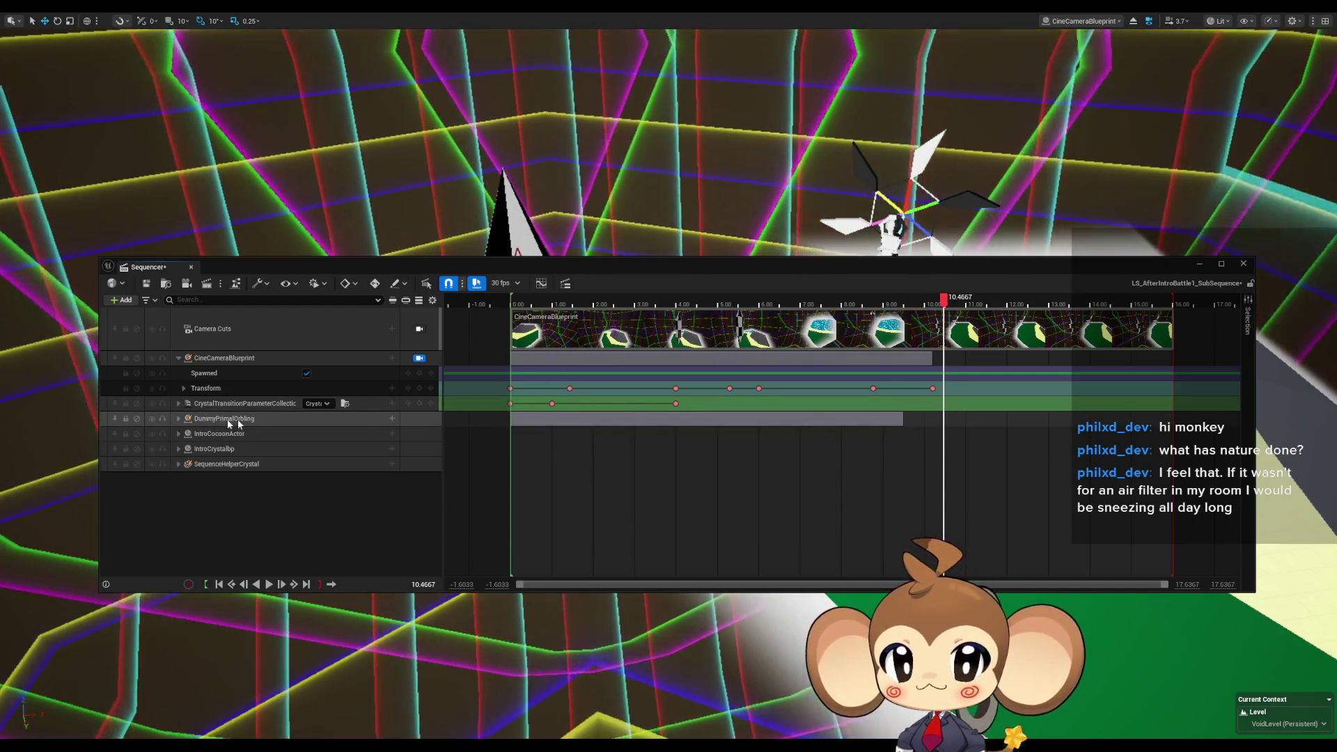
left_click(177, 419)
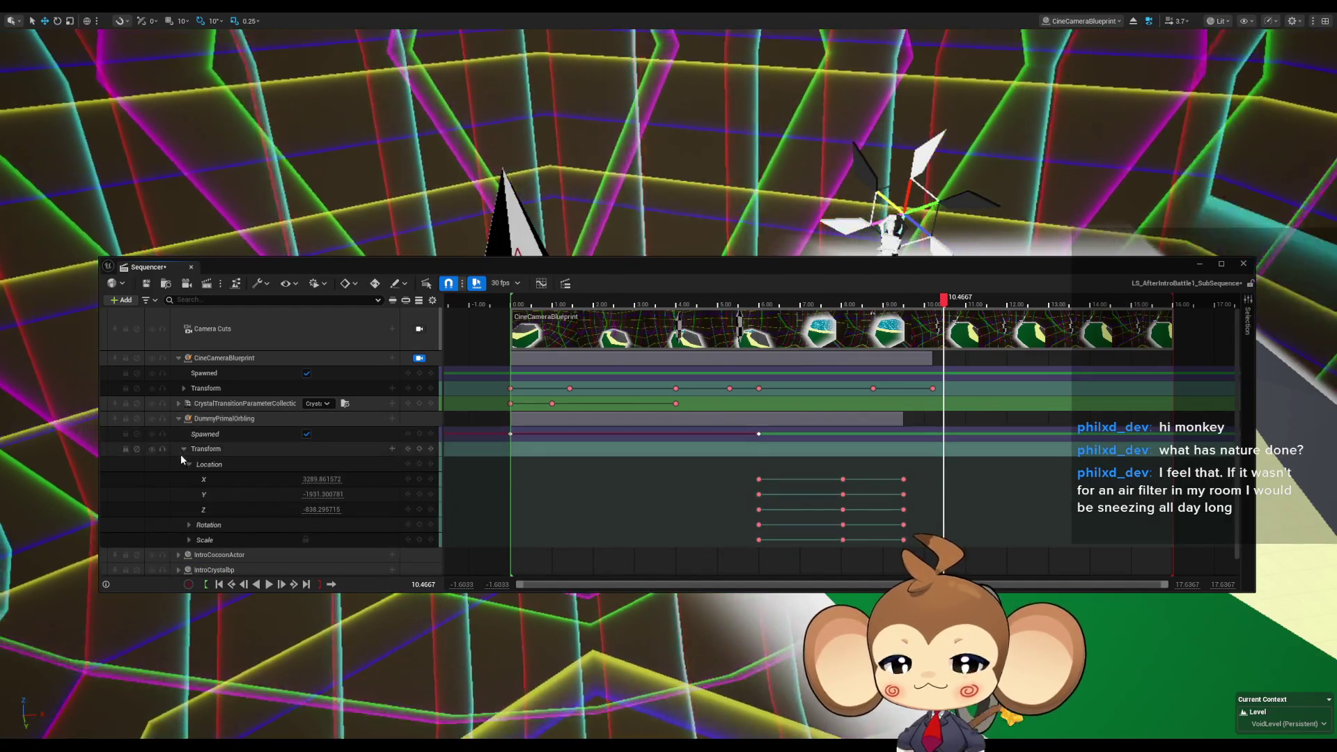
left_click(184, 449)
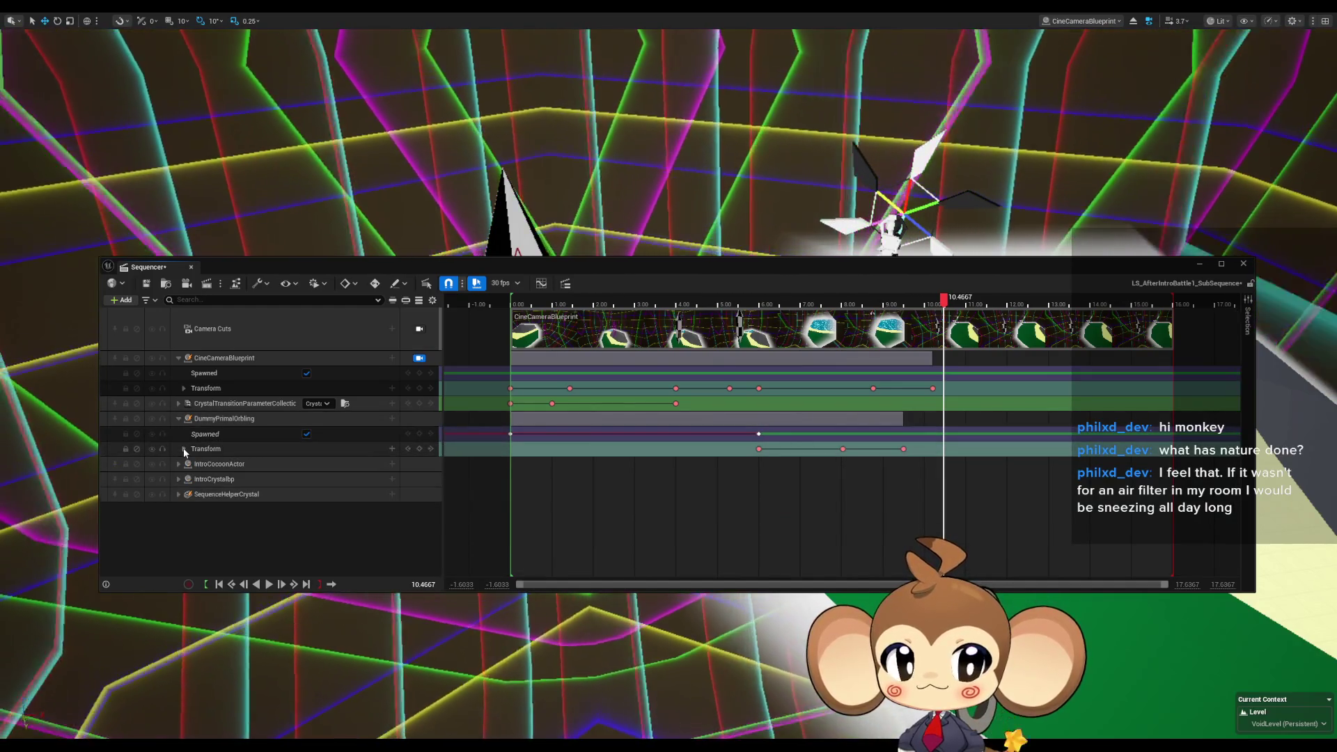
Add the V_SkeletalMesh component track under DummyPrimalOrbling and open its list of addable tracks.
left_click(392, 420)
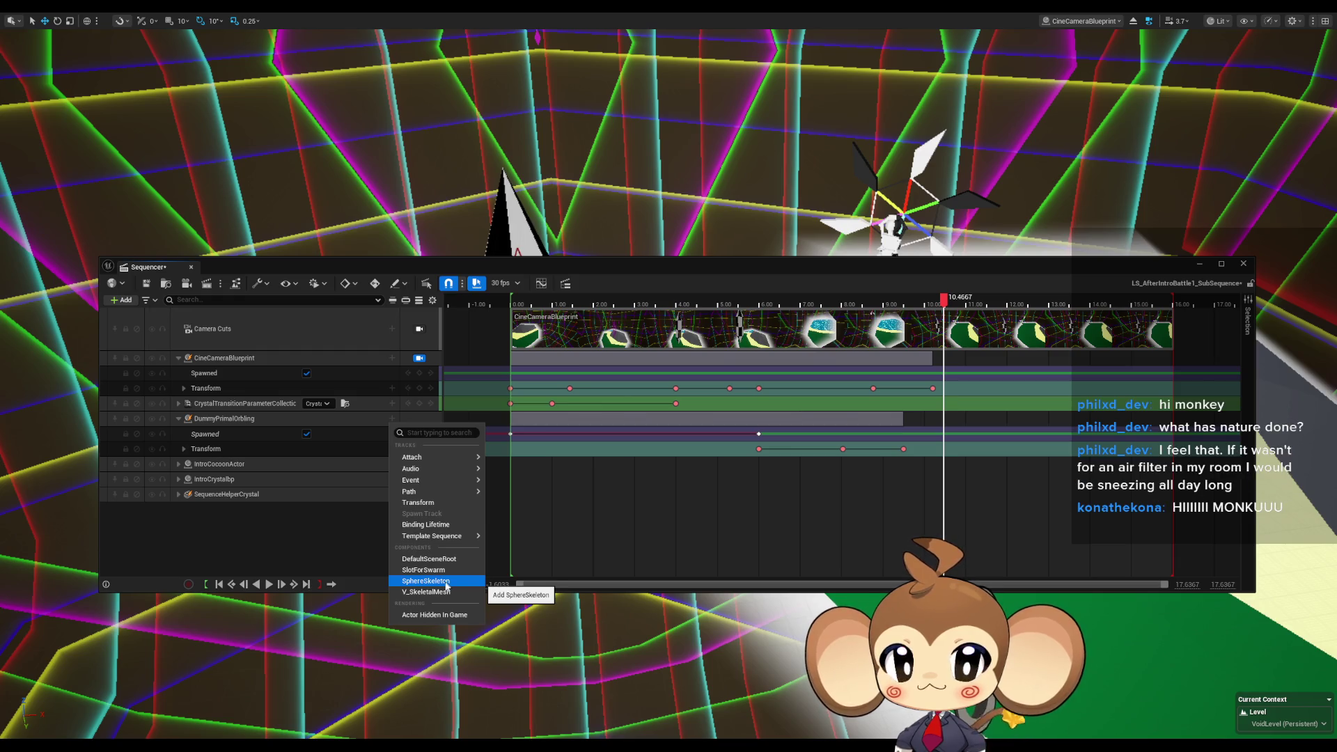
left_click(445, 592)
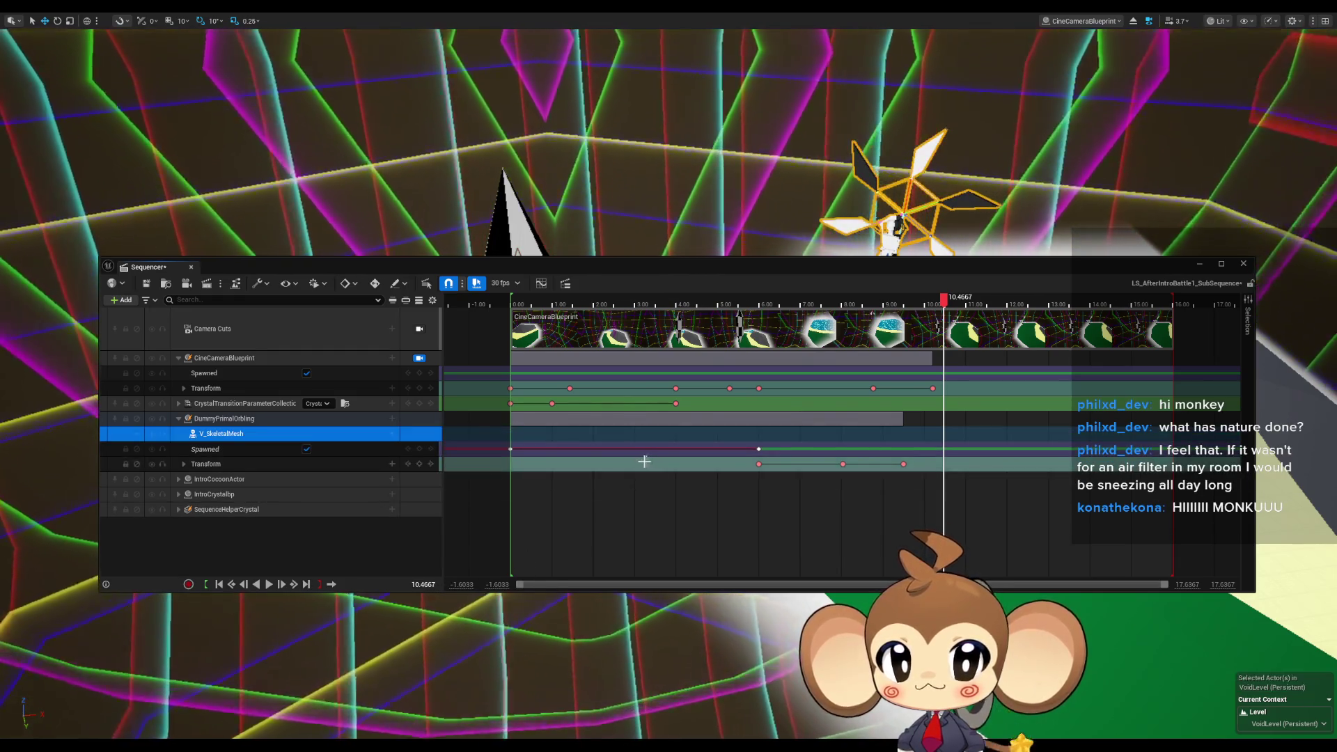
left_click(393, 434)
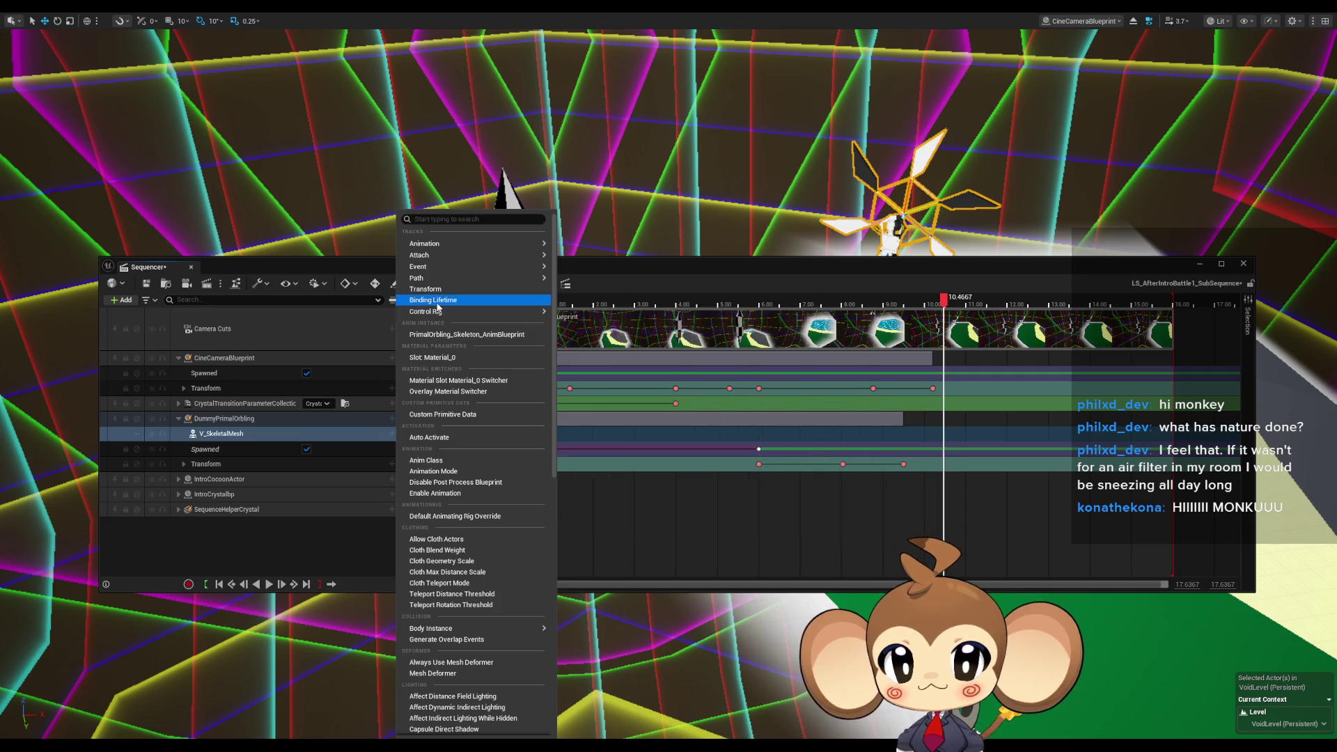
mouse_move(430, 279)
mouse_move(433, 246)
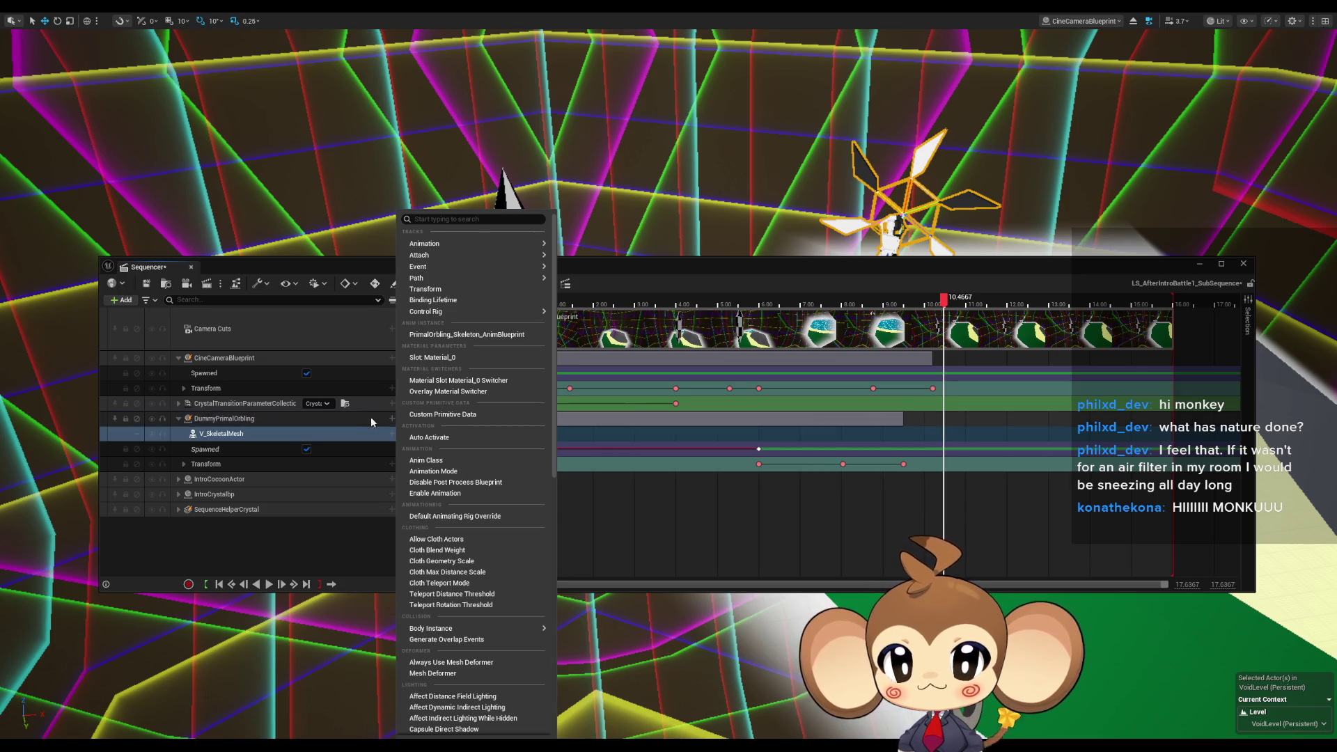
left_click(270, 436)
left_click(392, 433)
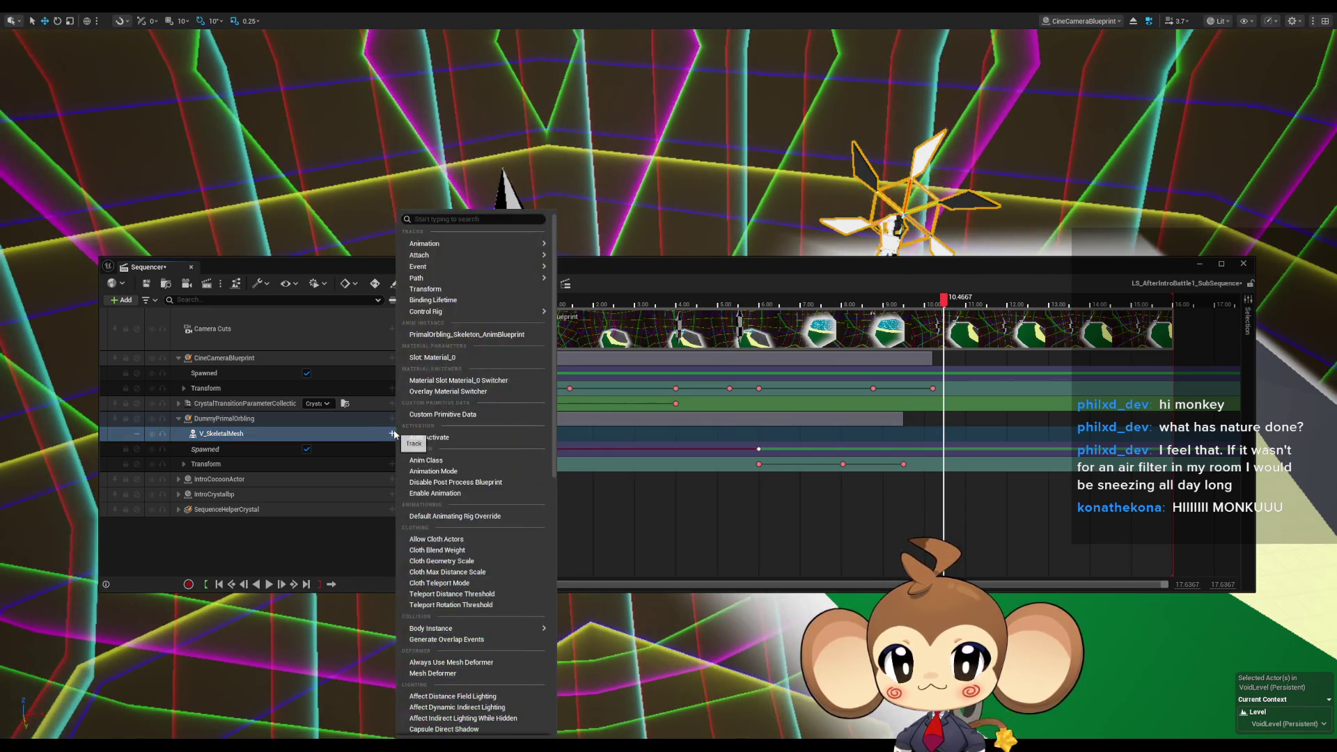
Search 'hid' in the V_SkeletalMesh track menu and add the Hidden in Game Visibility track.
type("v")
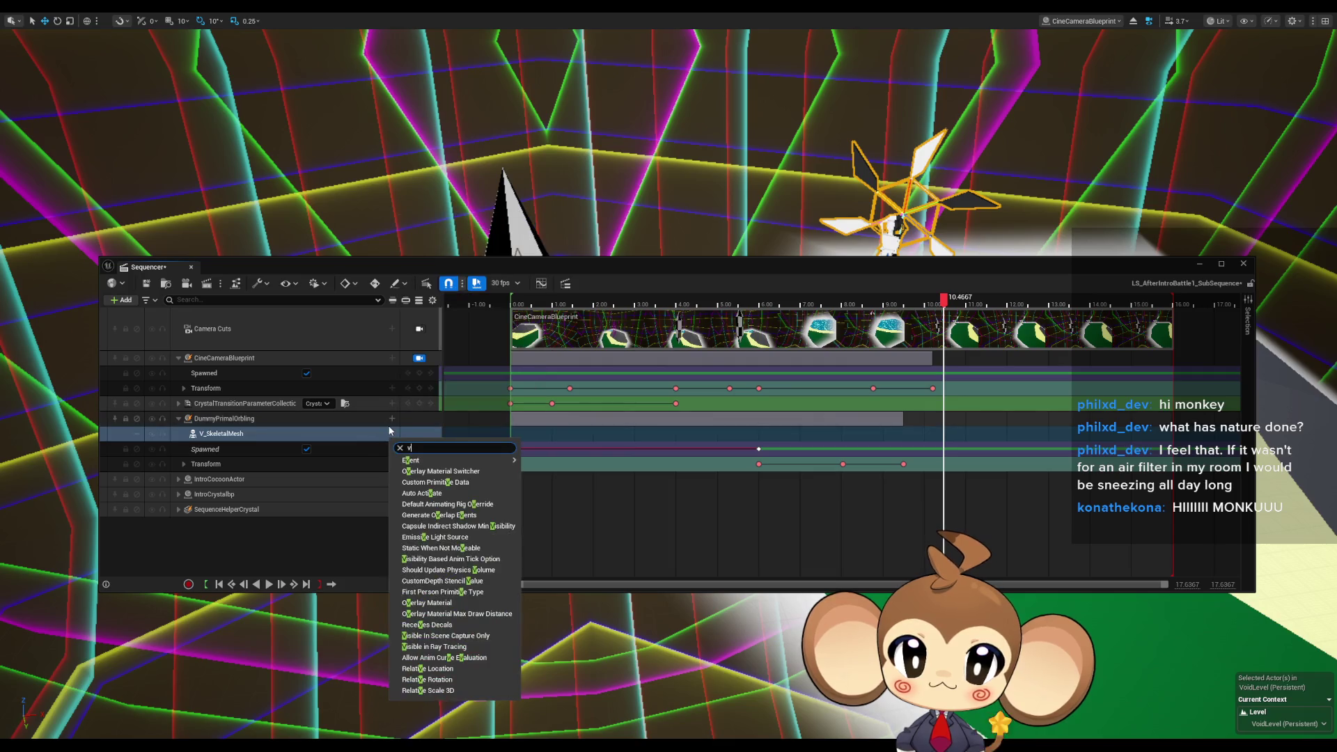
type("is")
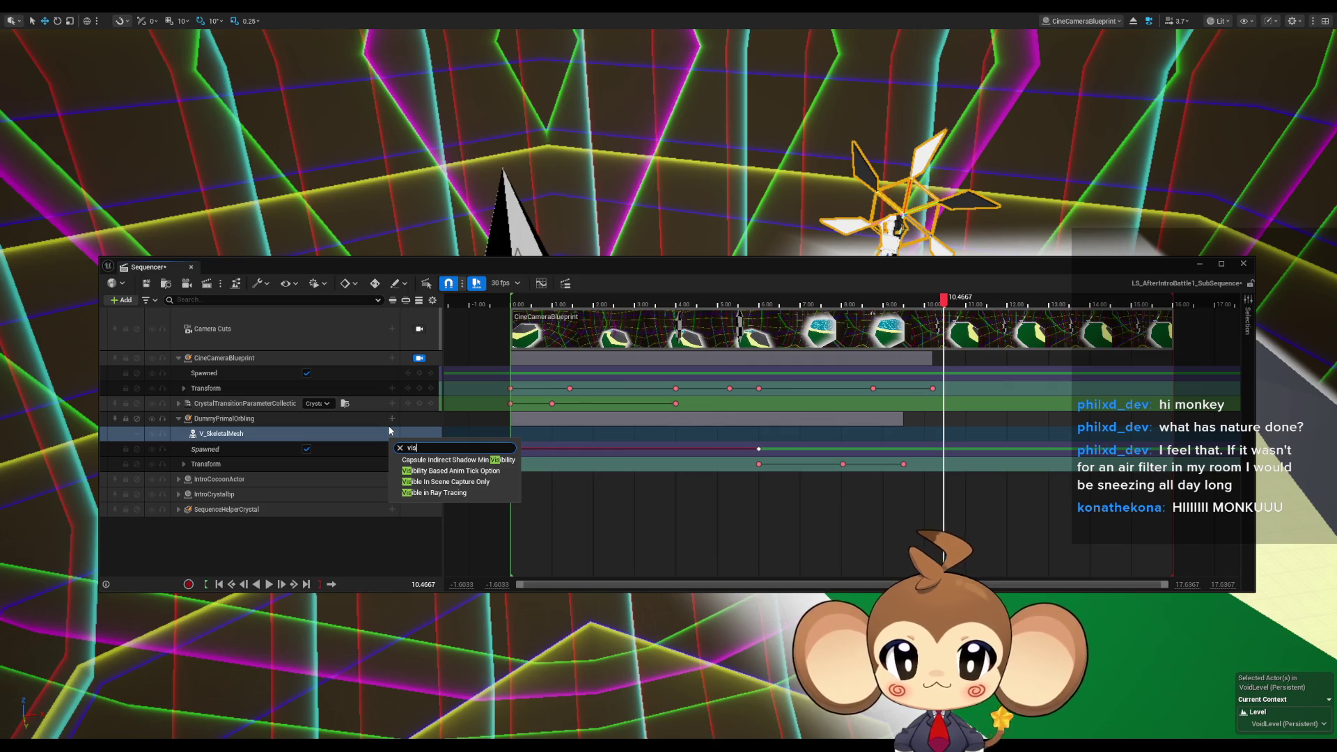
key("BackSpace")
type("hid")
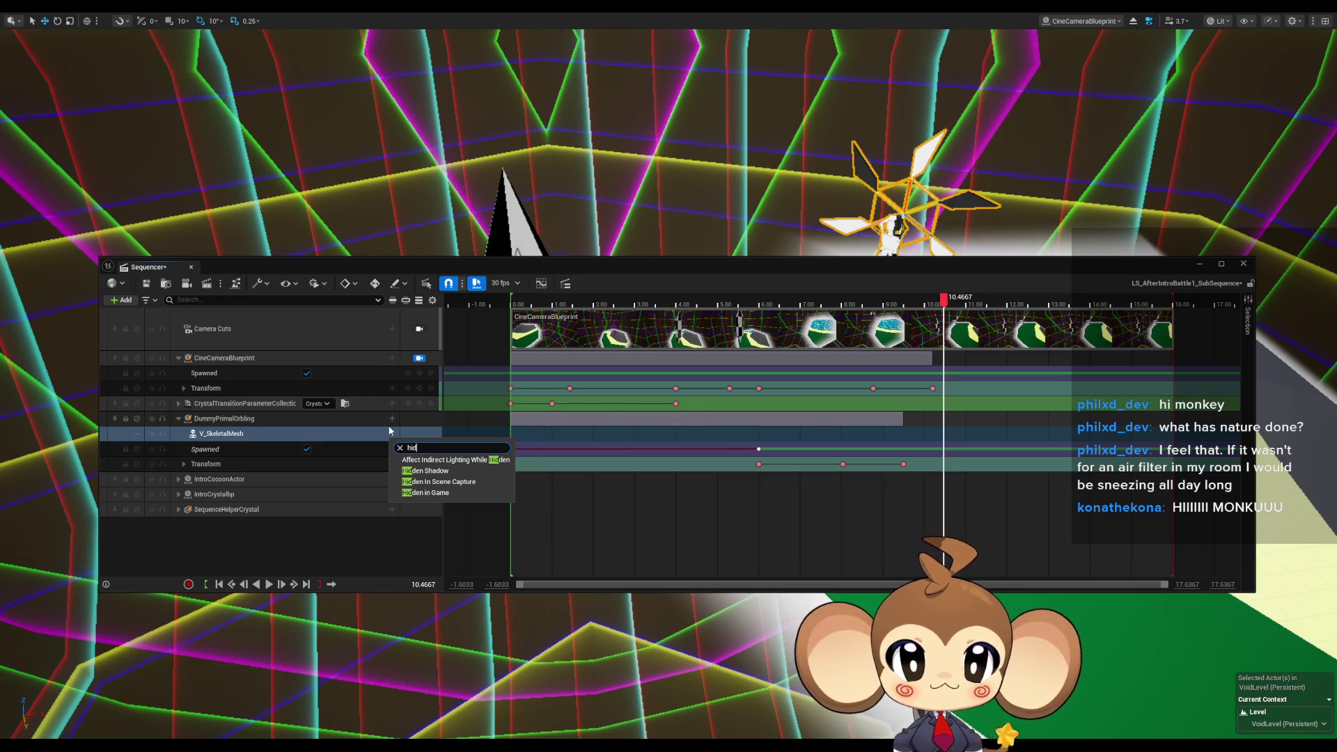
left_click(441, 493)
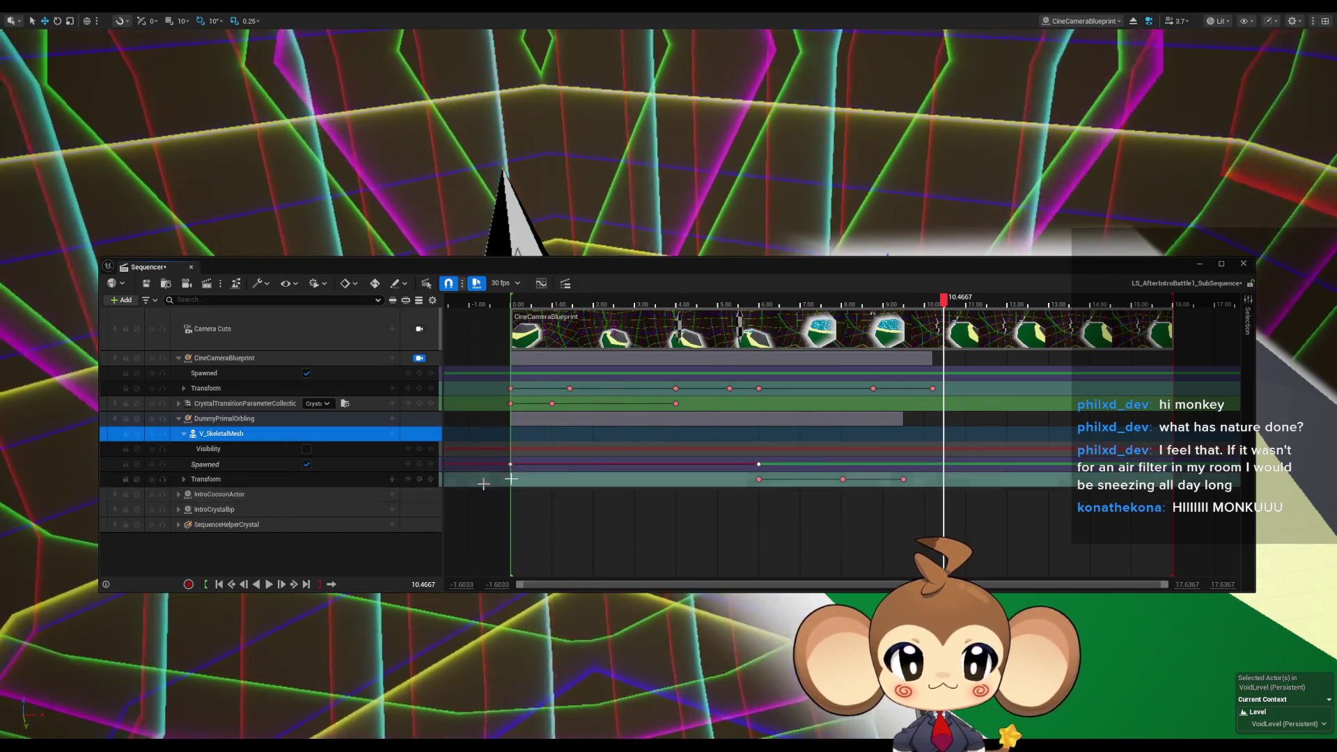
mouse_move(947, 306)
left_mouse_down()
mouse_move(771, 320)
mouse_move(909, 317)
mouse_move(907, 303)
left_mouse_up()
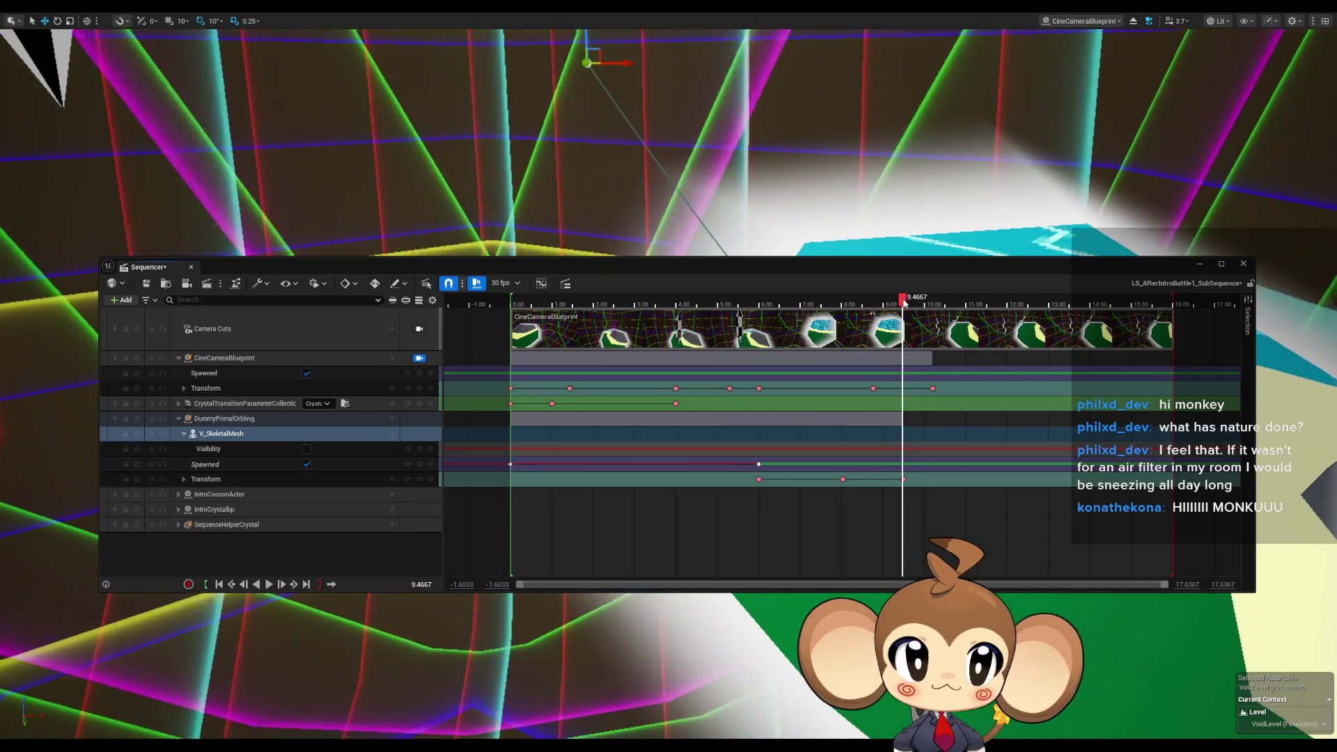
At 9.50, tick Visibility and key V_SkeletalMesh as visible.
left_click_drag(907, 303, 905, 303)
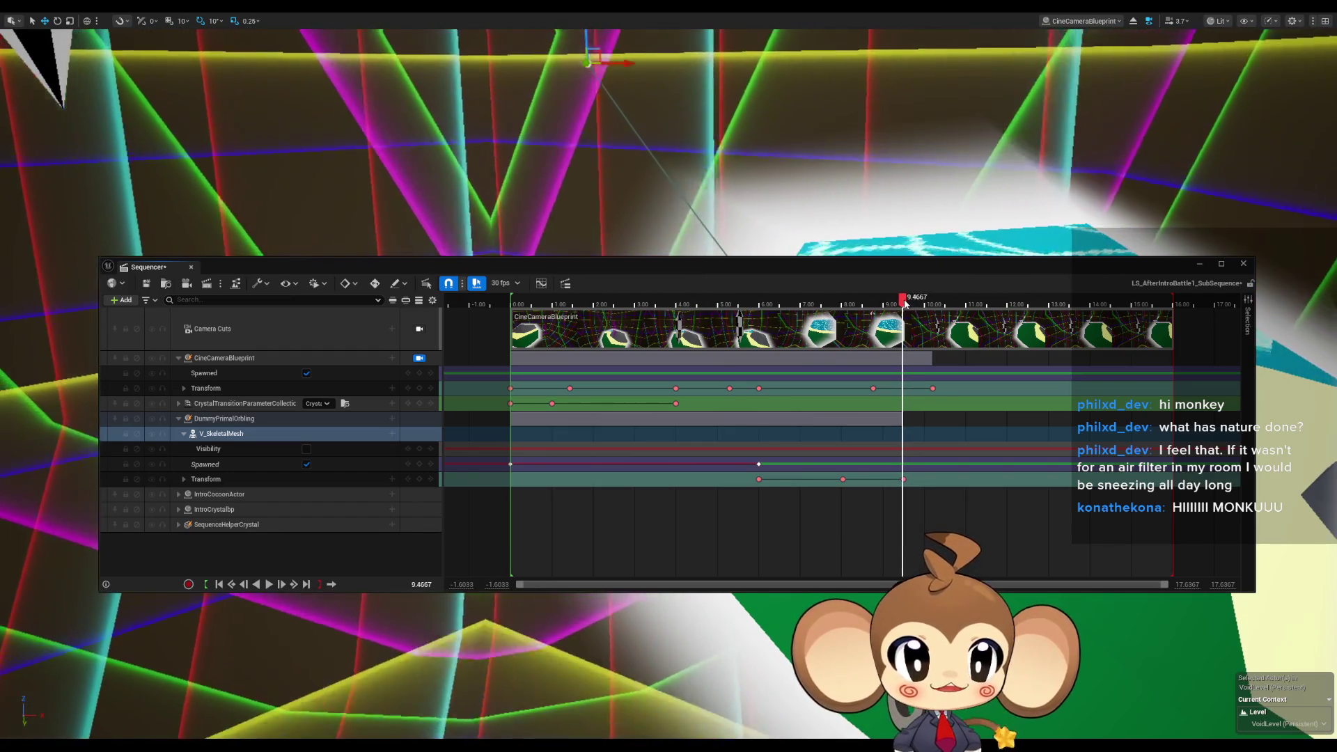
left_click(906, 304)
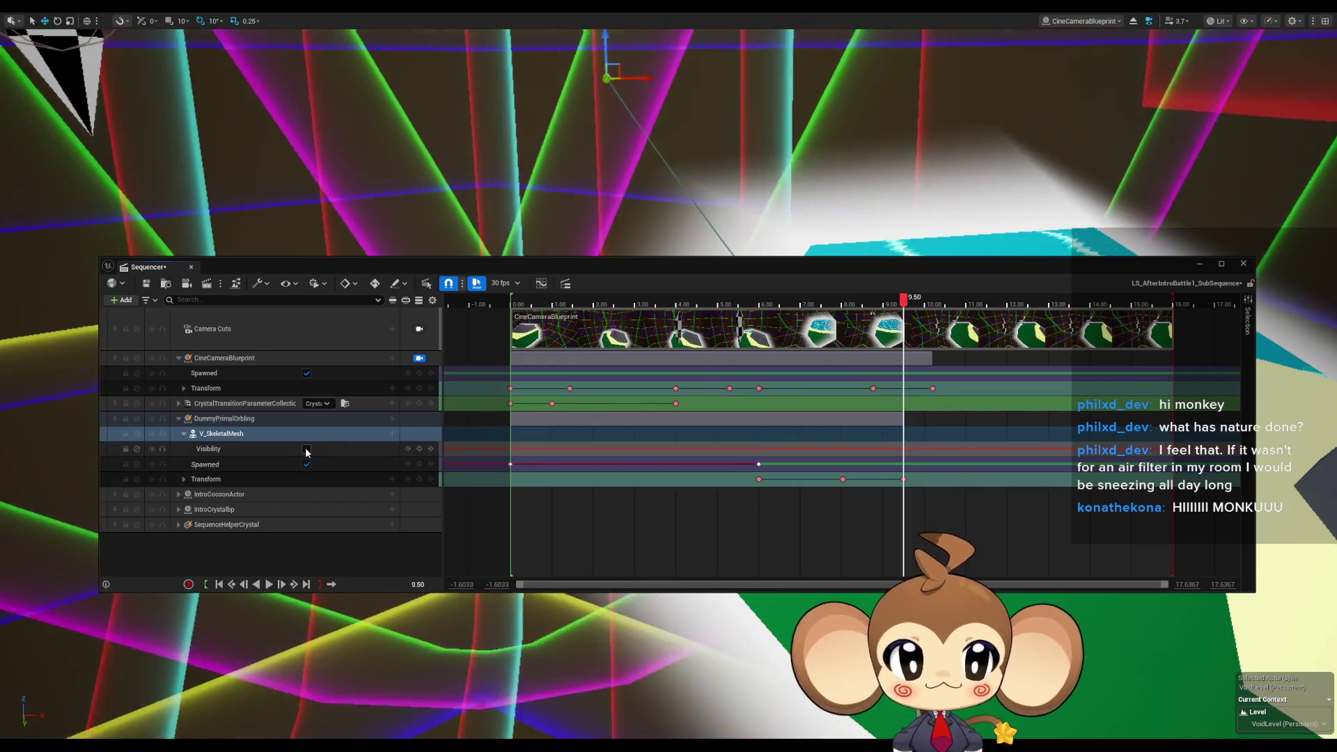
left_click(306, 449)
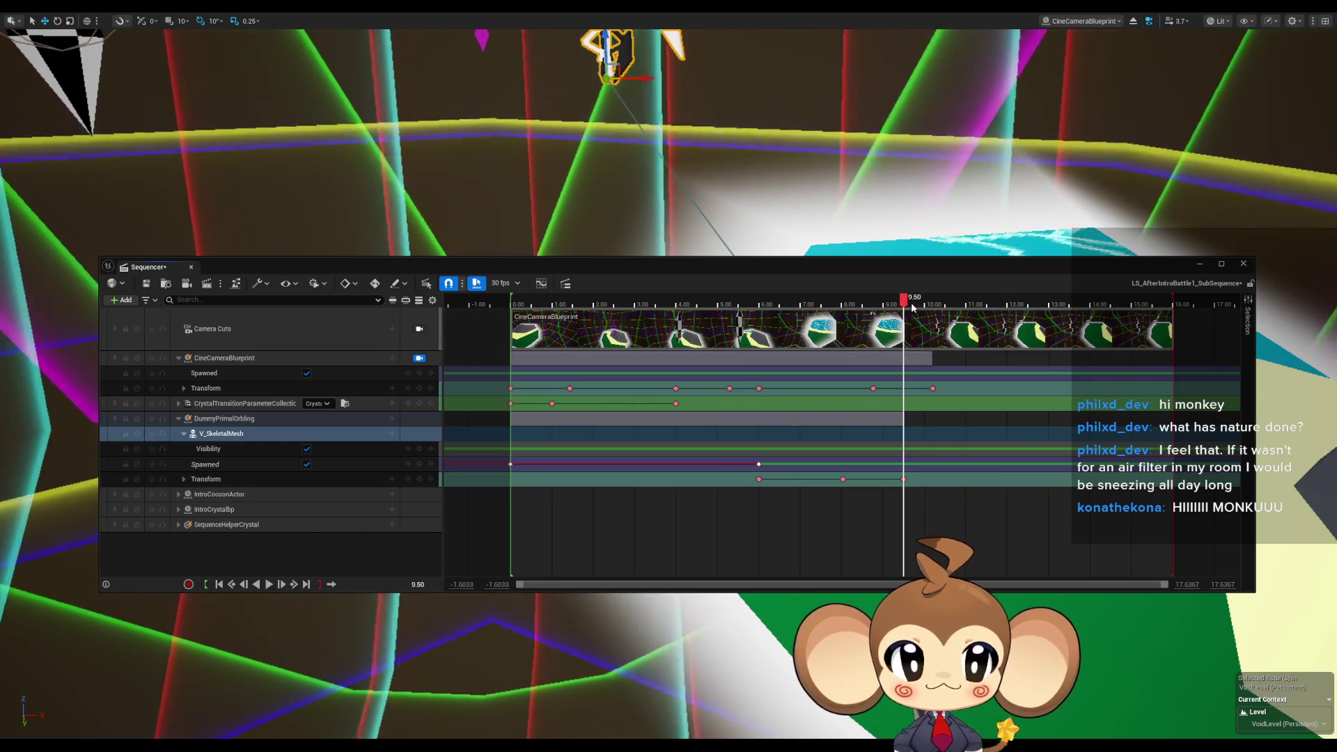
left_click(419, 450)
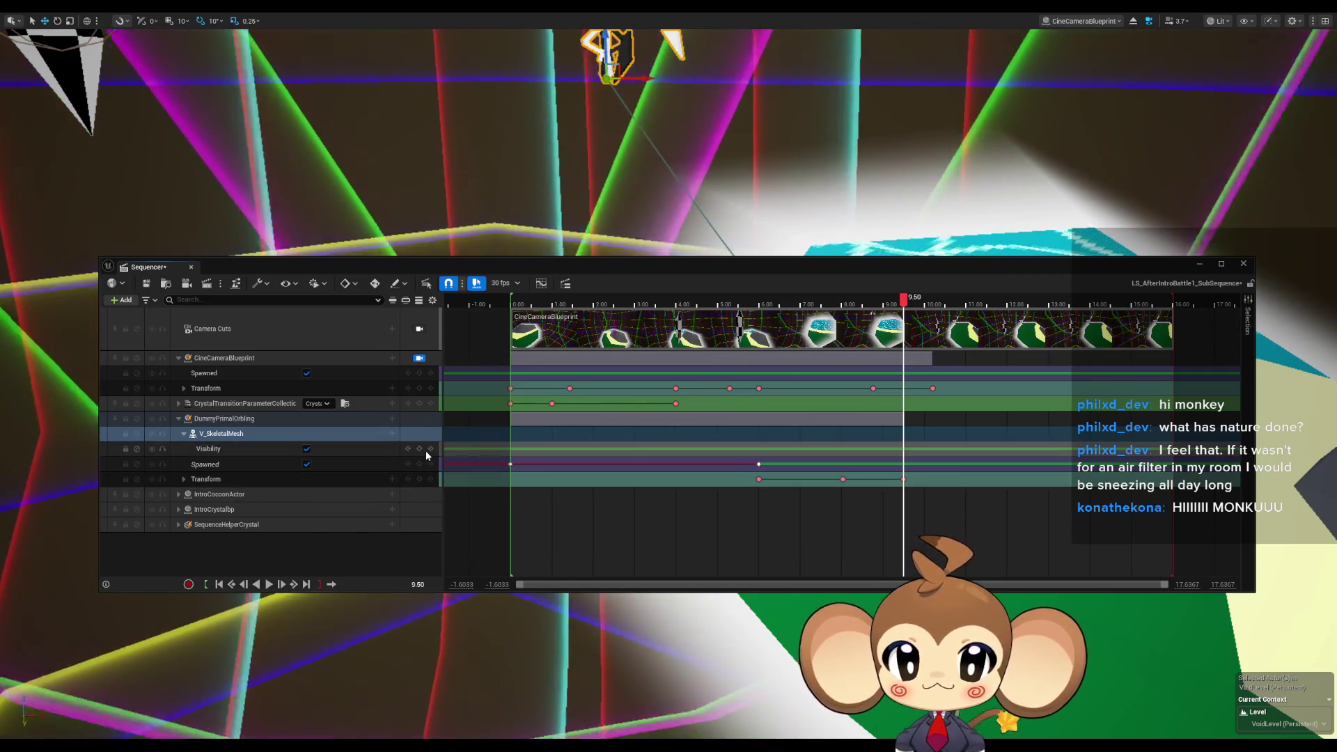
At 0.00, untick Visibility to key V_SkeletalMesh hidden, then scrub forward to preview.
left_click_drag(669, 303, 512, 320)
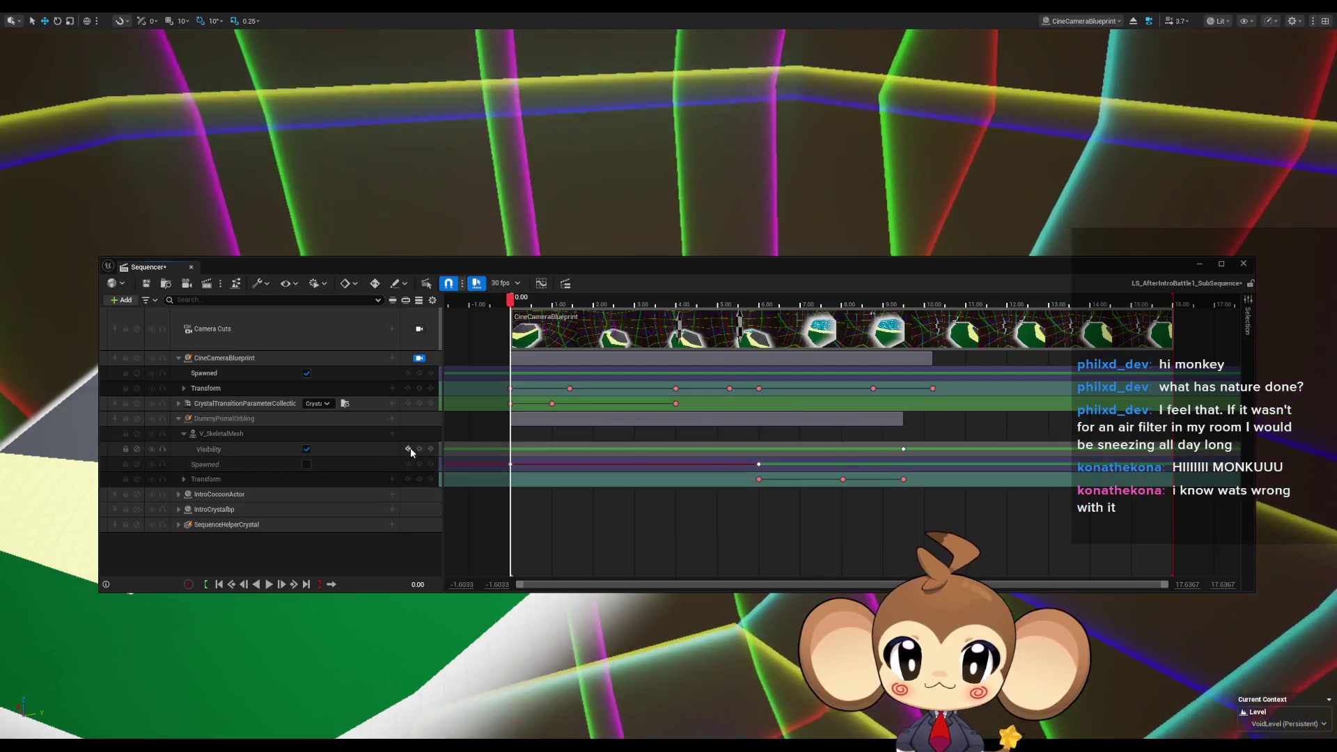
left_click(308, 449)
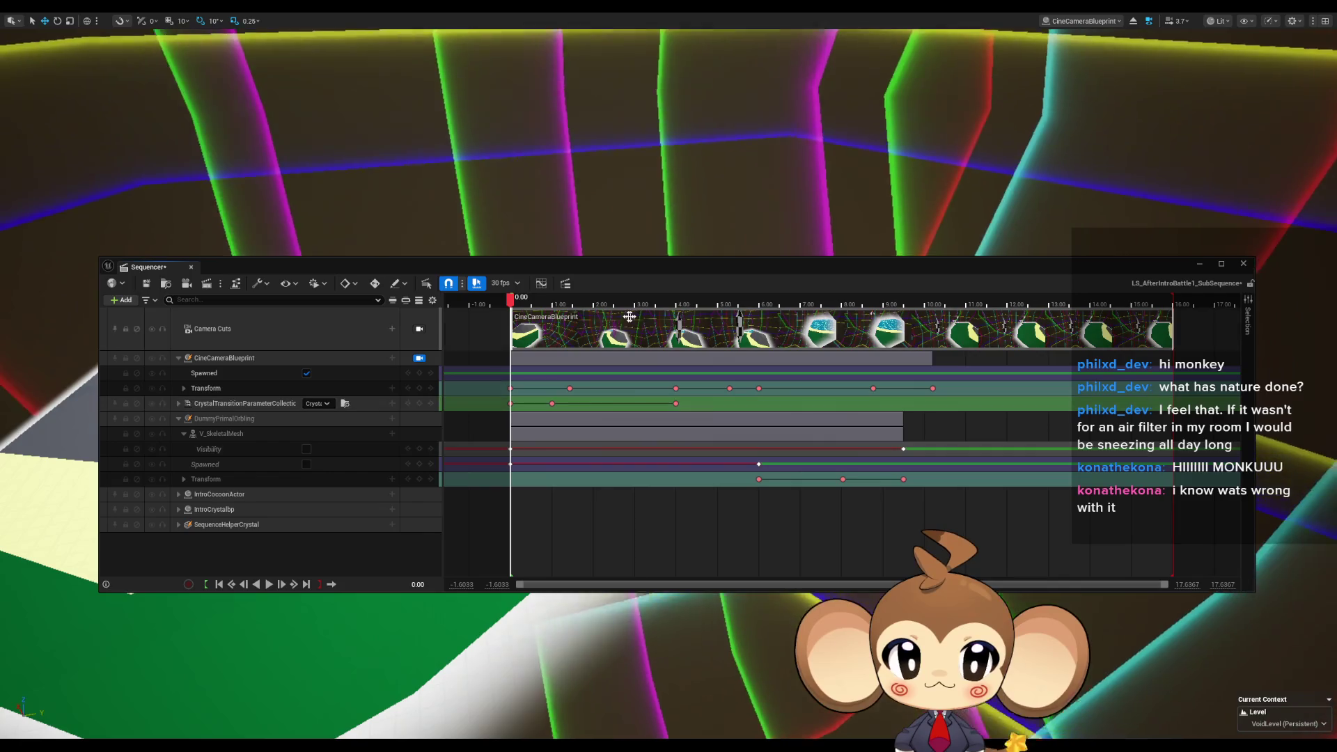
left_click_drag(513, 302, 922, 300)
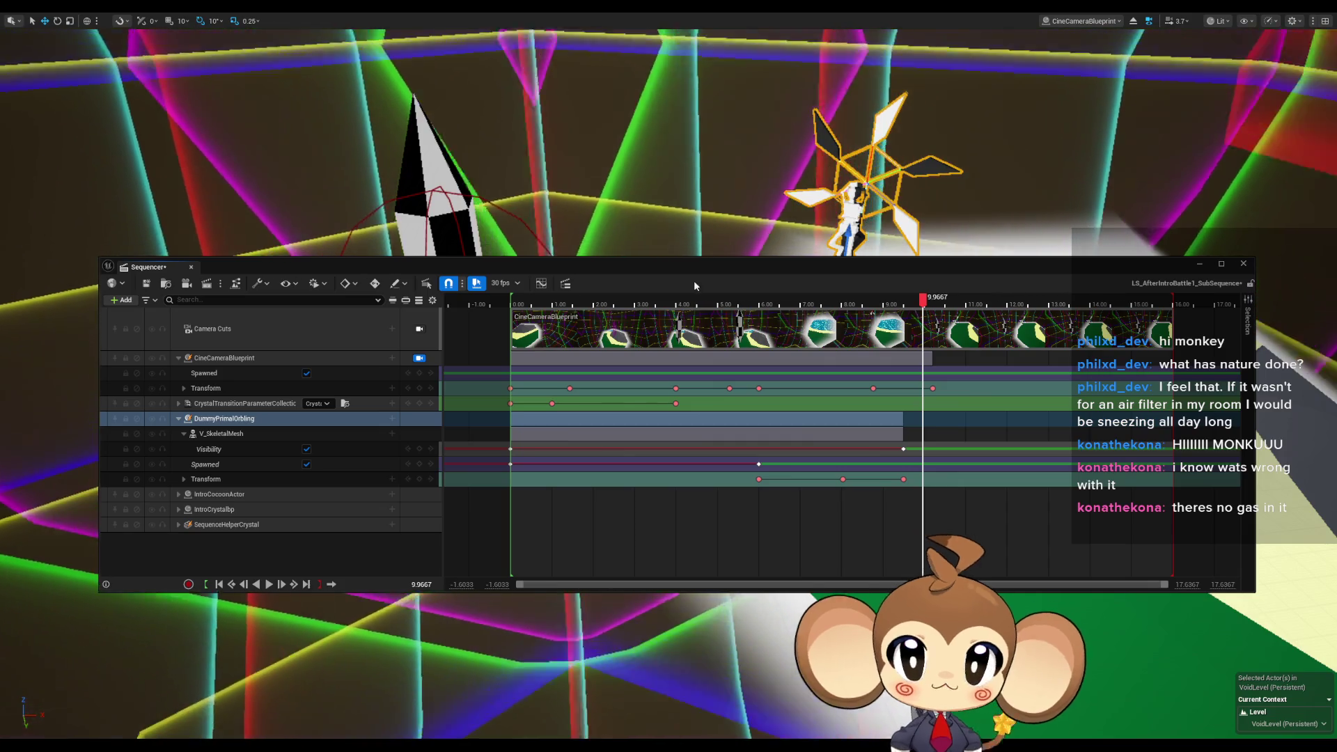
left_click_drag(930, 309, 905, 307)
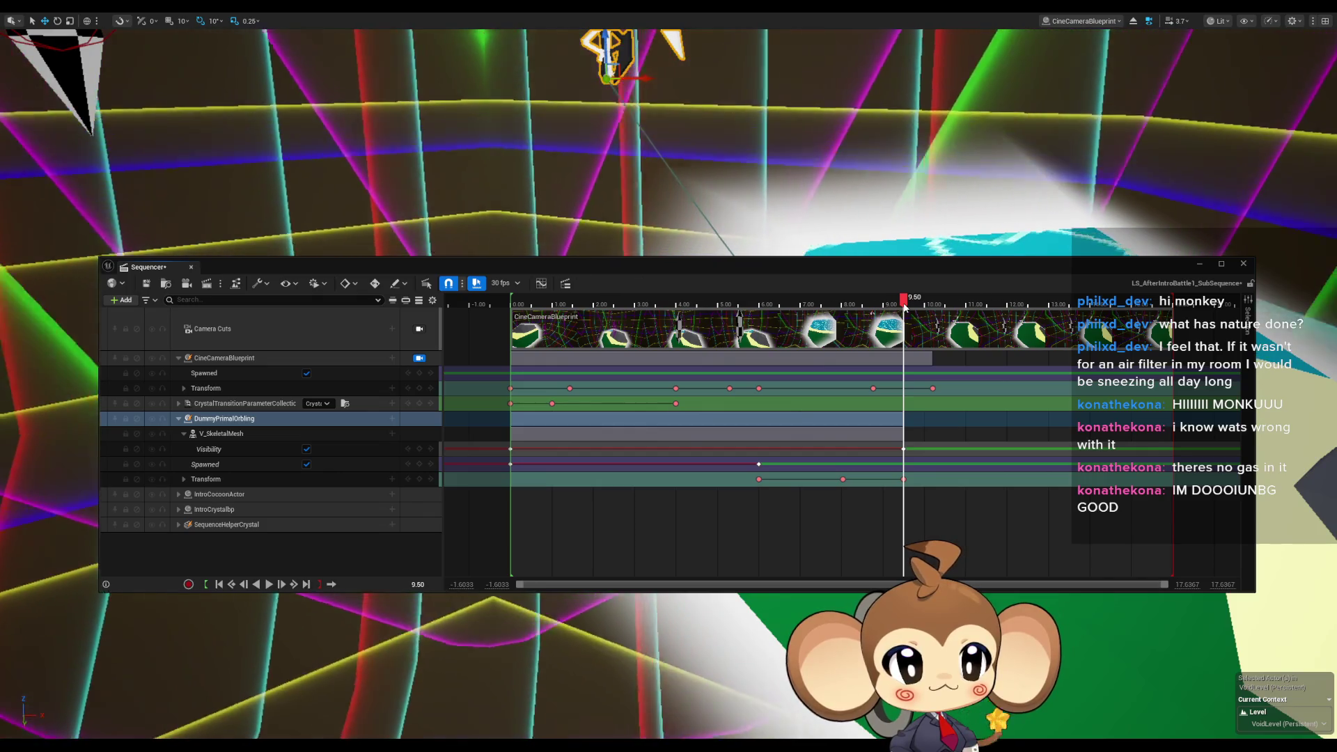
left_click_drag(905, 307, 514, 340)
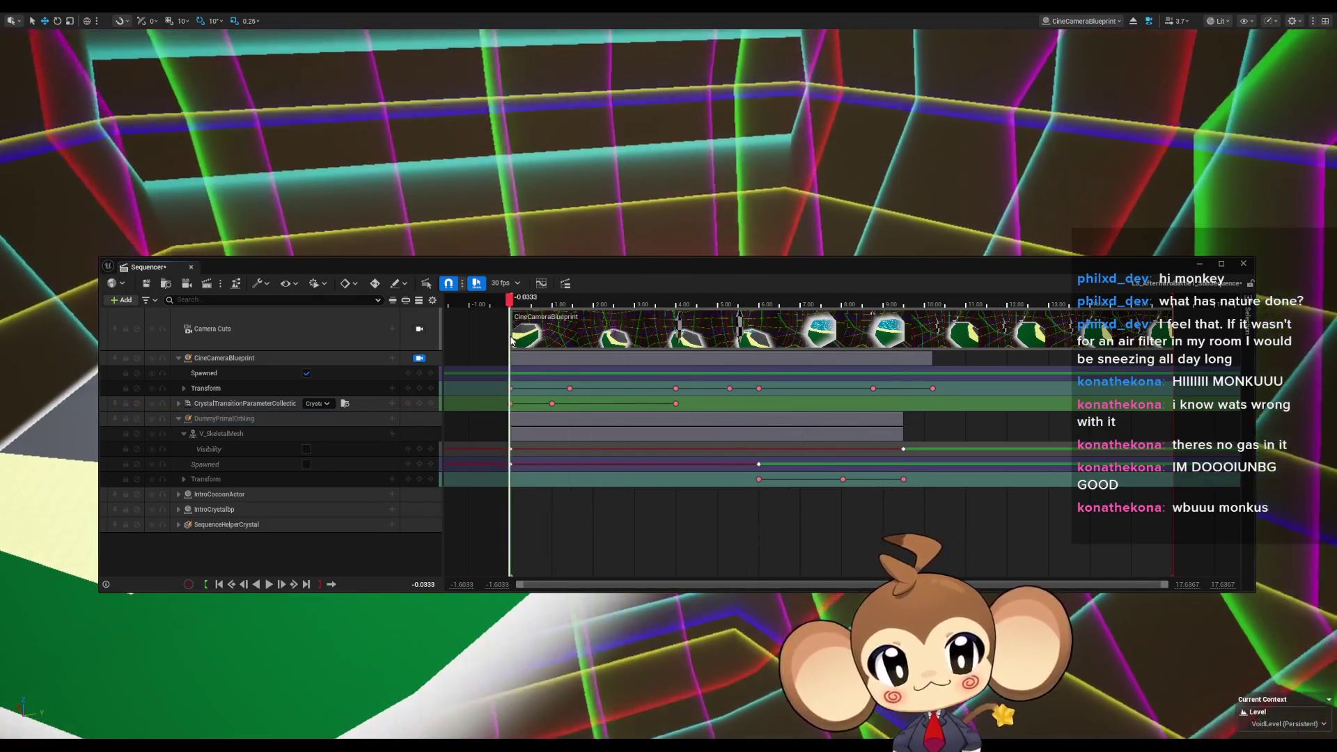
key("Right")
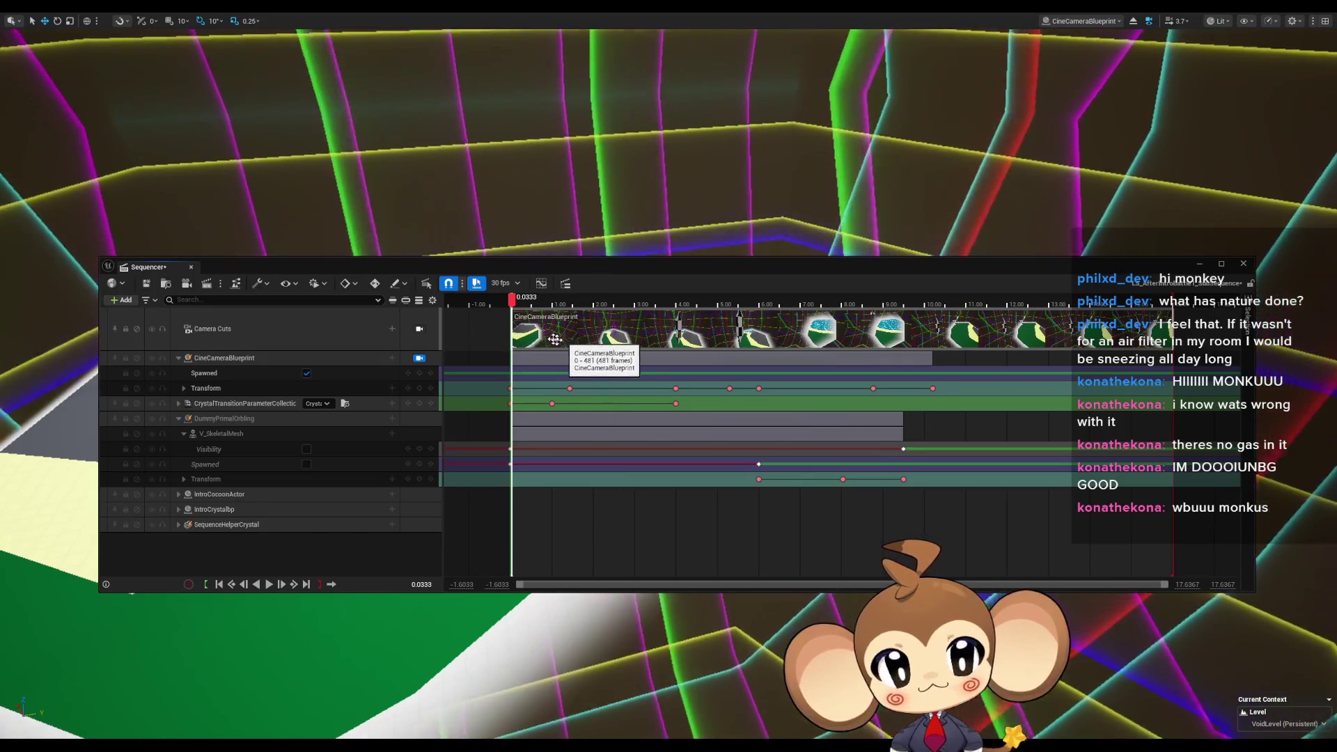
left_click(510, 307)
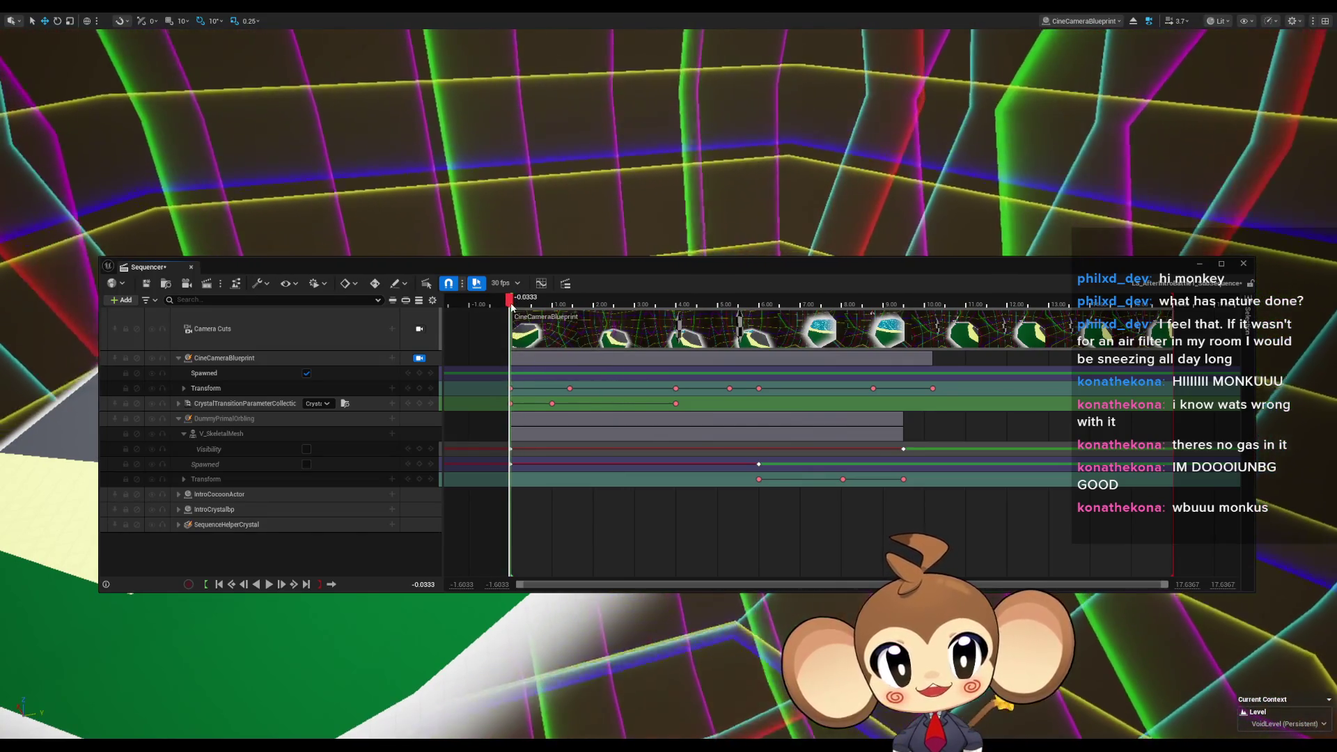
left_click(512, 307)
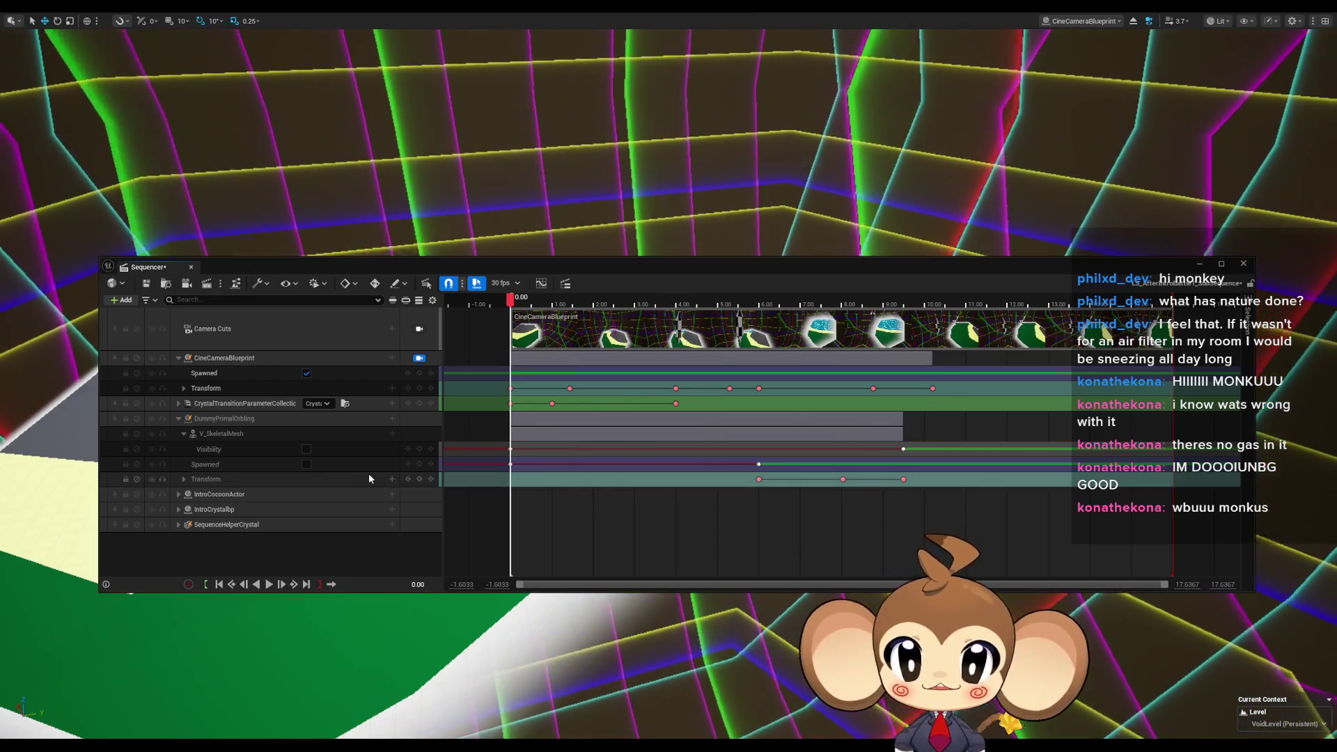
Collapse V_SkeletalMesh, scrub to 7.30, and show DummyPrimalOrbling's addable tracks and components.
left_click(391, 420)
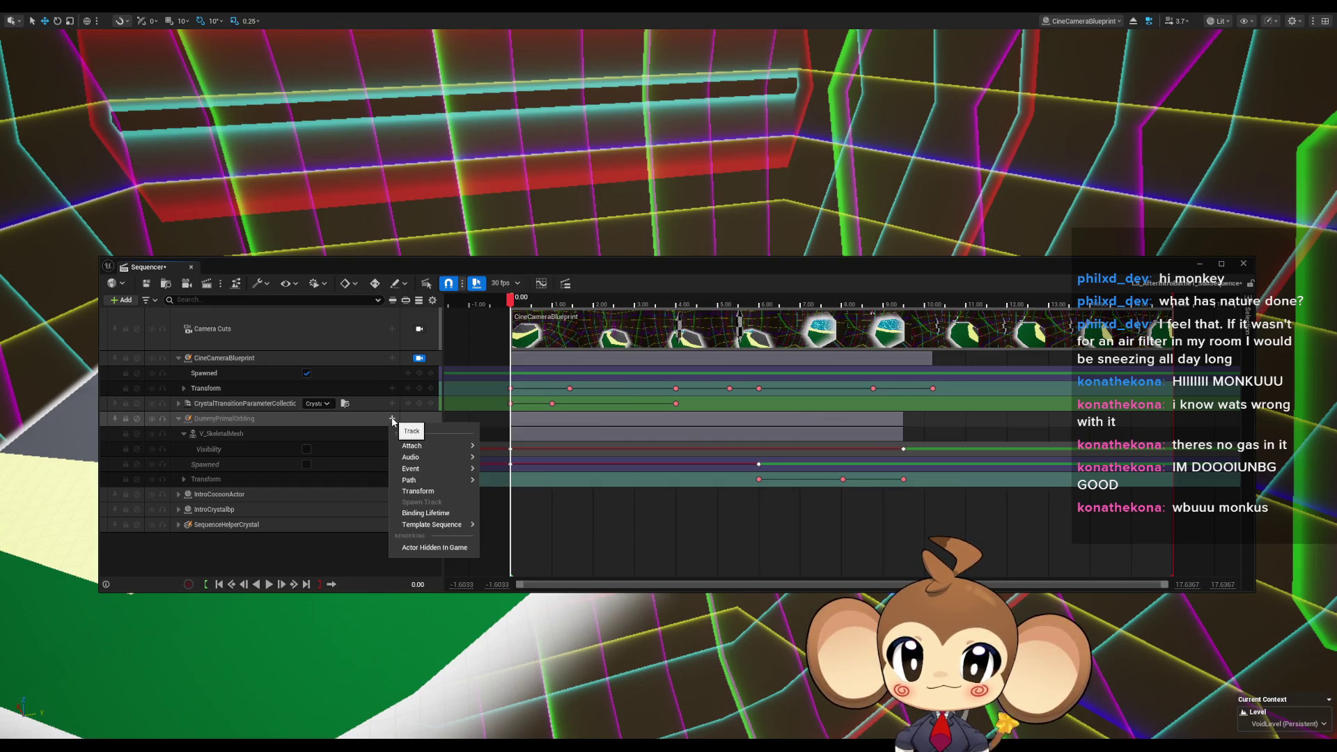
left_click(184, 434)
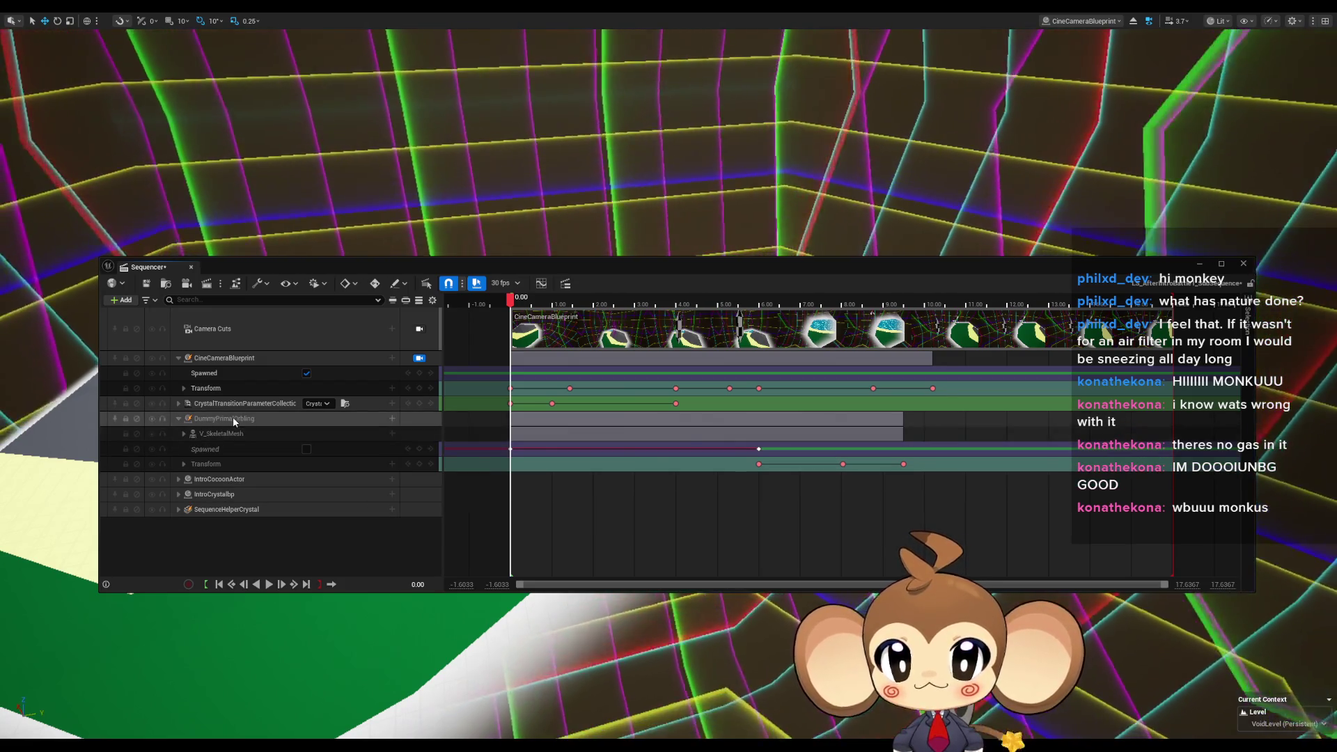
left_click(392, 419)
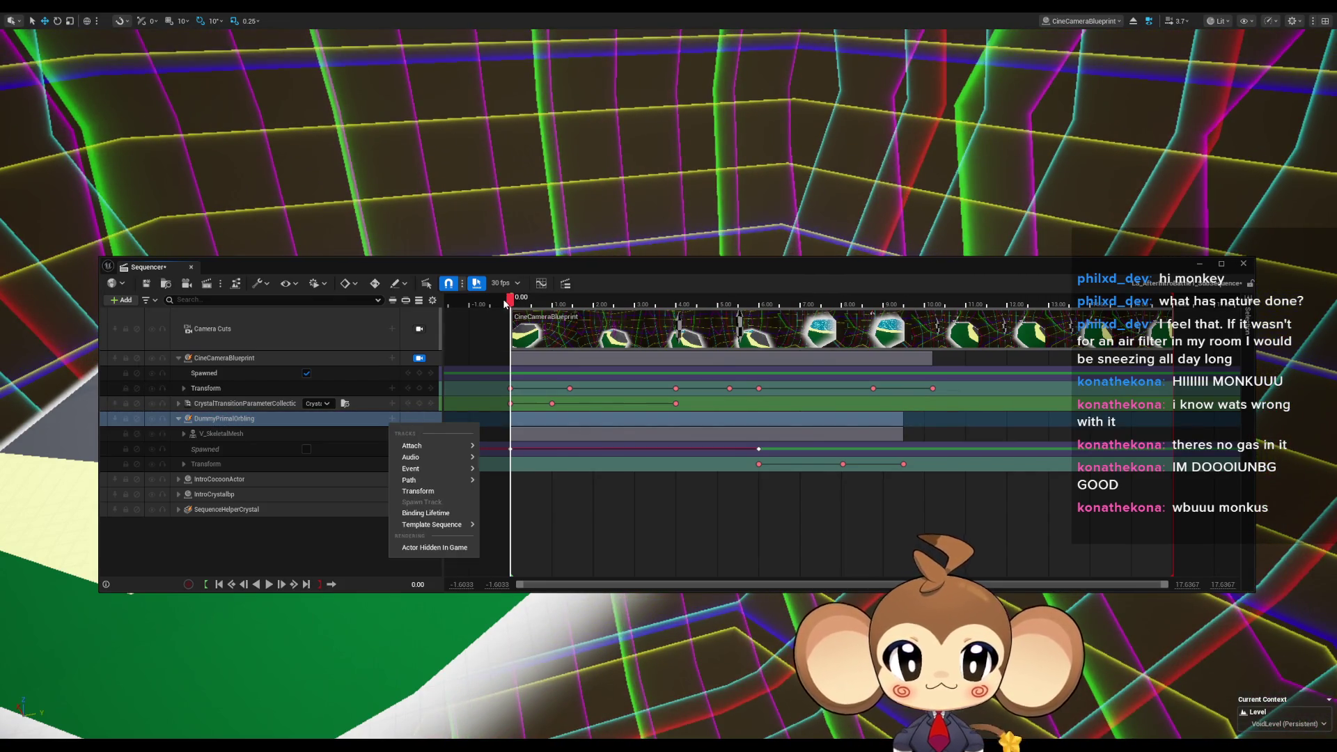
left_click(772, 307)
left_click_drag(773, 310, 812, 306)
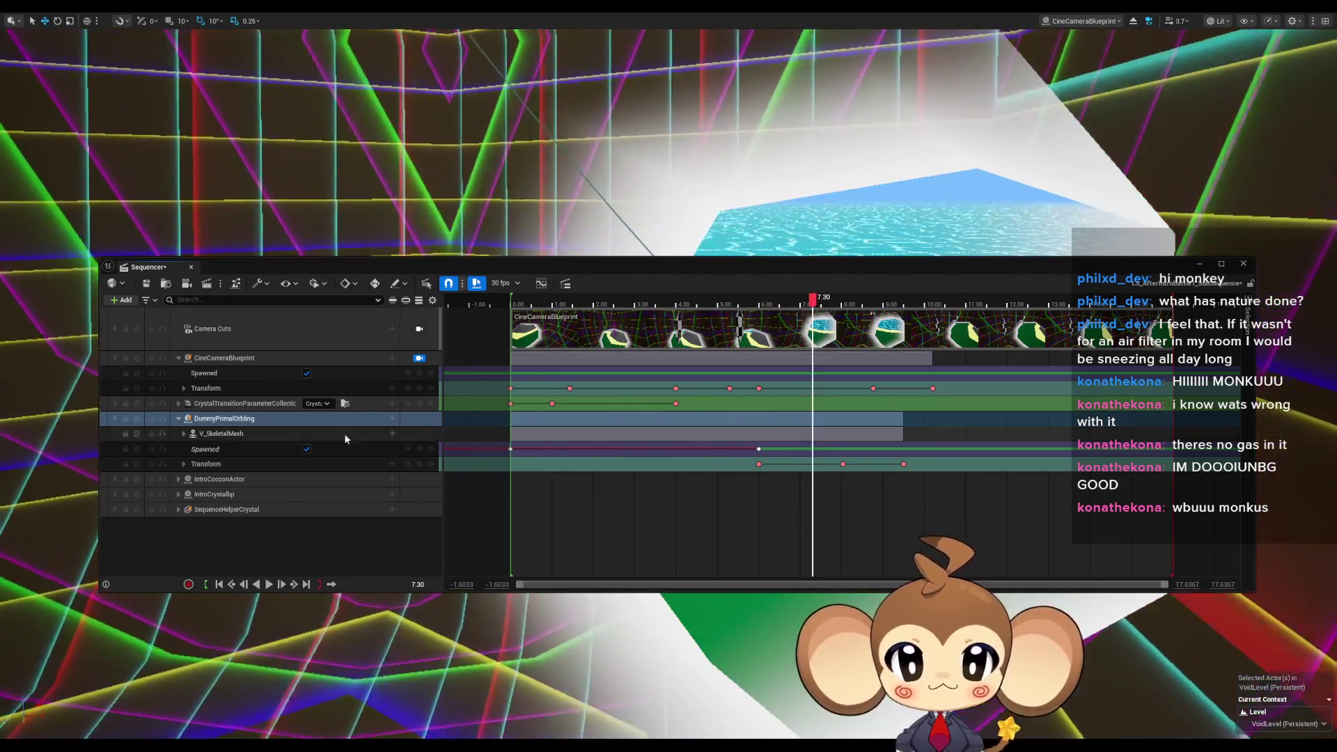
left_click(393, 419)
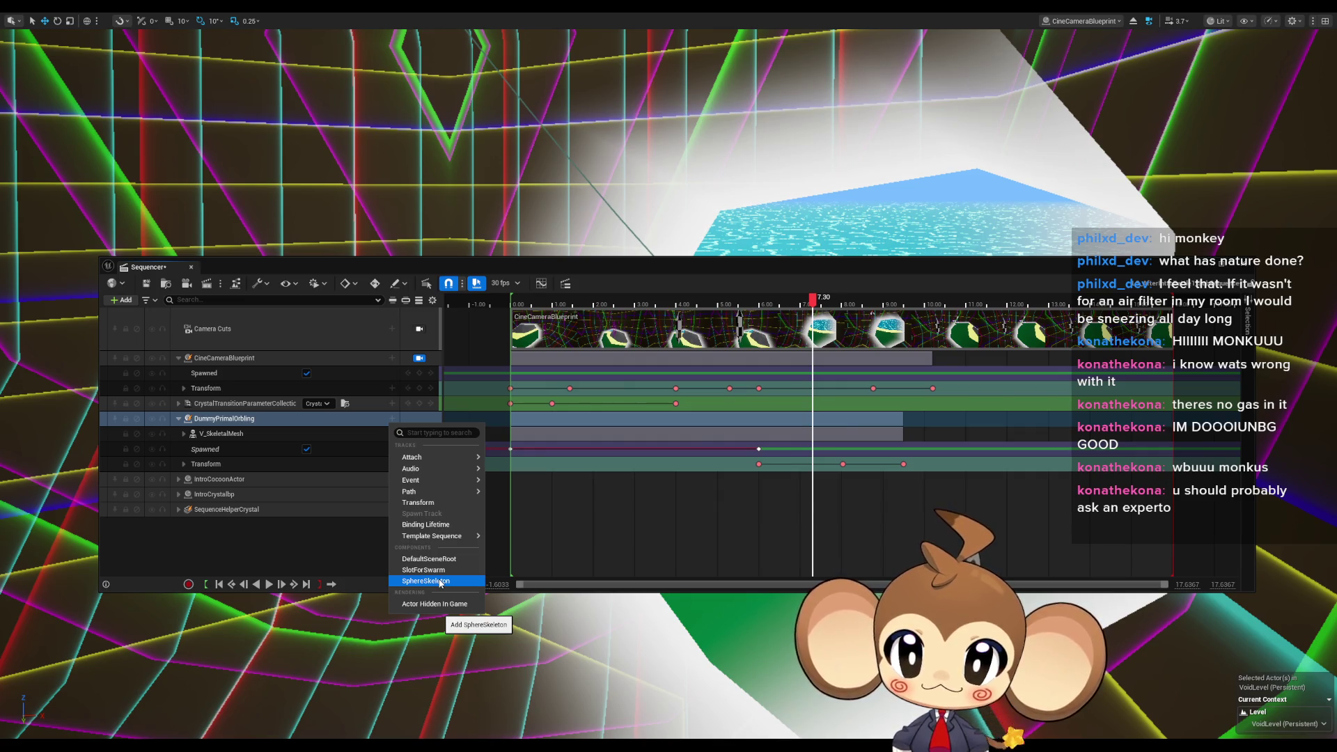
Add a SphereSkeleton component track to DummyPrimalOrbling, dismissing its track menu without adding anything.
left_click(440, 581)
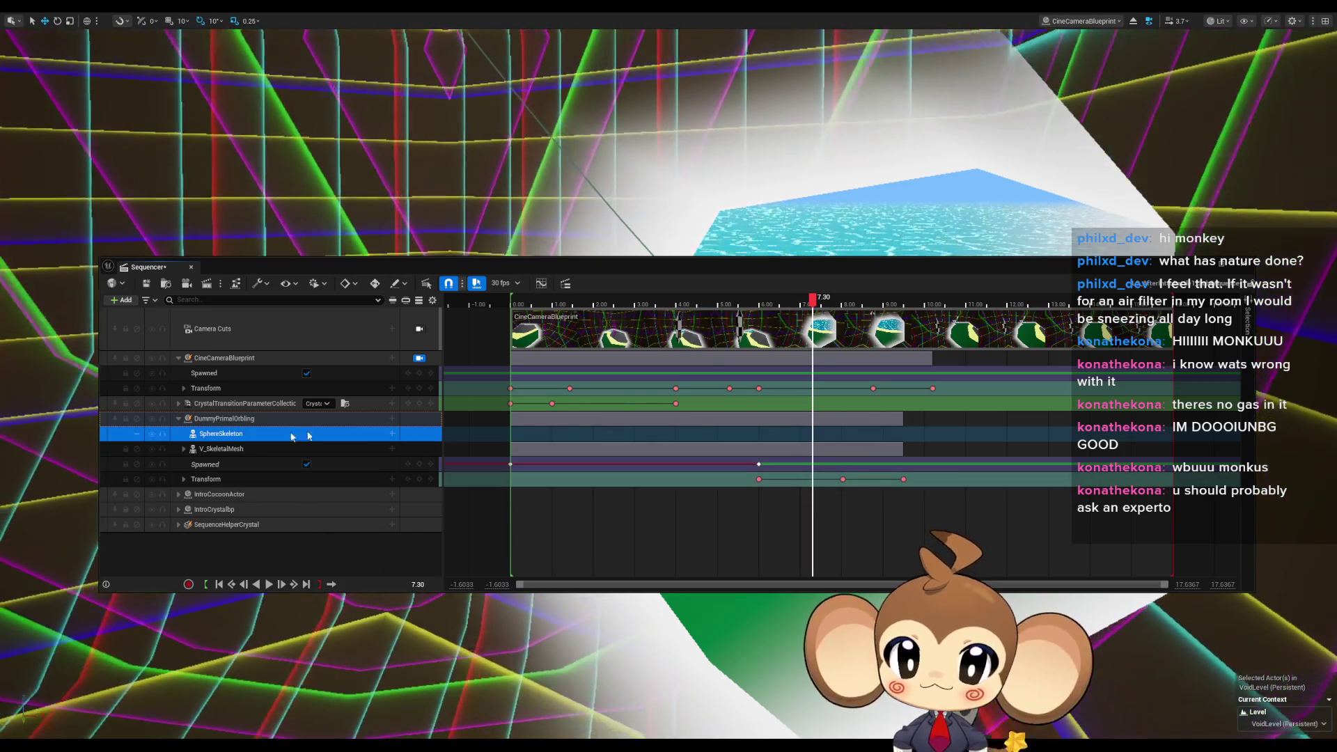
left_click(392, 433)
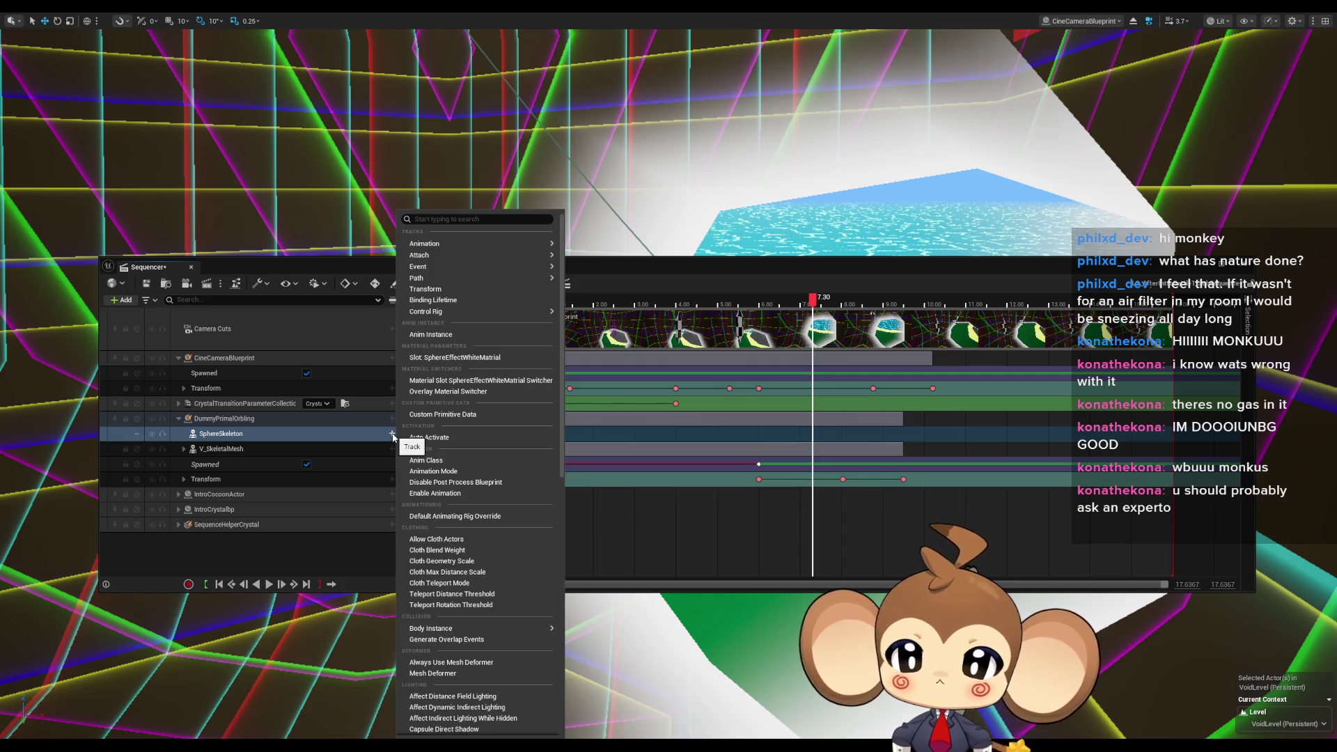
left_click(562, 669)
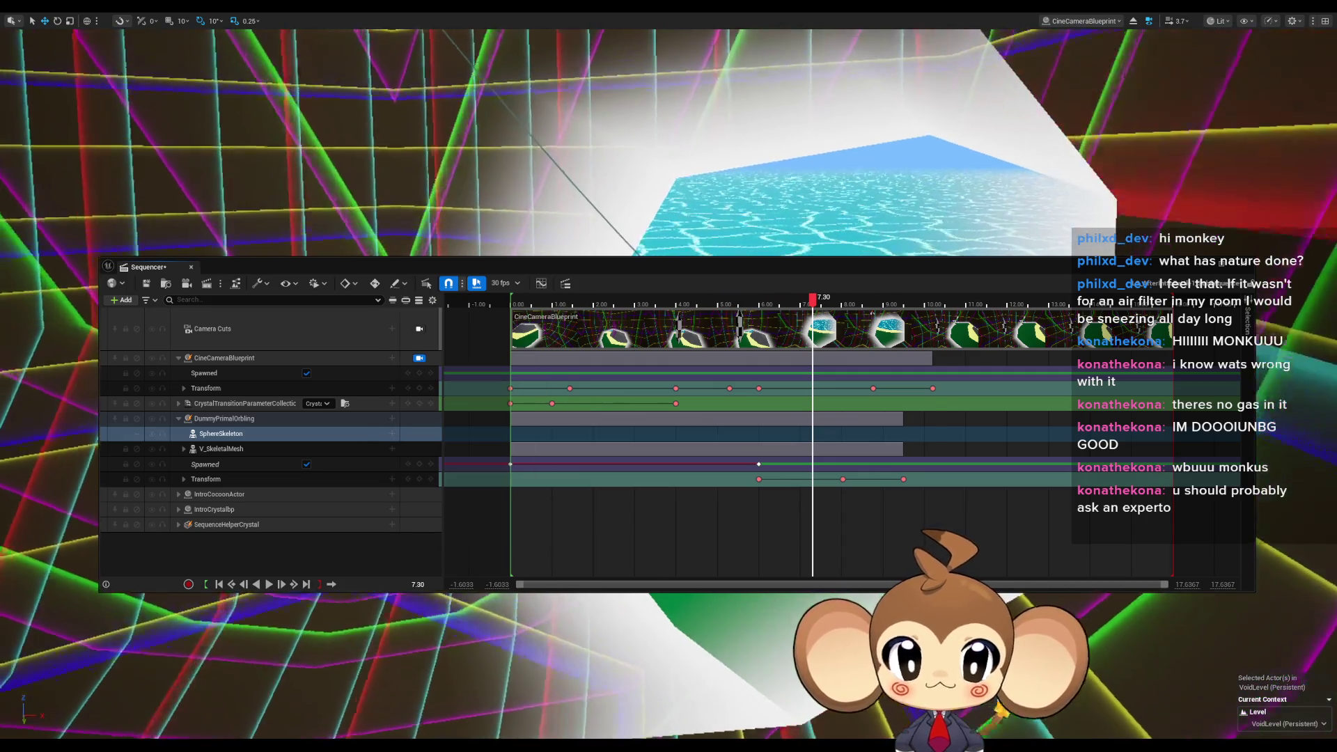
mouse_move(547, 748)
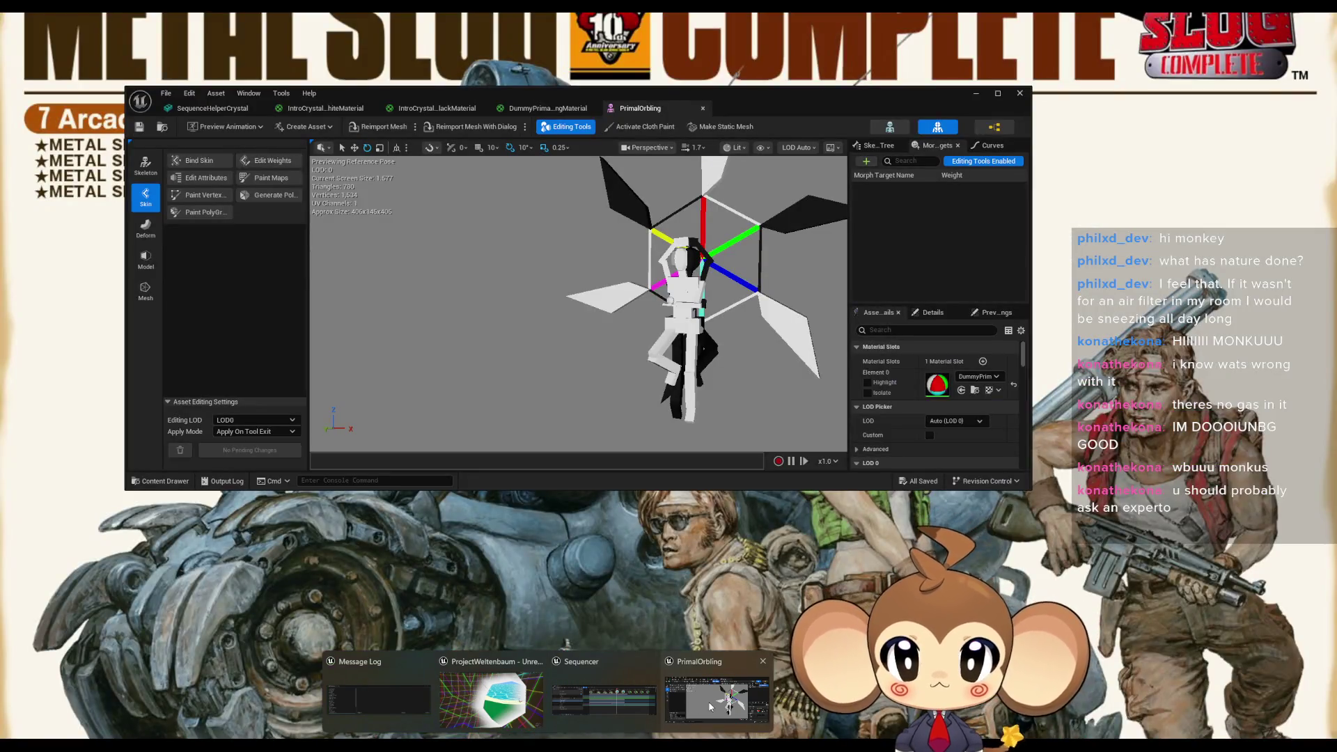
Find the PrimalOrbling asset in the Content Browser via the Asset menu, then bring the Sequencer forward.
left_click(710, 707)
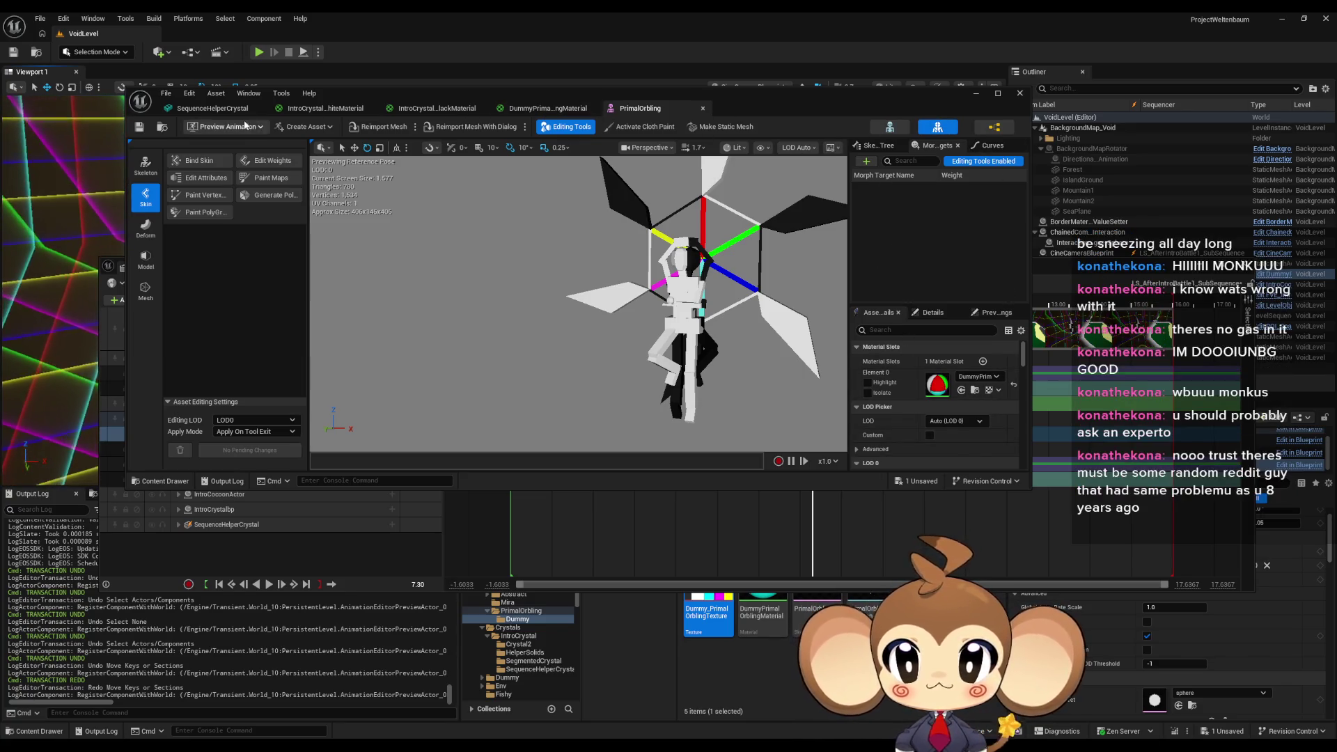
left_click(215, 95)
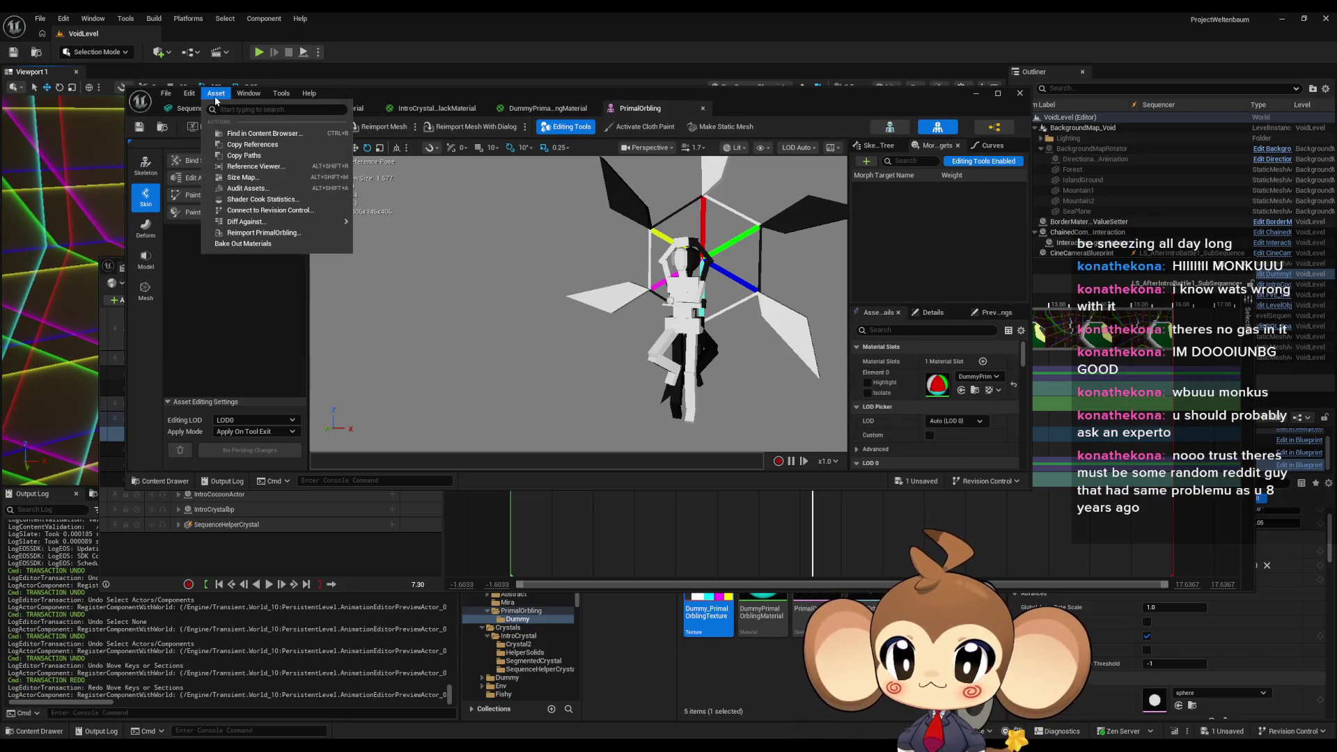
left_click(246, 133)
left_click_drag(792, 102, 784, 64)
left_click_drag(1100, 271, 1056, 186)
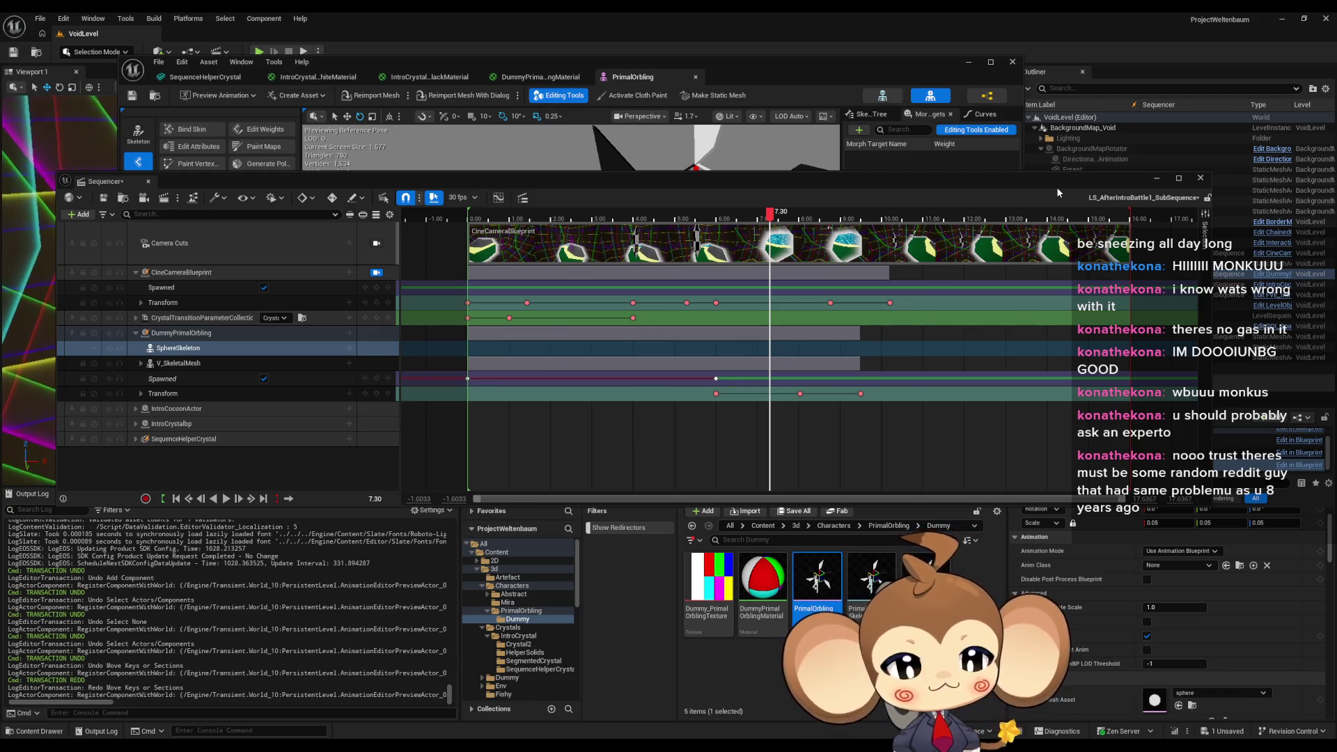
Browse Content > Blueprints > VisualEntity > SpecialBases > DummyPrimalOrbling and open the DummyPrimalOrbling blueprint.
left_click(888, 527)
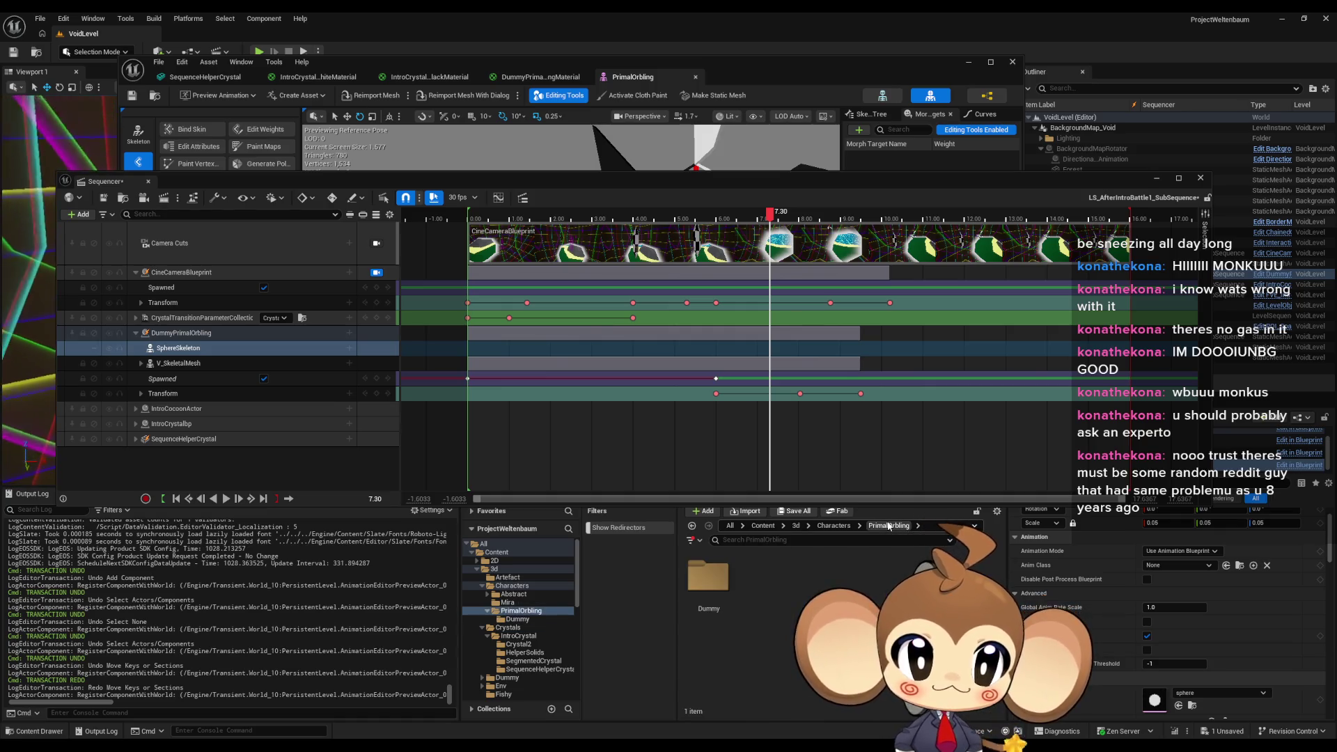
left_click(763, 526)
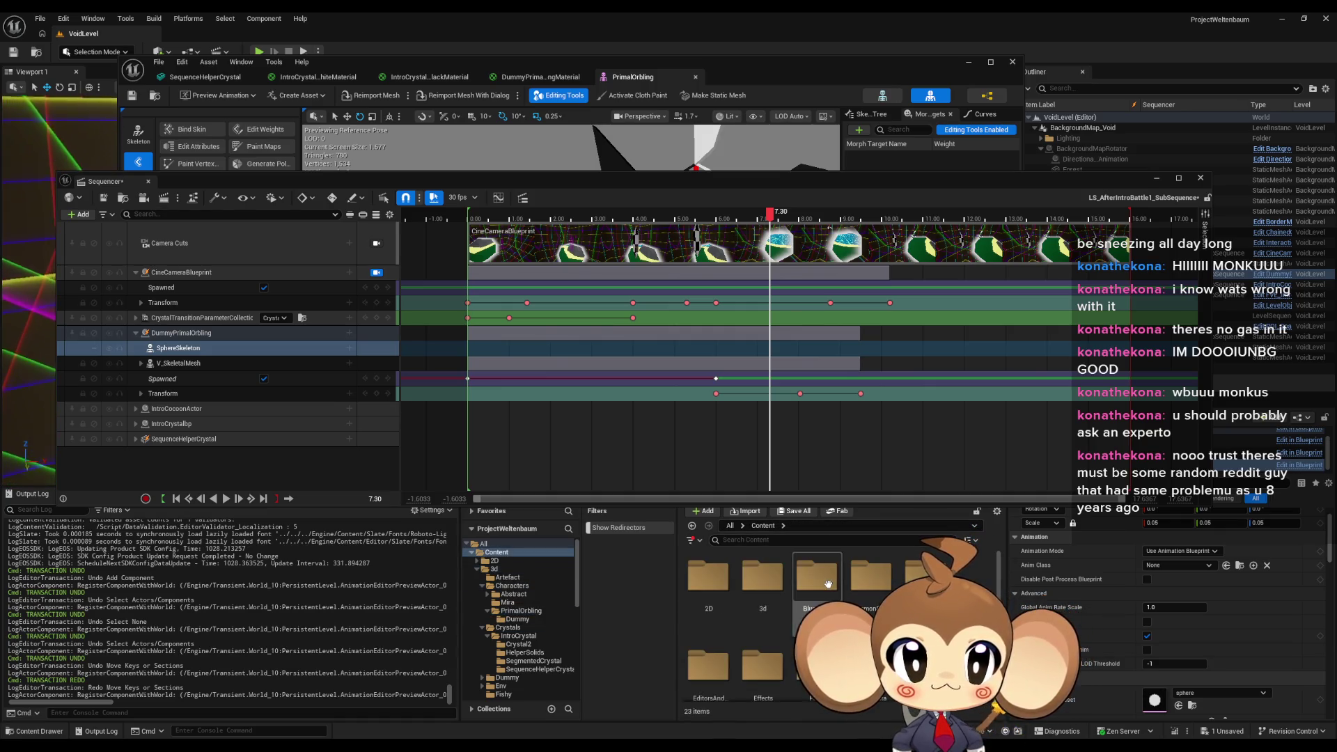
double_click(830, 583)
scroll(791, 628, "down", 1)
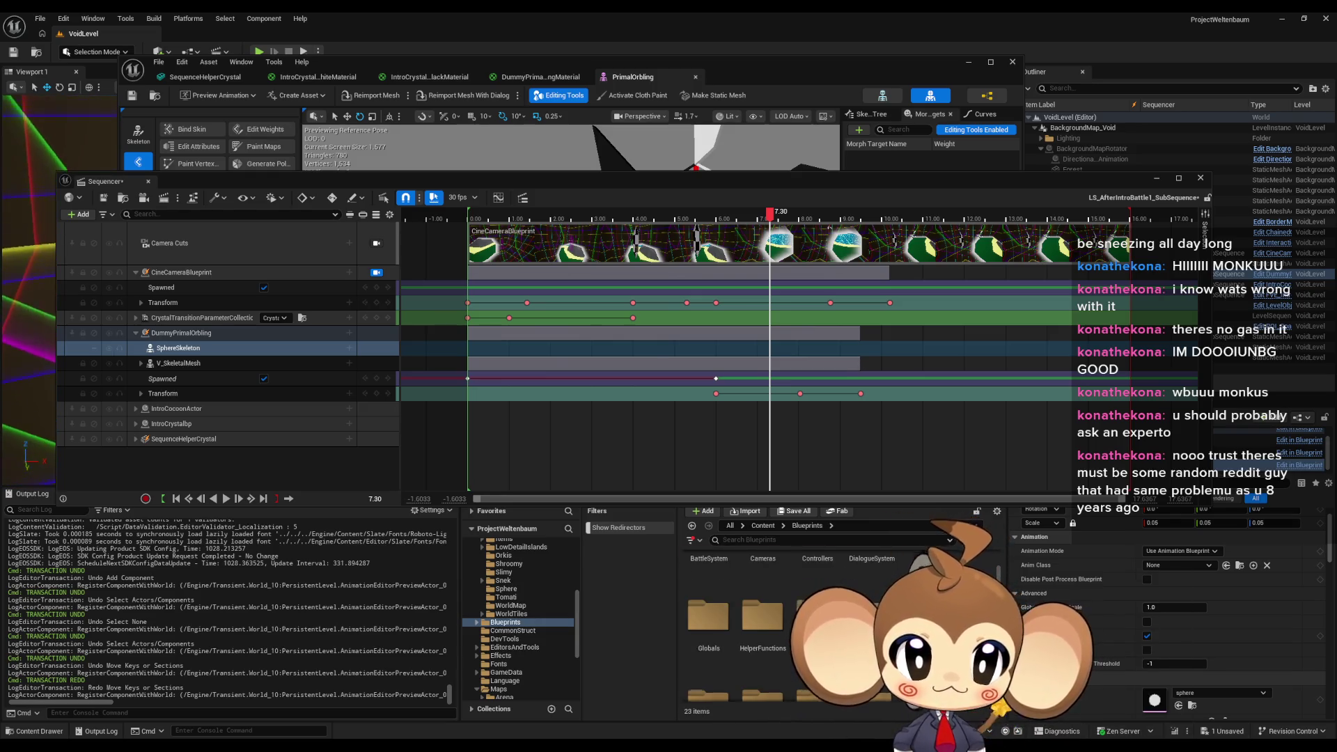
scroll(791, 627, "down", 1)
scroll(729, 662, "down", 1)
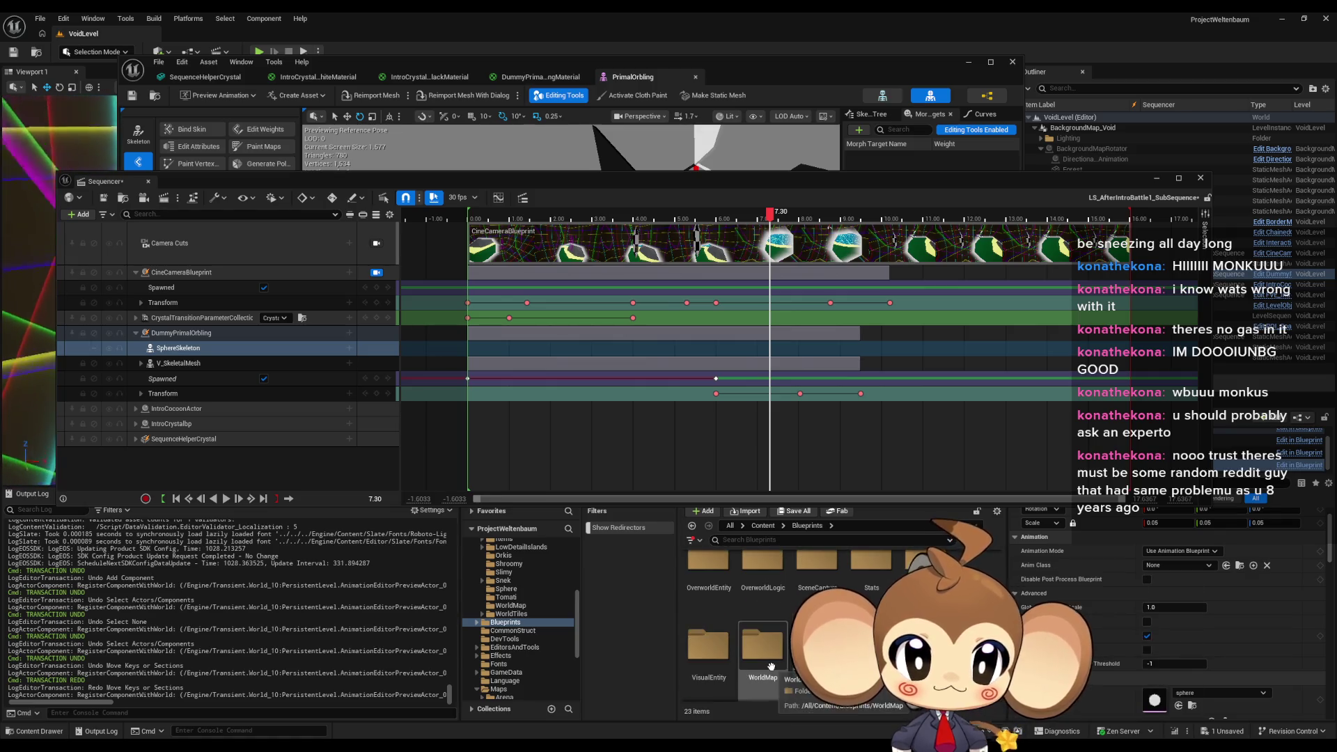
double_click(729, 662)
scroll(729, 640, "up", 2)
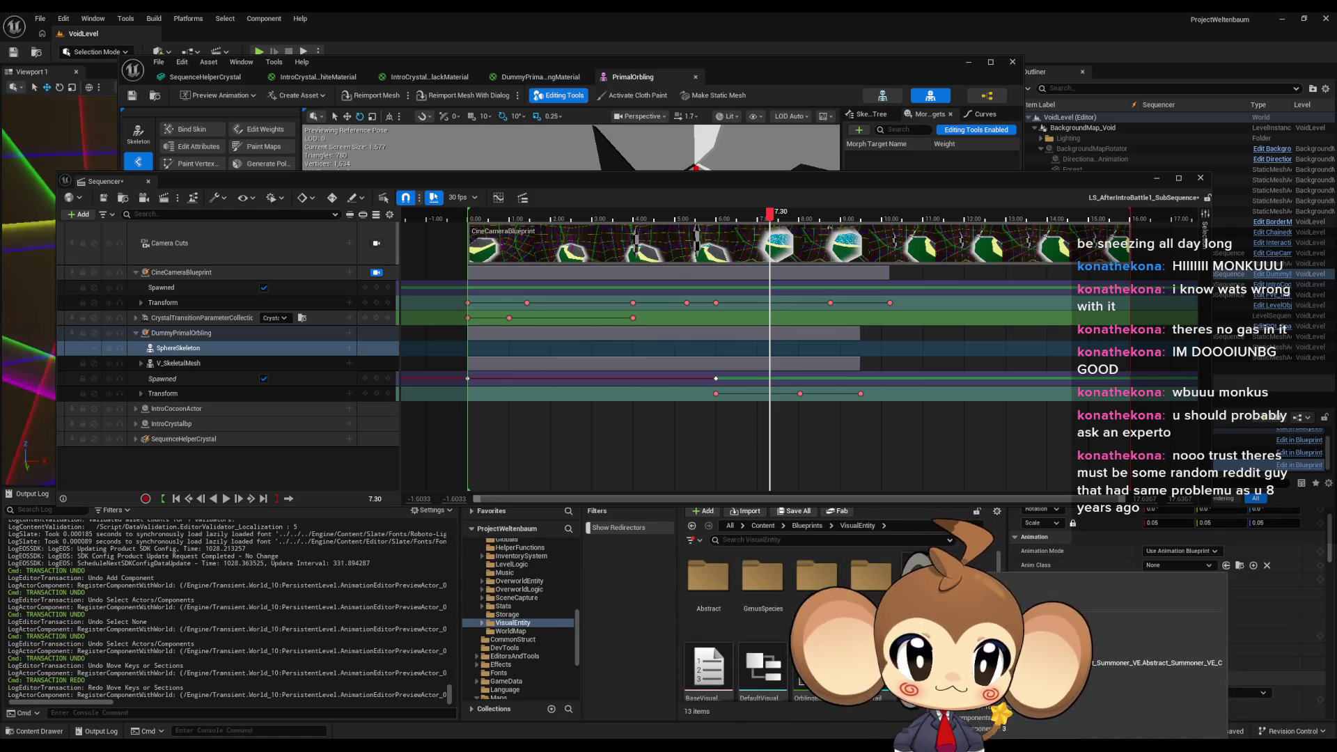
double_click(878, 593)
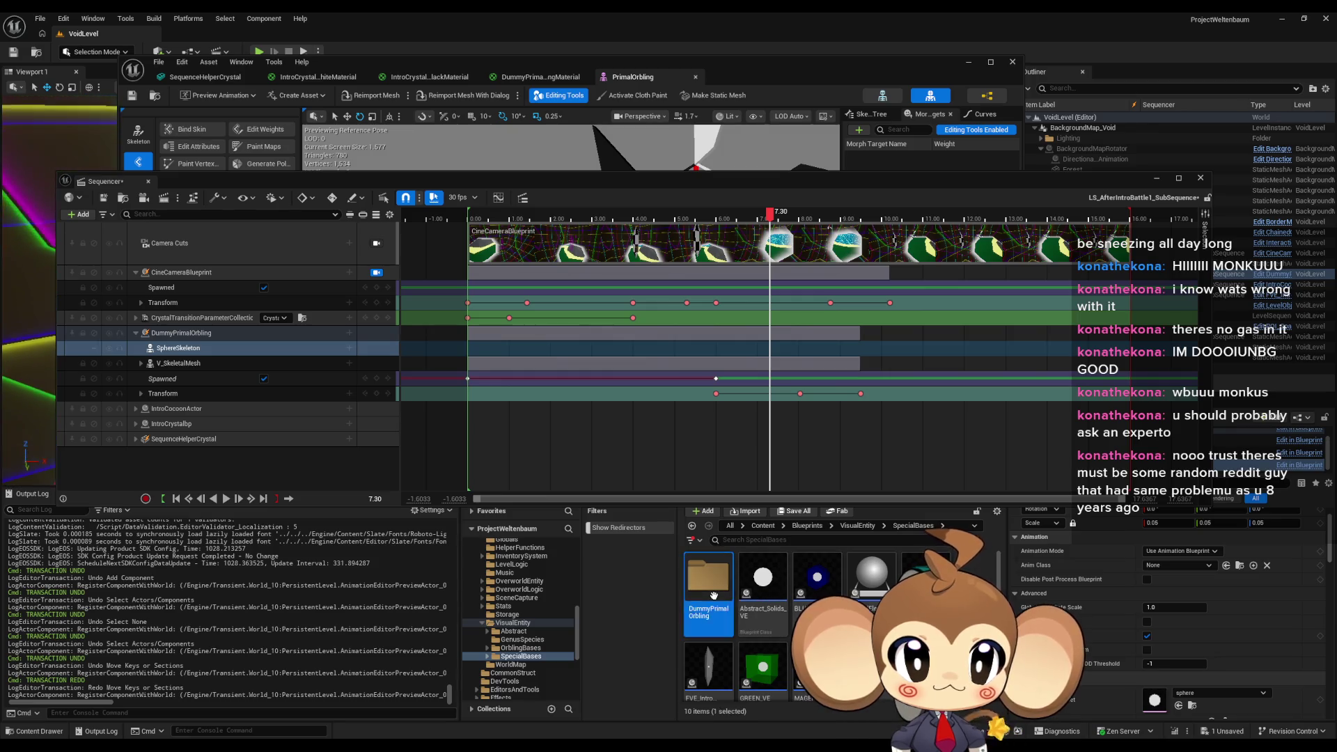
double_click(708, 577)
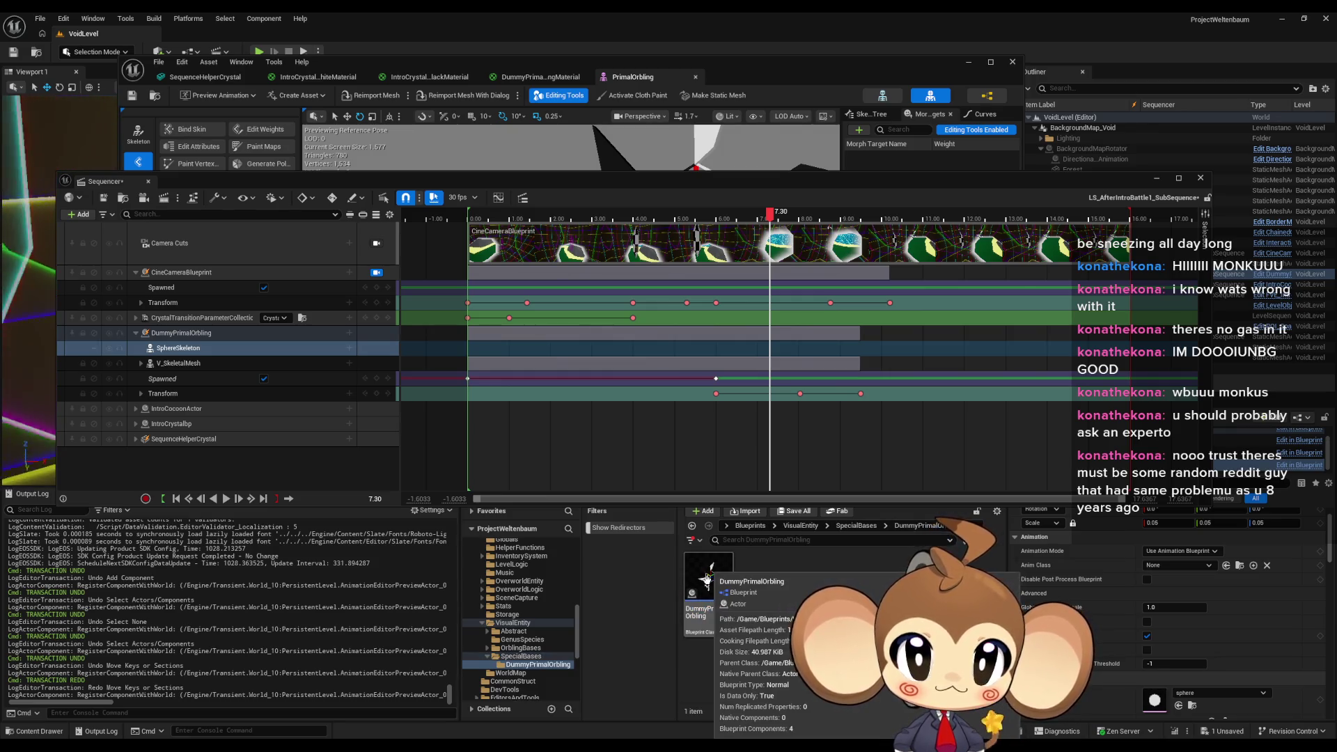
double_click(708, 578)
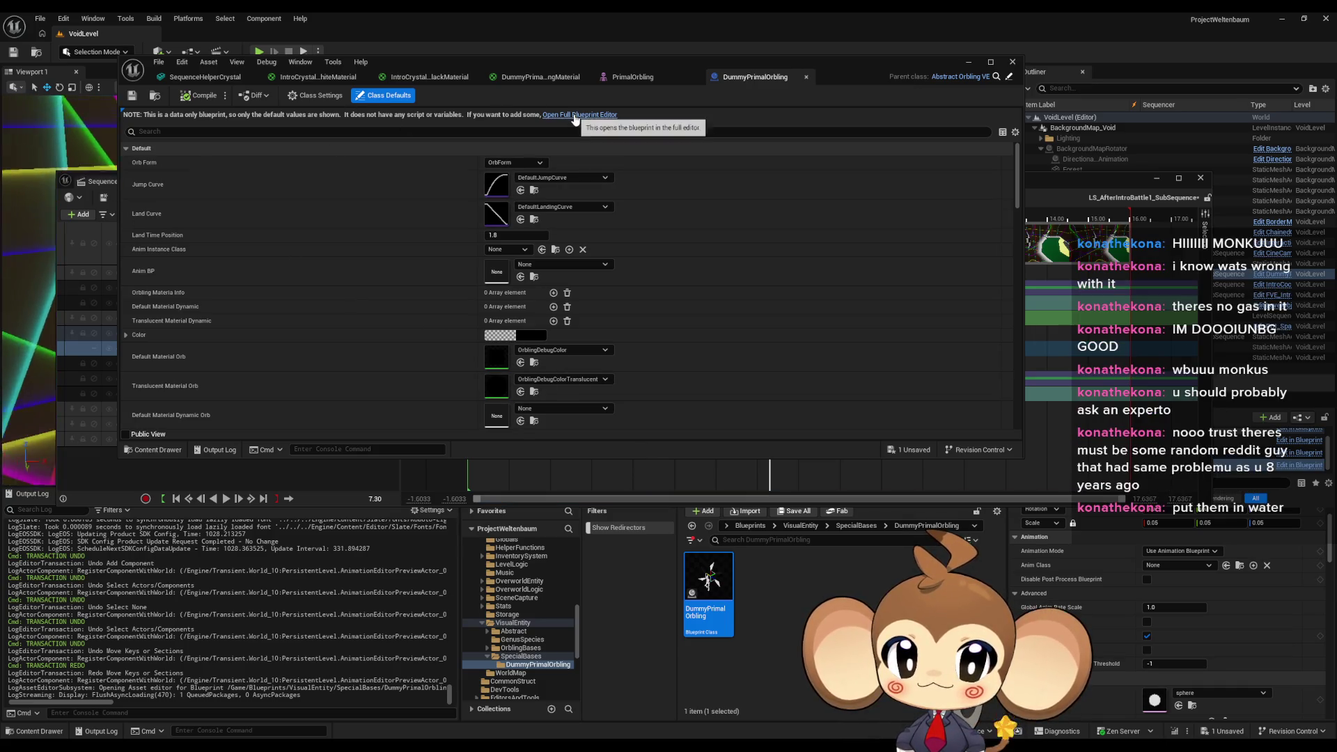
Review SphereSkeleton's details in the full DummyPrimalOrbling blueprint editor, then minimise the blueprint.
left_click(550, 115)
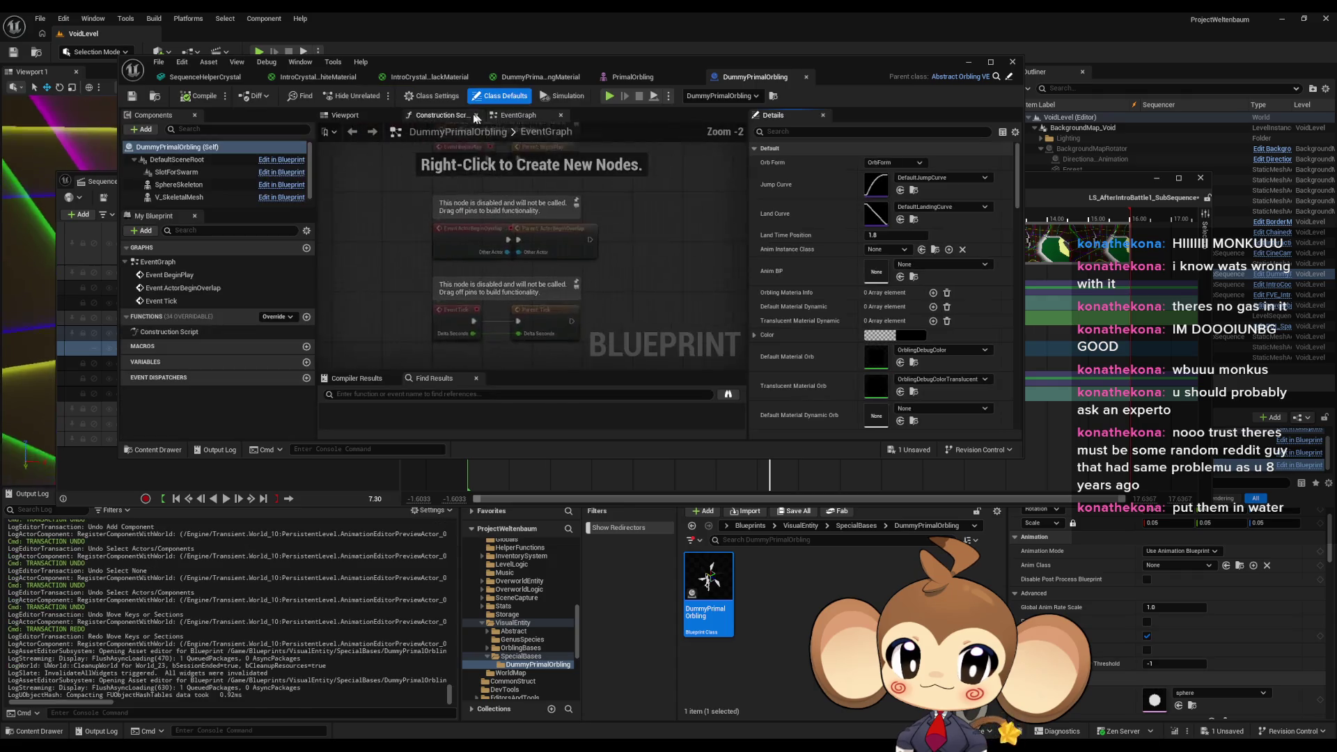
left_click(177, 187)
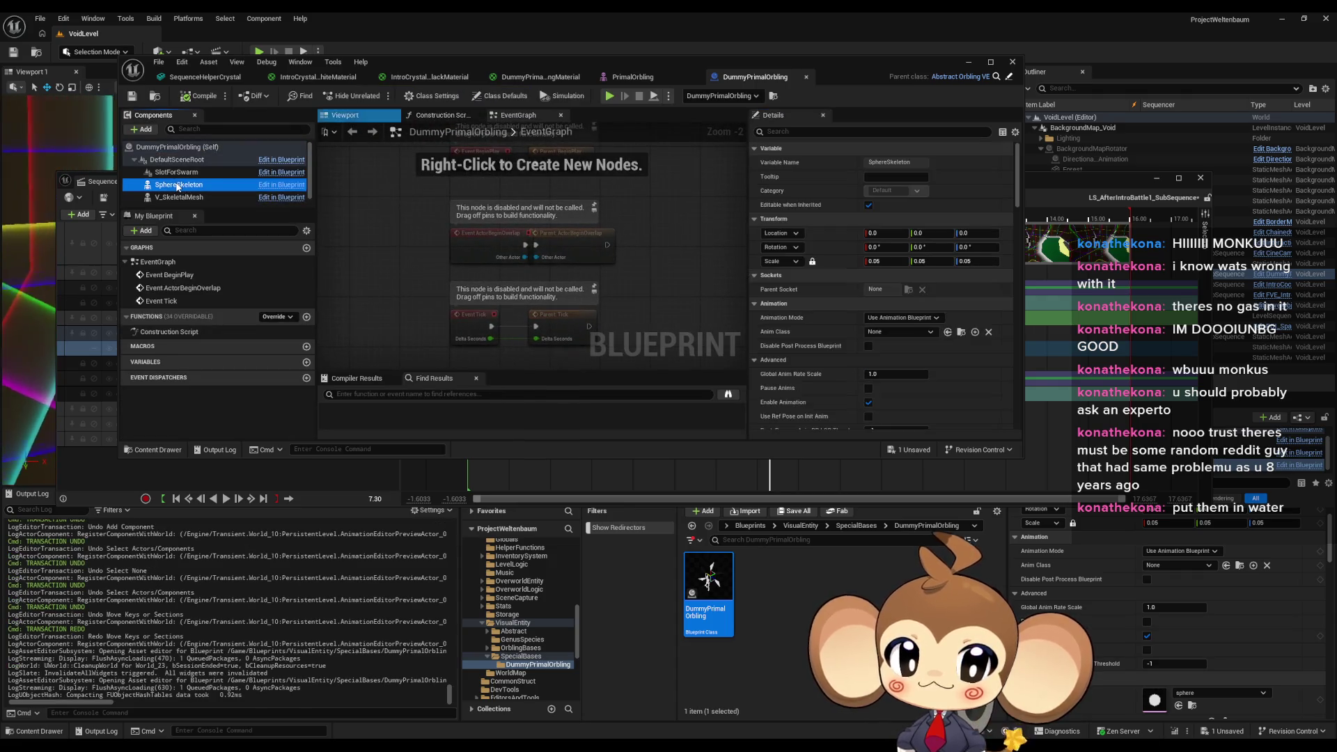
mouse_move(1017, 177)
left_mouse_down()
mouse_move(1015, 277)
mouse_move(1000, 239)
left_mouse_up()
scroll(1000, 240, "down", 1)
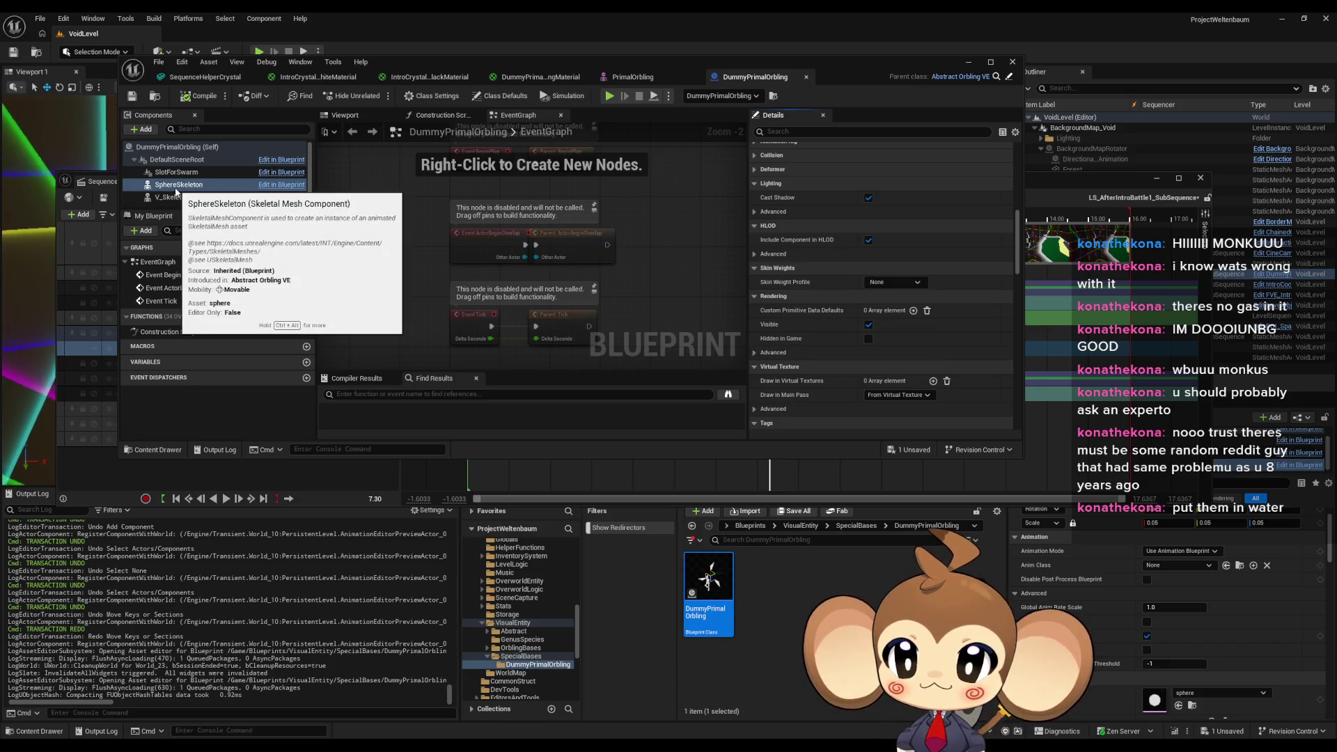
mouse_move(173, 199)
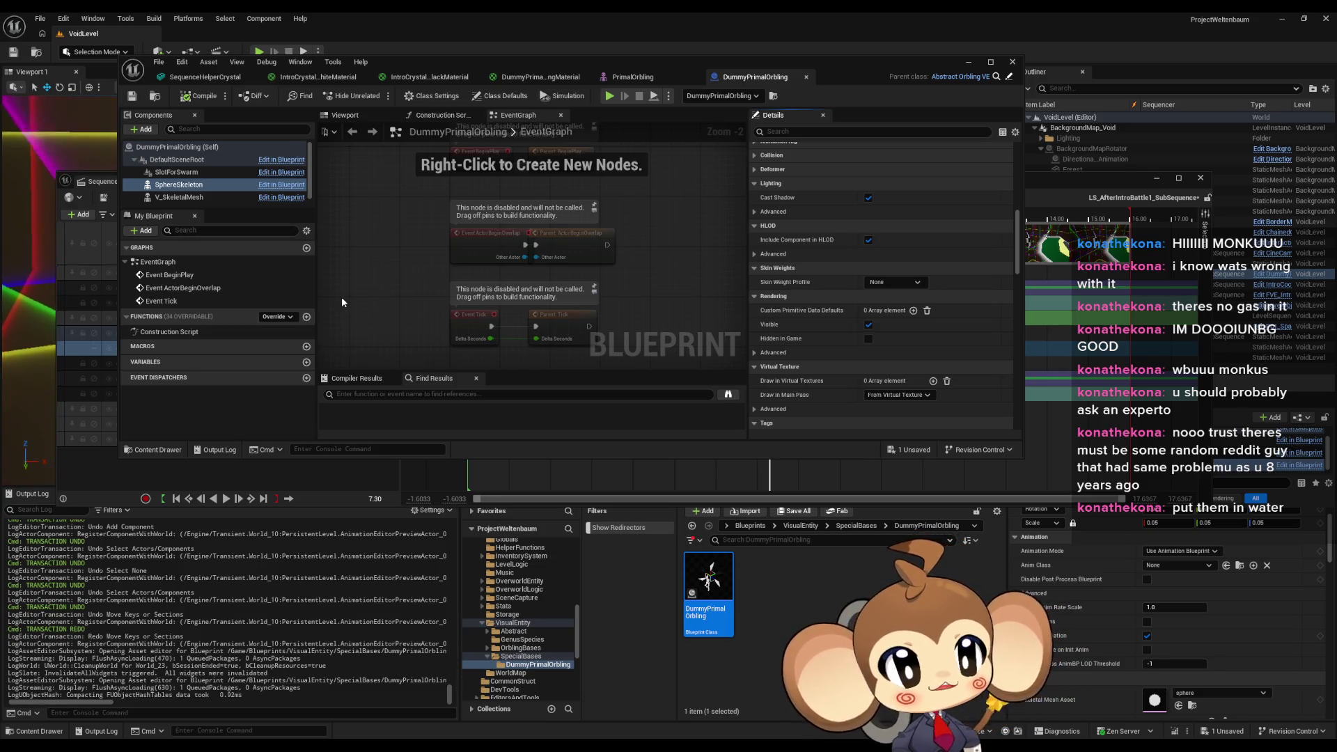
left_click(969, 63)
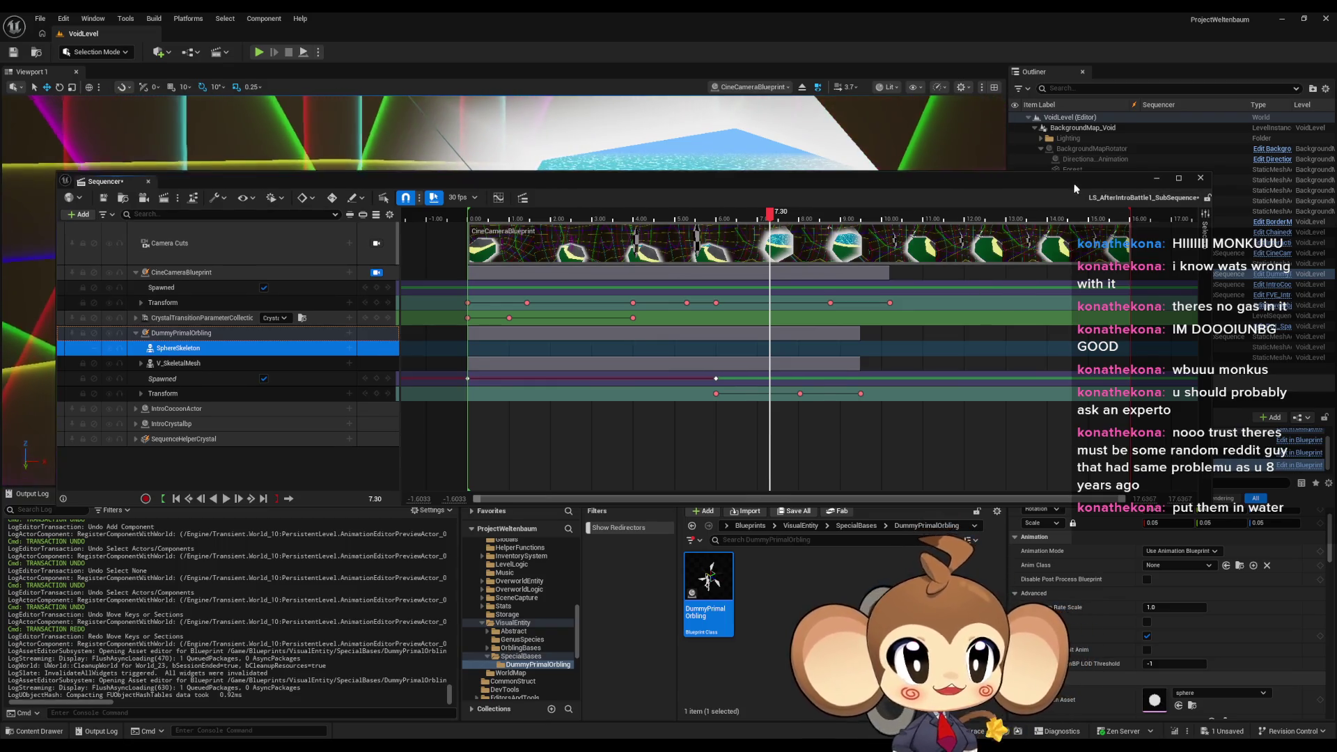
Lower the Sequencer window, scrub to 8.30, and select the SphereSkeleton track to locate it in the scene.
left_click_drag(1073, 183, 1043, 412)
left_click(741, 452)
mouse_move(740, 452)
left_mouse_down()
mouse_move(778, 451)
mouse_move(458, 450)
mouse_move(806, 449)
mouse_move(755, 459)
mouse_move(785, 451)
left_mouse_up()
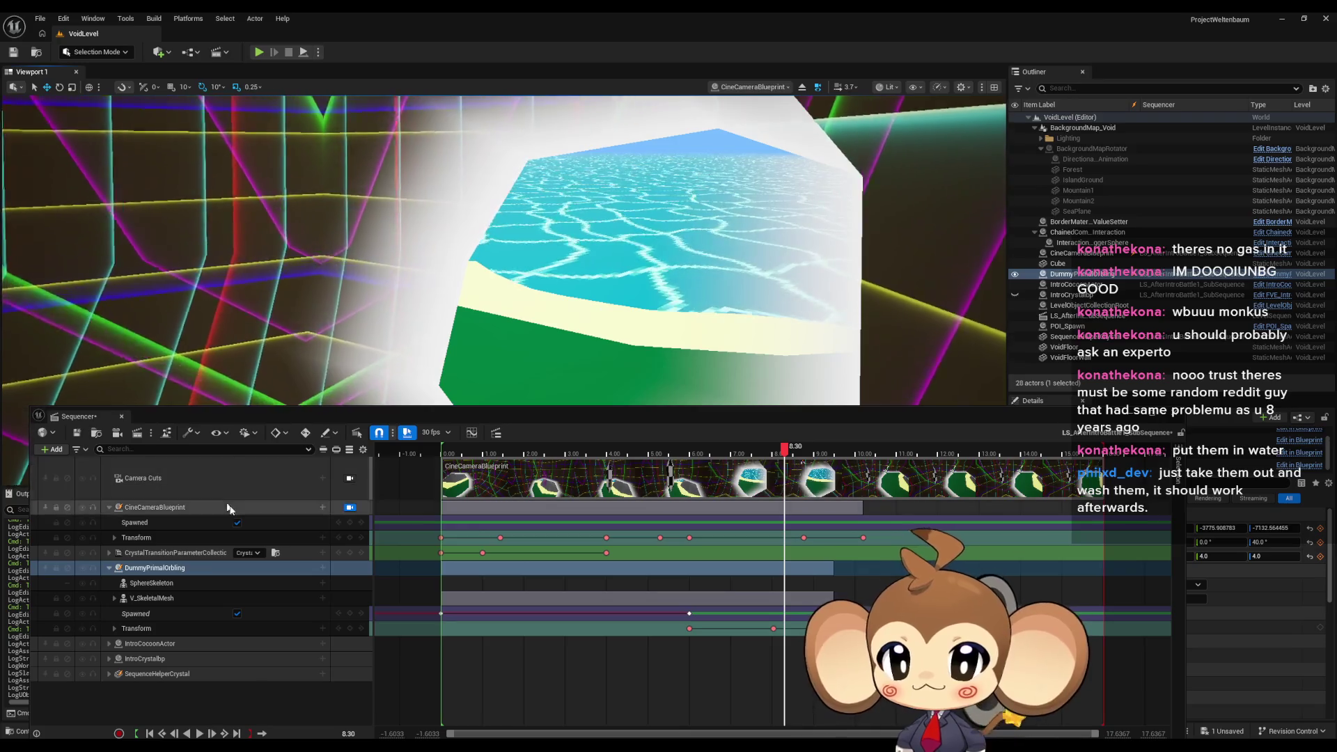
left_click(153, 583)
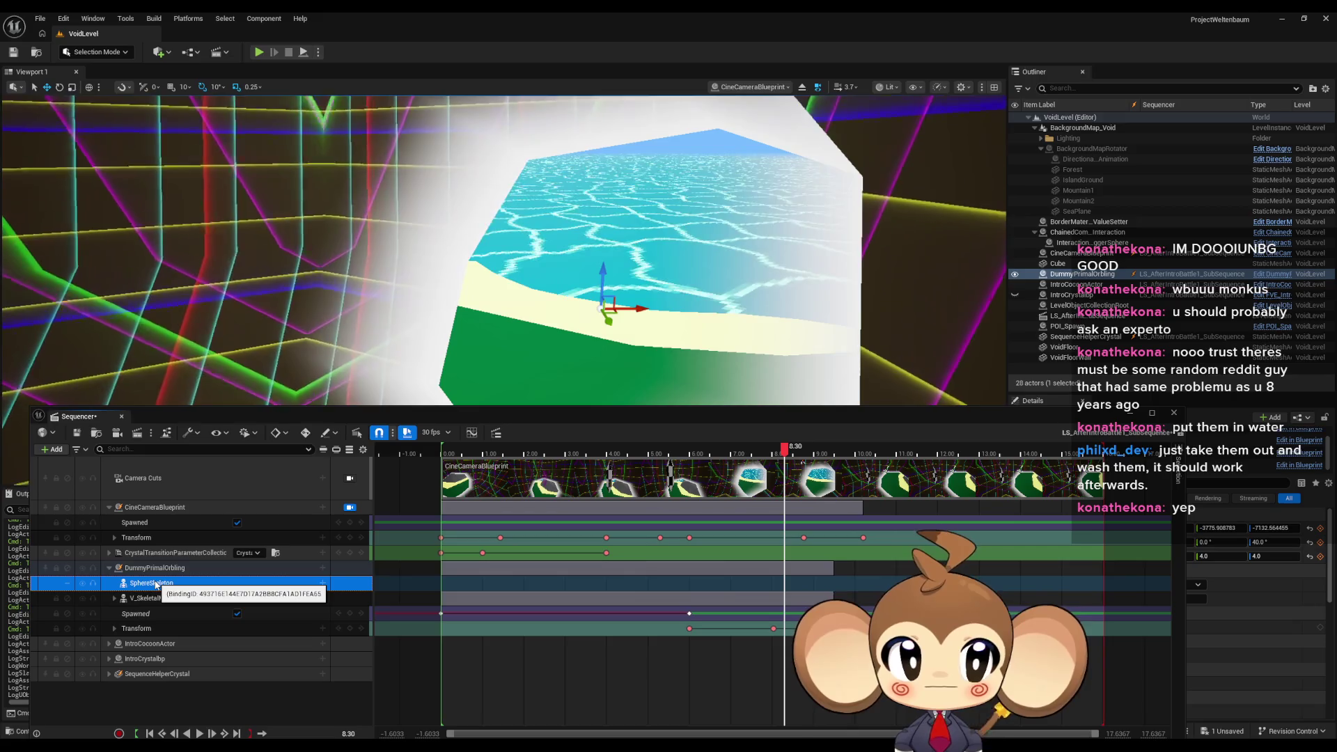
mouse_move(548, 745)
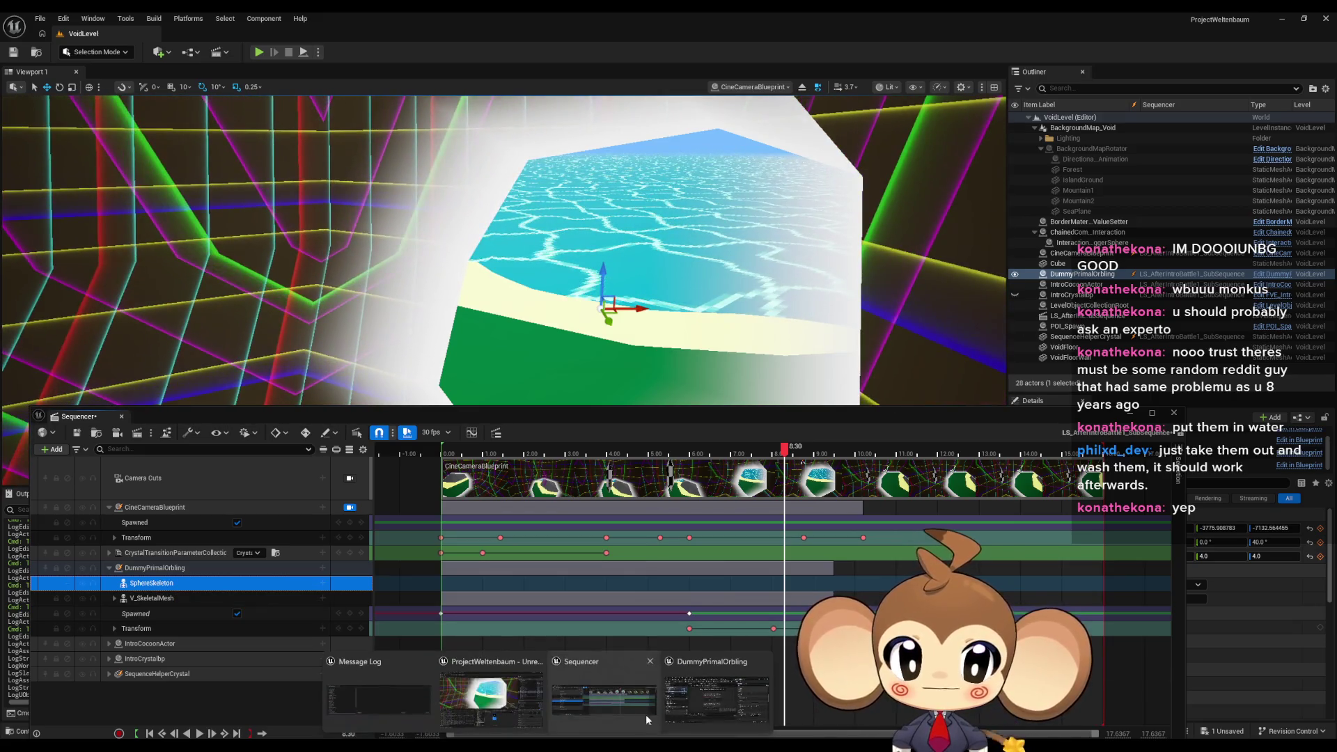
left_click(712, 707)
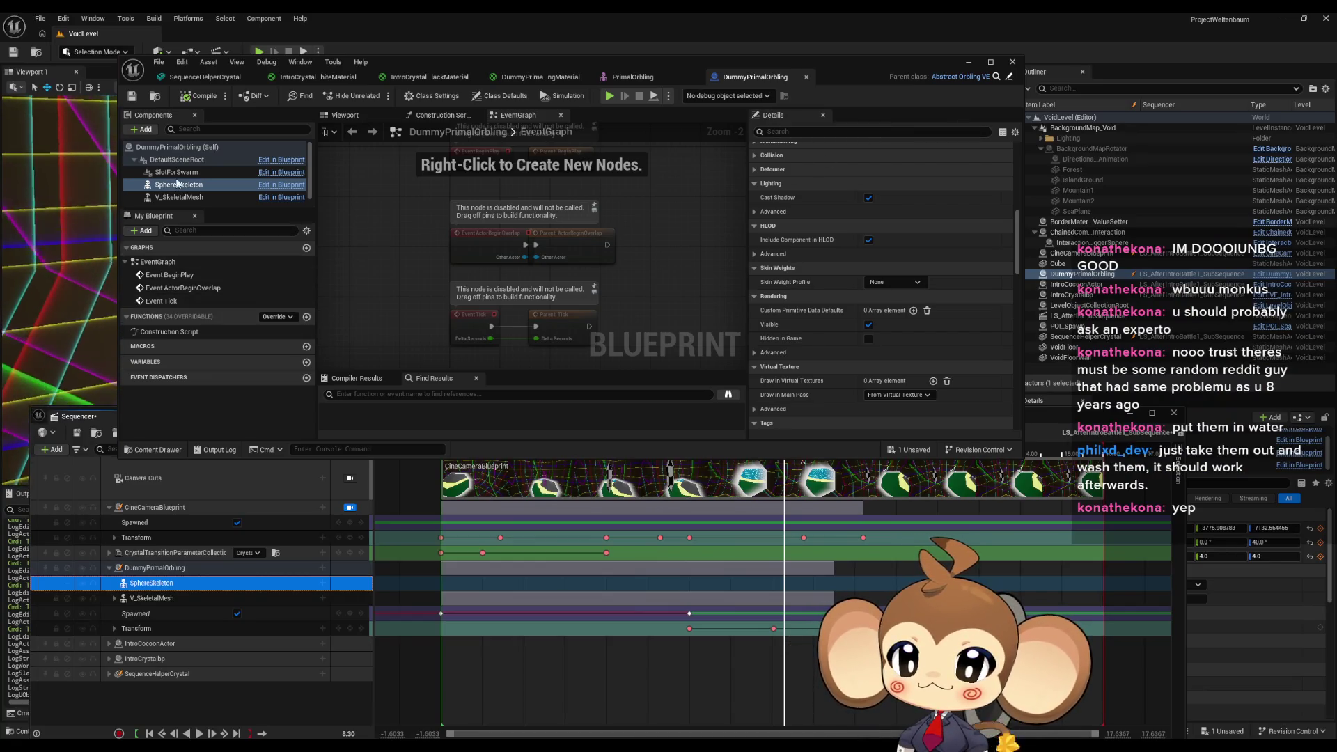
Open the parent Abstract_Orbling_VE blueprint maximised, select SphereSkeleton, and show the 3D Viewport preview.
left_click(961, 77)
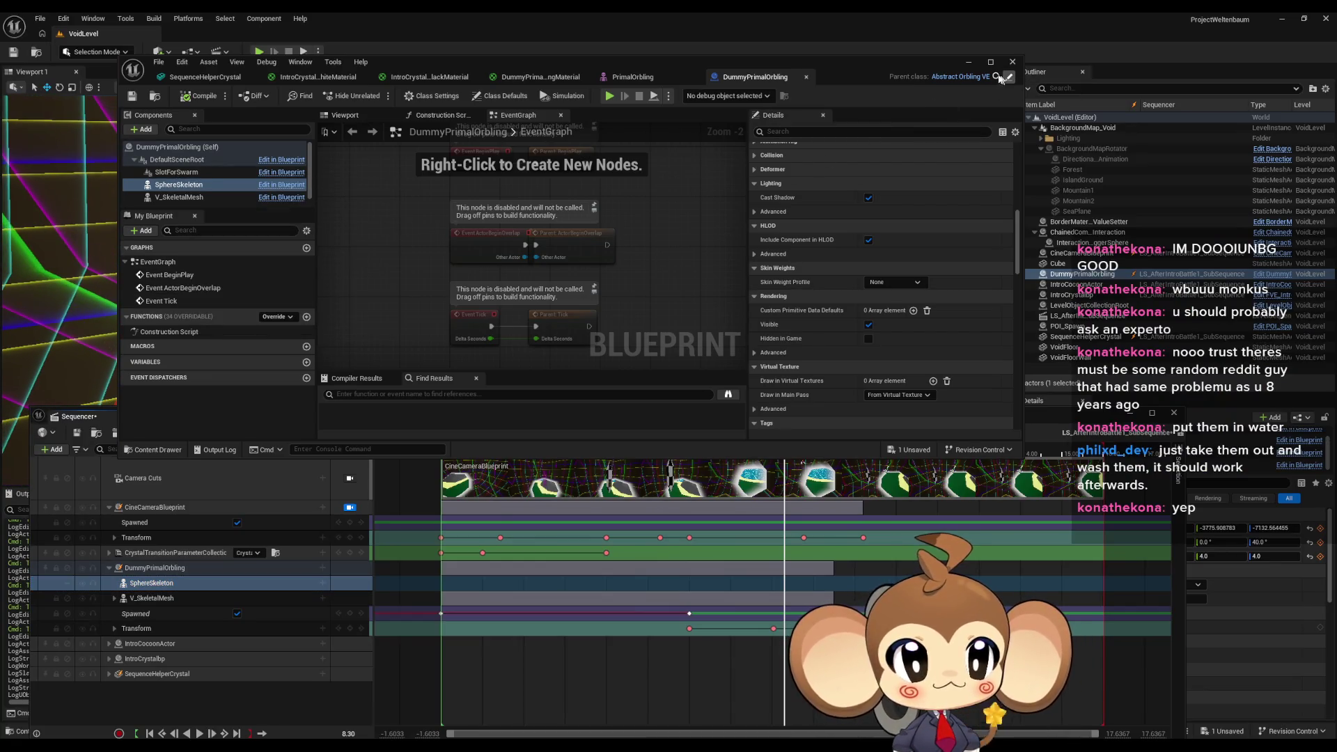
double_click(901, 68)
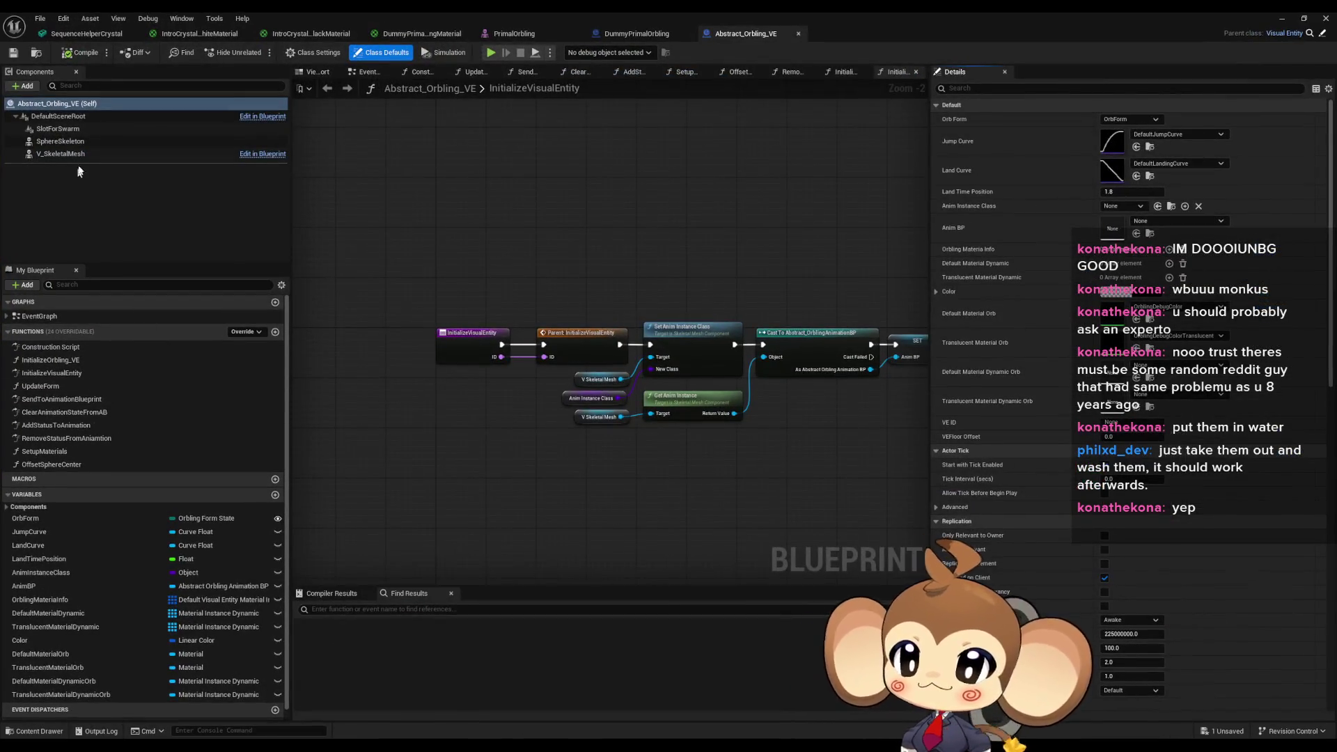
left_click(70, 141)
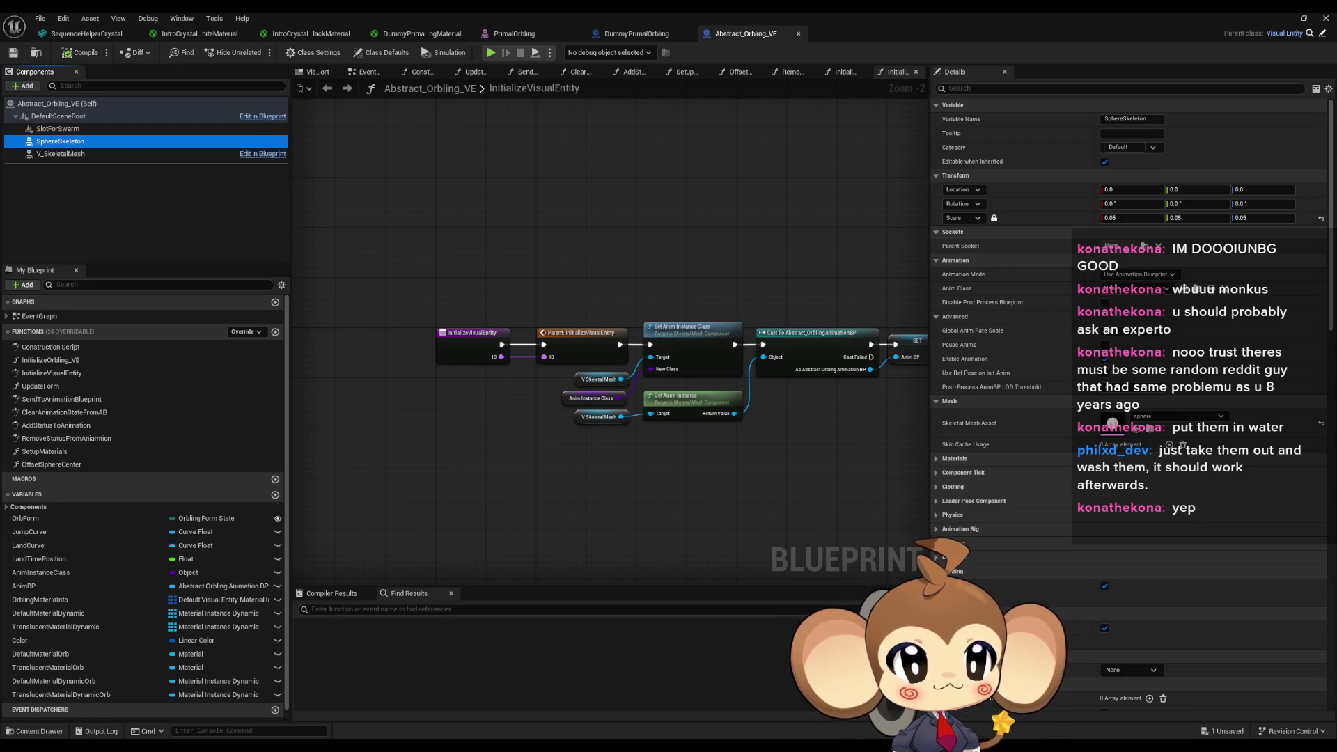
scroll(986, 558, "down", 3)
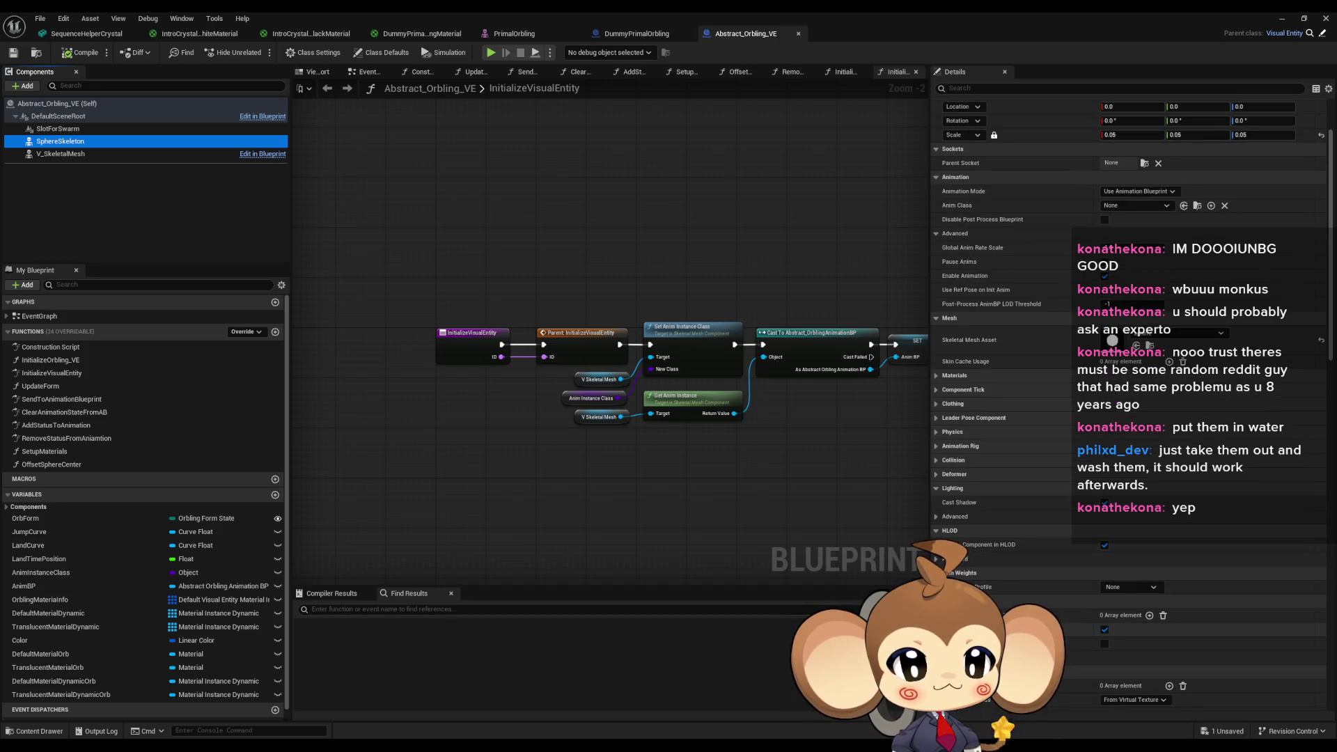
double_click(52, 360)
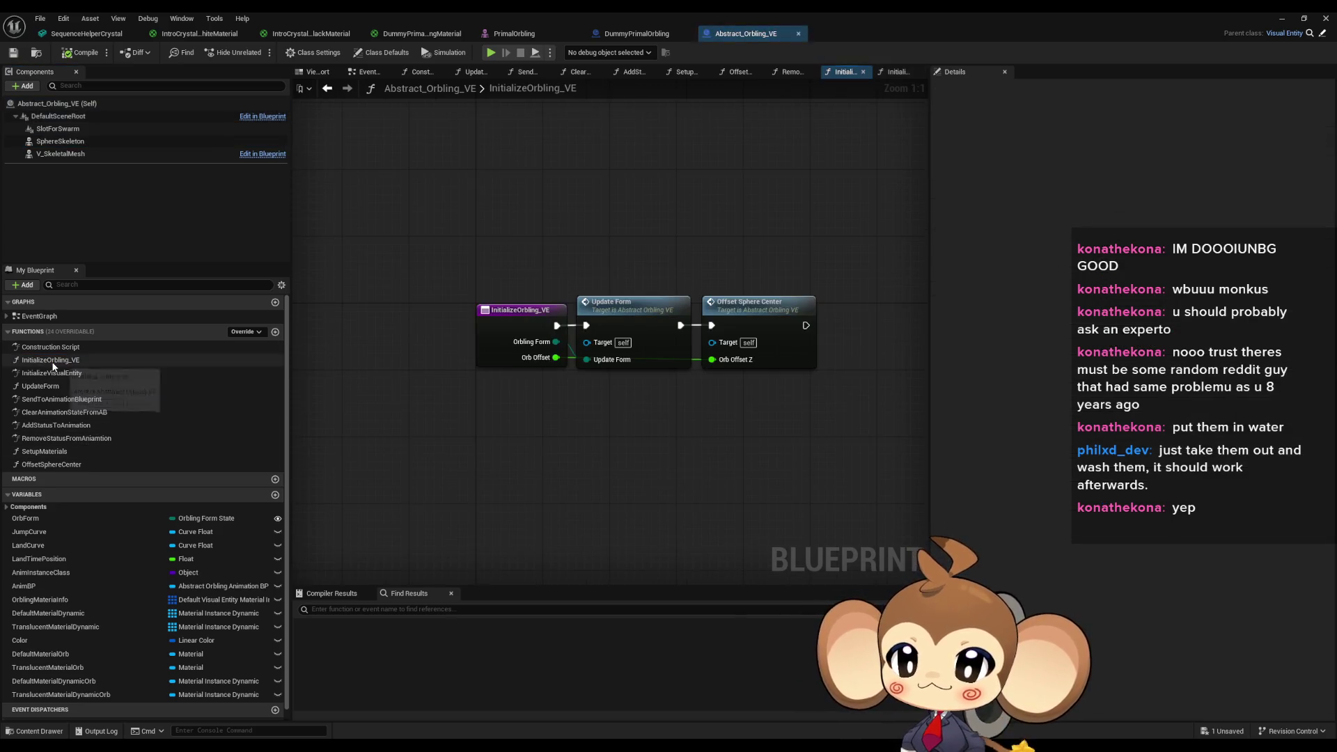
left_click(60, 143)
right_click(60, 146)
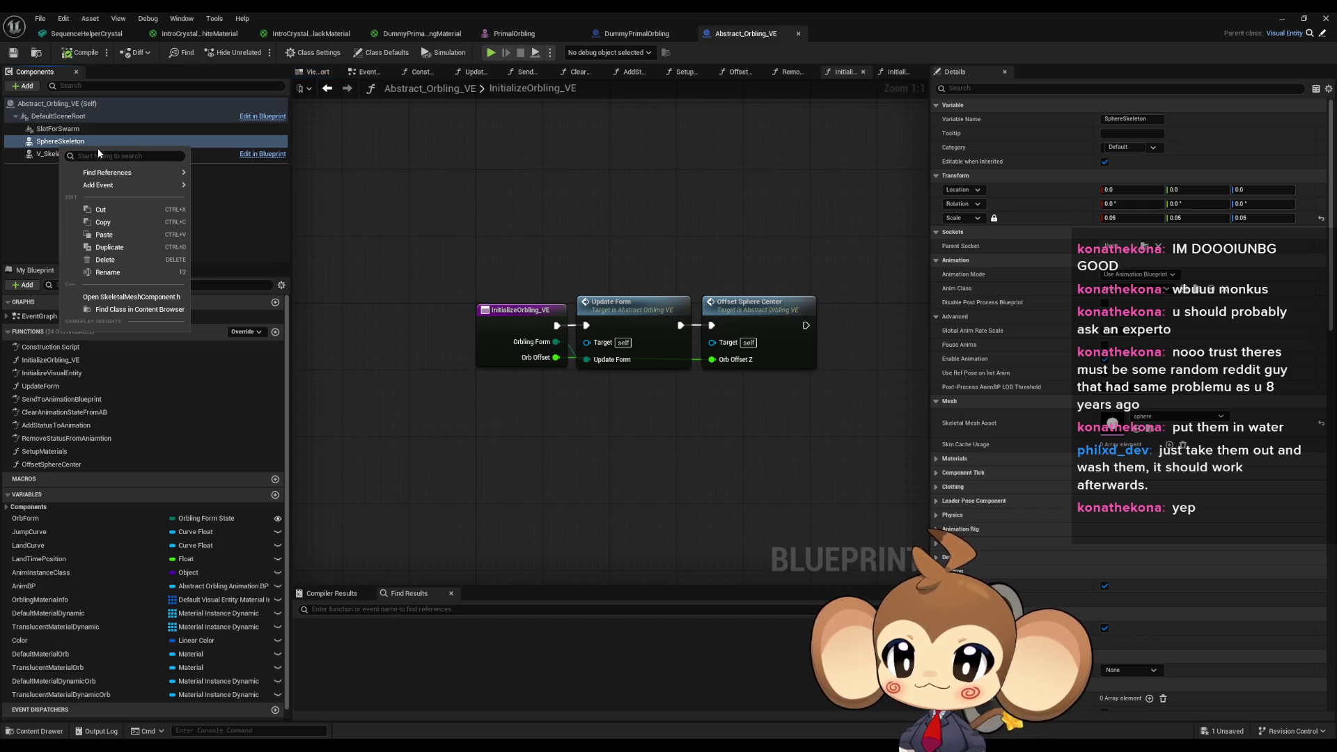
left_click(370, 170)
left_click(314, 72)
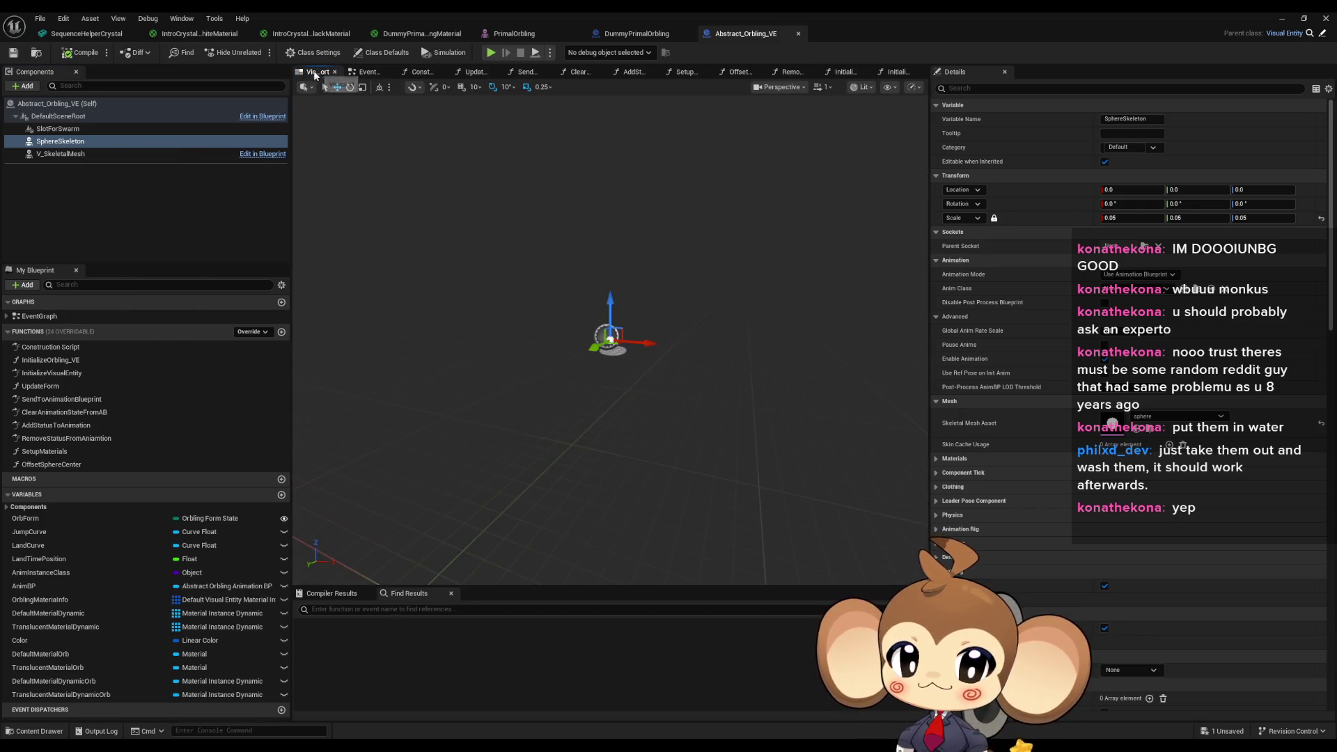
scroll(578, 343, "down", 5)
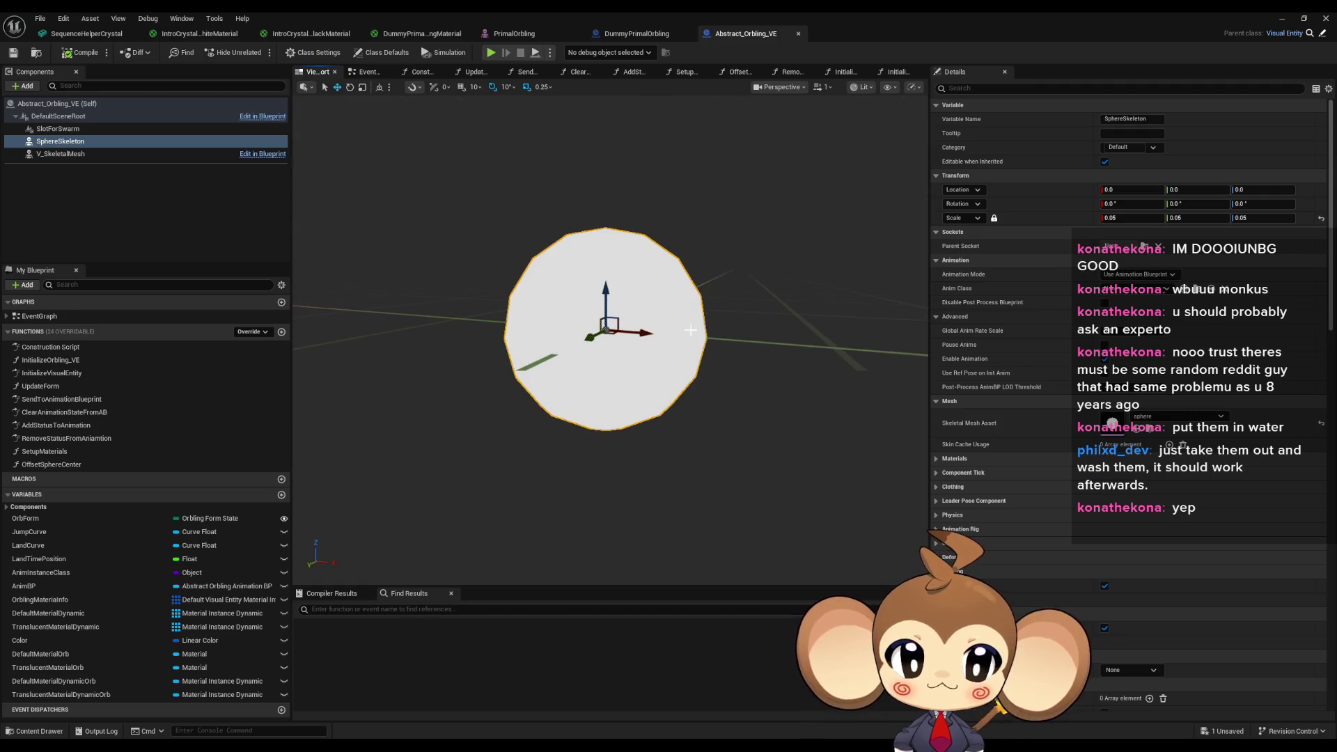
left_click_drag(693, 335, 694, 335)
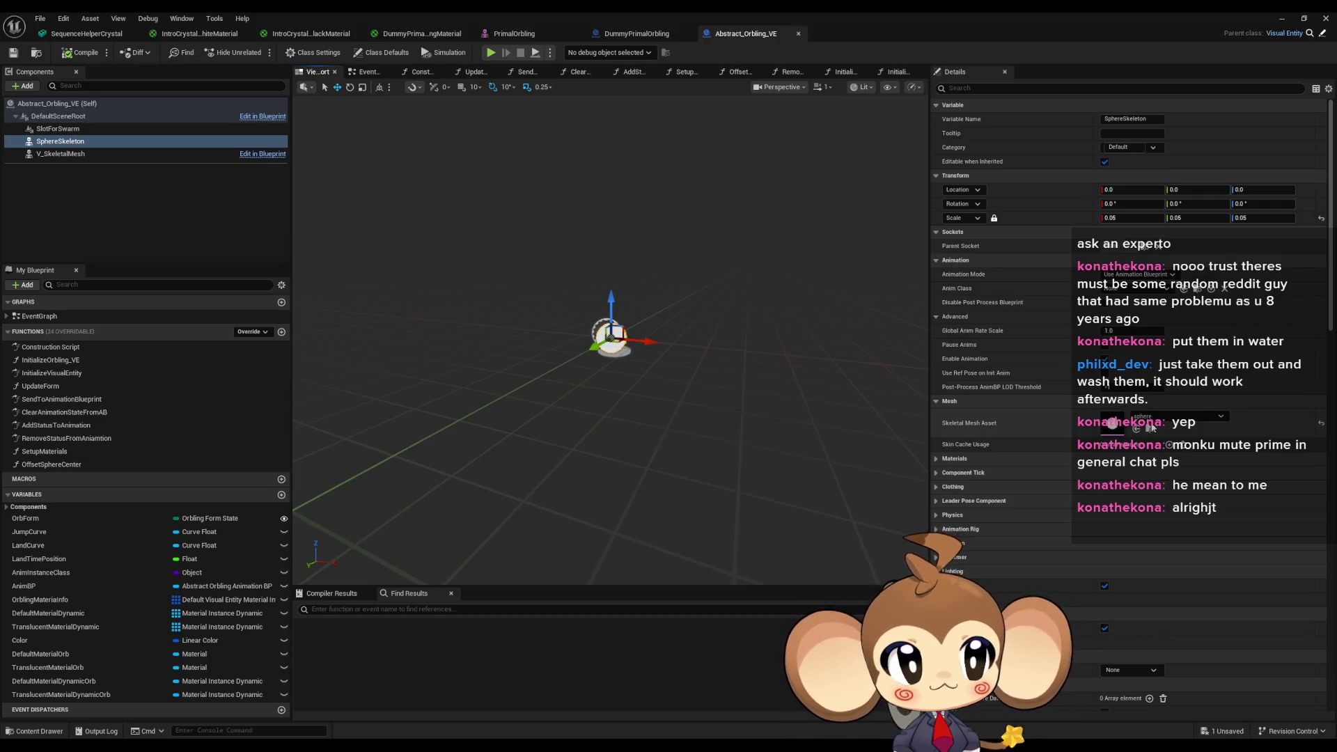
double_click(1113, 426)
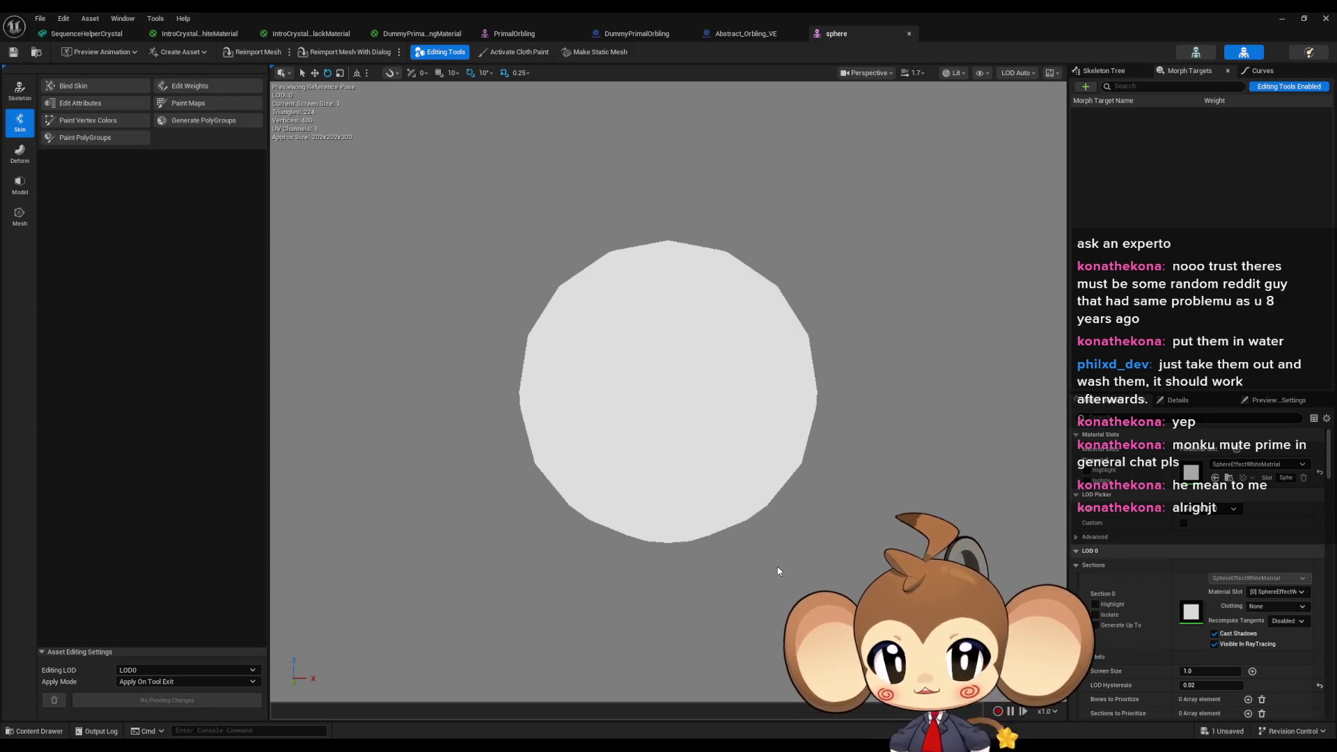
Open SphereEffectWhiteMaterial from the sphere mesh editor to edit its white emissive graph.
double_click(1198, 477)
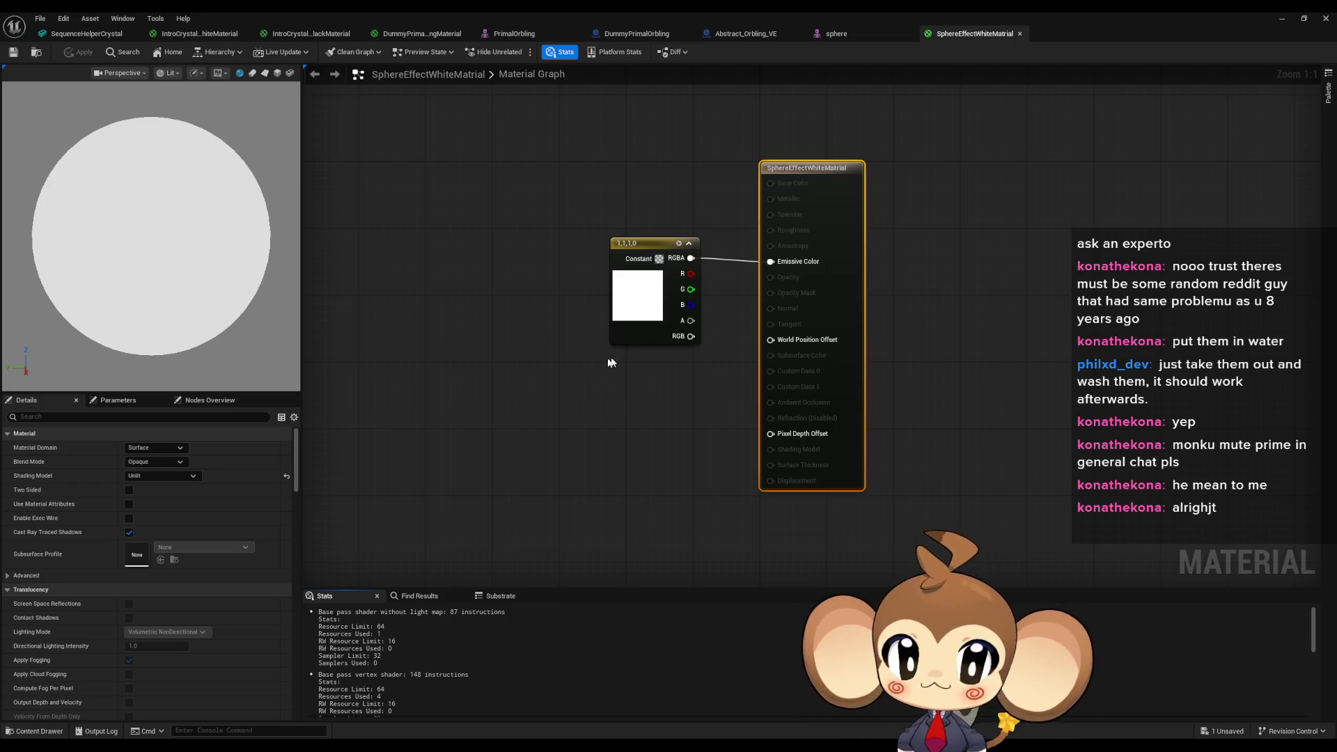
Feed a red (1,0,0) Constant3Vector into Emissive Color and apply the material.
left_click_drag(548, 425, 552, 437)
left_click(552, 437)
left_click(578, 461)
type("1")
left_click(666, 456)
mouse_move(647, 451)
left_mouse_down()
mouse_move(674, 460)
mouse_move(790, 304)
left_mouse_up()
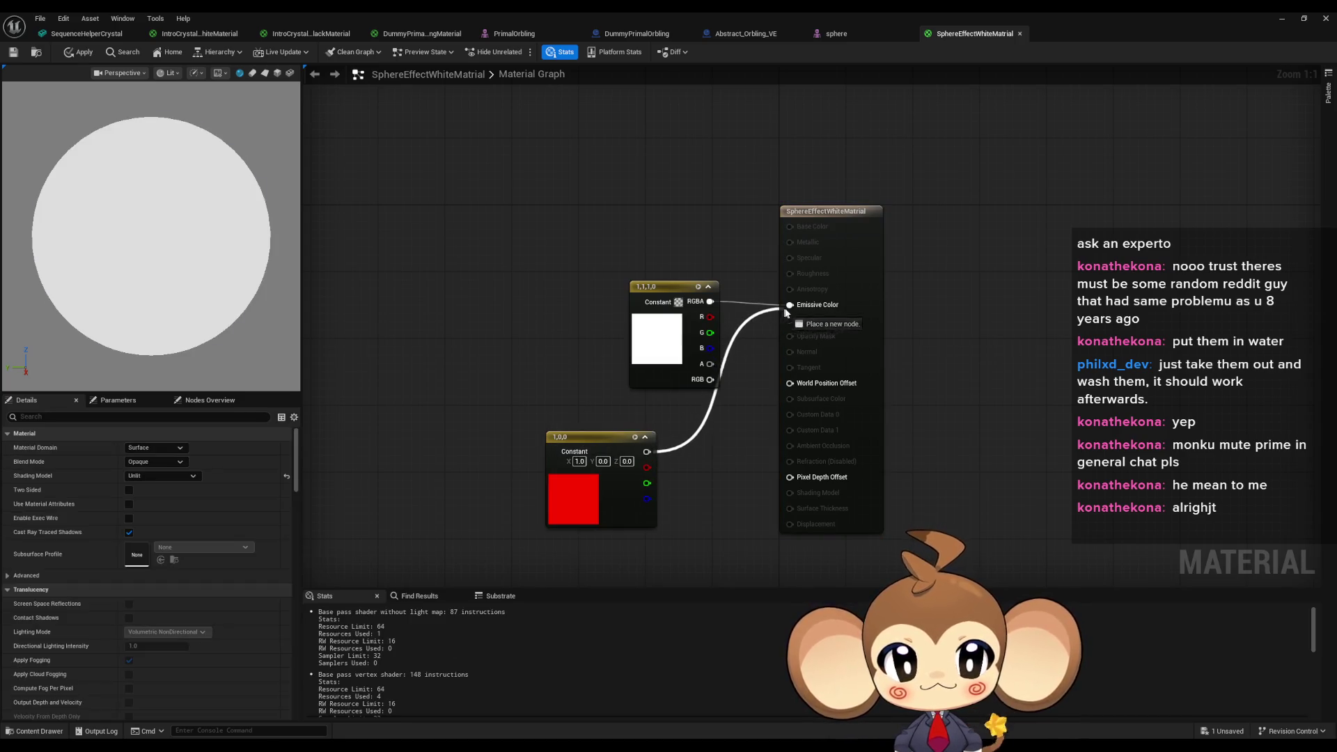
left_click(80, 52)
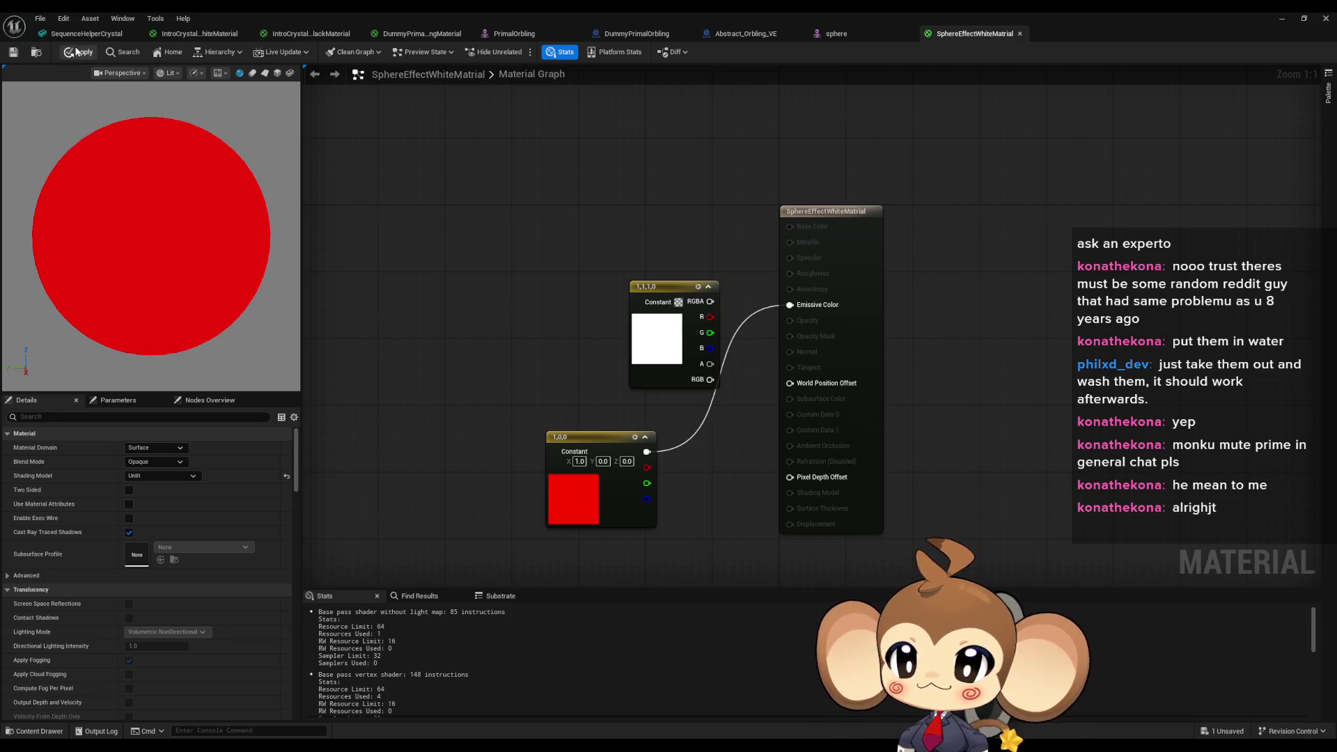
Check the red sphere mesh, close the asset editor, and set sequence time to 7.1333.
left_click(837, 33)
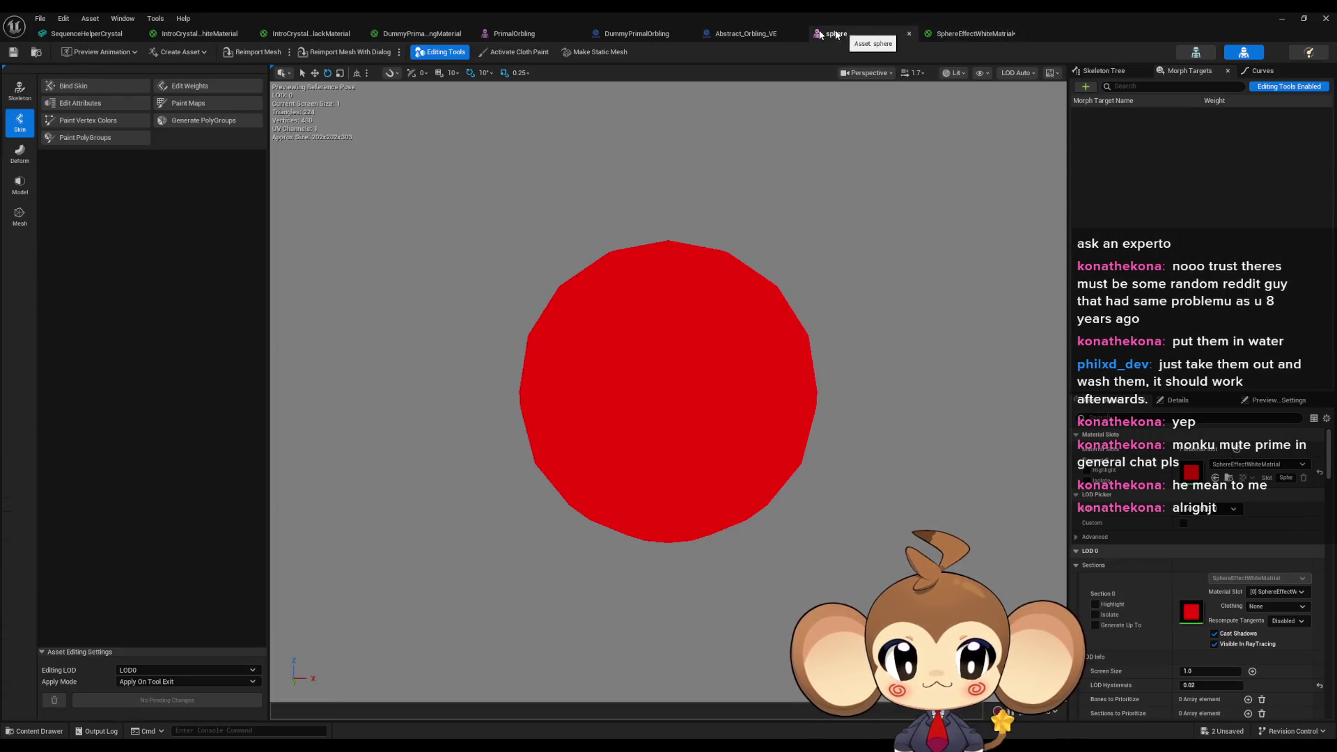
left_click(503, 35)
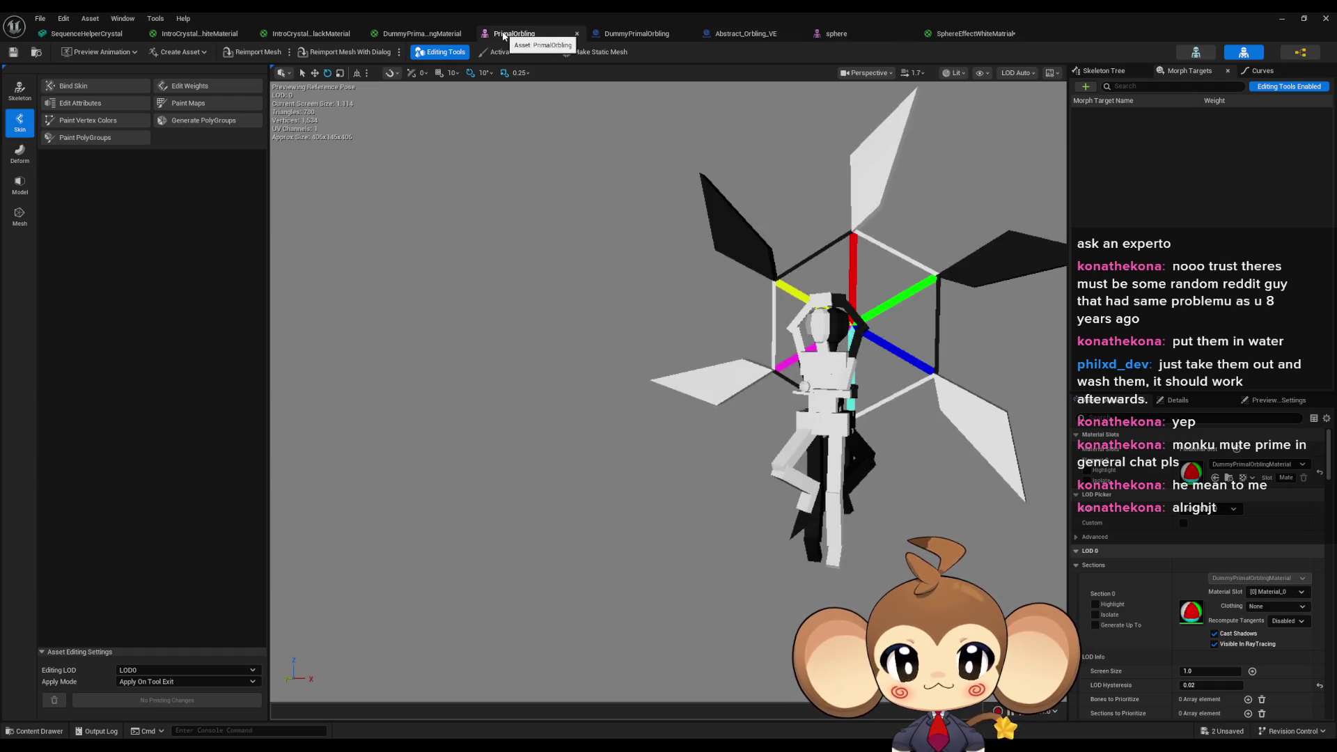
double_click(550, 16)
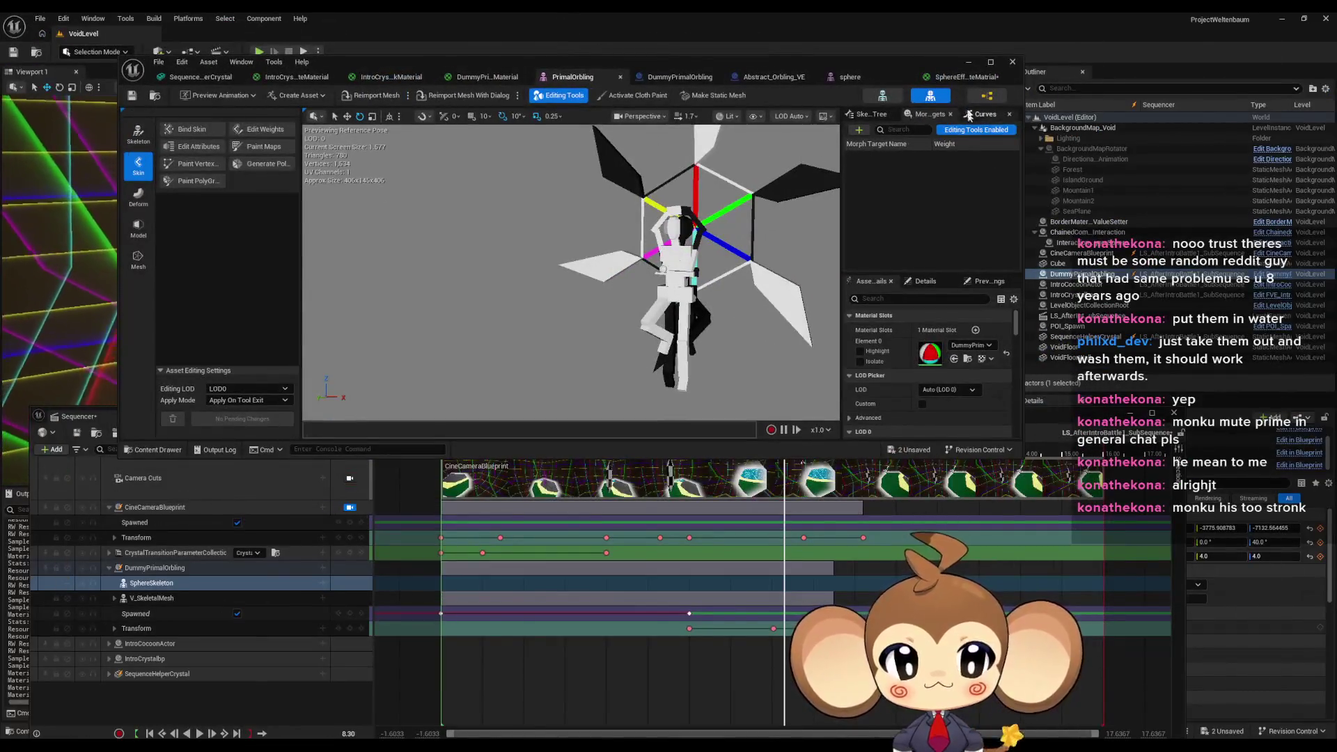
left_click(1013, 61)
mouse_move(790, 456)
left_mouse_down()
mouse_move(835, 454)
mouse_move(737, 454)
left_mouse_up()
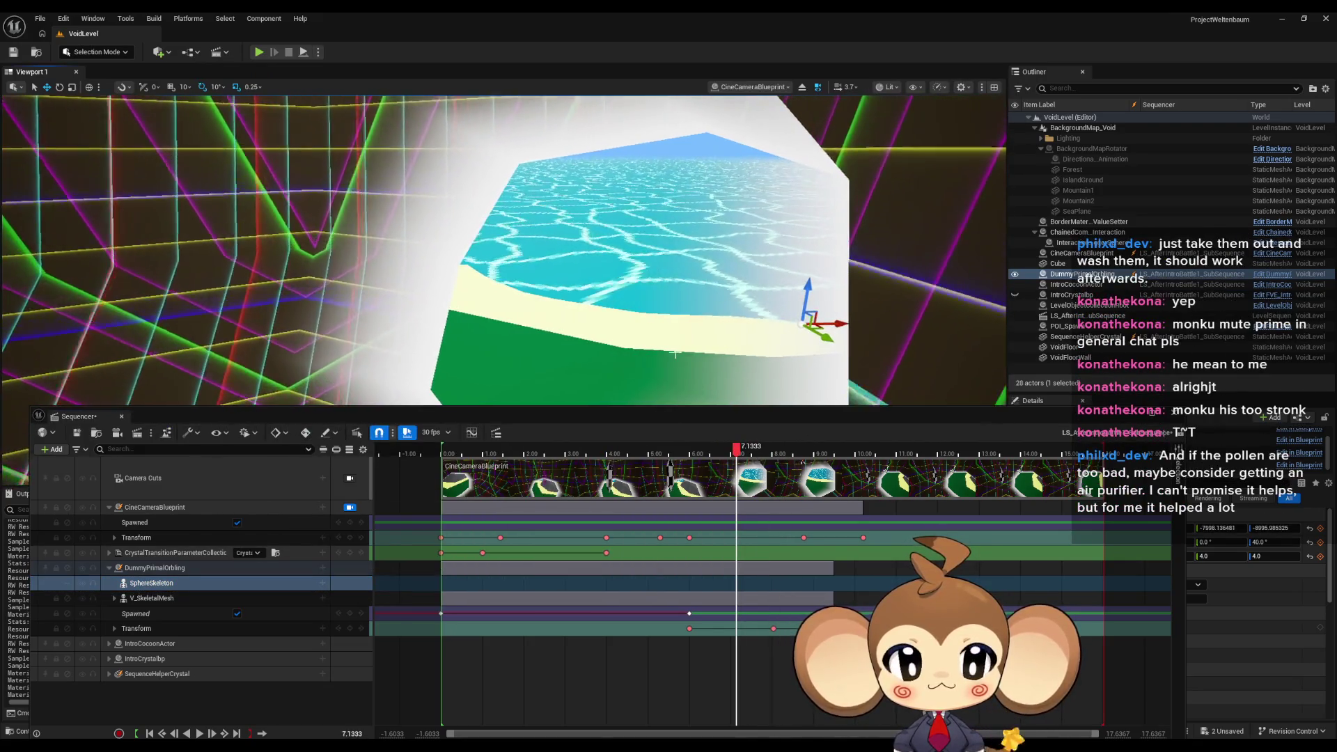
Scrub the sequence to the water shot, orbit the level view, then bring back the PrimalOrbling editor.
left_click(551, 449)
mouse_move(551, 449)
left_mouse_down()
mouse_move(811, 446)
mouse_move(797, 446)
left_mouse_up()
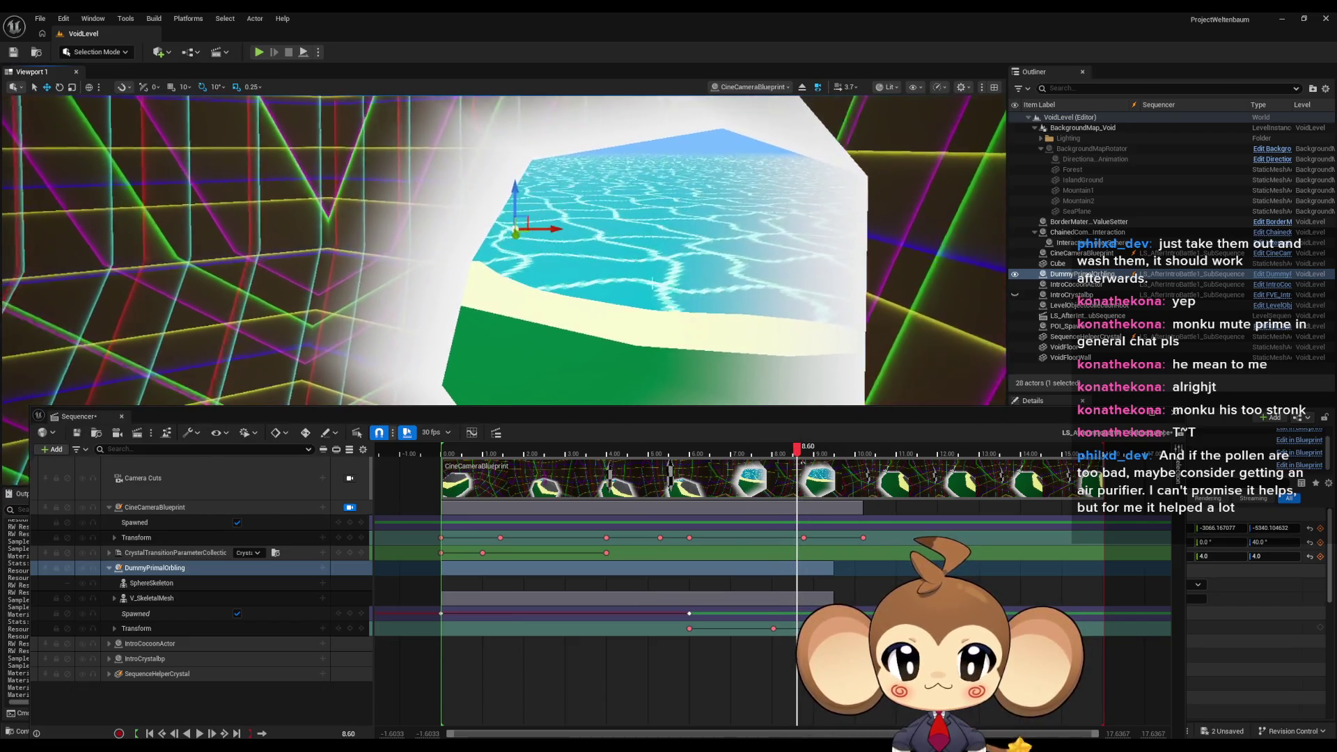
mouse_move(652, 282)
left_mouse_down()
mouse_move(556, 252)
mouse_move(537, 199)
mouse_move(555, 261)
left_mouse_up()
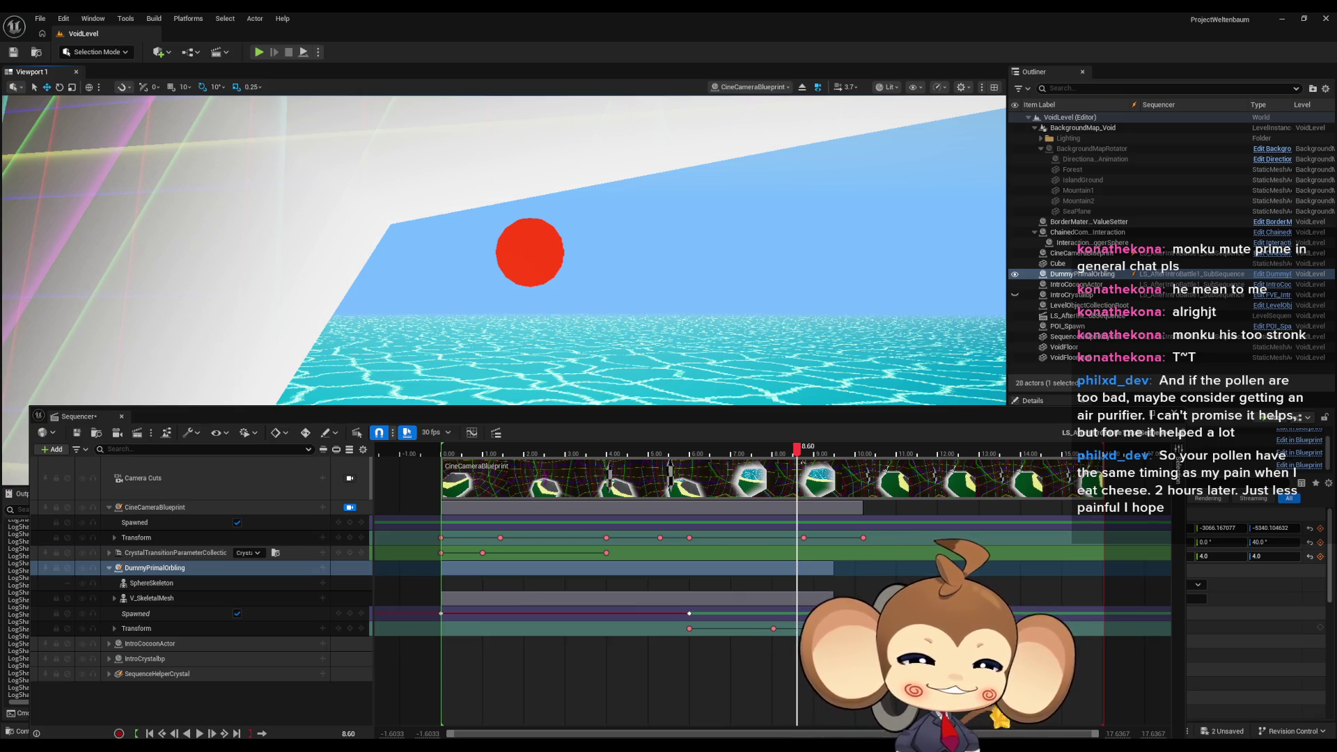
mouse_move(594, 724)
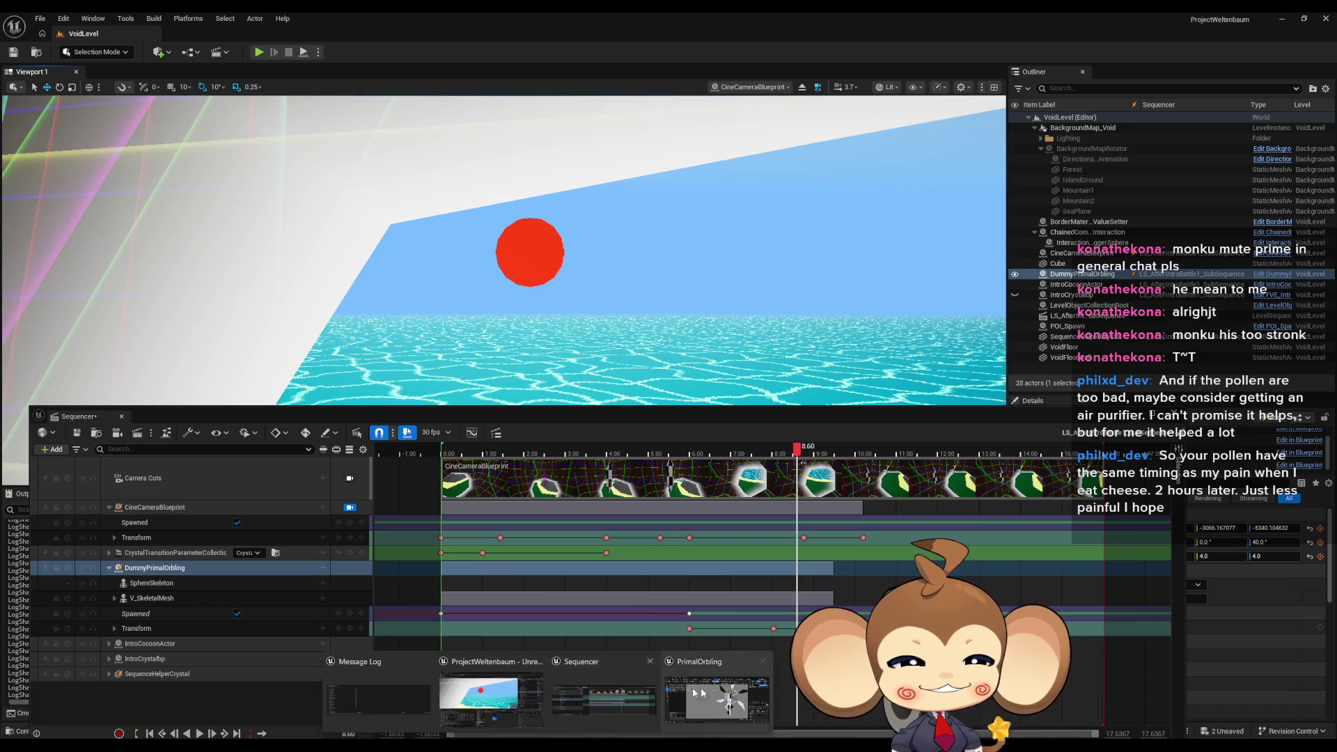
left_click(715, 704)
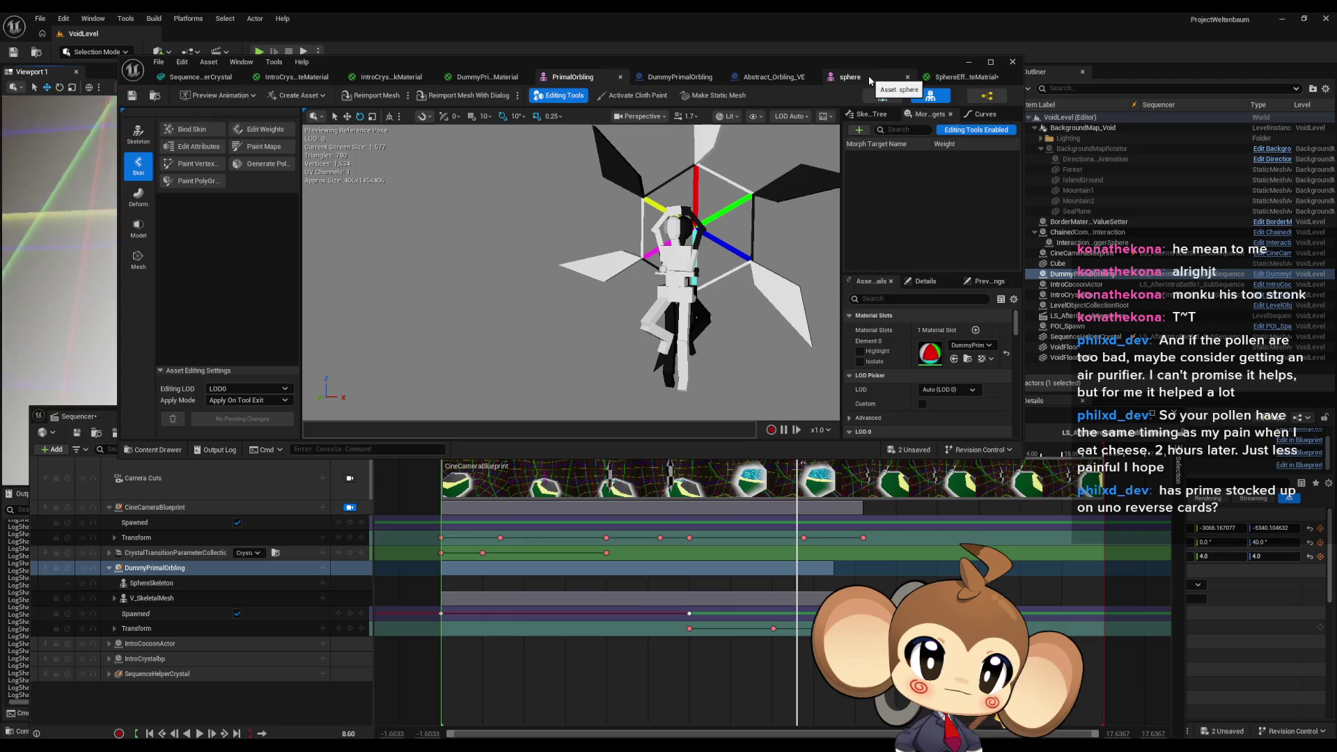
Switch to the Abstract_Orbling_VE Blueprint tab in the asset editor.
left_click(786, 86)
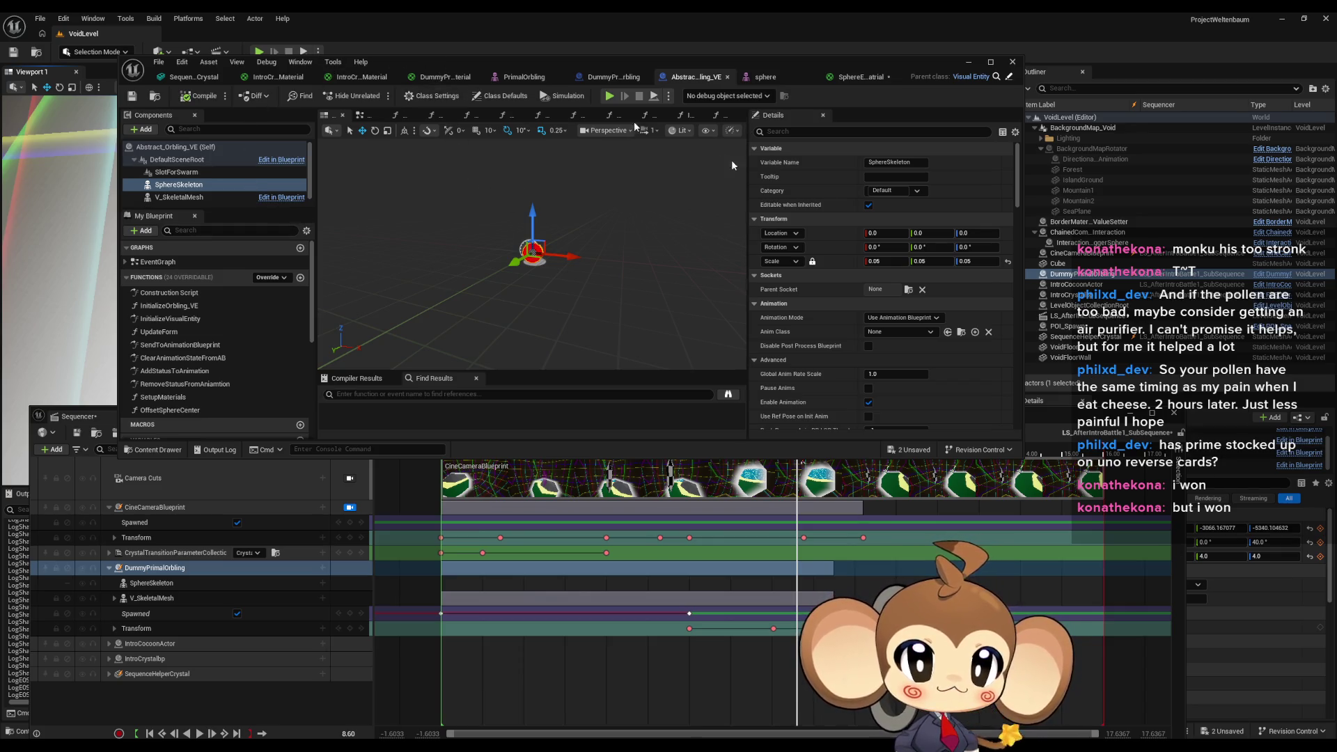
Select SphereSkeleton and browse to its red sphere skeletal mesh in the 3d/Sphere folder.
left_click(1123, 418)
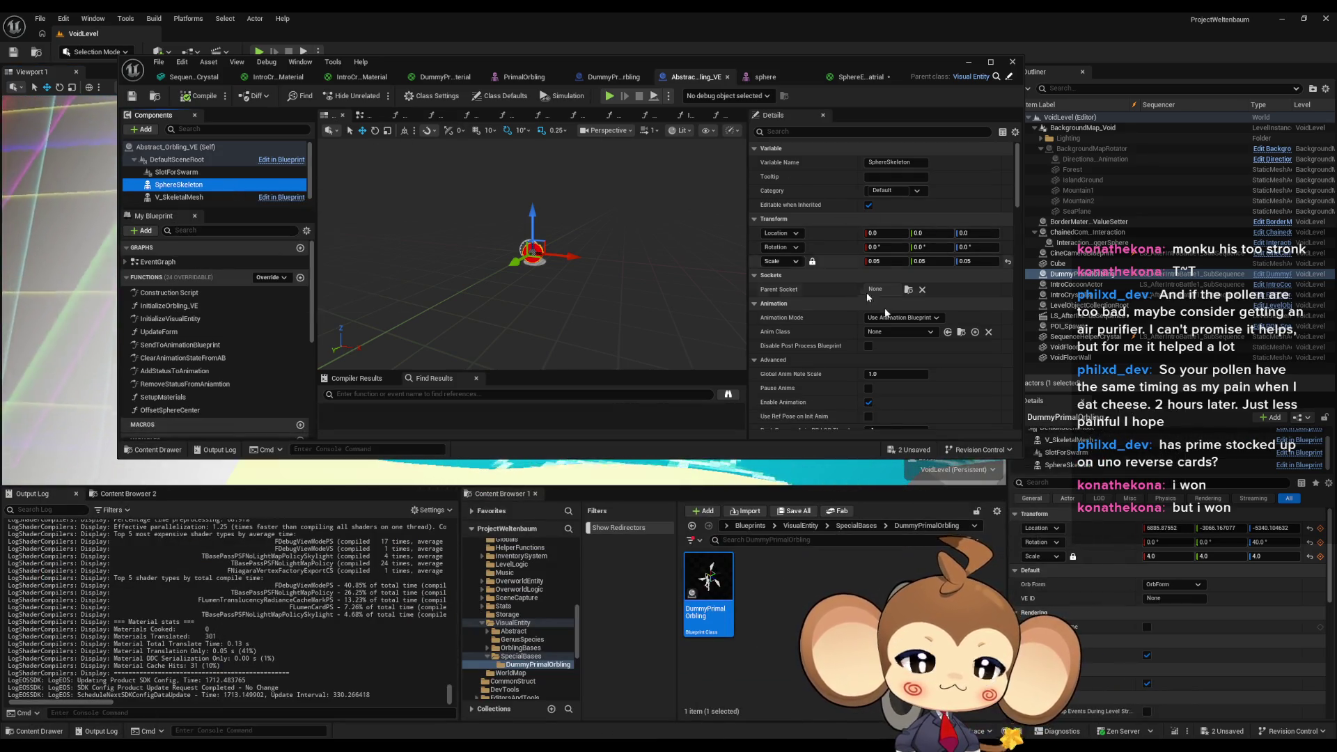
scroll(911, 344, "down", 3)
scroll(911, 344, "down", 1)
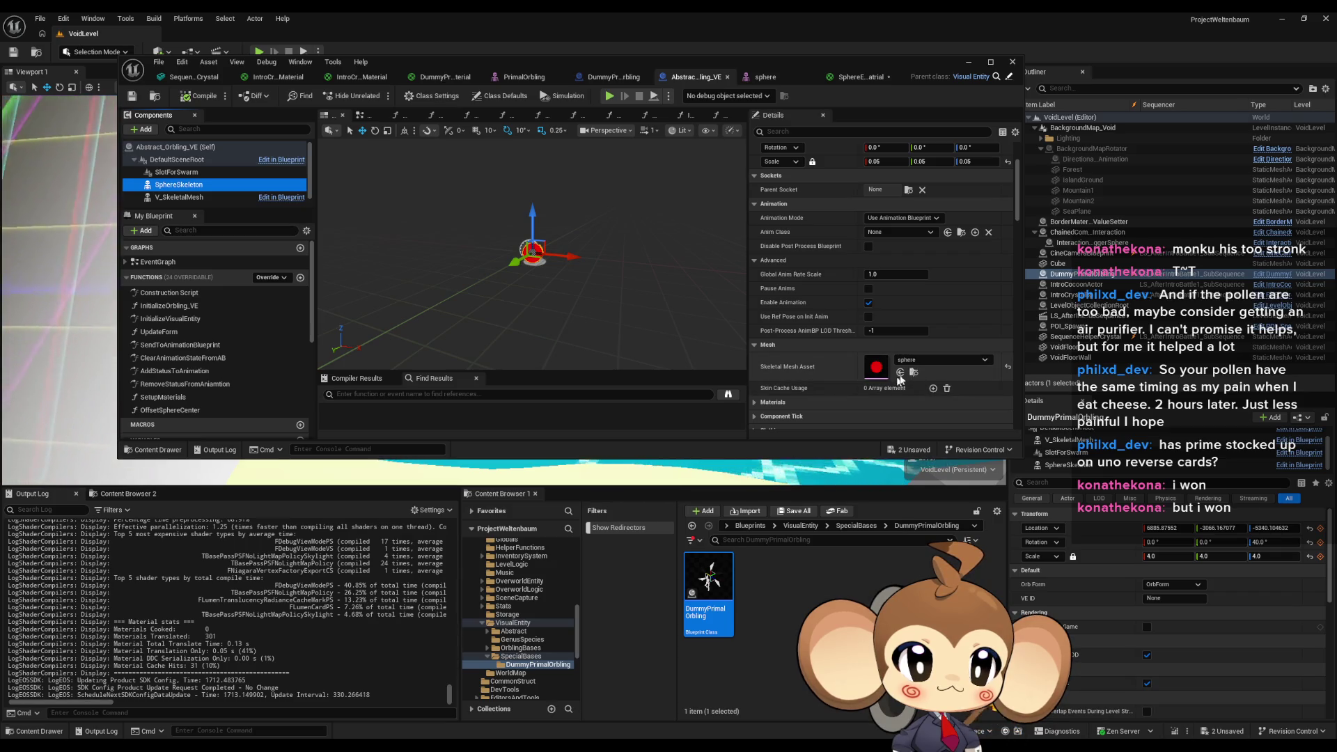
left_click(915, 373)
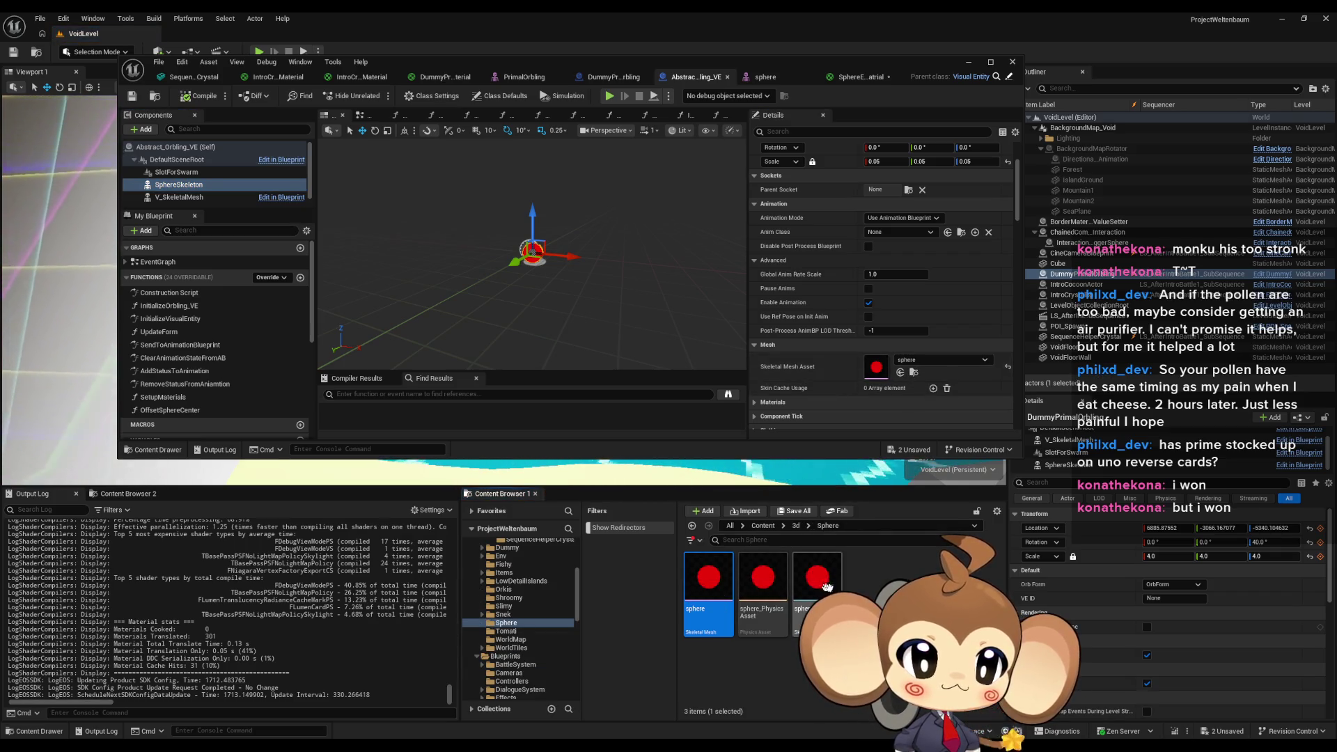
mouse_move(782, 587)
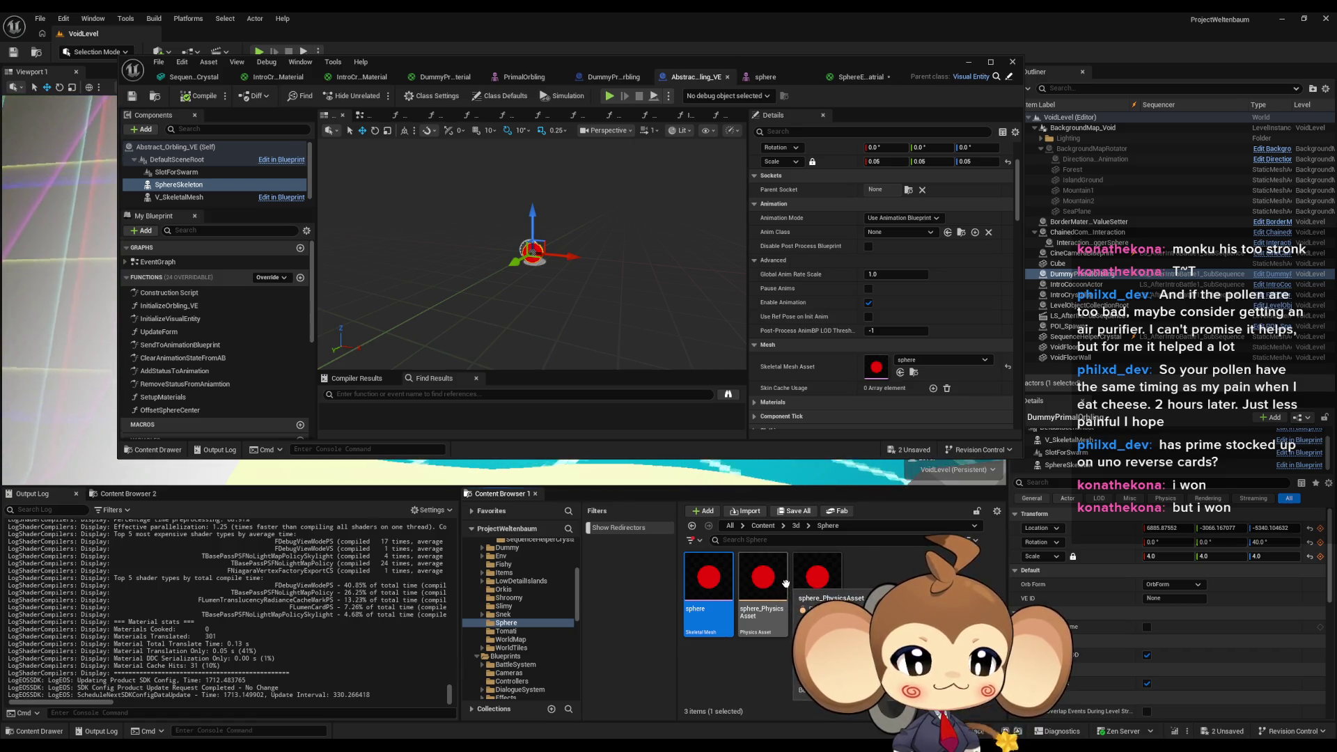
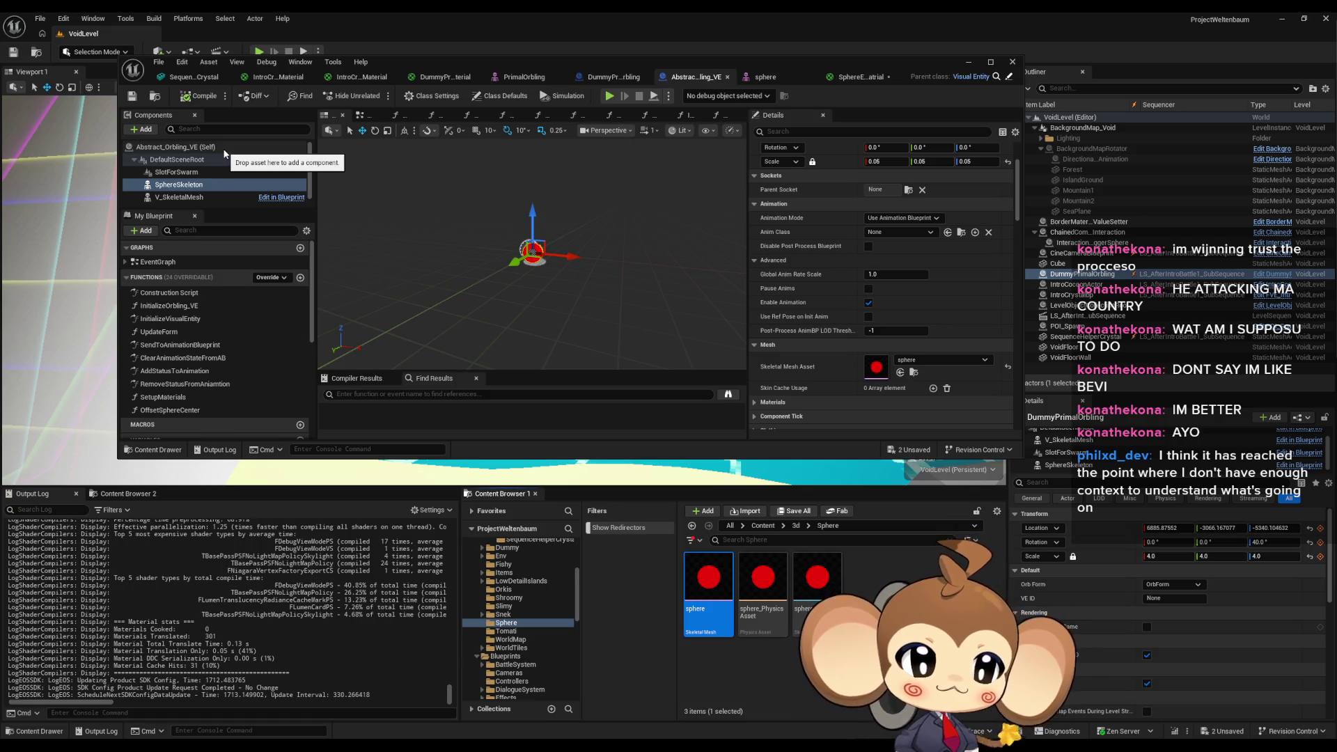
Open the +Add component type list in Abstract_Orbling_VE's Components panel.
left_click_drag(224, 153, 225, 151)
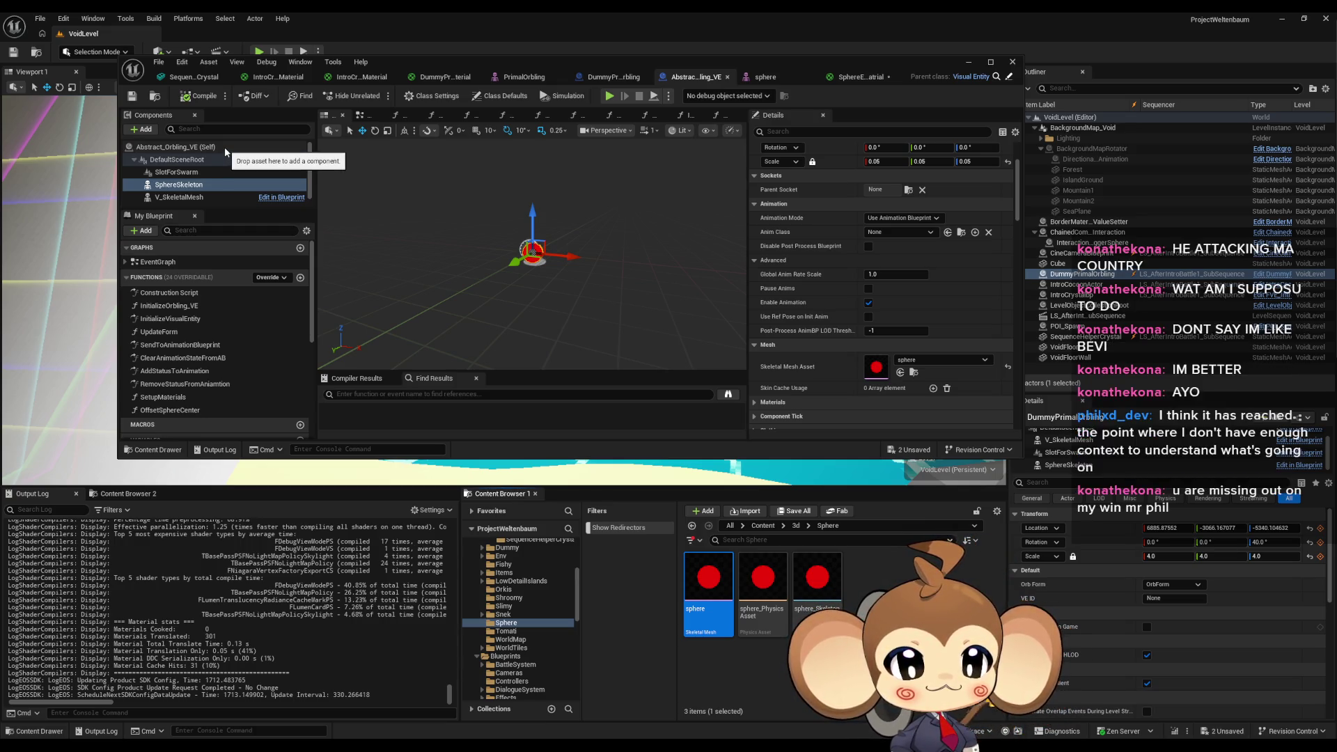
left_click_drag(225, 149, 255, 148)
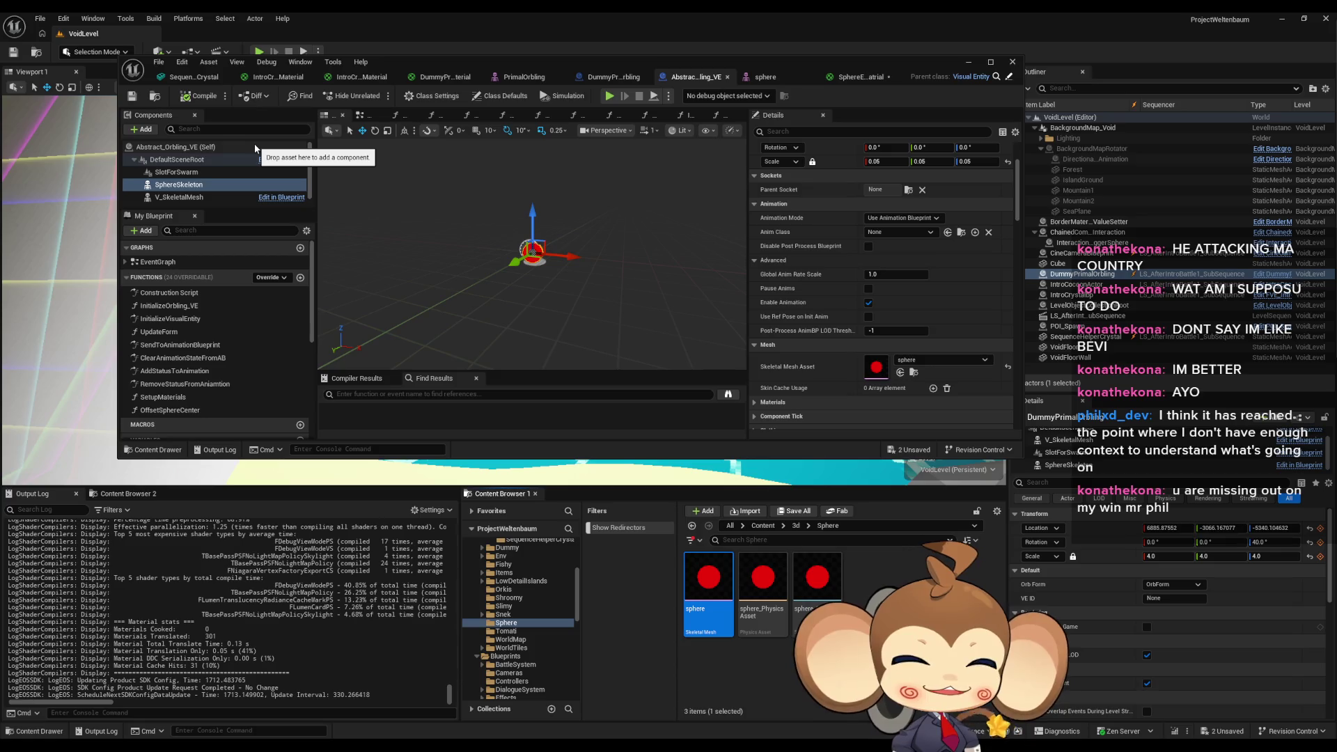
left_click_drag(256, 148, 256, 148)
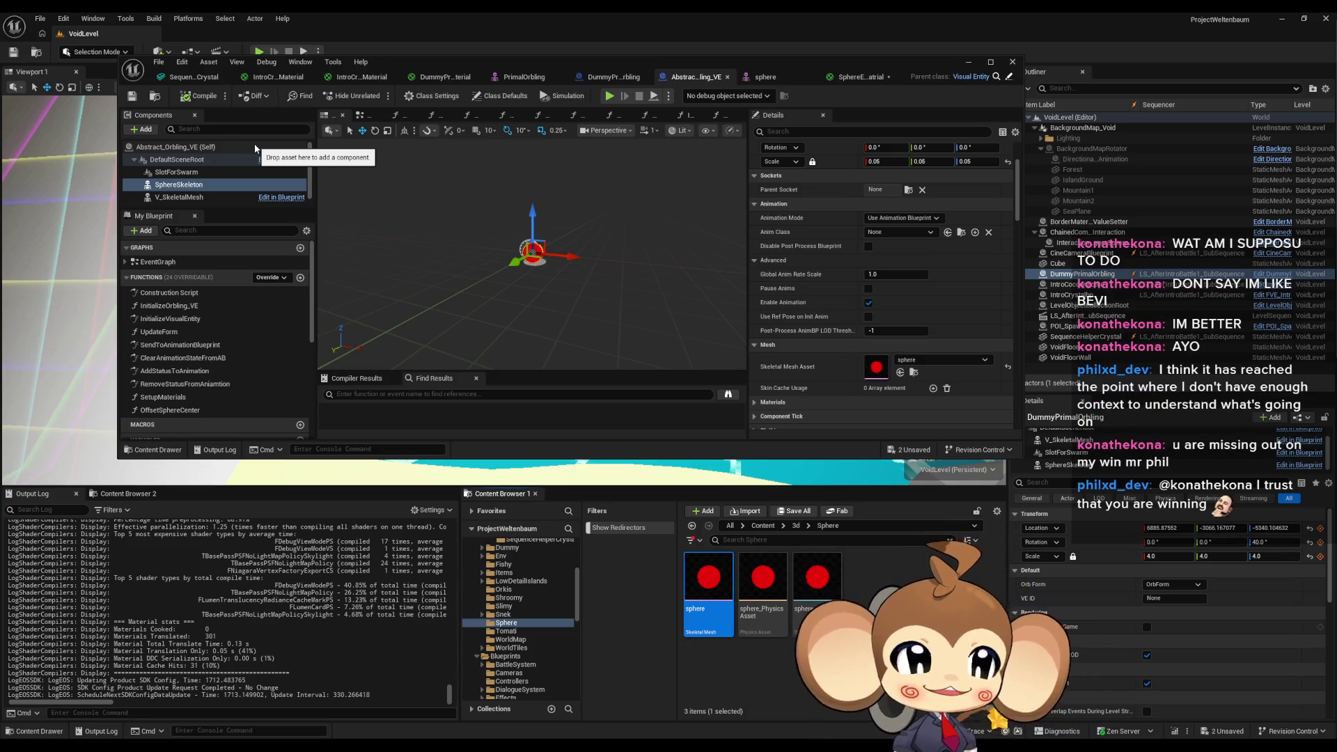
left_click_drag(255, 149, 243, 149)
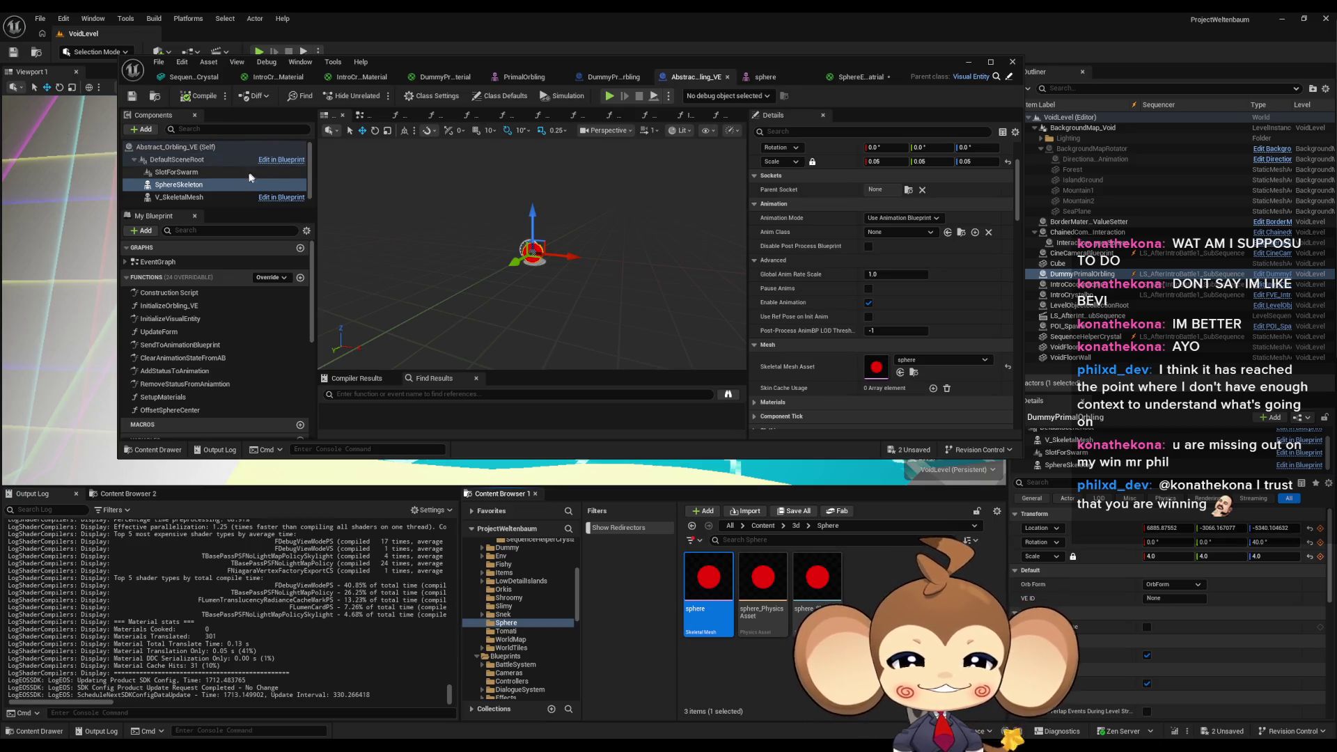
left_click(140, 130)
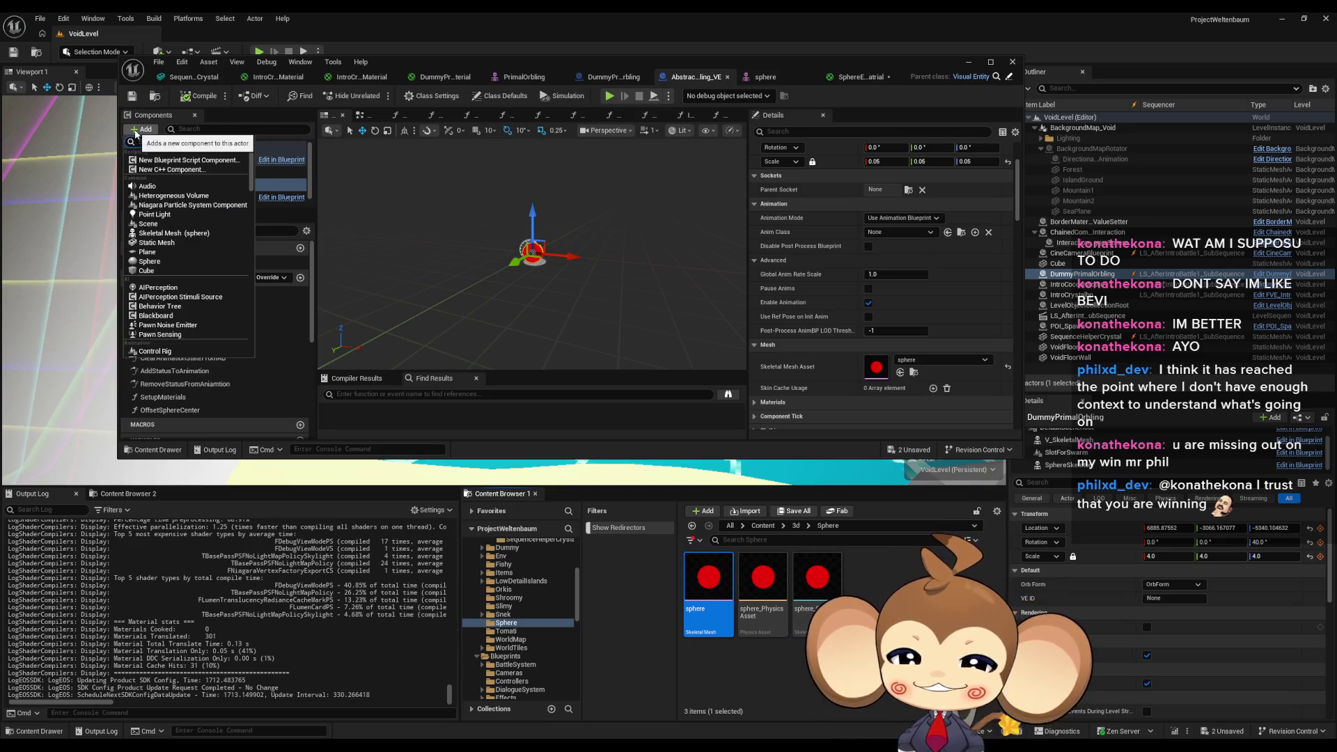
Add a Niagara Particle System Component named Niagara under SphereSkeleton.
type("par")
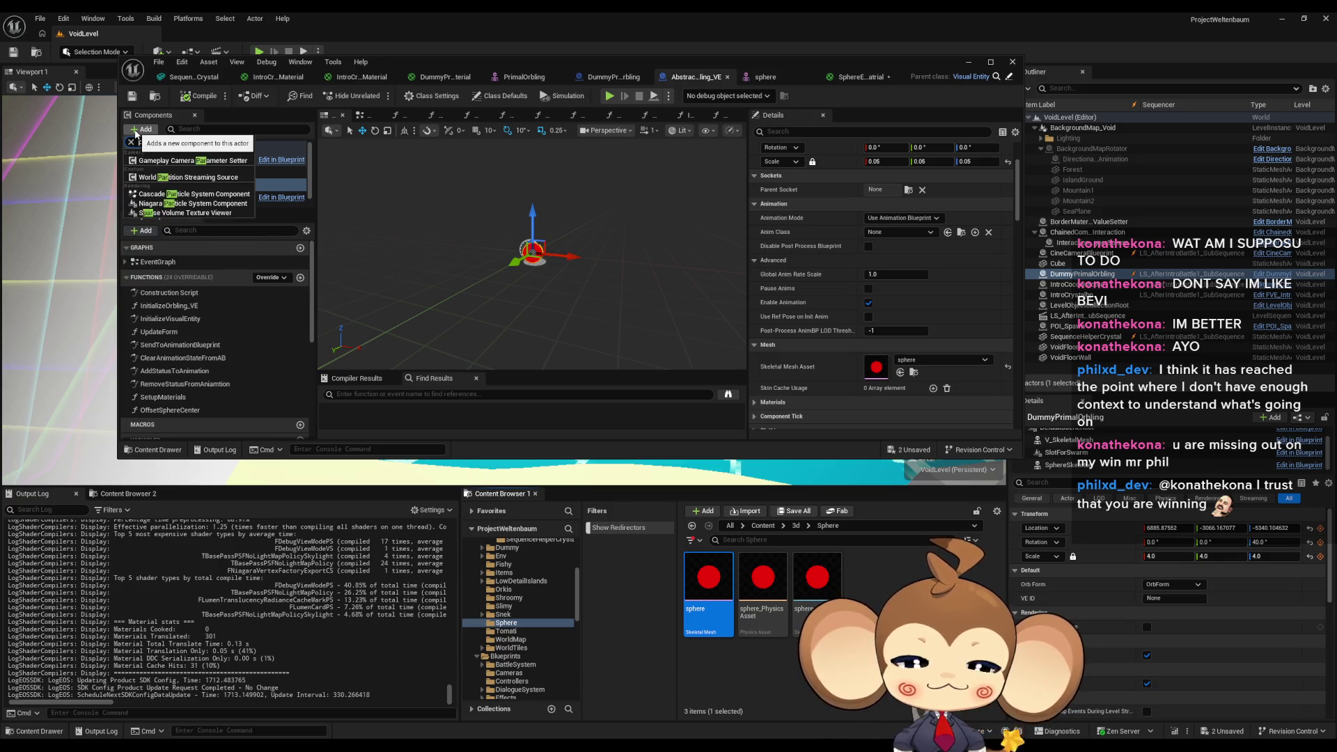
type("t")
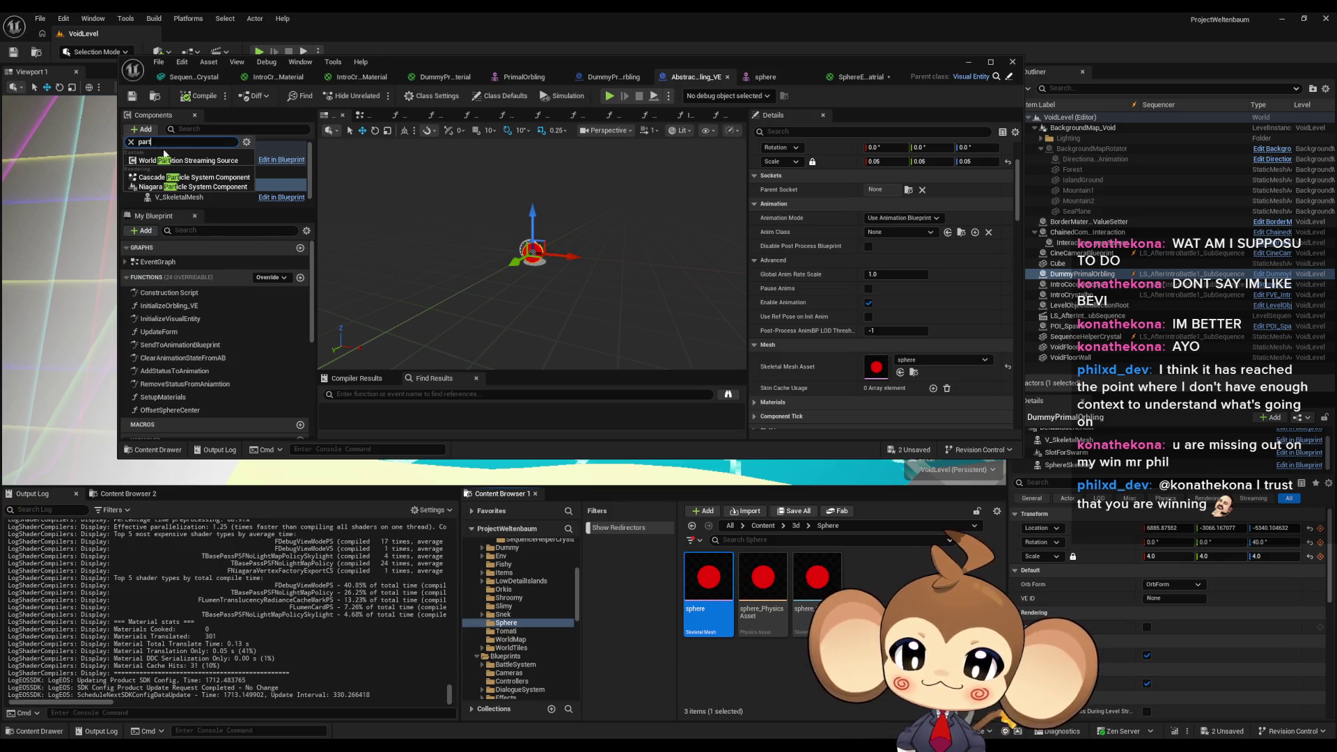
left_click(174, 187)
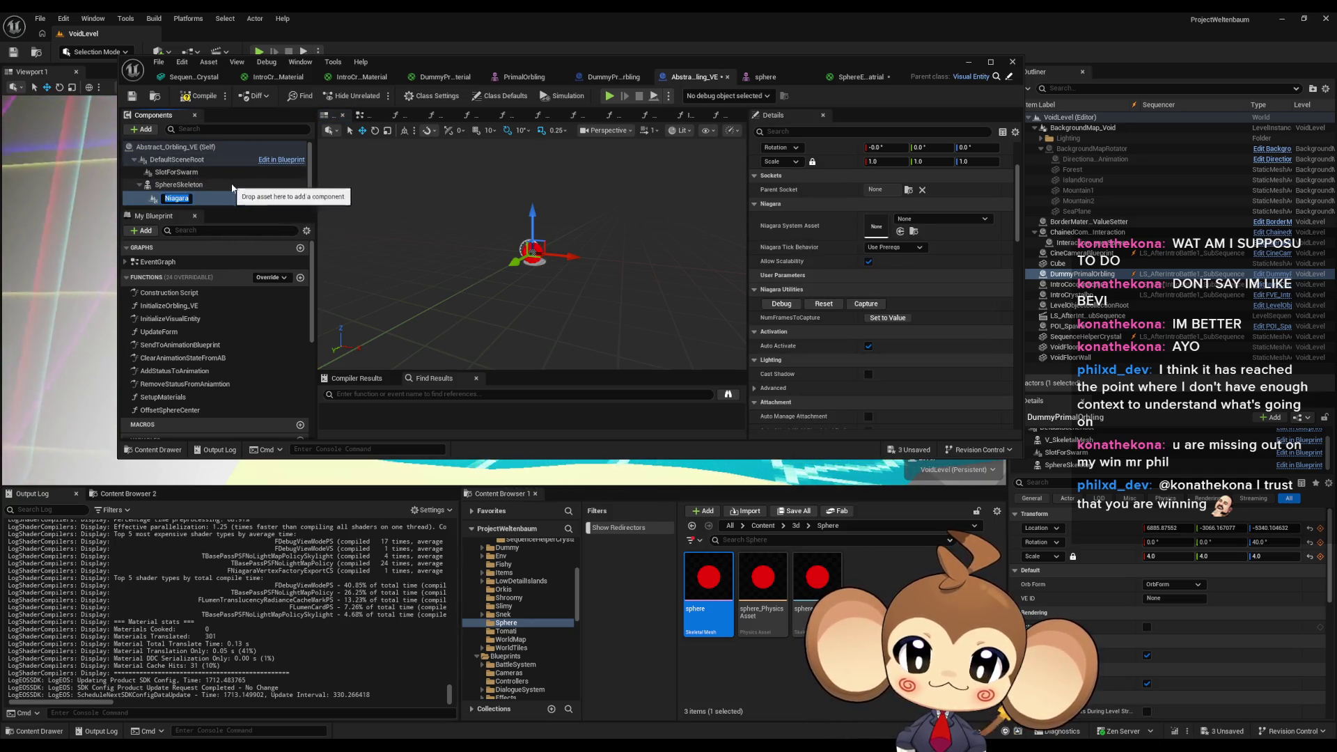
key("Return")
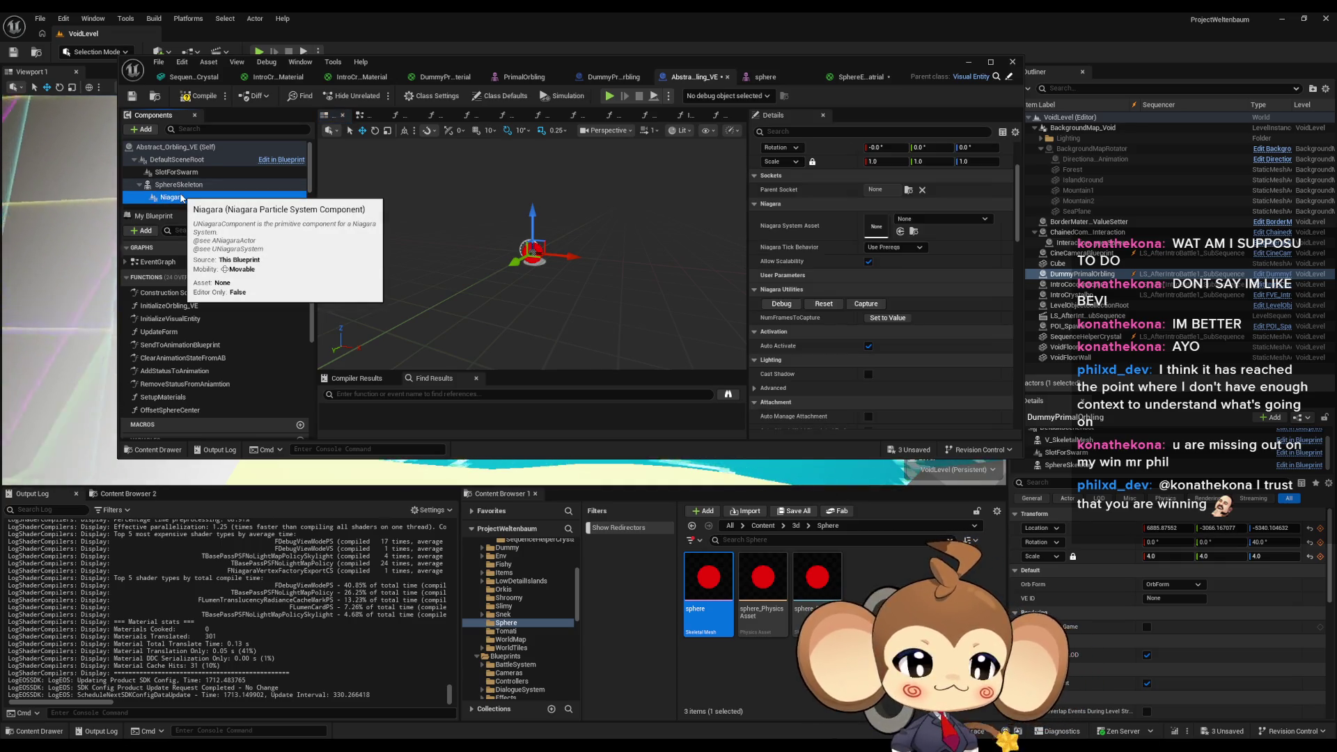
Set the Niagara component's system asset to OrblingTrail and save the blueprint.
left_click(913, 219)
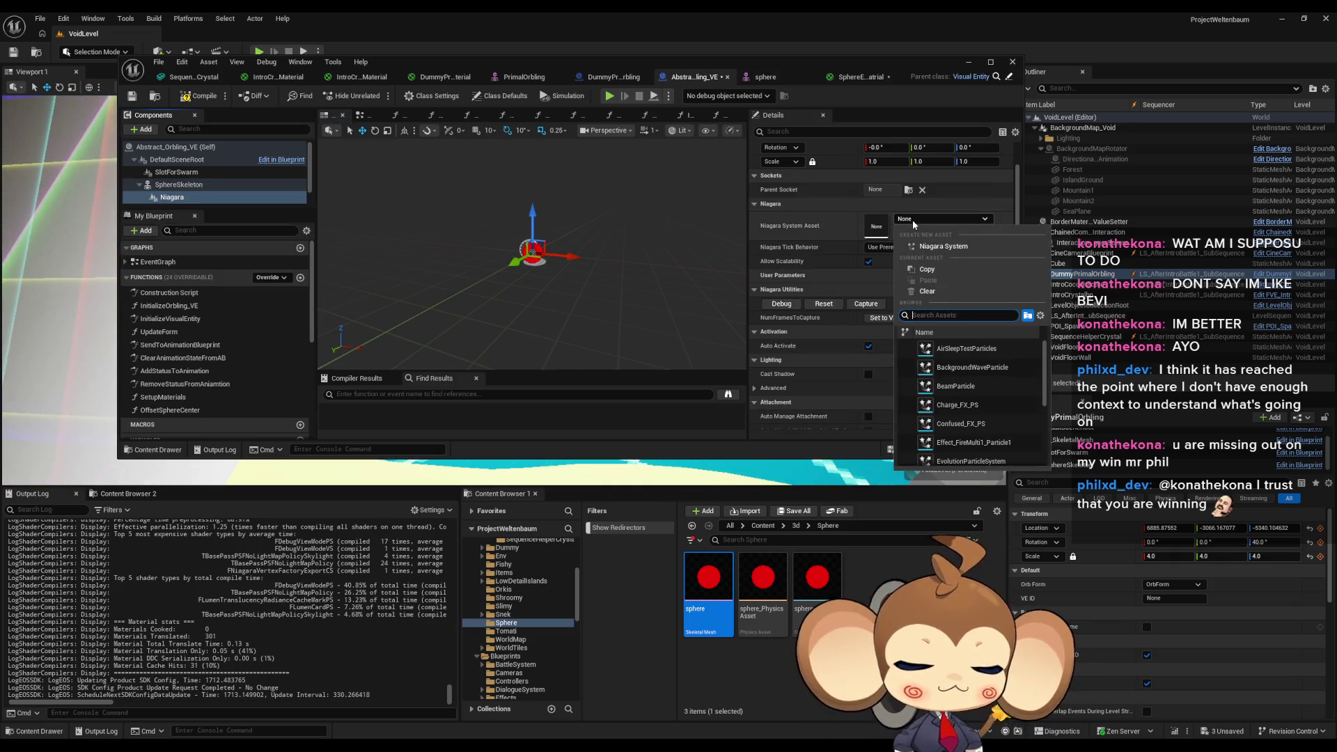
type("trai")
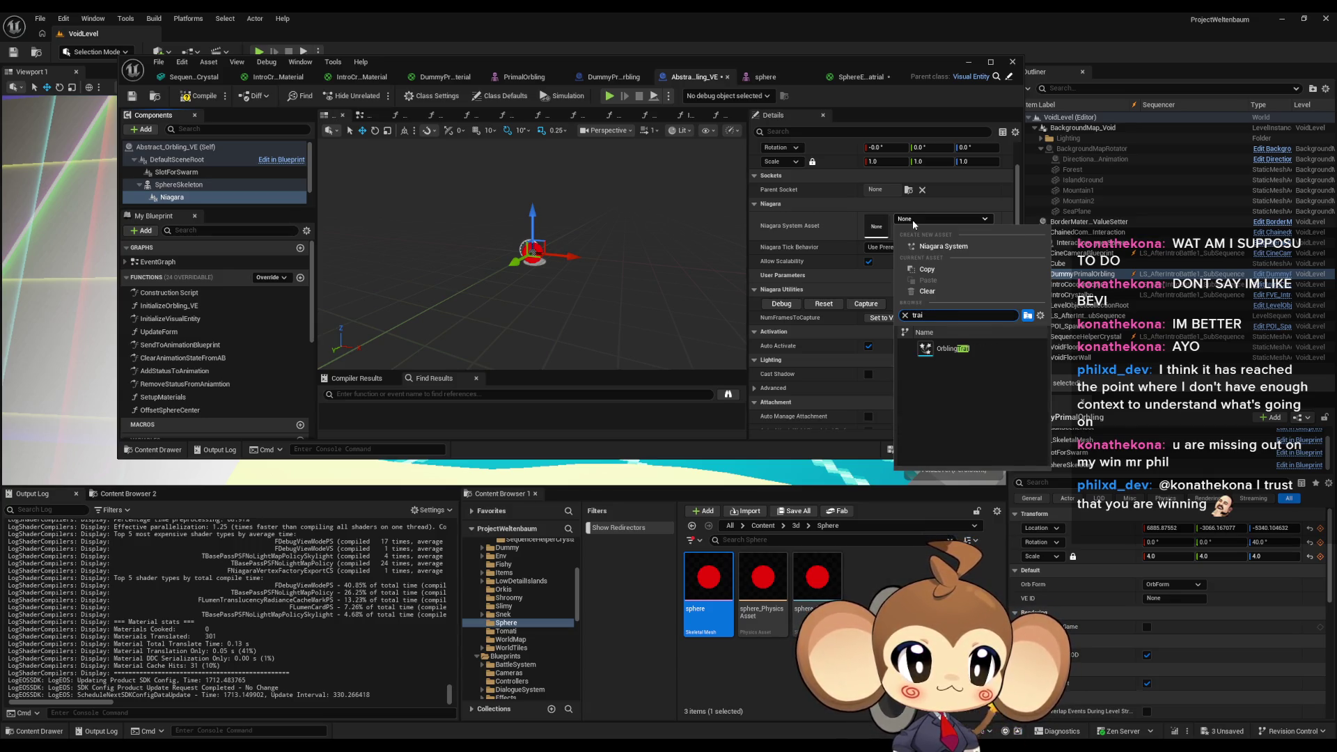
left_click(951, 348)
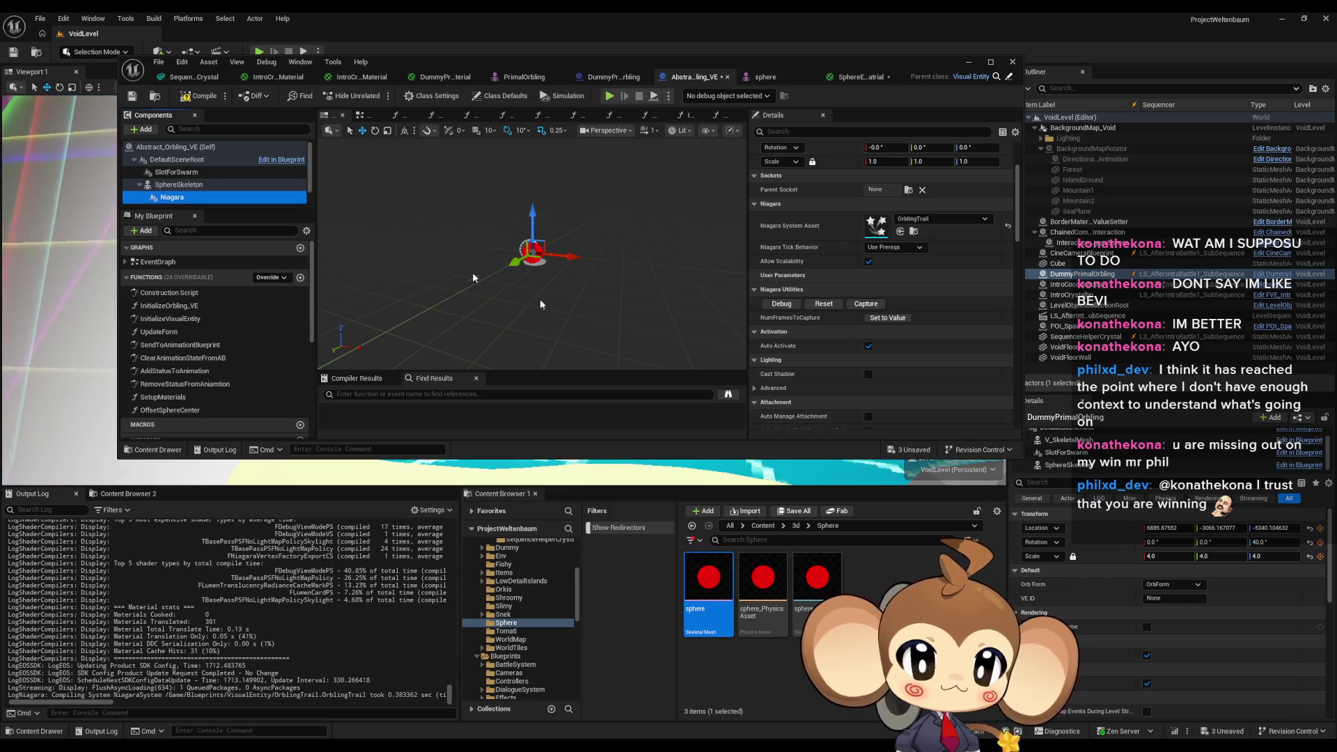
key("ctrl+s")
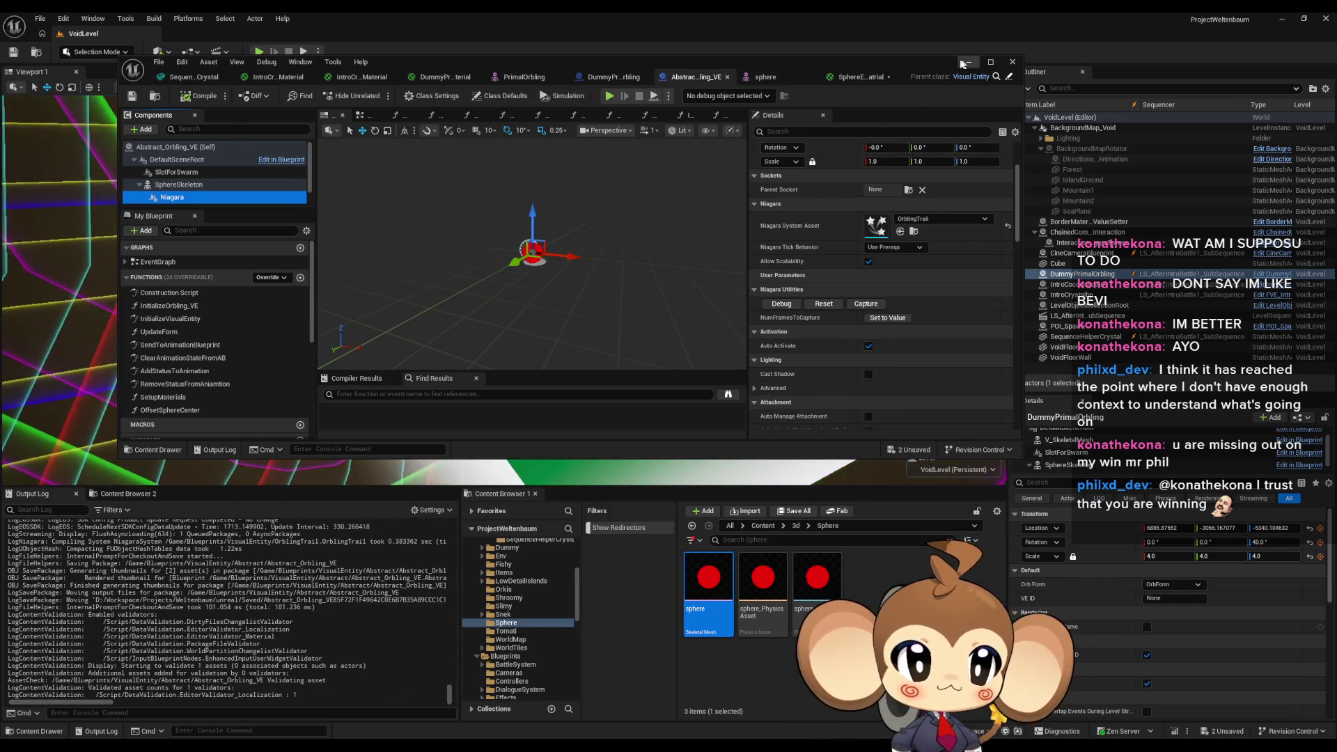
left_click(968, 62)
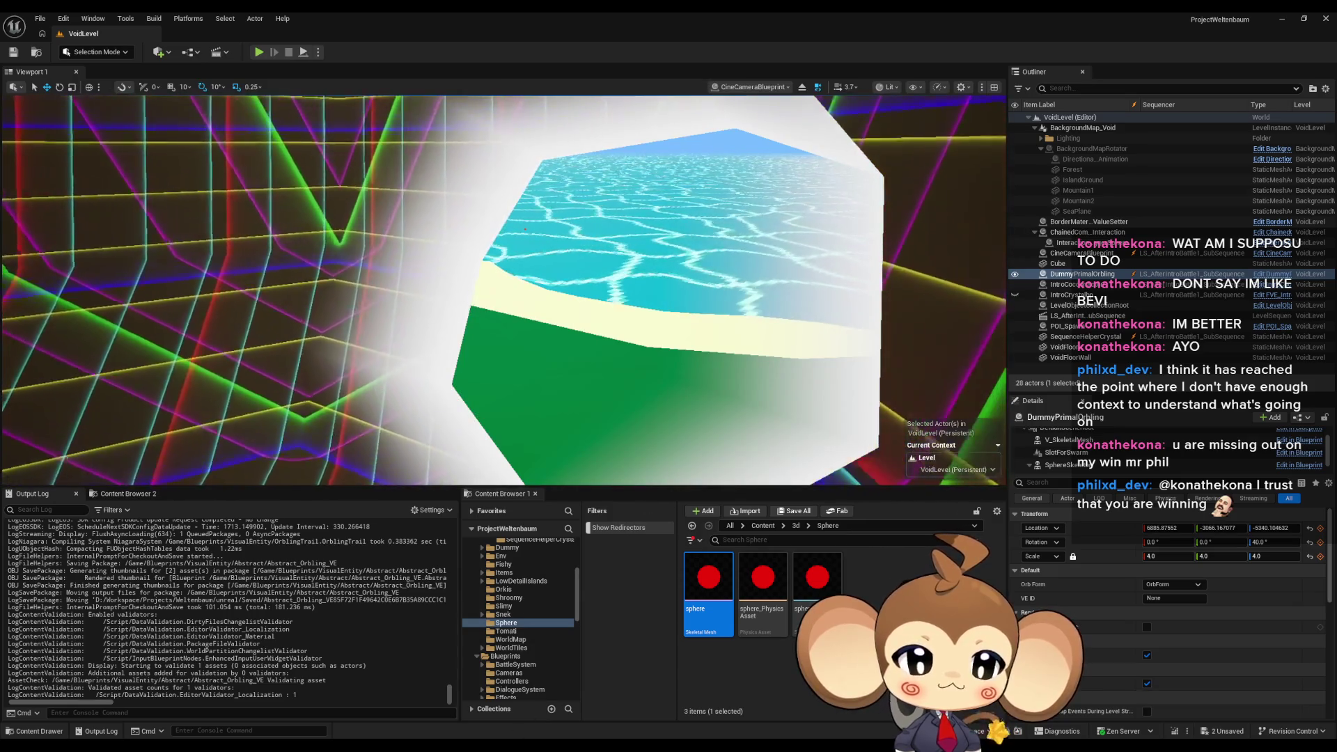
Bring the Sequencer window to the front from the taskbar.
mouse_move(547, 745)
mouse_move(716, 700)
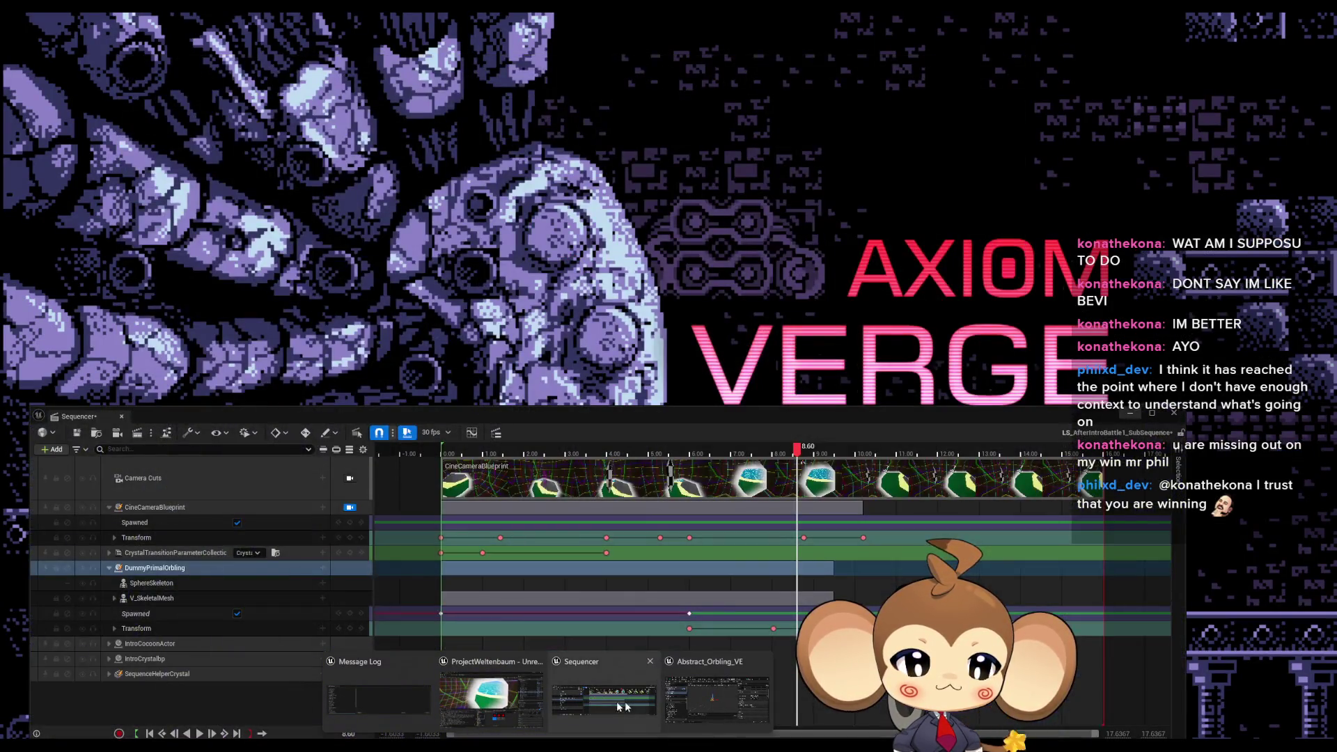
mouse_move(516, 702)
mouse_move(583, 701)
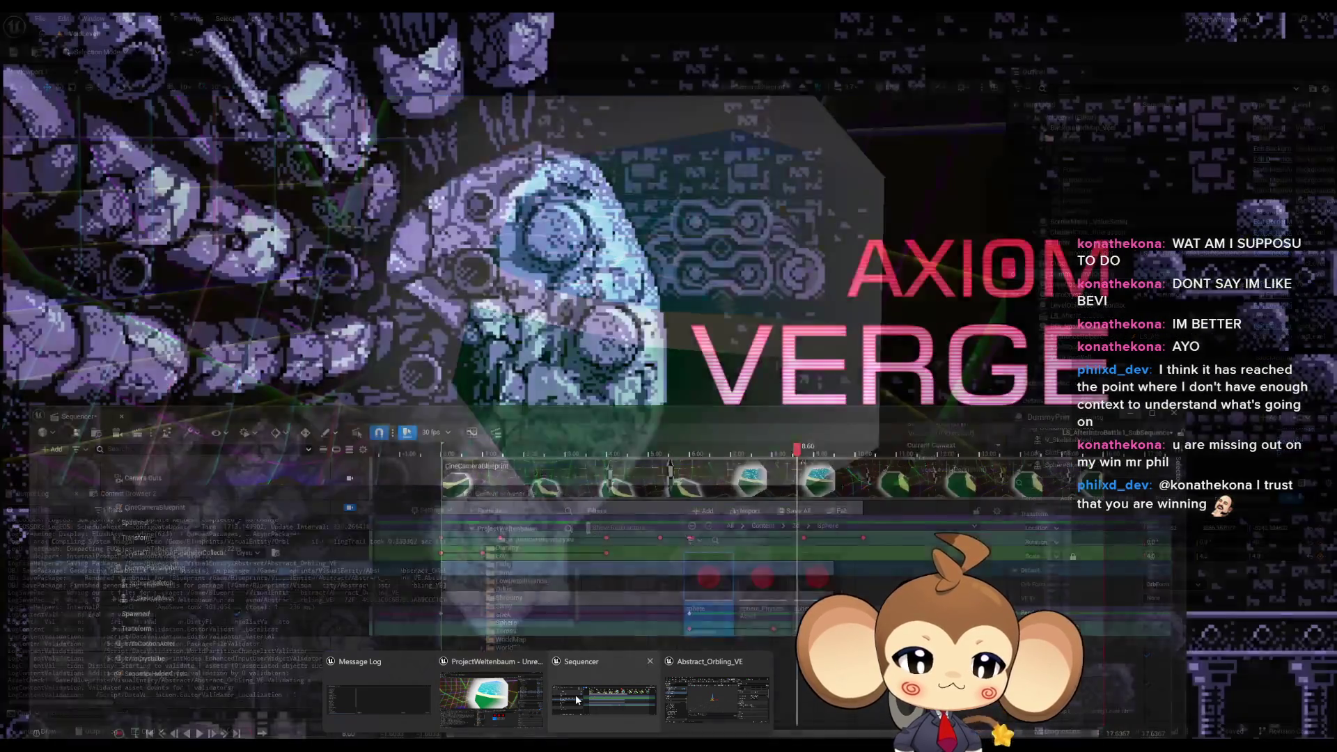
left_click(583, 701)
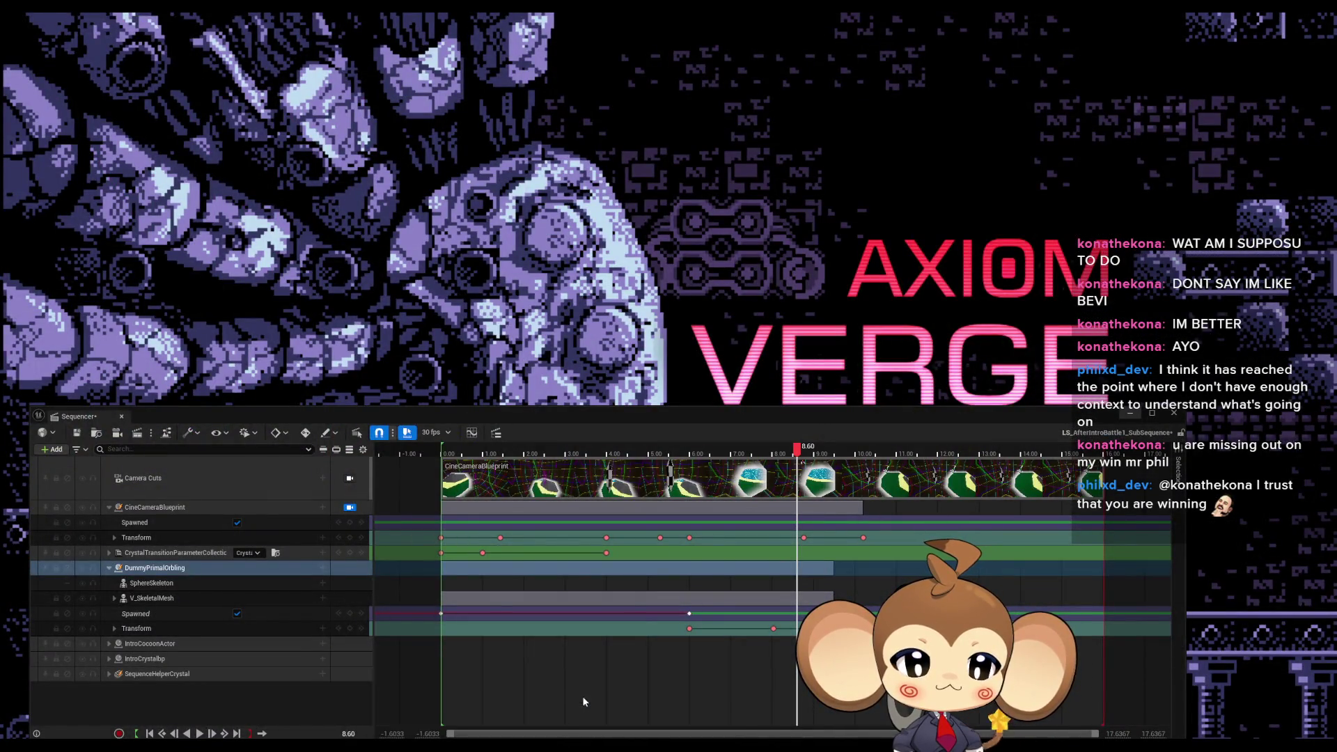
Scrub the cinematic through the water and green platform shots, then close the Sequencer.
left_click(752, 453)
mouse_move(752, 454)
left_mouse_down()
mouse_move(662, 453)
mouse_move(914, 454)
left_mouse_up()
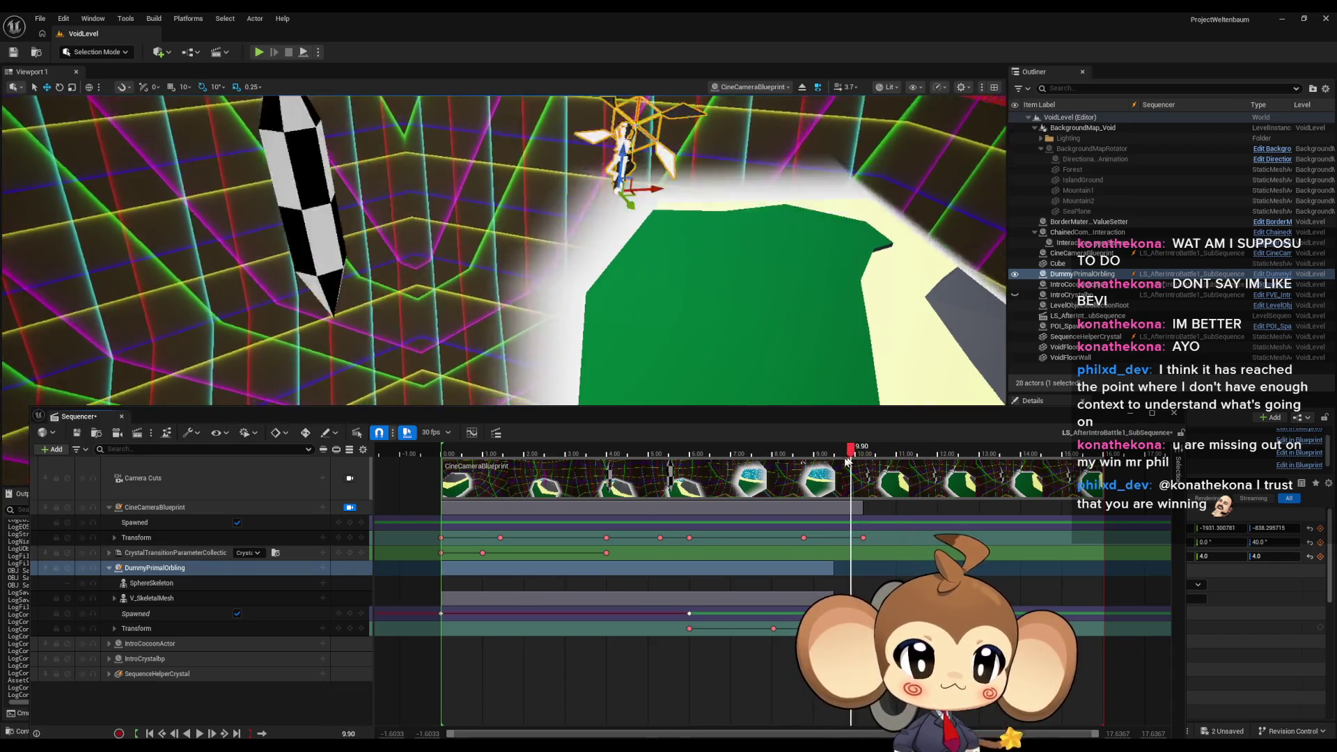
left_click(740, 454)
left_click_drag(740, 463, 872, 449)
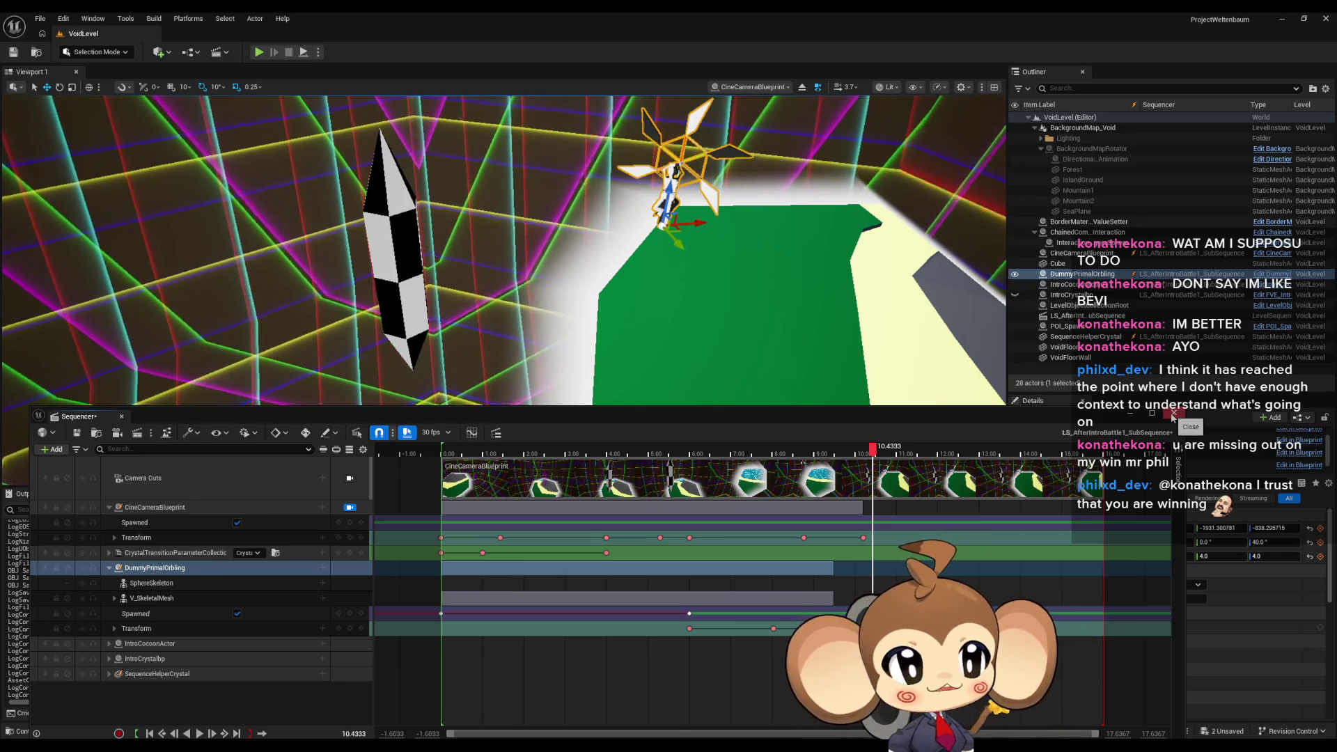
left_click(1174, 416)
scroll(858, 607, "down", 2)
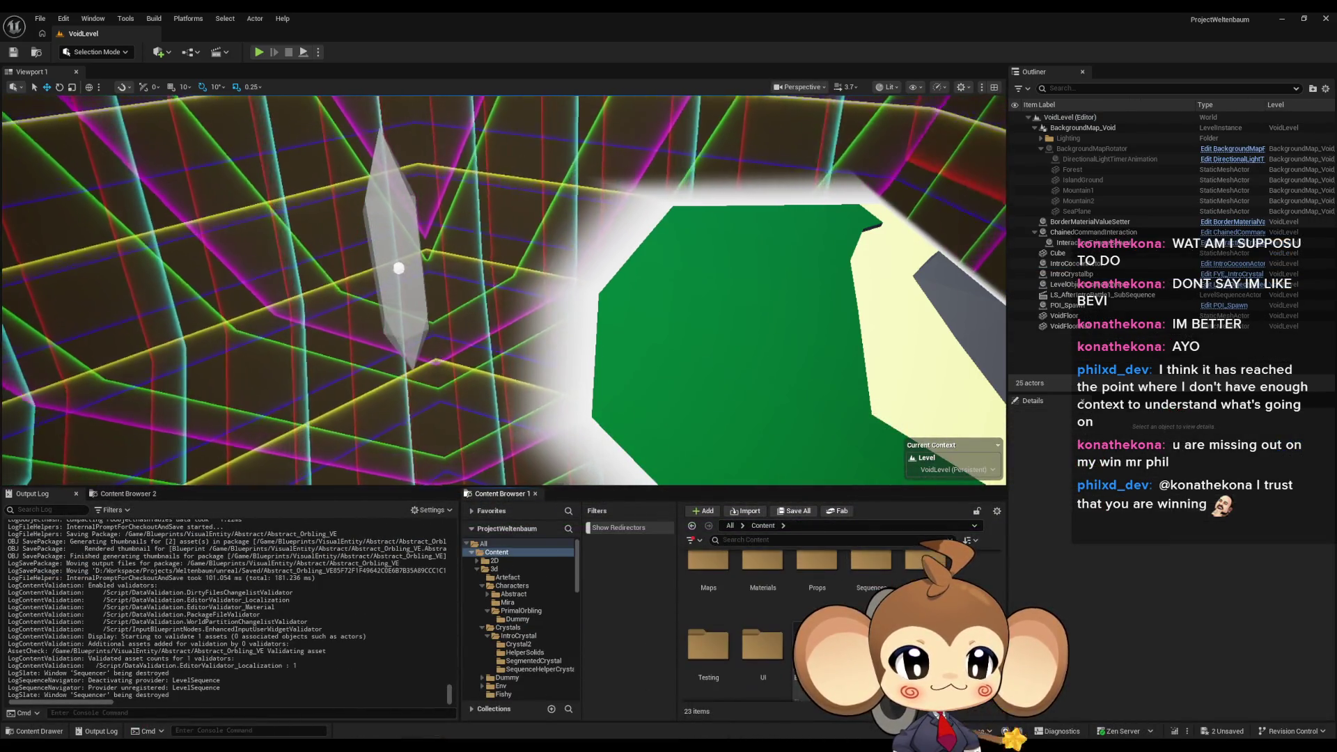
Save the two unsaved assets, stop the running game session, then start Play-In-Editor again.
key("ctrl+shift+s")
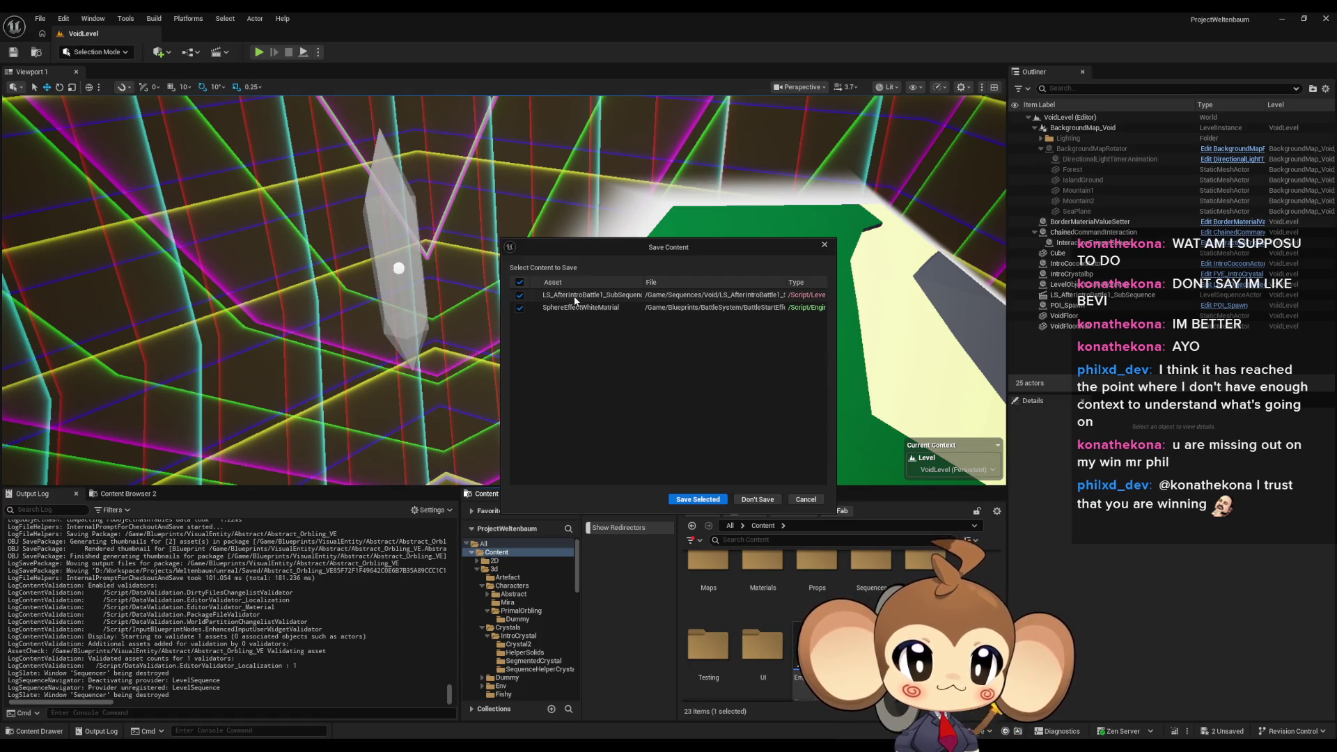
left_click(698, 499)
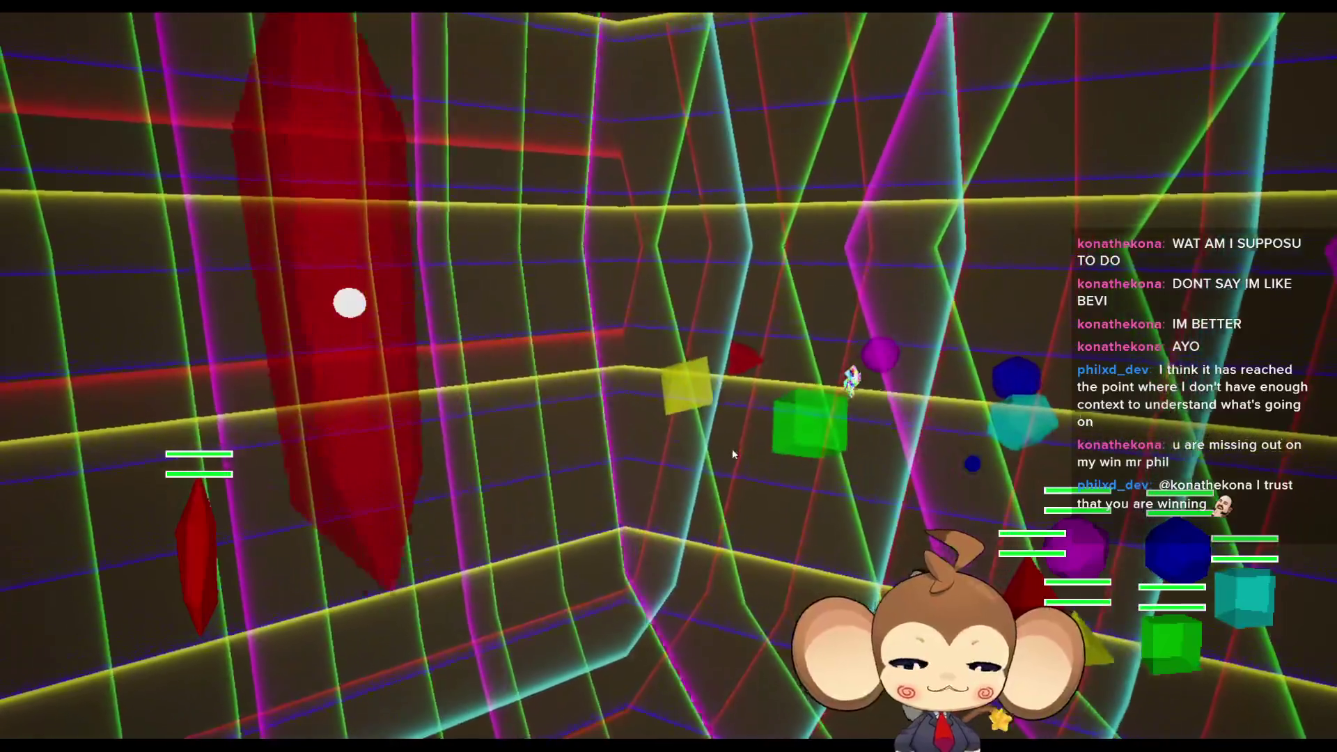
key("F11")
key("Escape")
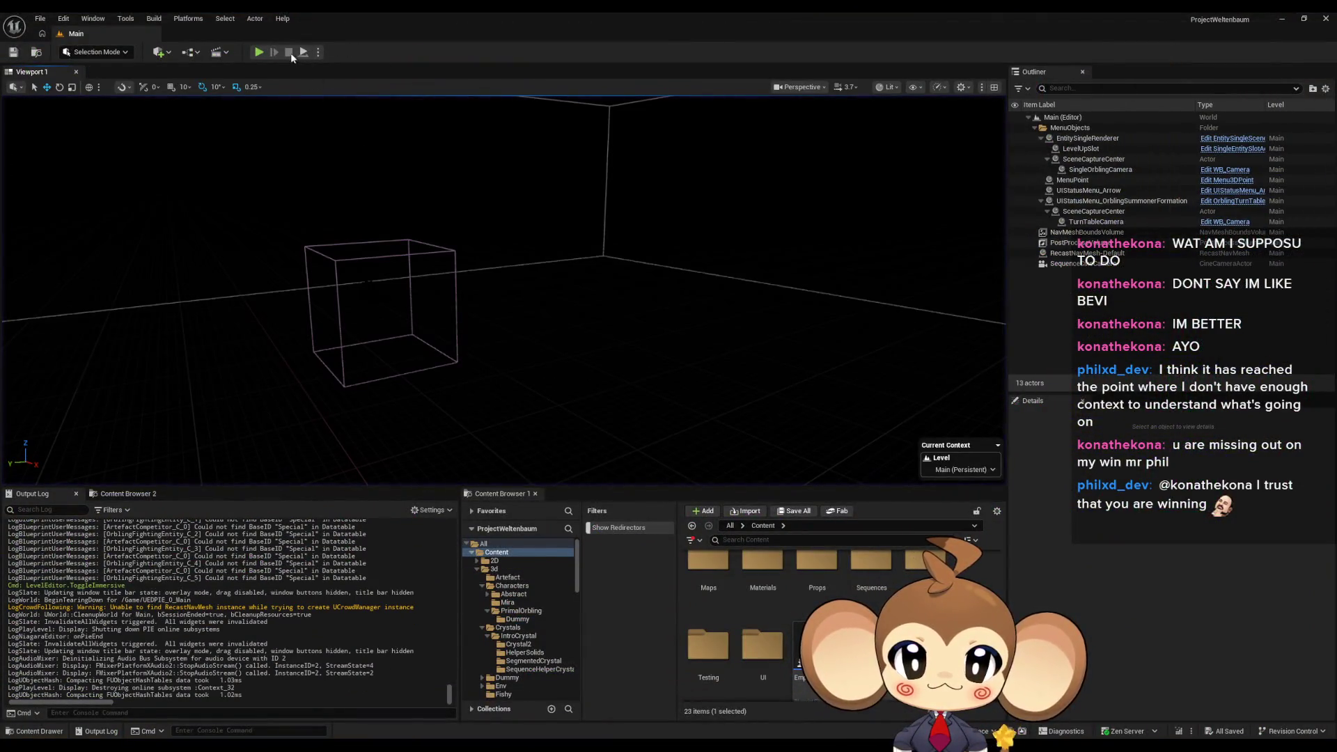
left_click(259, 53)
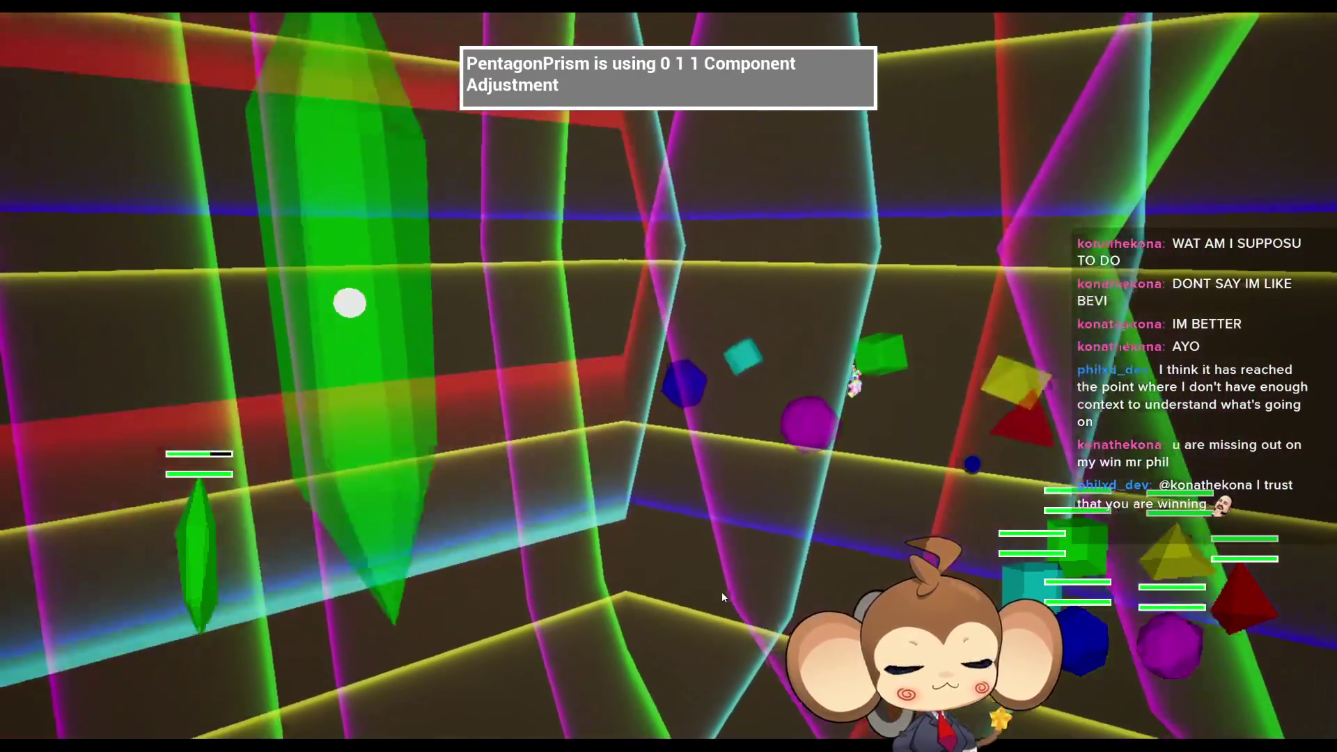
key("F11")
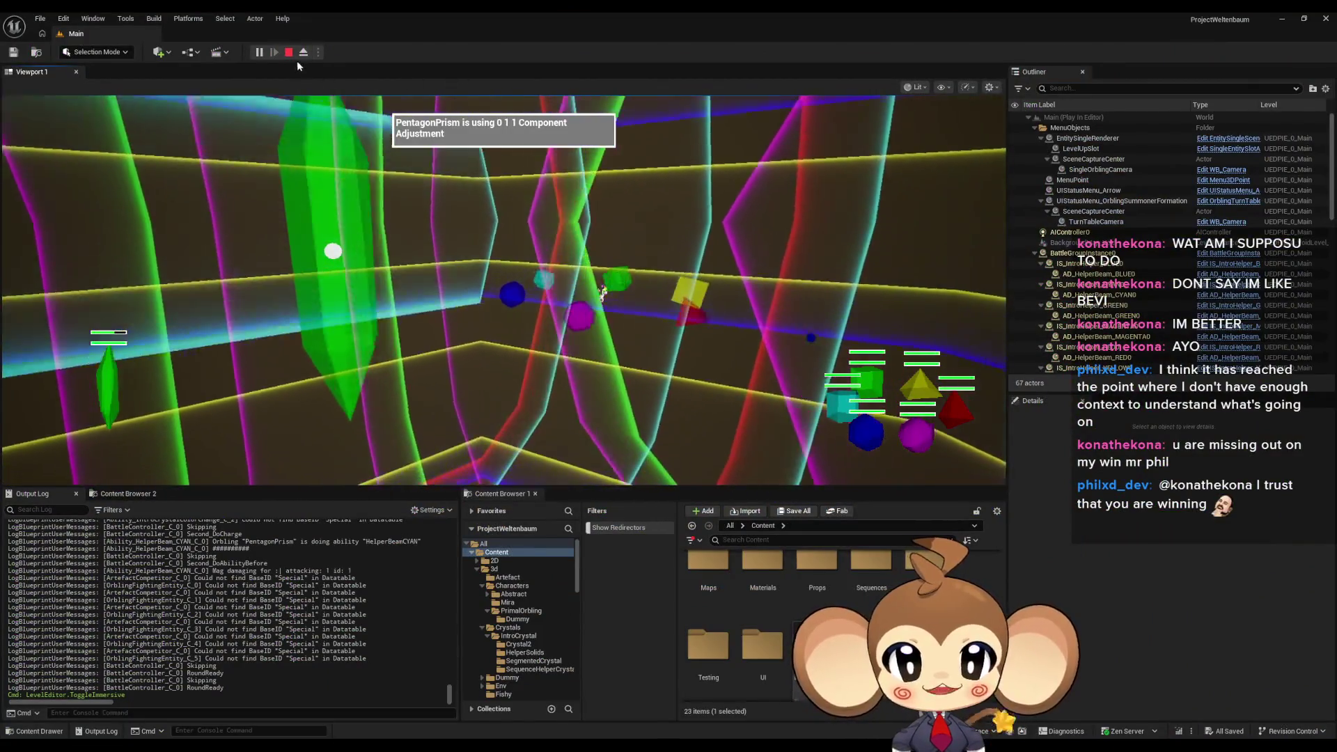
key("Escape")
left_click(273, 46)
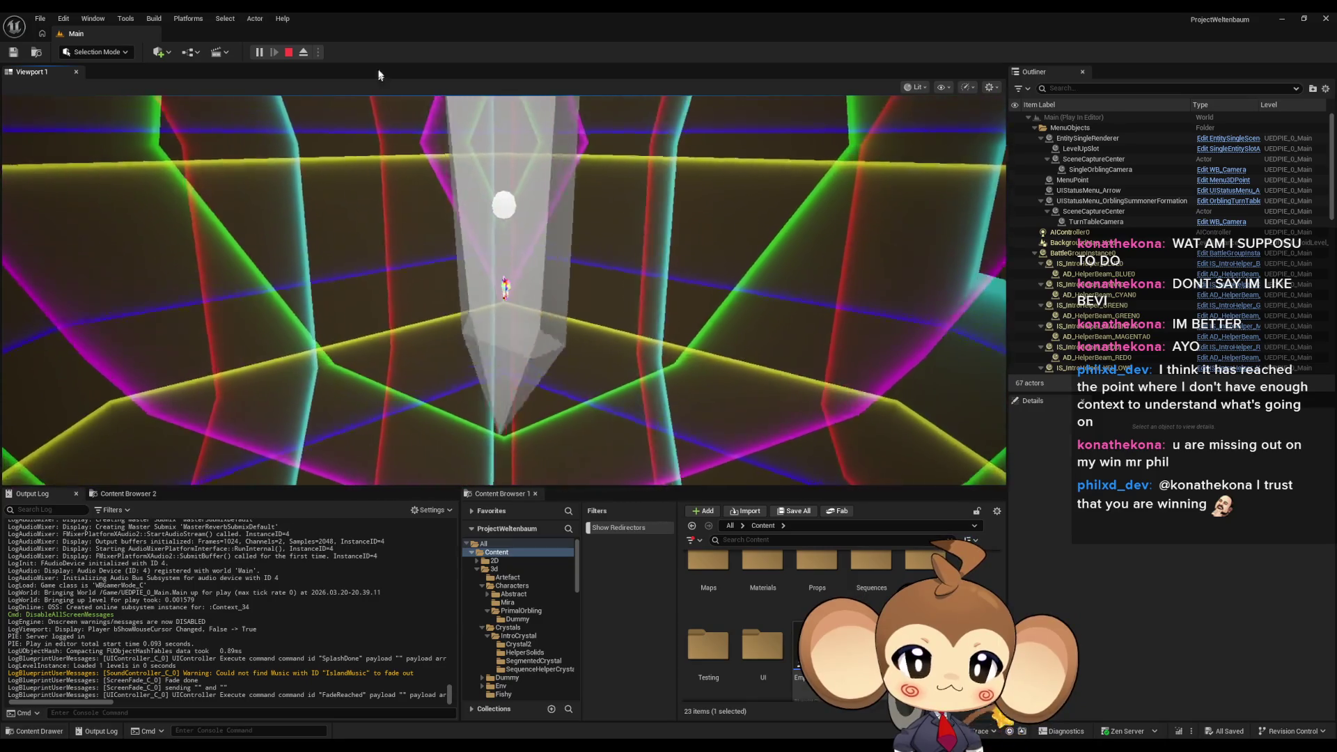
key("Escape")
mouse_move(557, 745)
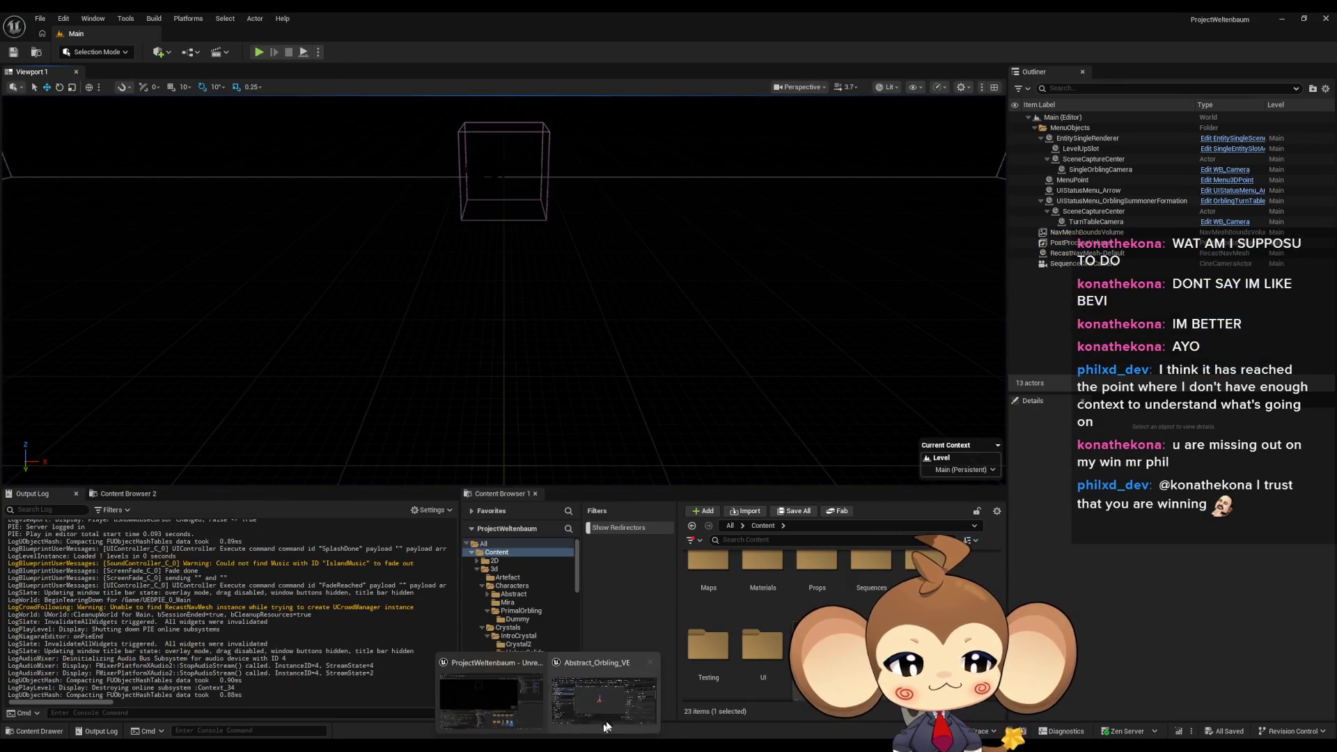
Wire the white constant into SphereEffectWhiteMaterial's Emissive Color and apply the material.
left_click(630, 705)
left_click(444, 78)
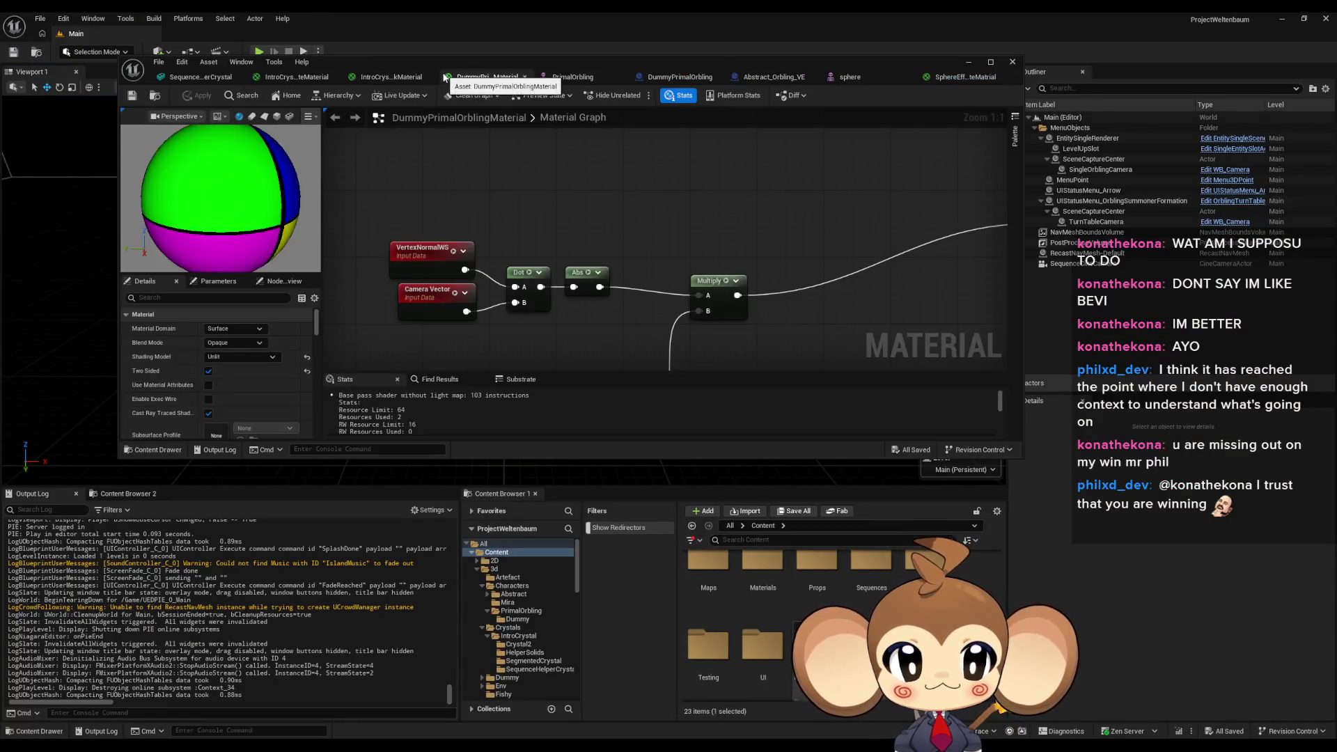
left_click(386, 77)
left_click(957, 79)
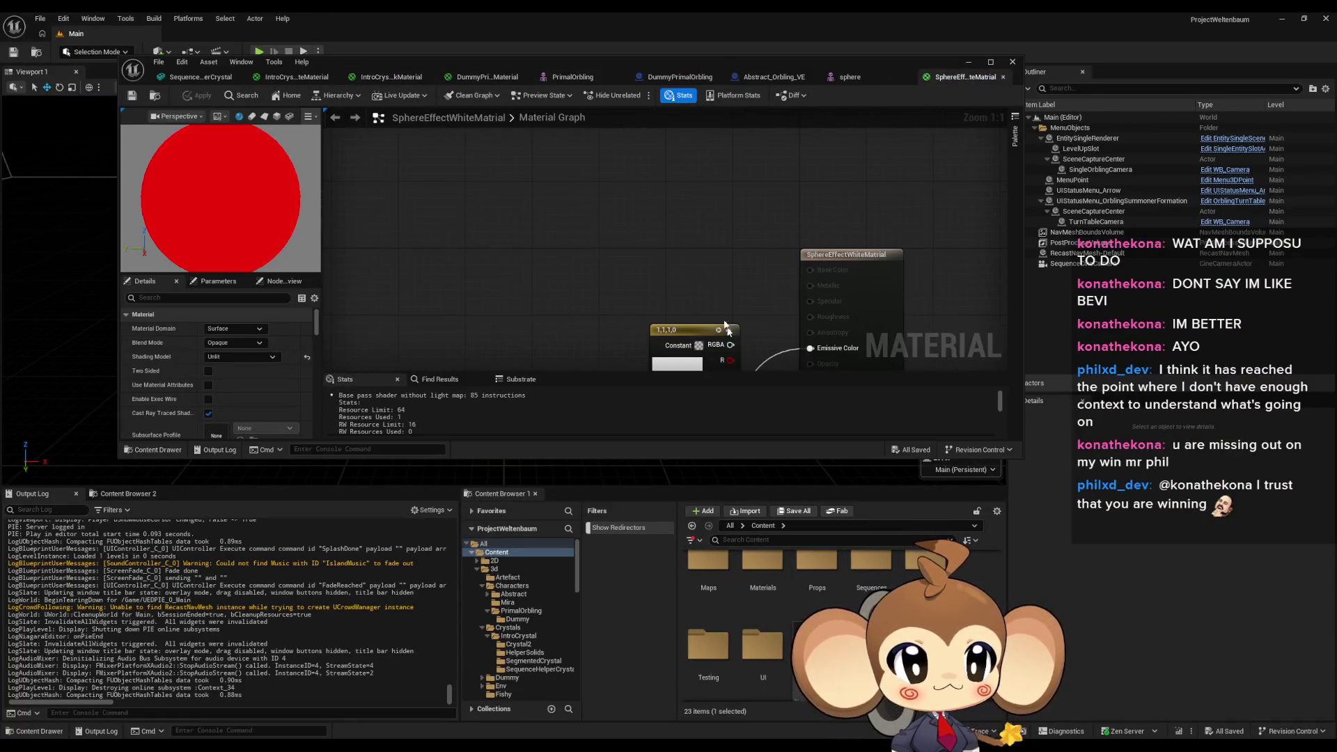
left_click_drag(787, 258, 787, 257)
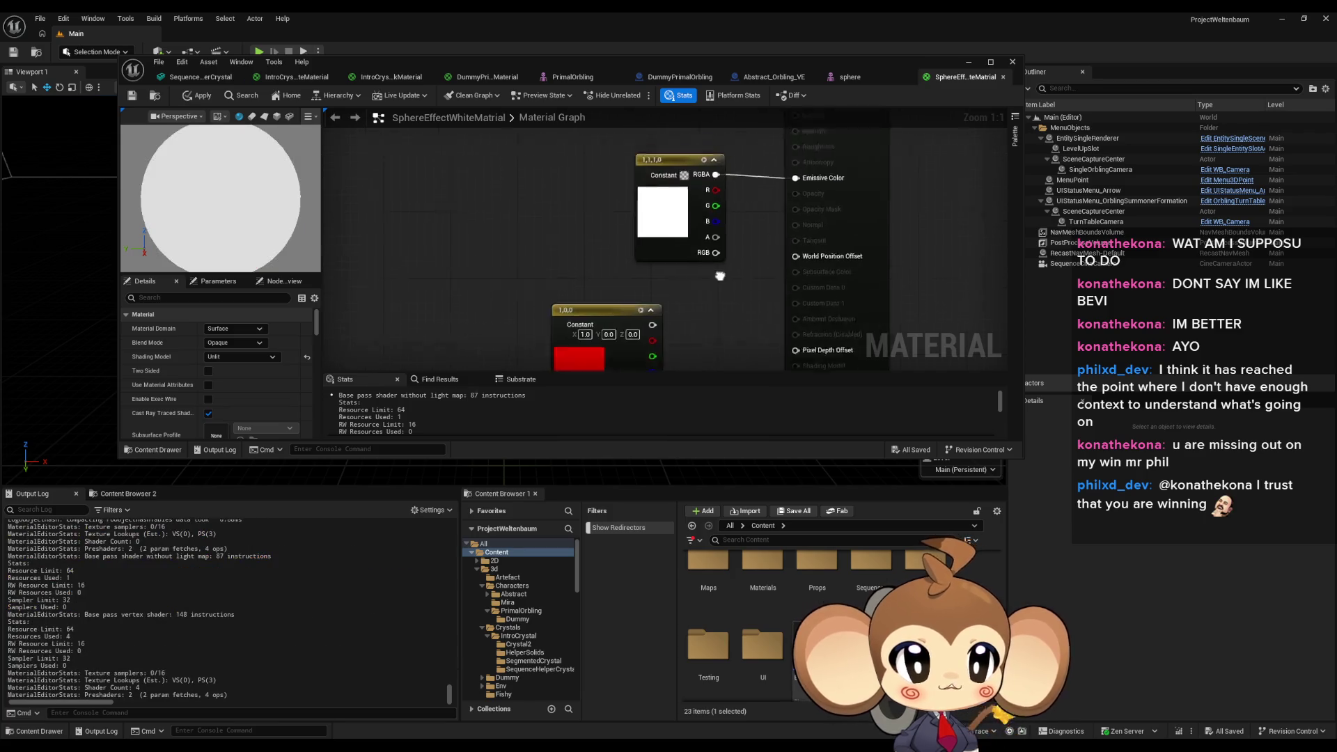
left_click(191, 96)
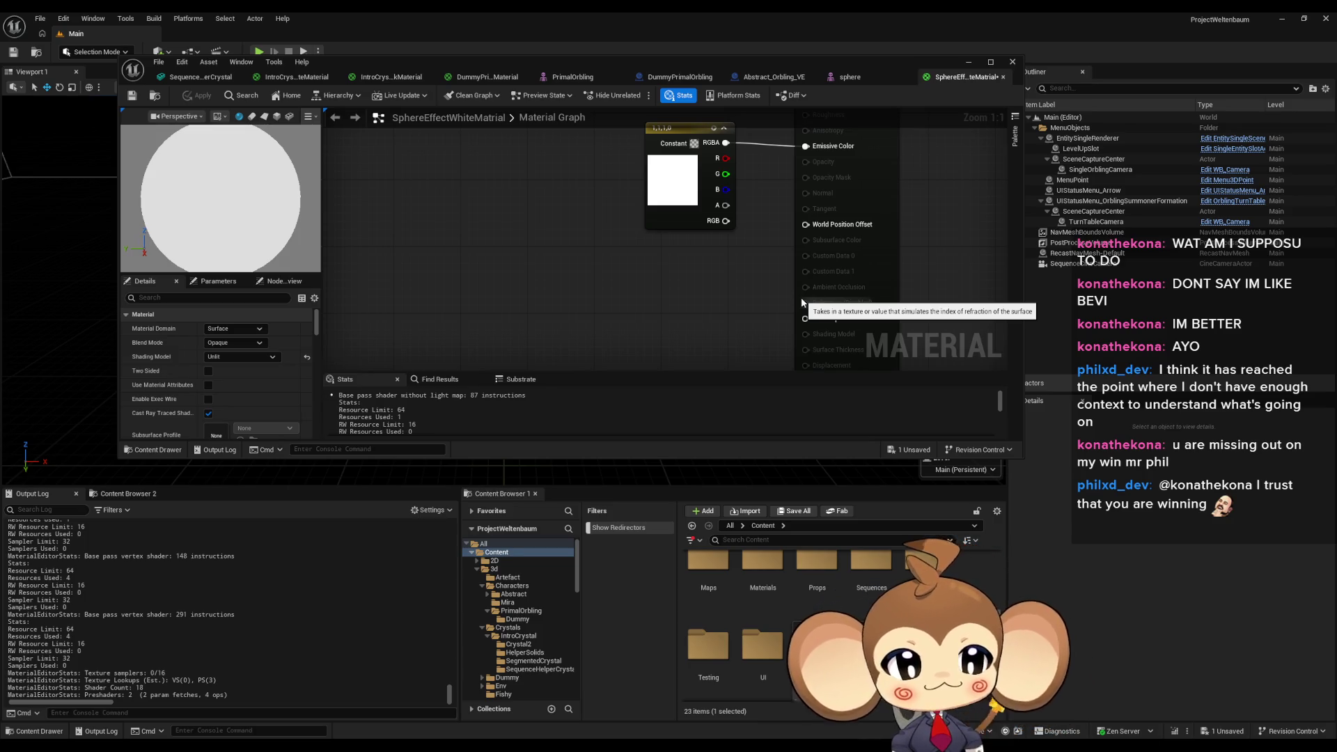
Reframe the SphereEffectWhiteMaterial graph nodes, then switch to the PrimalOrbling skeletal mesh.
left_click_drag(747, 289, 643, 347)
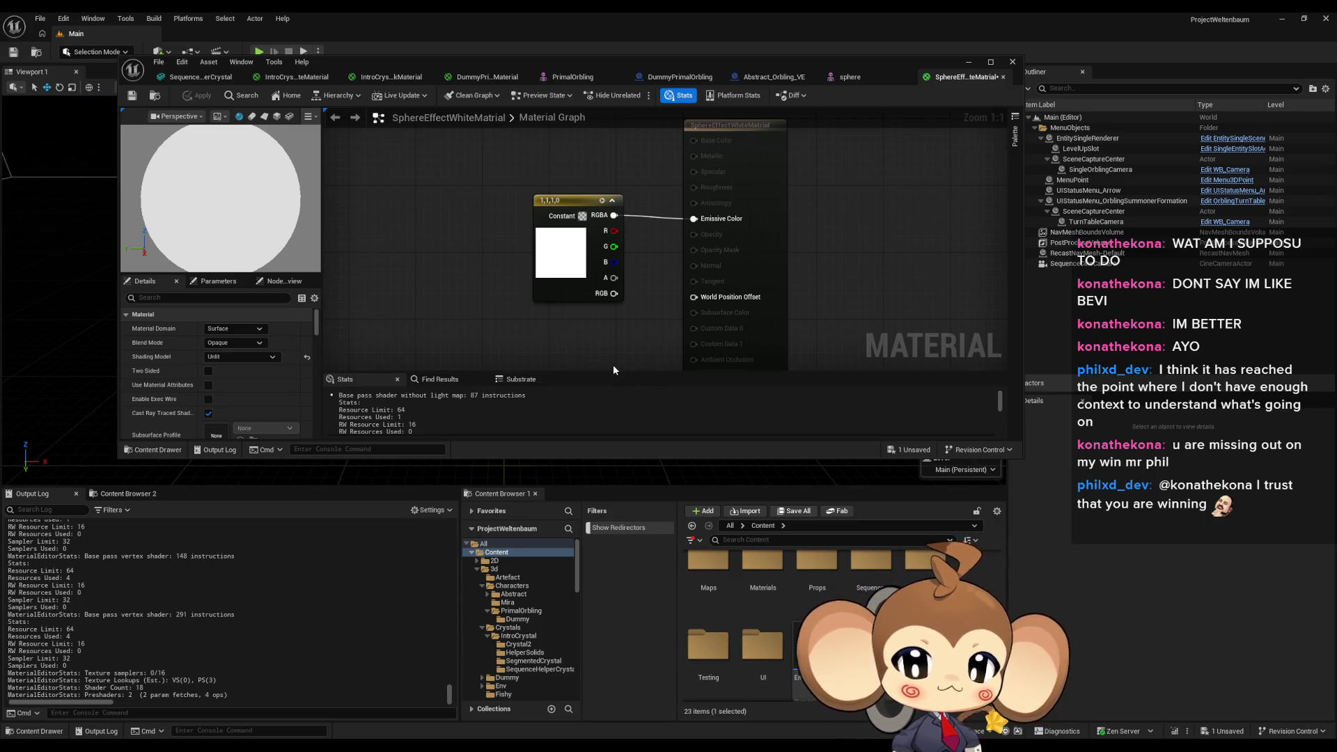
left_click_drag(613, 365, 647, 316)
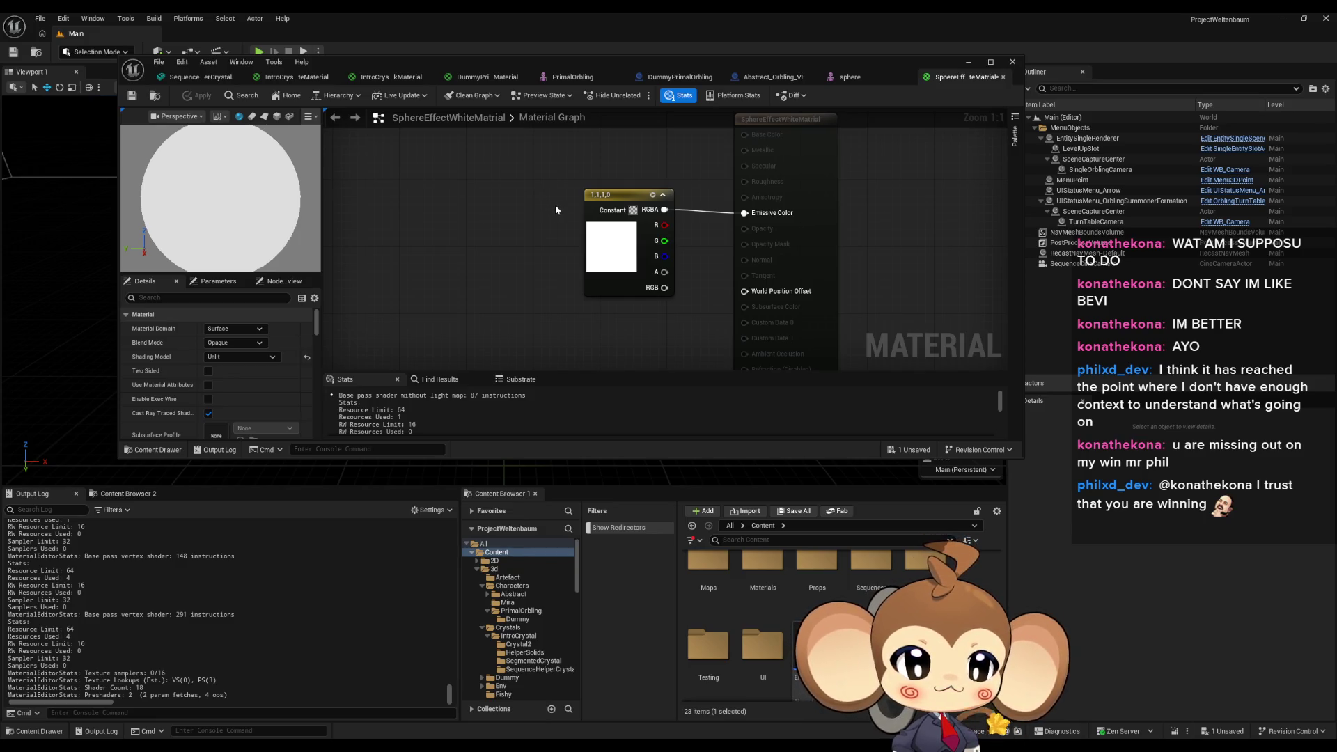
left_click_drag(554, 205, 610, 188)
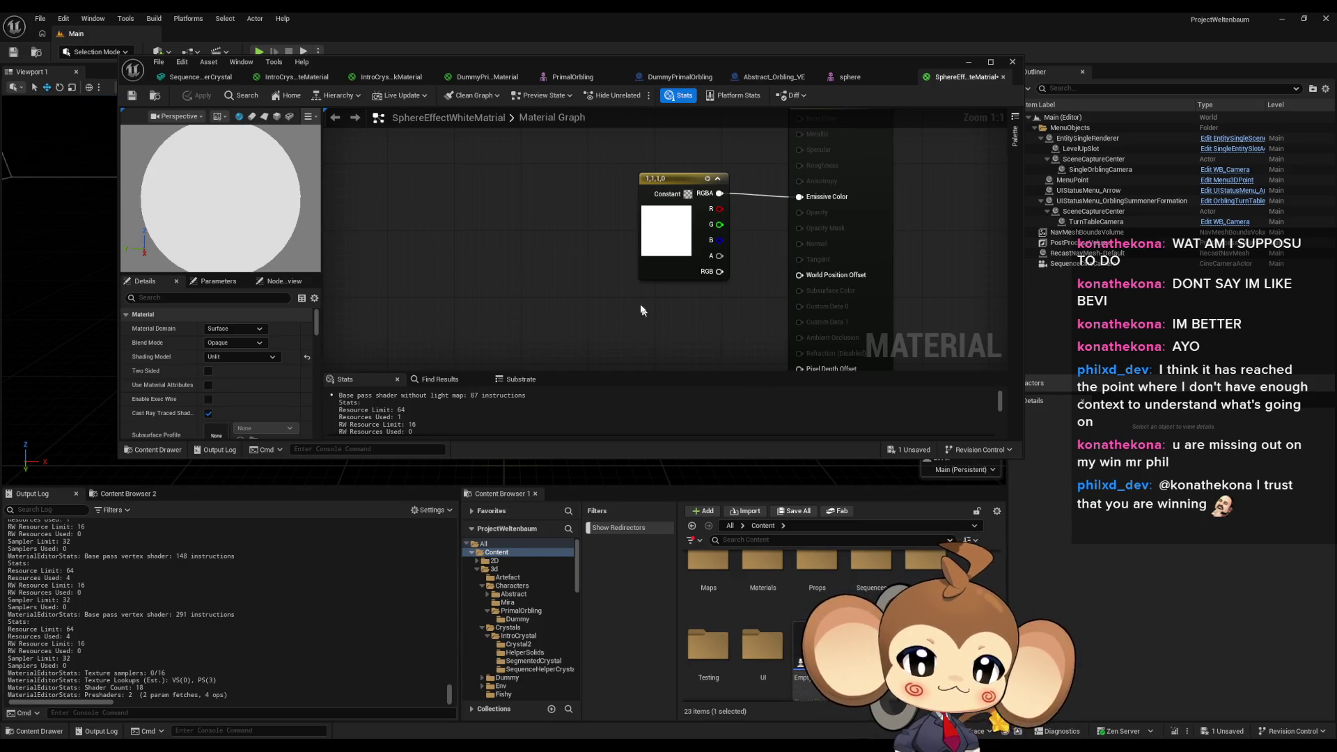
left_click_drag(627, 289, 559, 311)
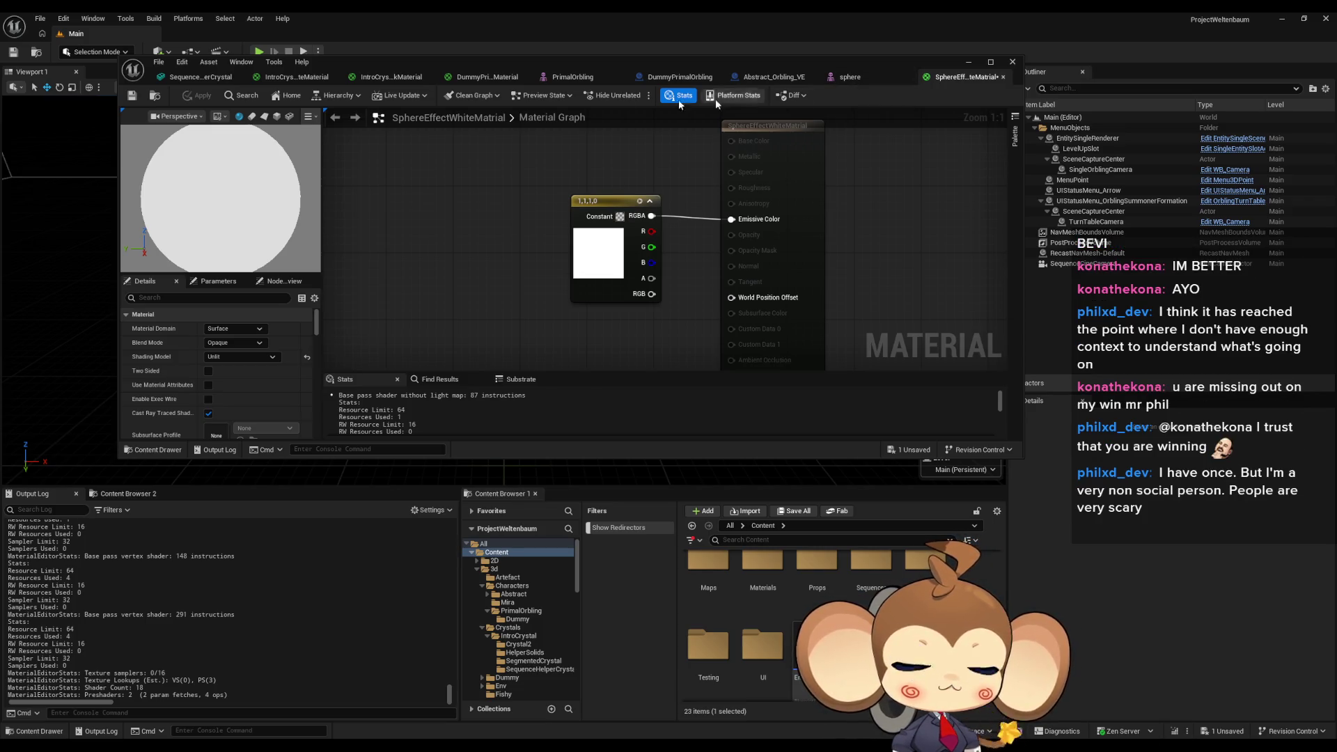
left_click(545, 78)
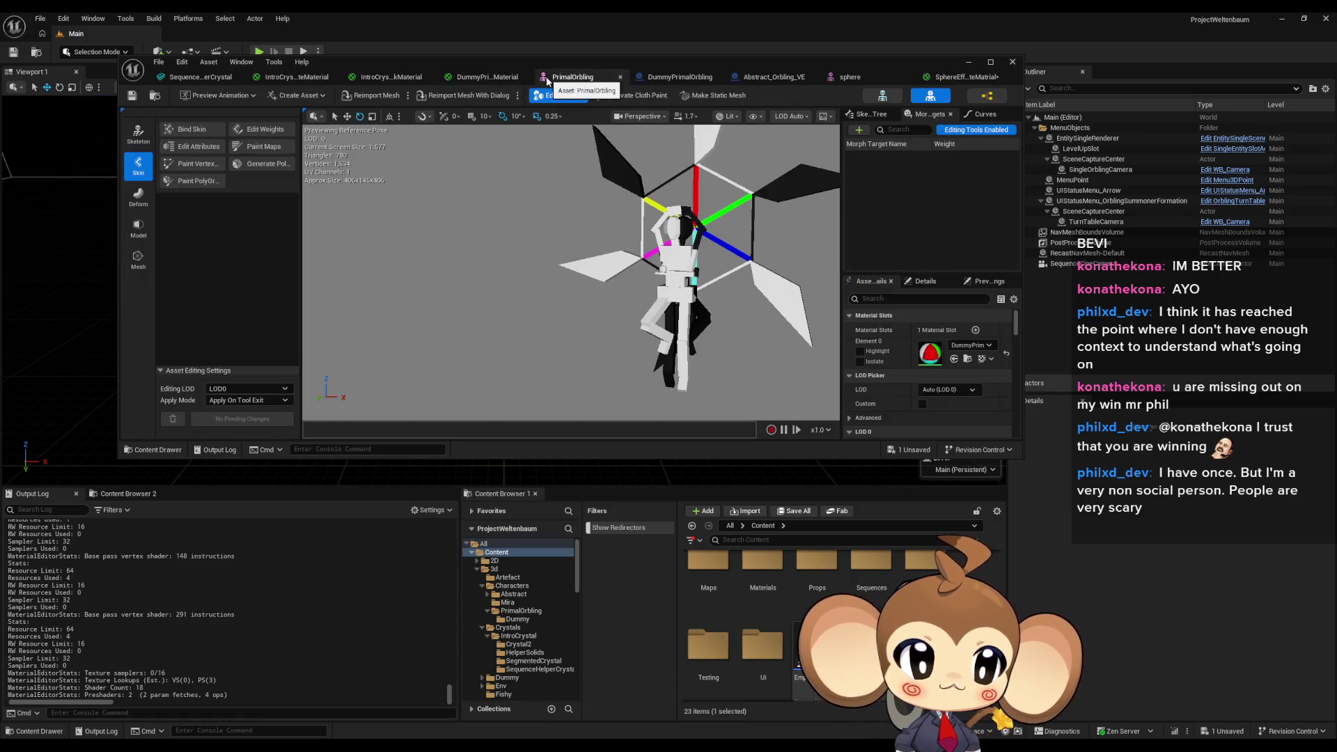
Select DummyPrimalOrbling's Niagara component and open its OrblingTrail system asset.
left_click(471, 82)
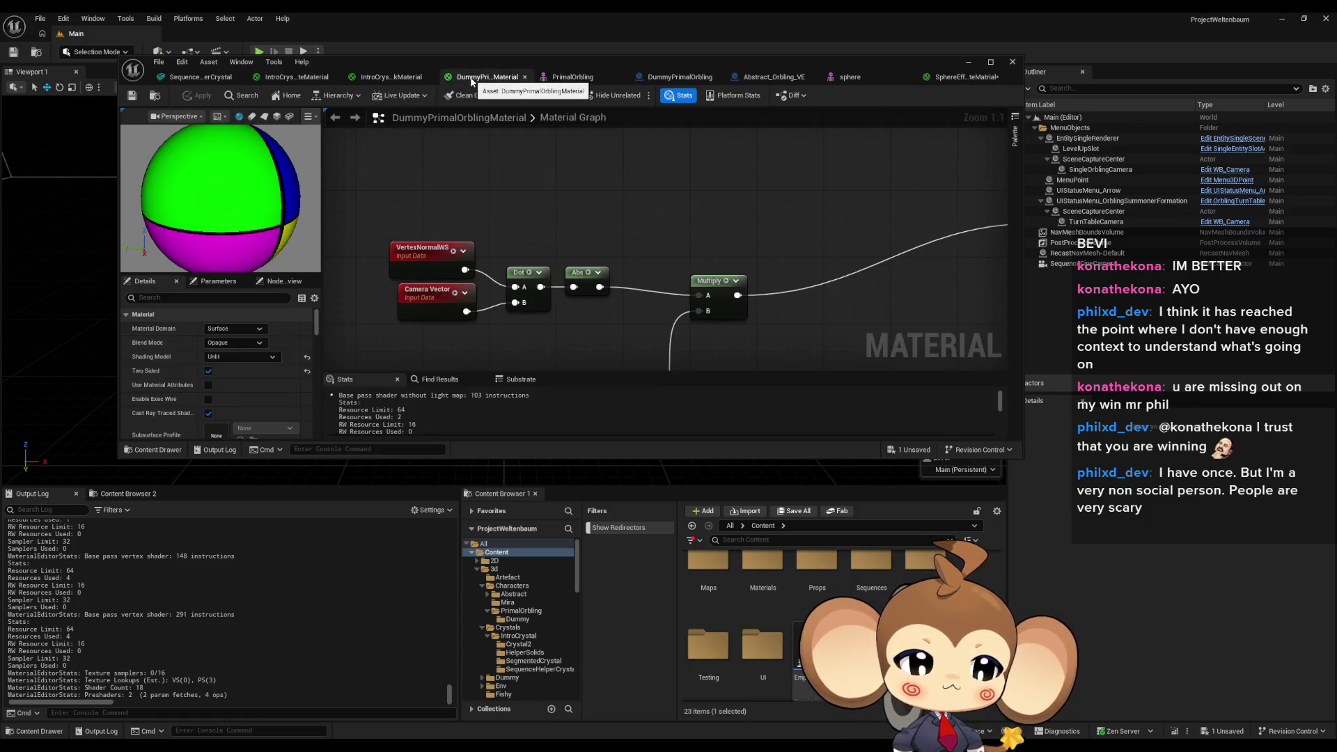
left_click(383, 76)
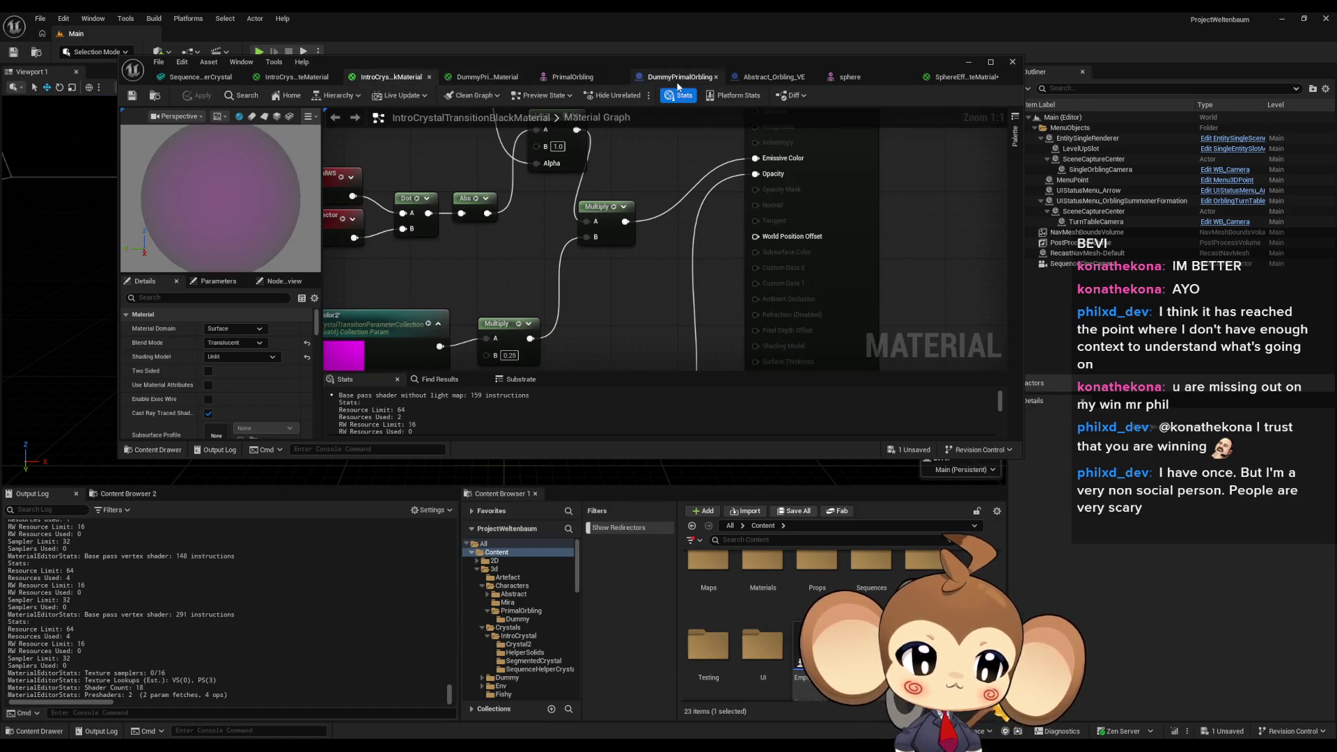
left_click(677, 80)
left_click(172, 197)
scroll(880, 316, "up", 10)
scroll(879, 319, "up", 1)
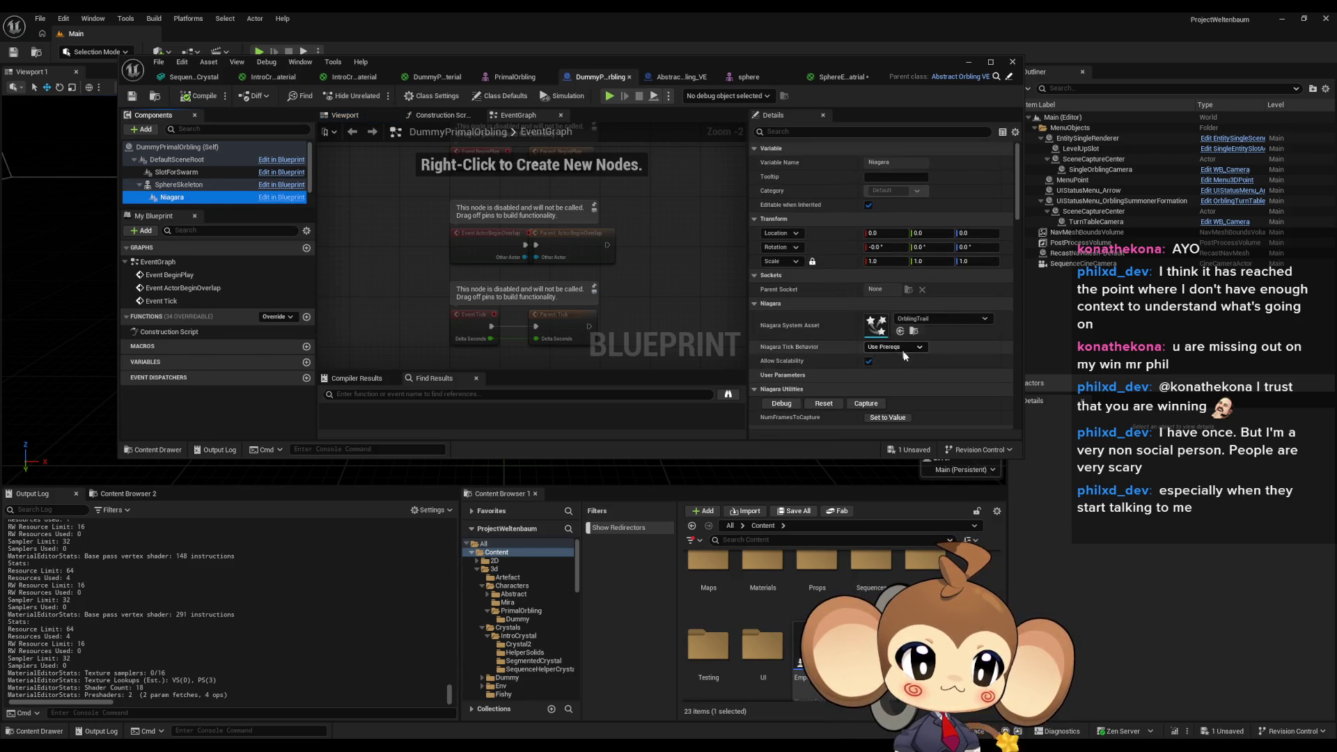
left_click(874, 327)
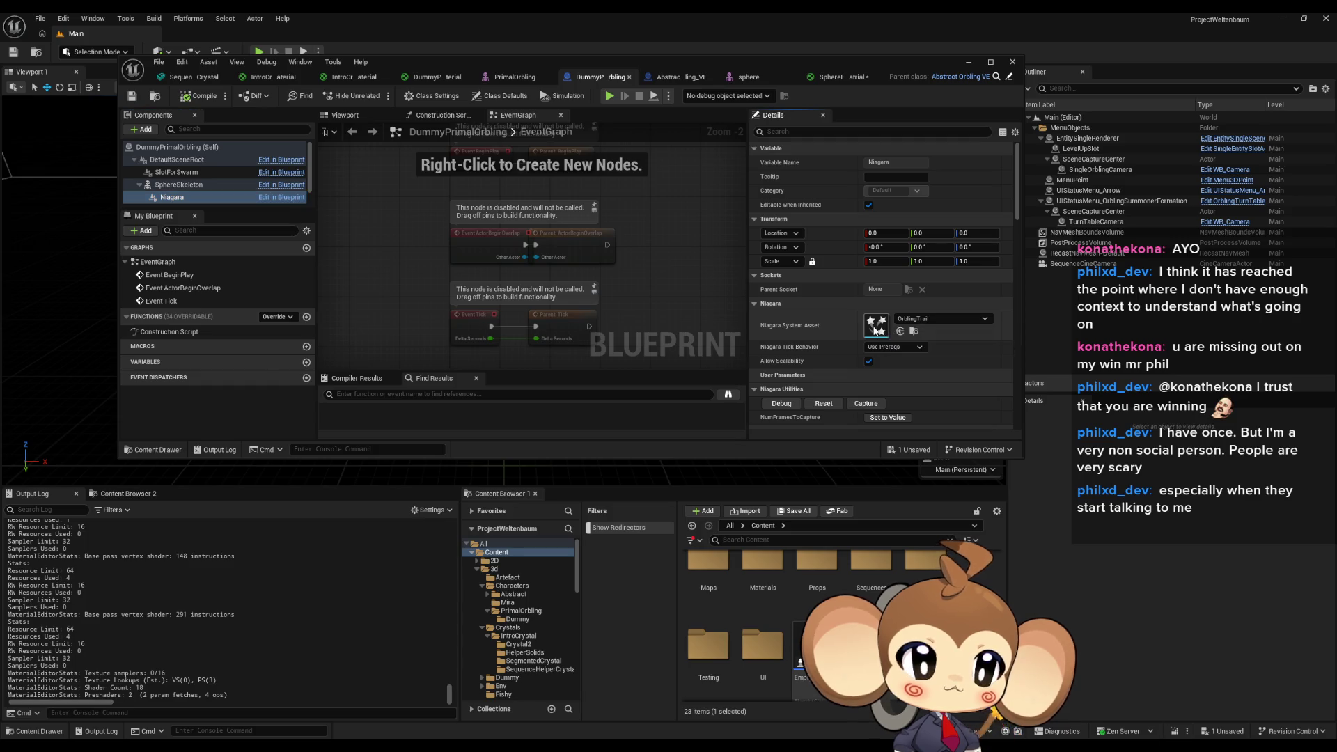
double_click(874, 327)
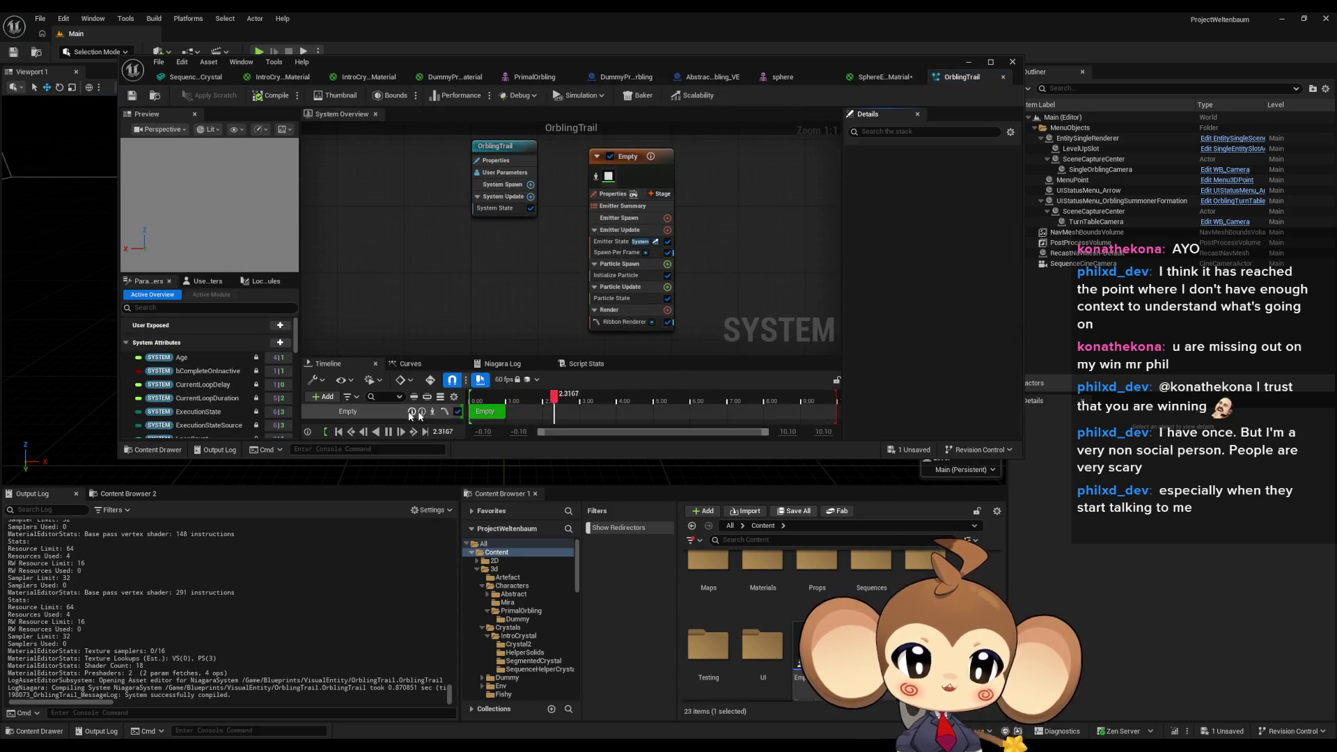
Check the Empty emitter's ribbon renderer in OrblingTrail, then open TrailMaterial.
double_click(549, 60)
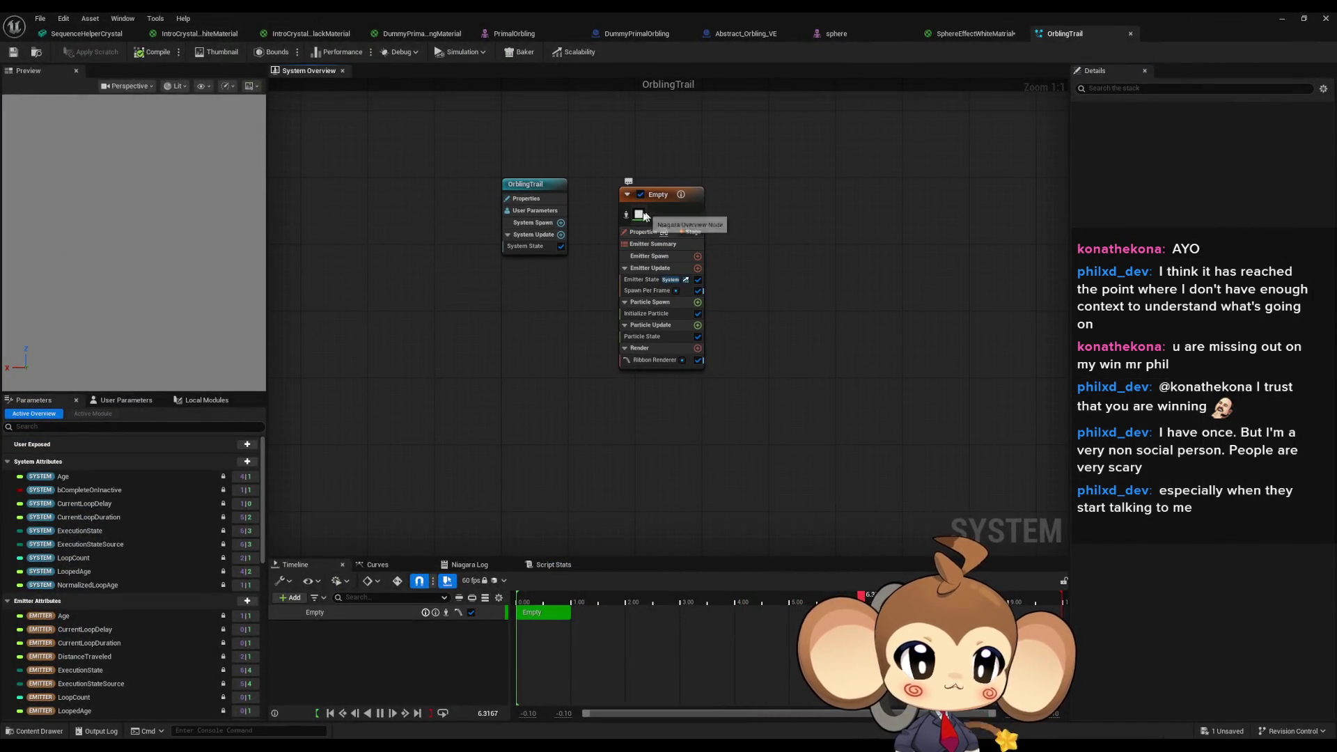
left_click(638, 218)
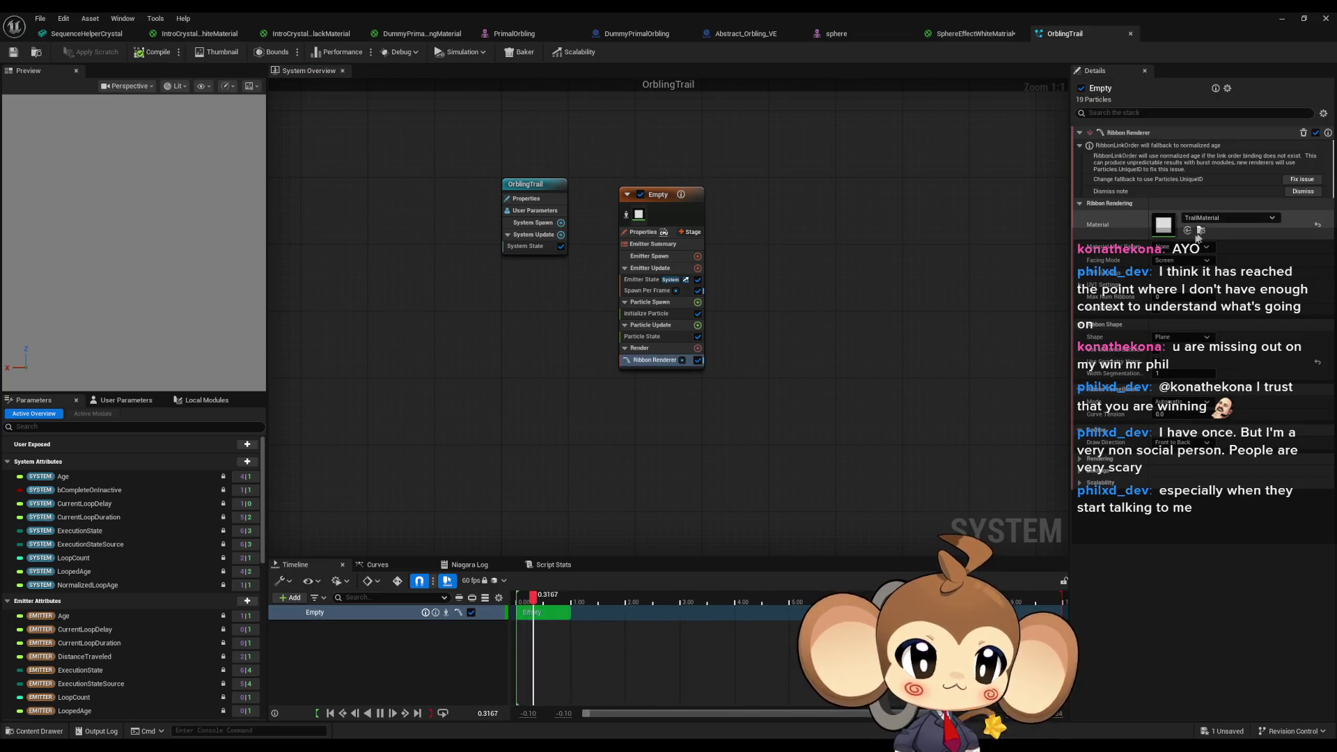
double_click(720, 11)
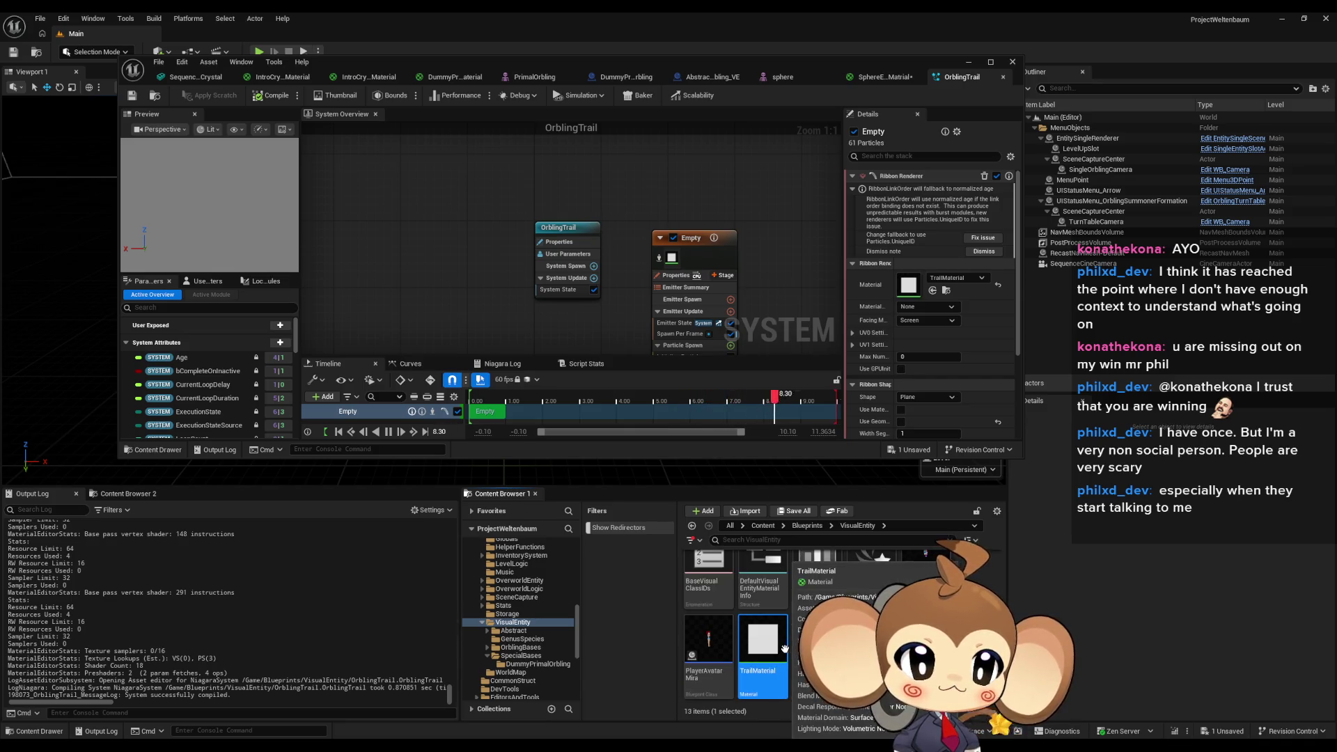
double_click(772, 646)
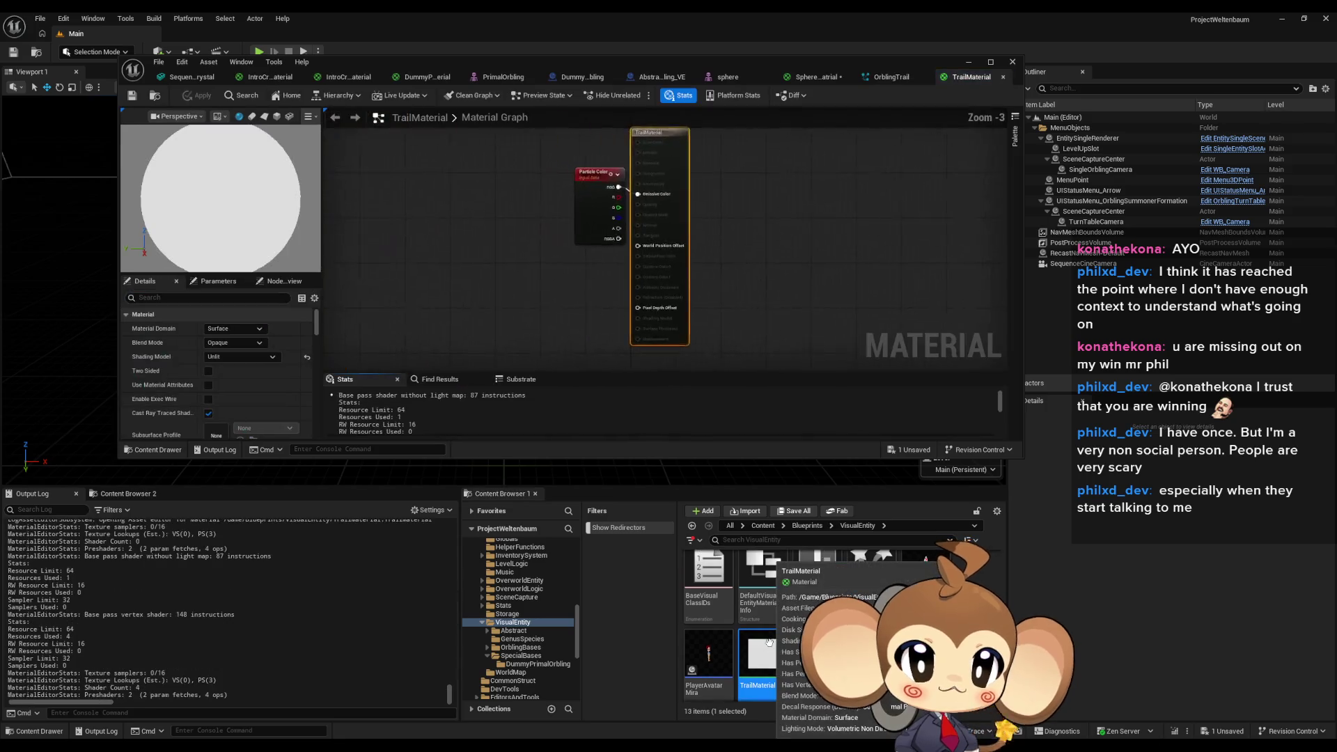
Inspect TrailMaterial's Particle Color node feeding Emissive Color, then reopen OrblingTrail.
left_click(559, 238)
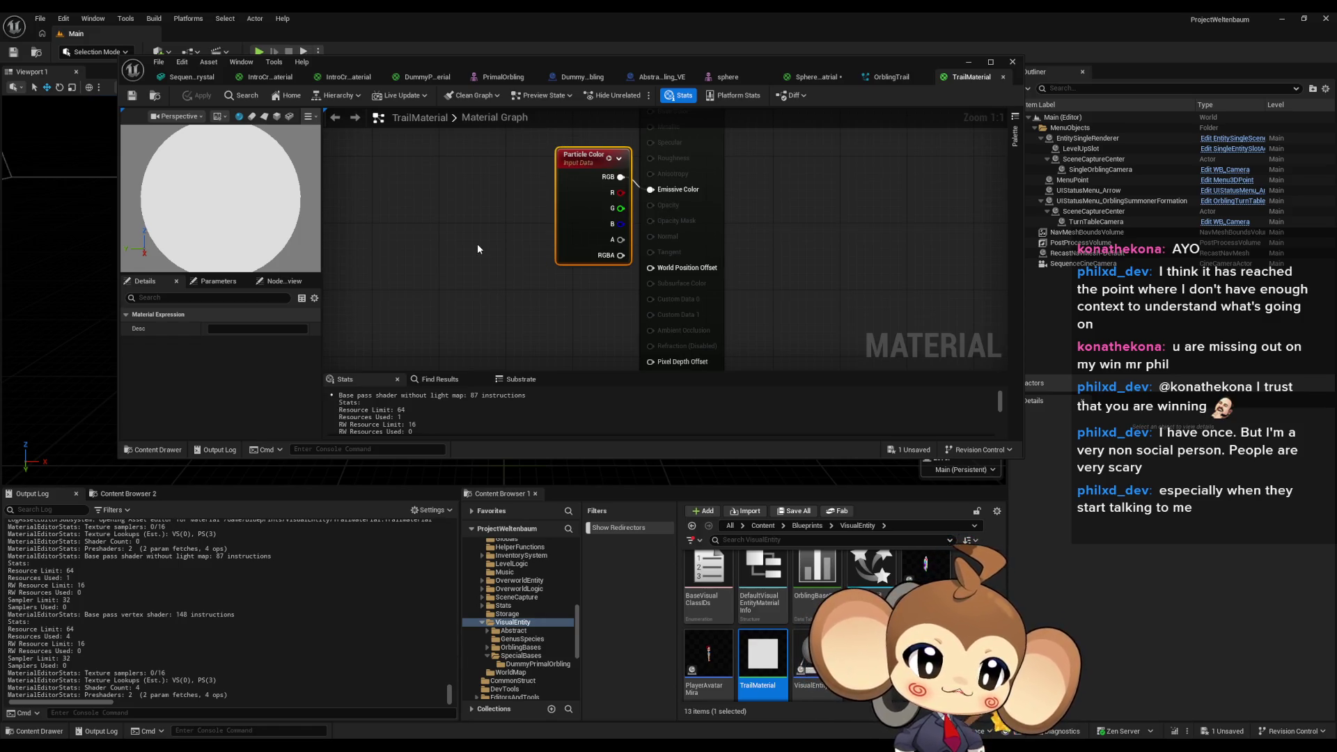
mouse_move(478, 248)
left_mouse_down()
mouse_move(507, 230)
mouse_move(506, 262)
left_mouse_up()
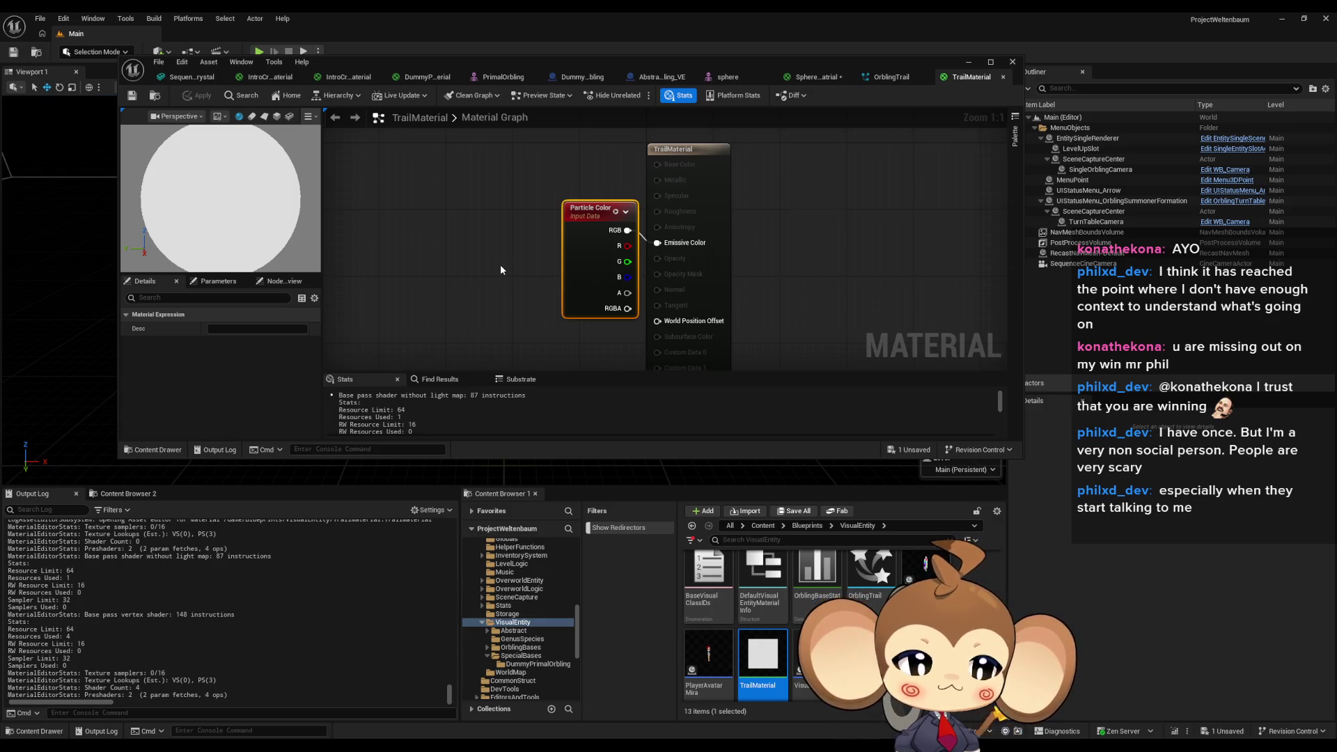
left_click(500, 270)
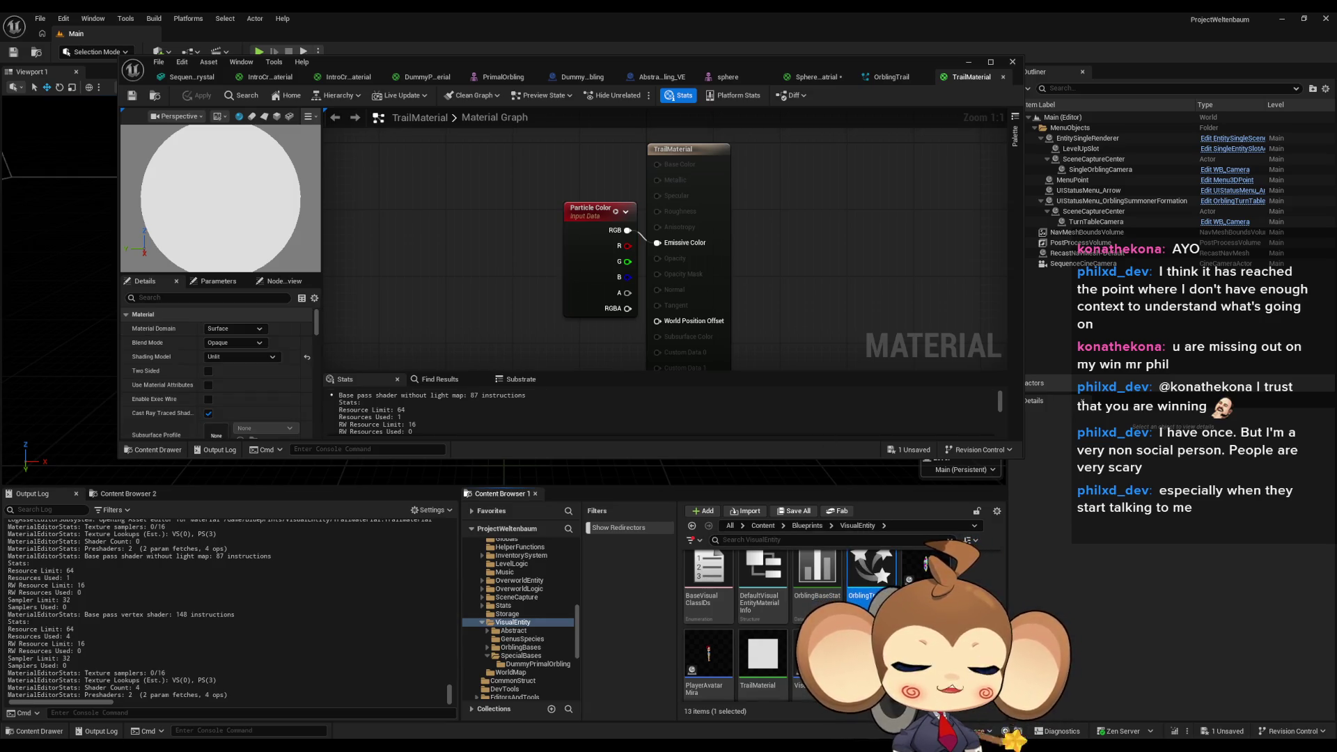
double_click(879, 586)
scroll(232, 349, "down", 10)
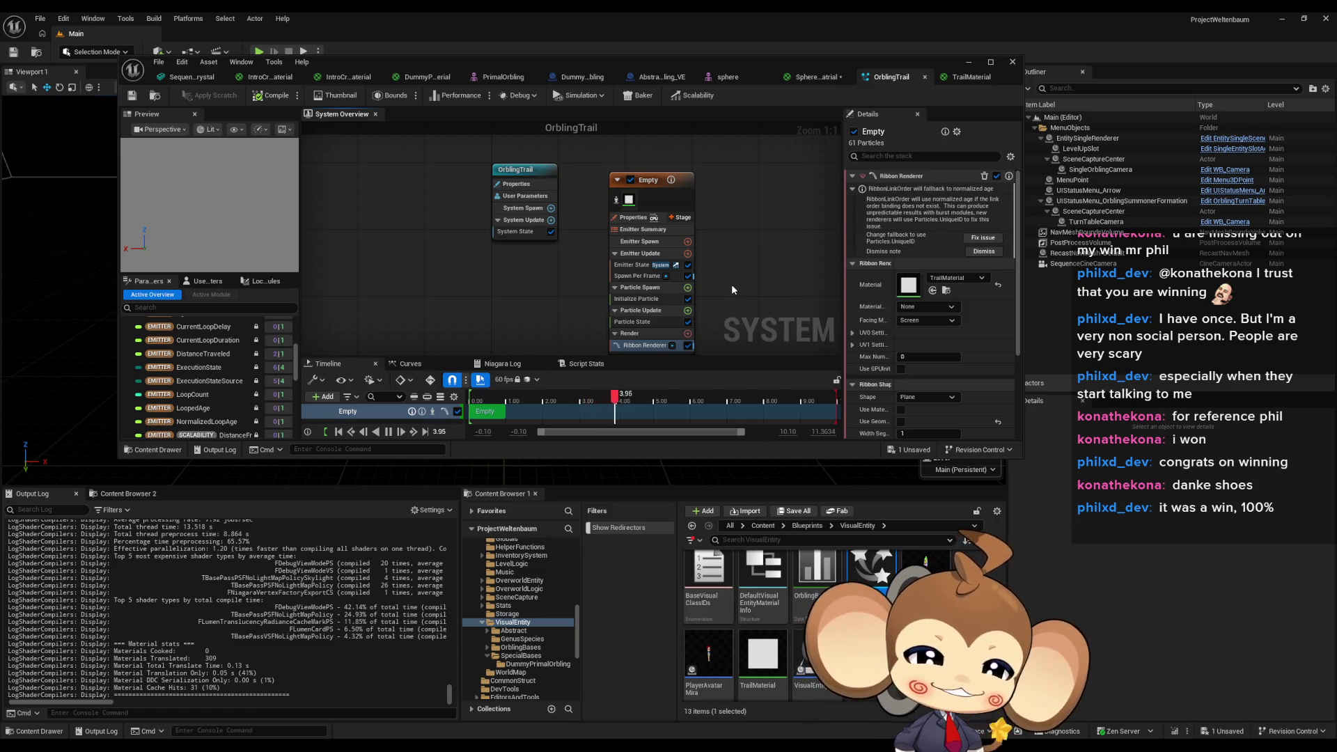
Scroll through OrblingTrail's Niagara parameters, then switch to the Abstract_Orbling_VE blueprint.
left_click_drag(734, 282, 716, 299)
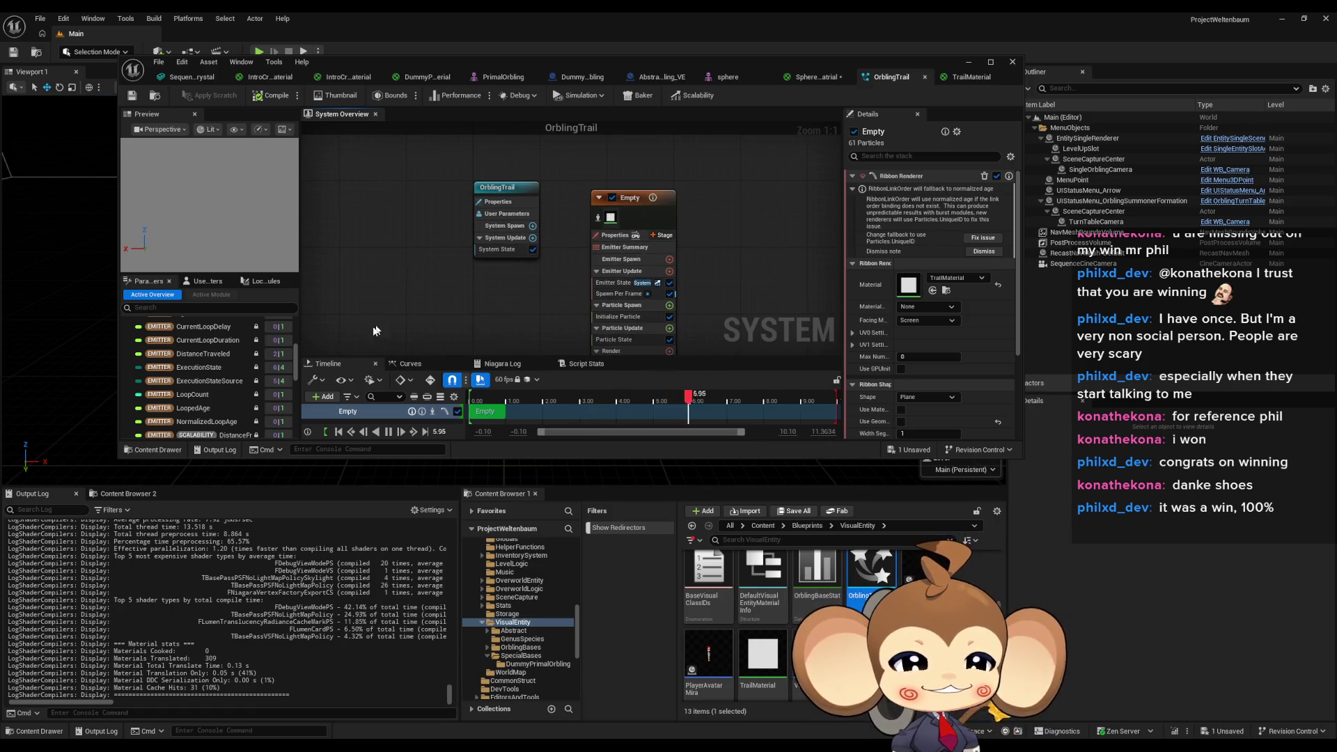
scroll(274, 378, "down", 2)
scroll(272, 376, "down", 5)
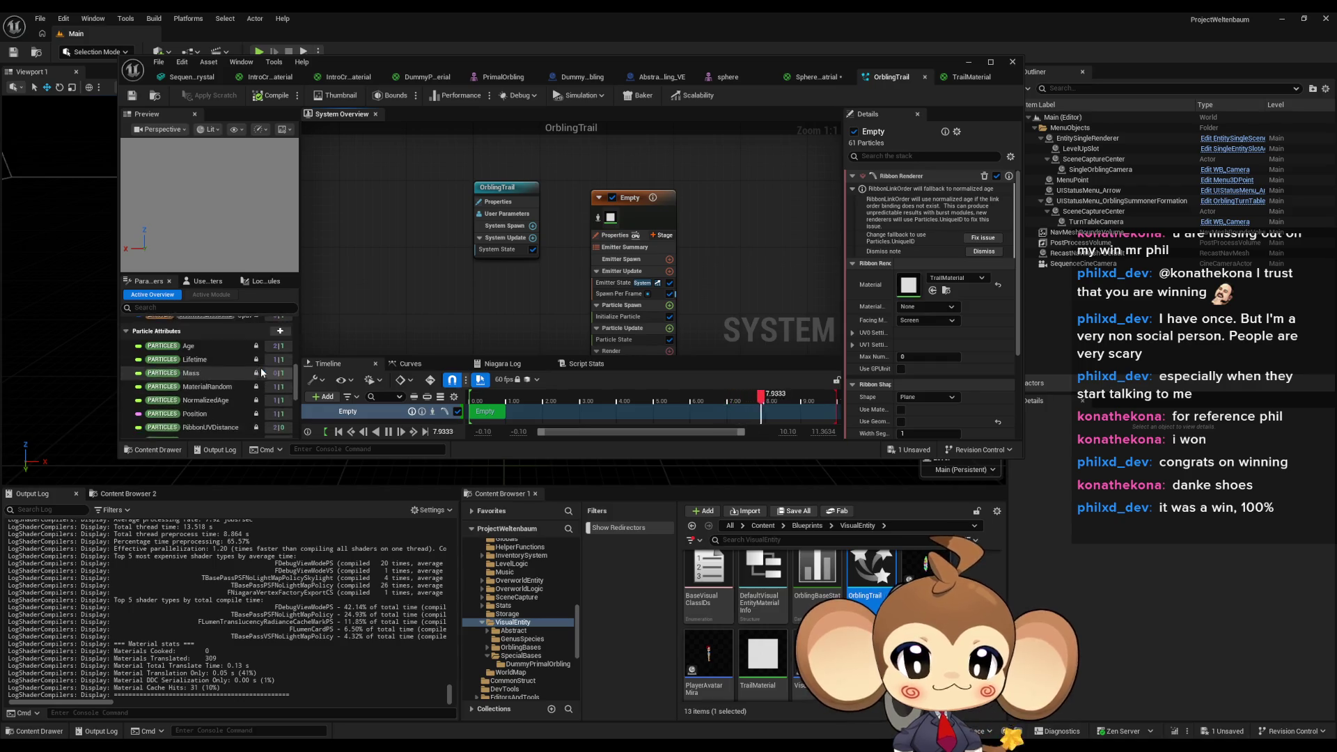
scroll(263, 370, "down", 6)
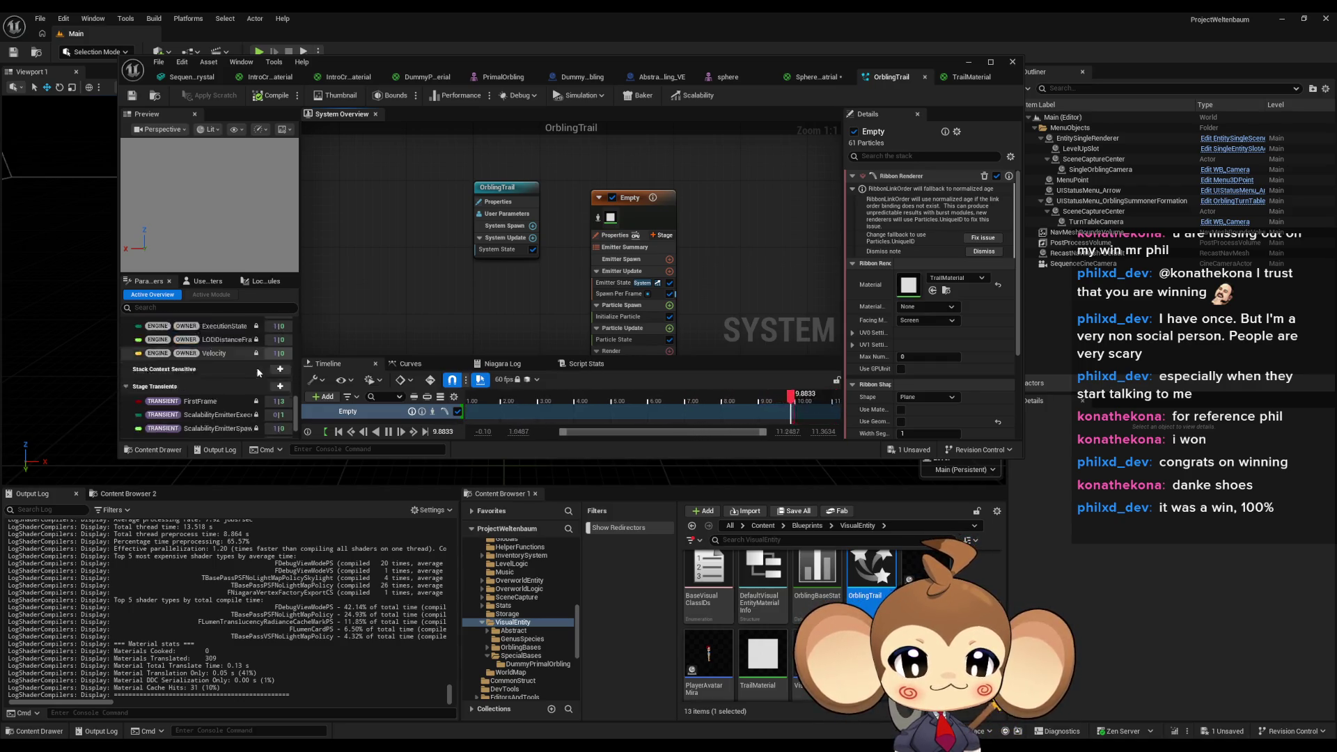
scroll(256, 363, "up", 12)
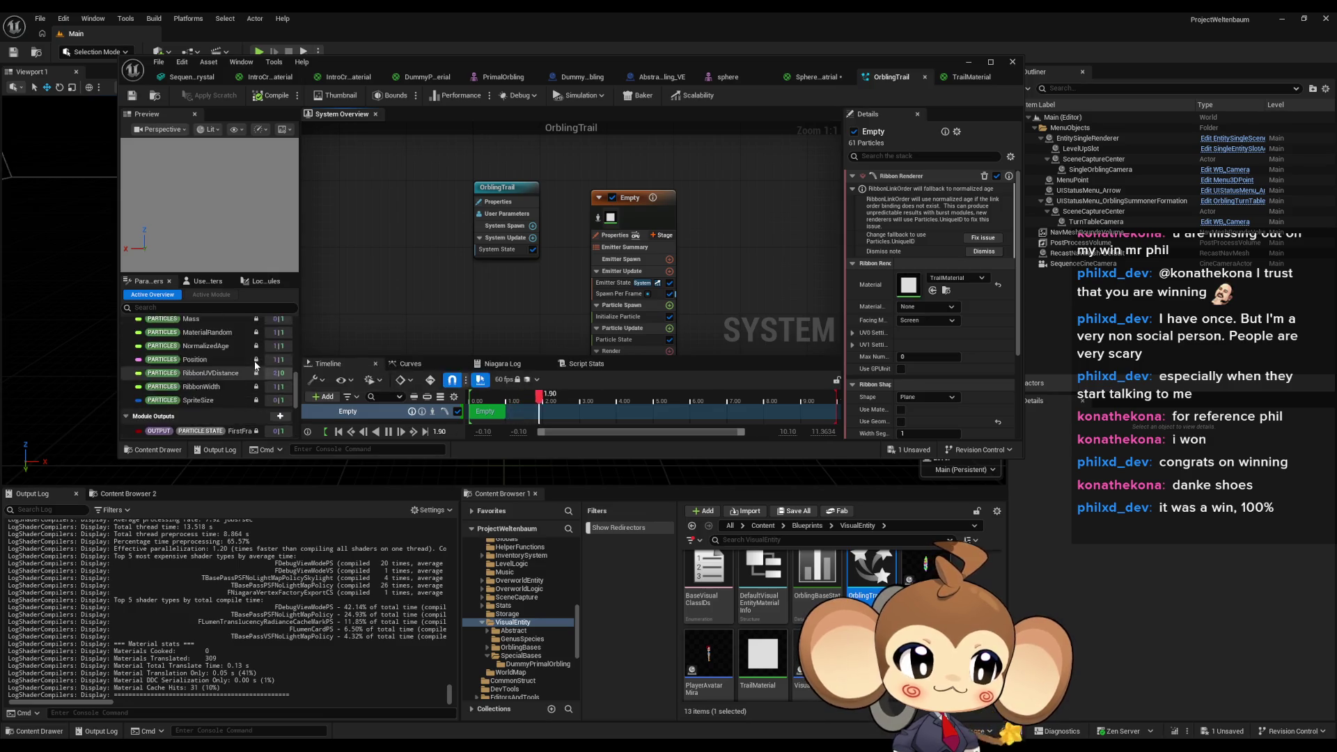
scroll(254, 362, "up", 3)
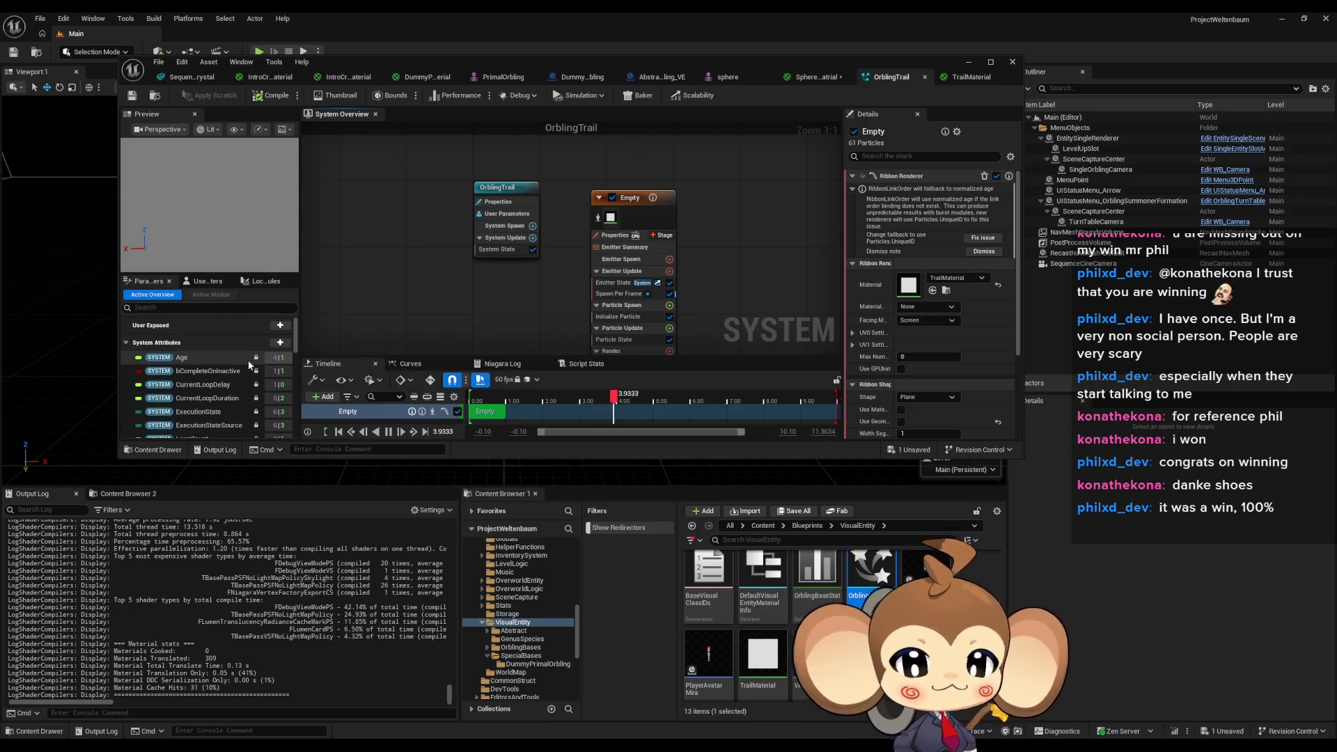
scroll(240, 366, "down", 3)
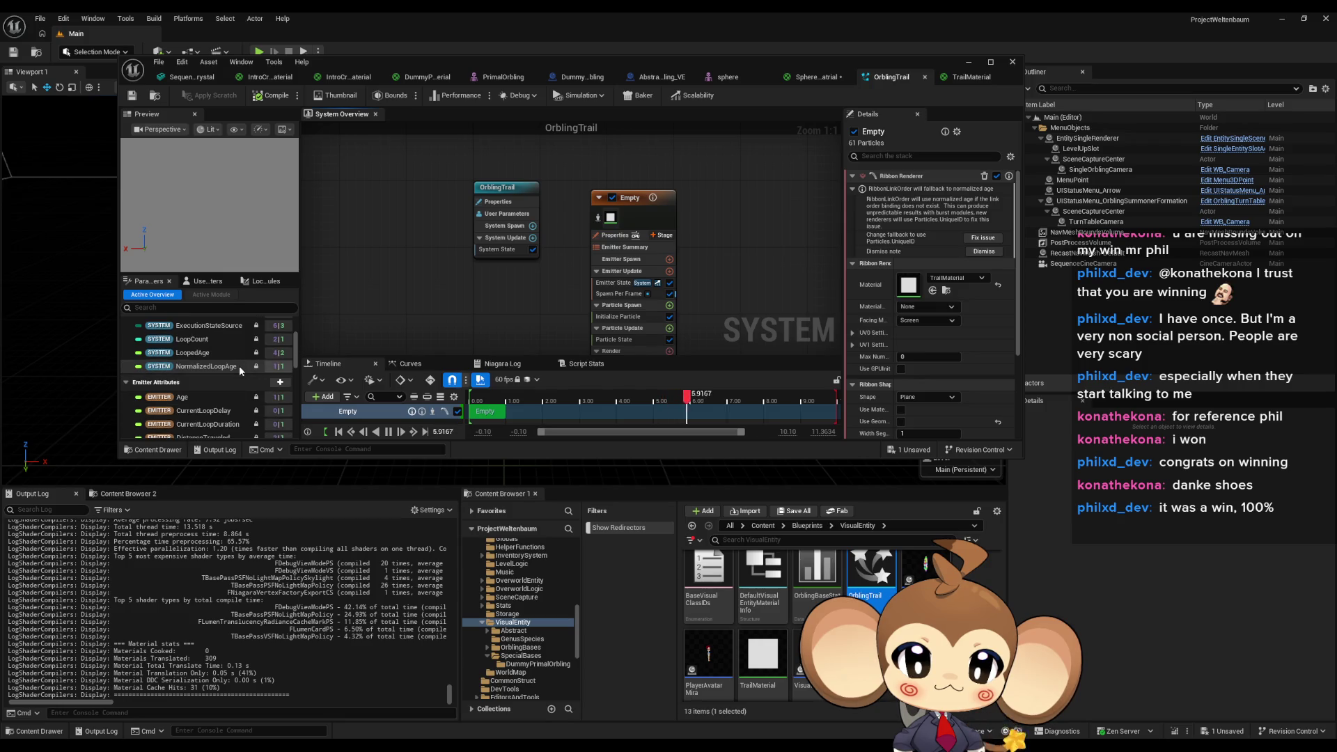
scroll(239, 365, "down", 3)
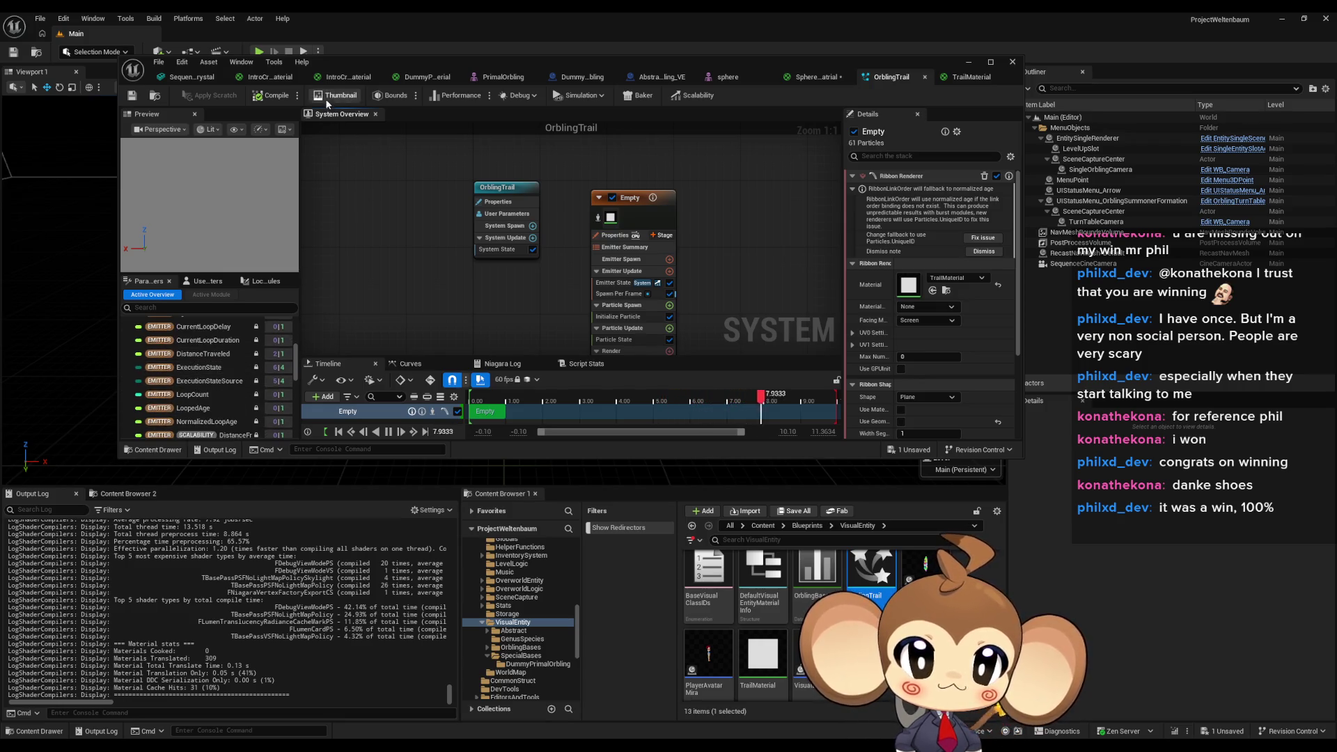
left_click(650, 77)
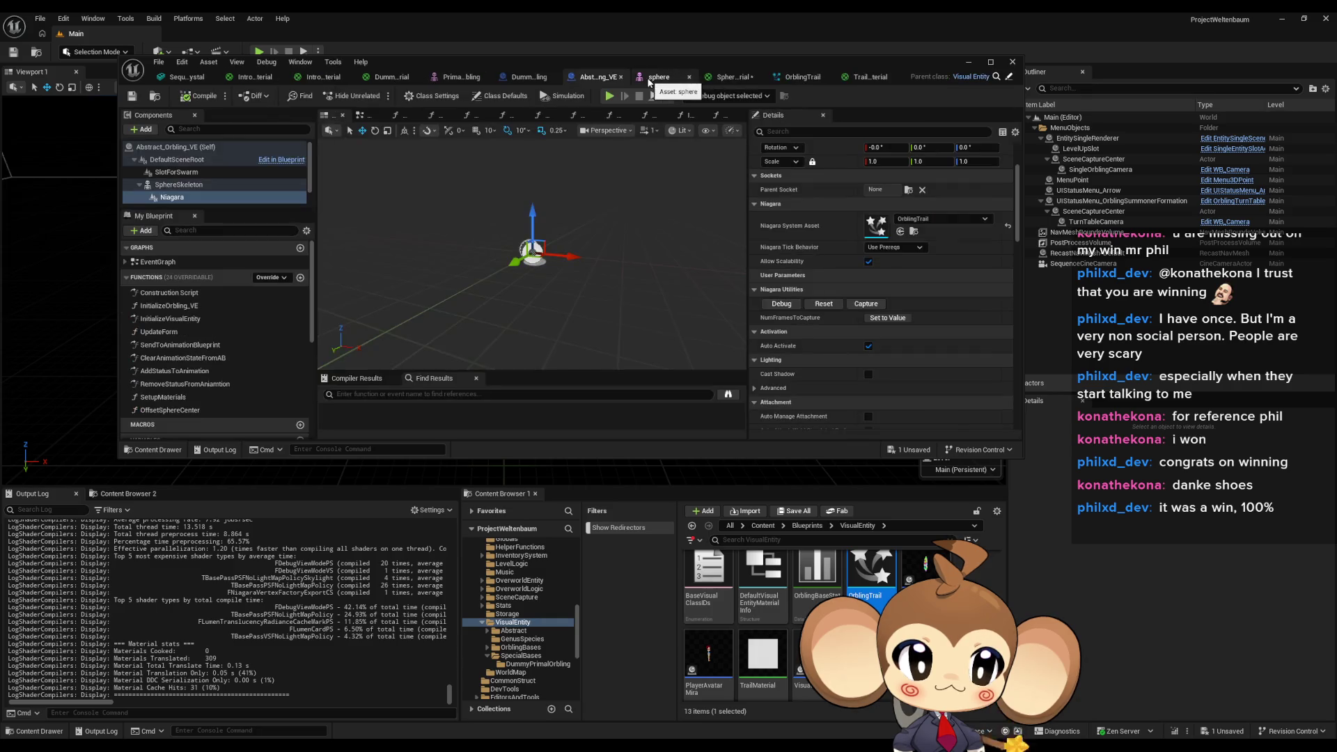
In InitializeOrbling_VE, add a Niagara getter with a Set Color Parameter node, then delete both.
double_click(209, 309)
left_click_drag(172, 197, 524, 212)
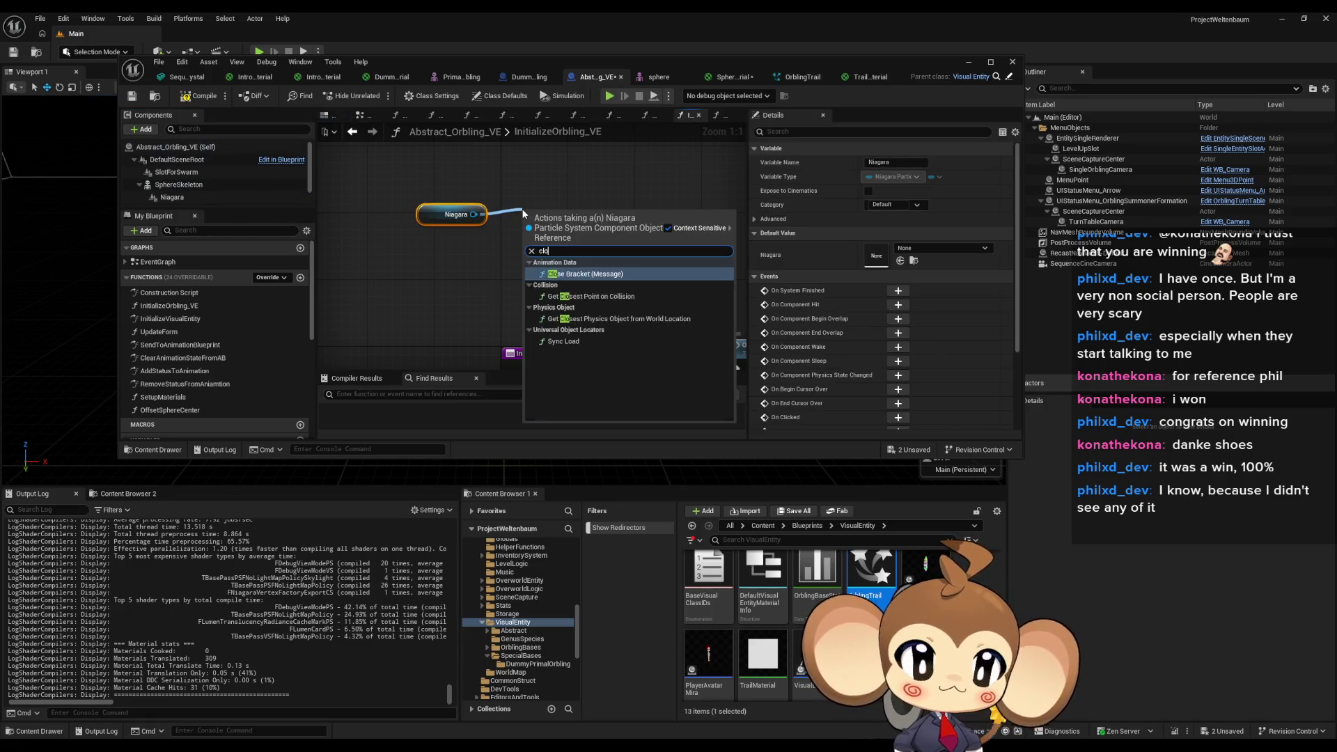
type("color")
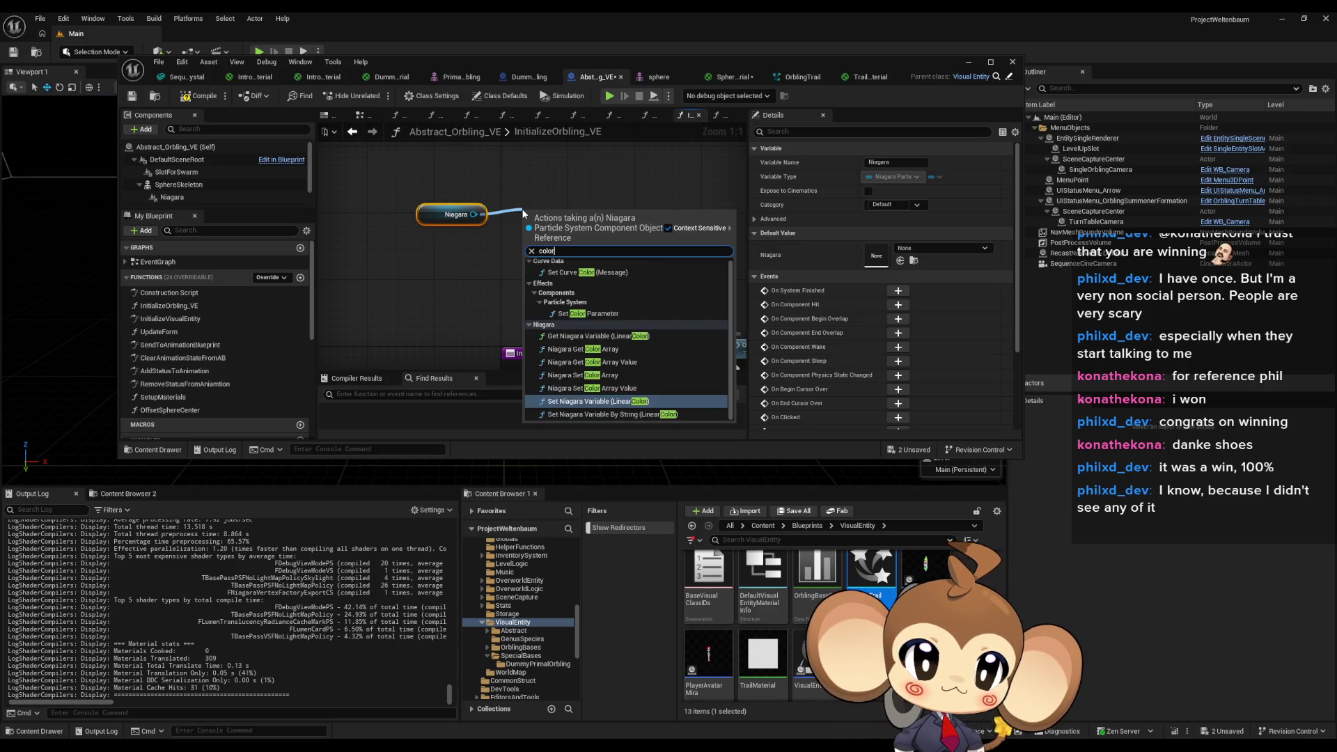
left_click(611, 314)
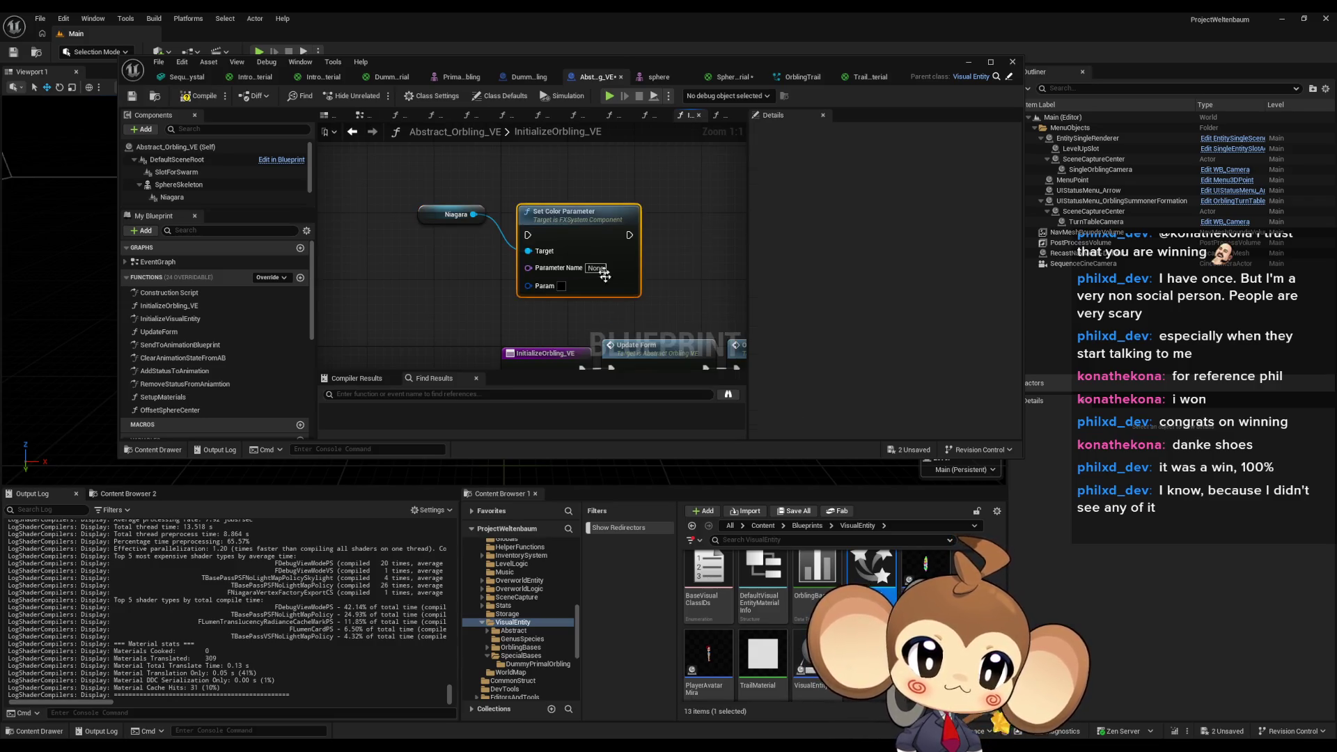
left_click_drag(593, 229, 592, 195)
mouse_move(426, 182)
left_mouse_down()
mouse_move(512, 220)
mouse_move(663, 251)
left_mouse_up()
key("Delete")
Recheck TrailMaterial's Particle Color node, then search the blueprint for 'par'.
left_click(425, 395)
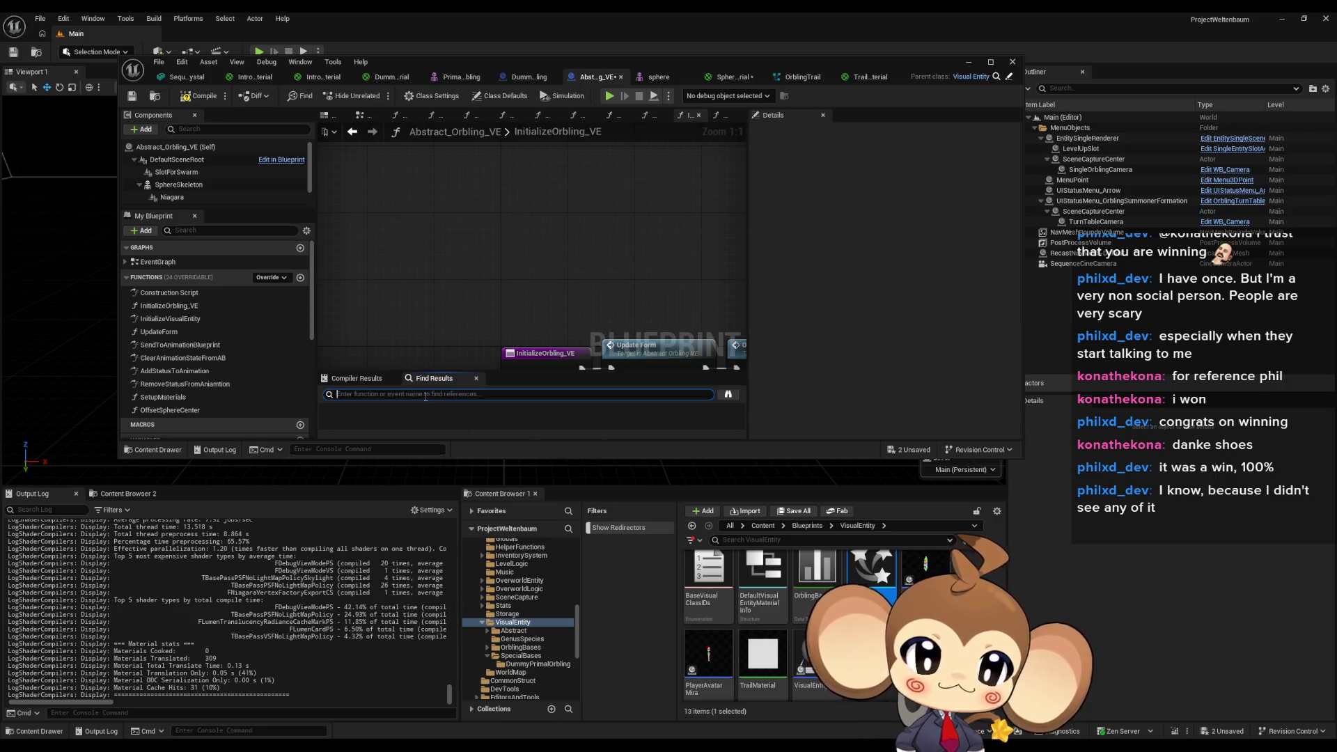
left_click(800, 78)
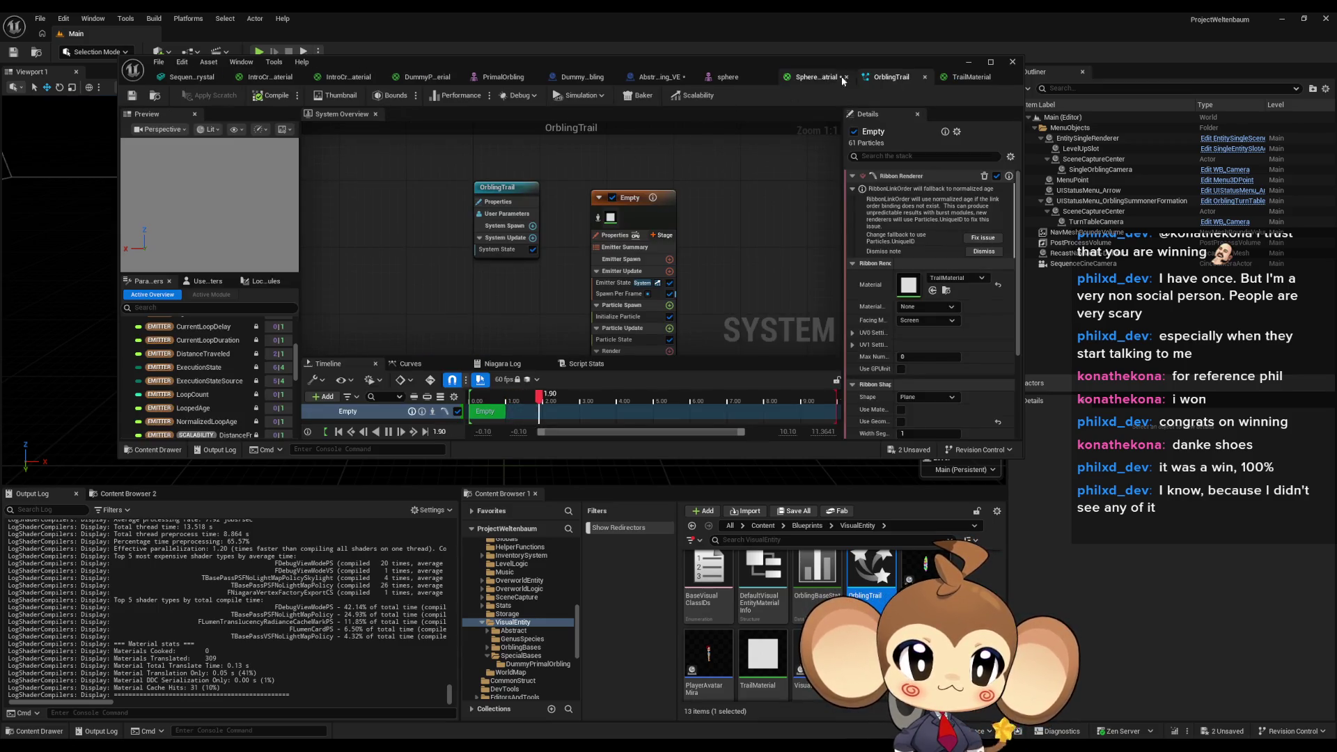
left_click(964, 77)
left_click(589, 216)
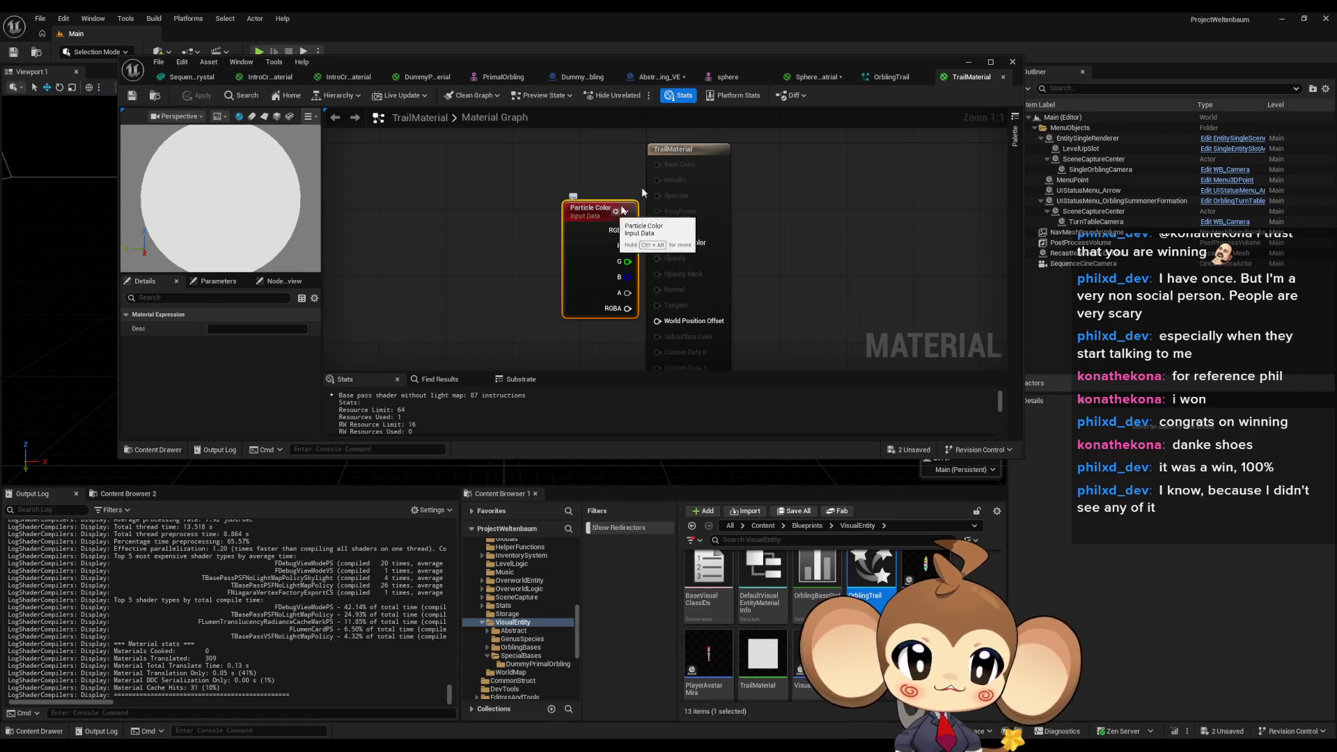
left_click(679, 77)
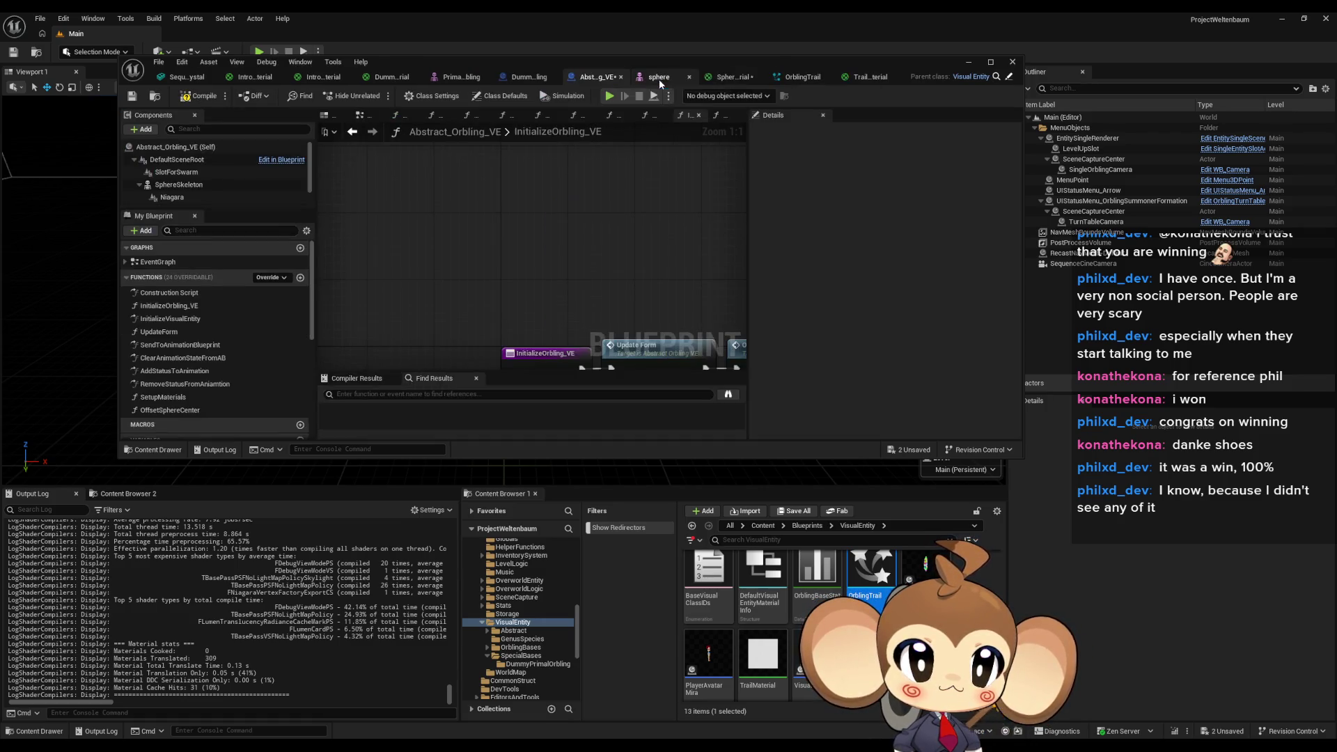
type("par")
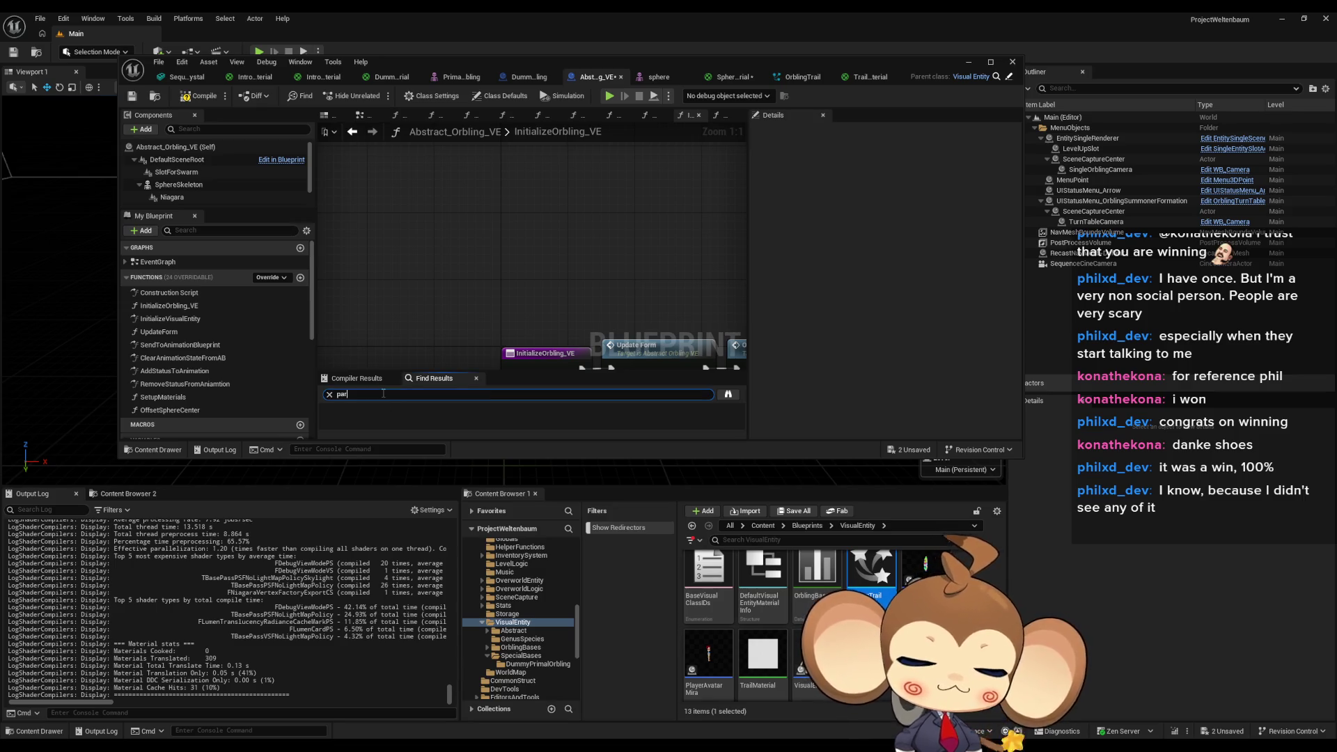